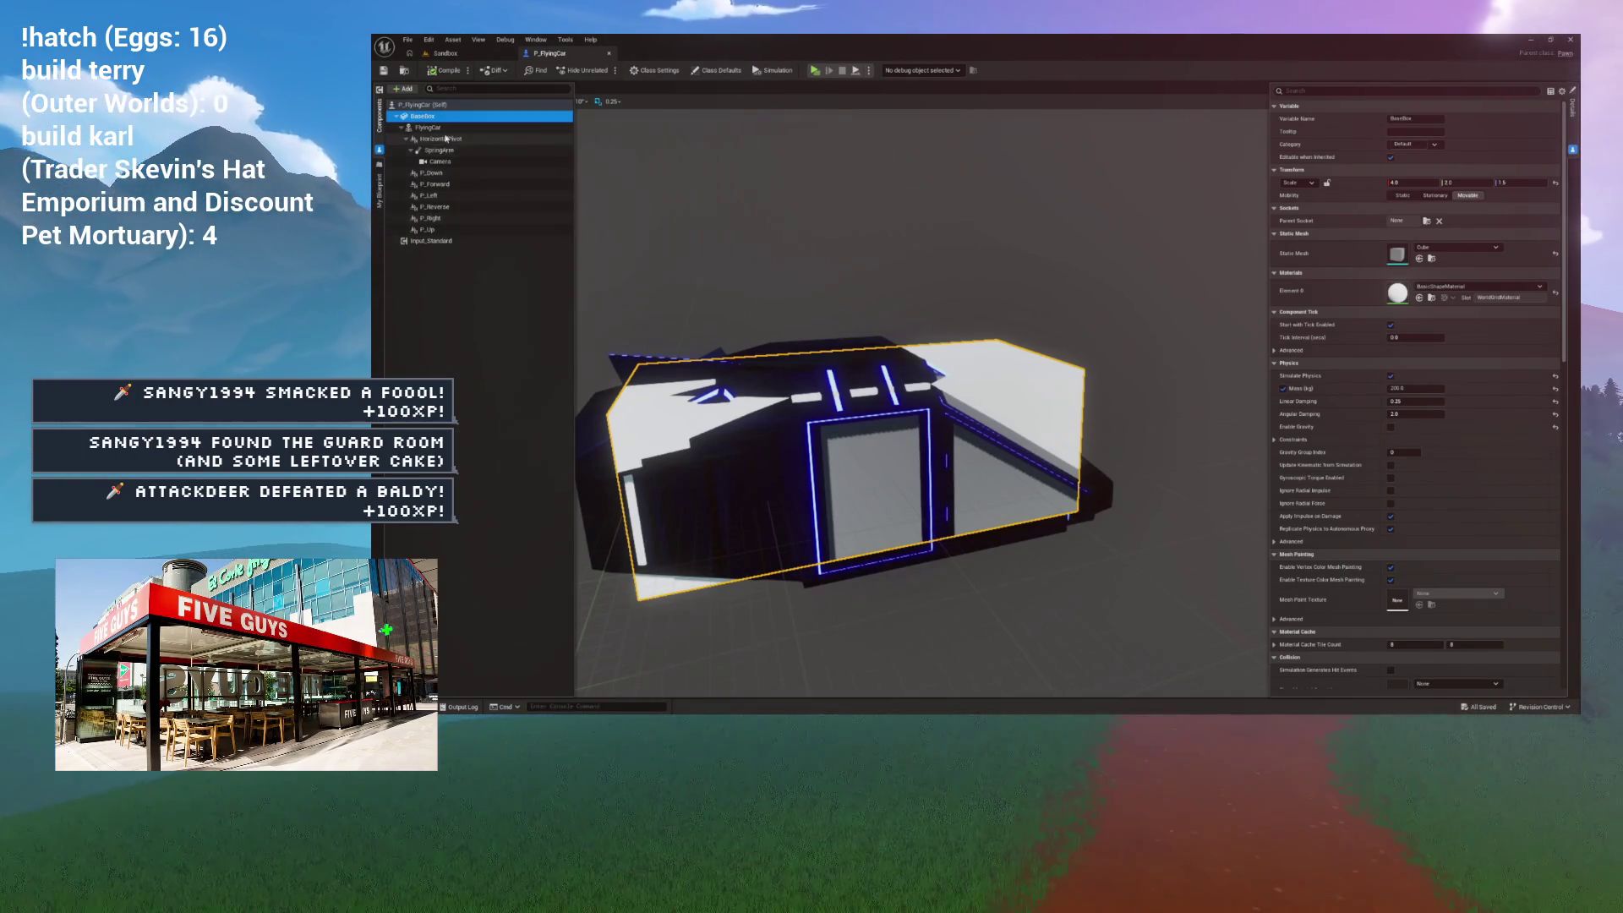
Step: Reattach the SpringArm, along with its Camera, directly under BaseBox in the component hierarchy
{"action": "left_click", "coordinate": [402, 128]}
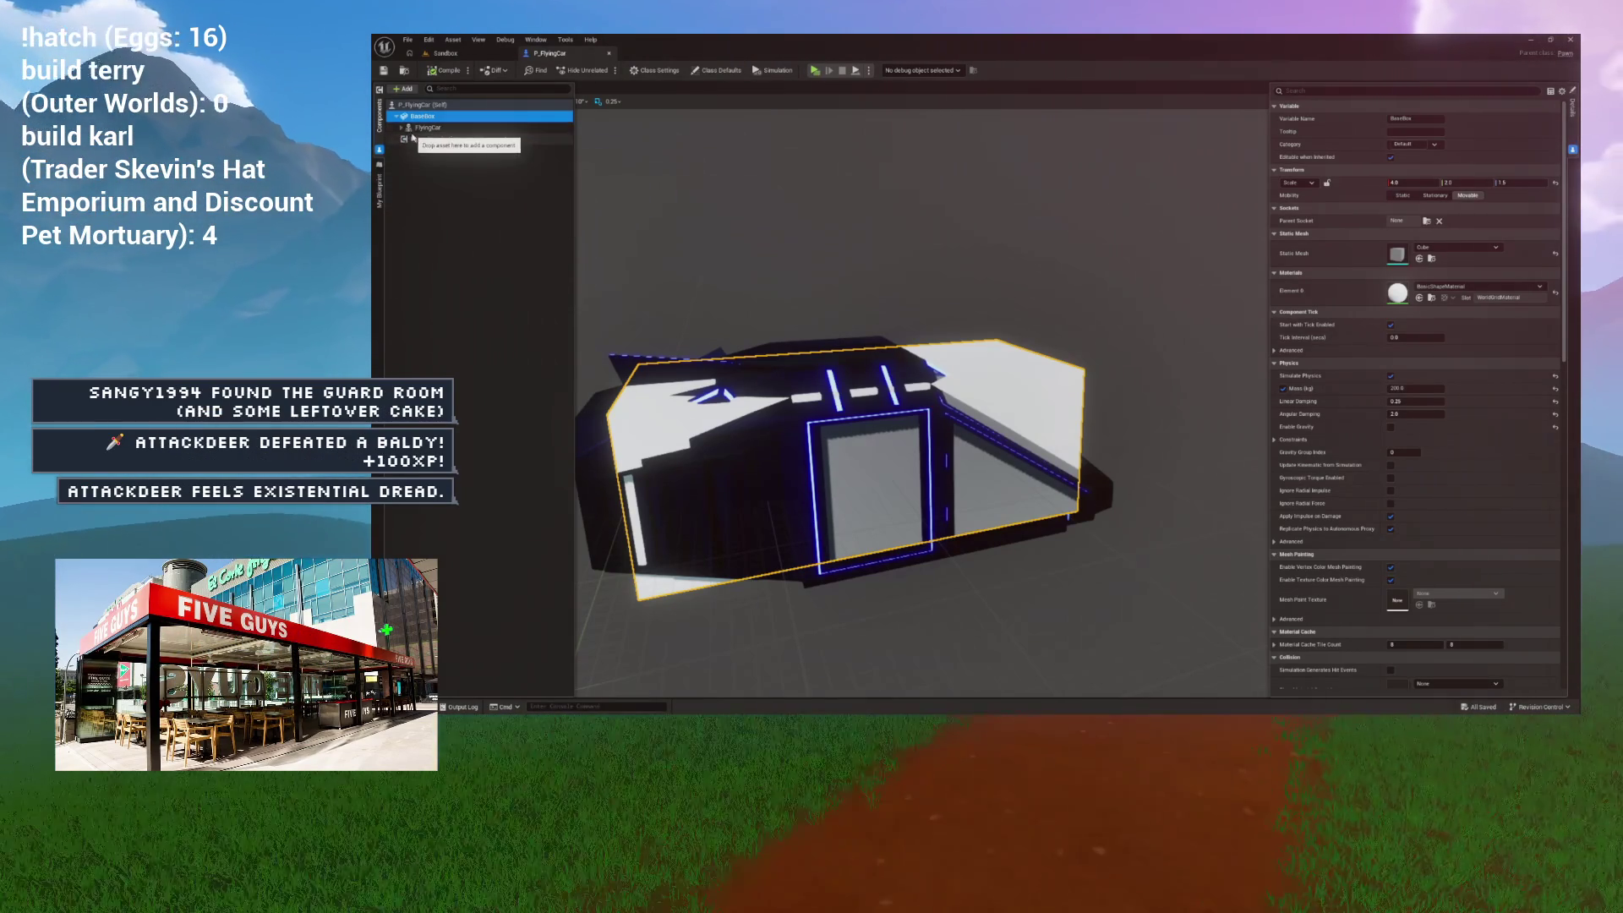
{"action": "left_click", "coordinate": [423, 126]}
{"action": "left_click", "coordinate": [422, 115]}
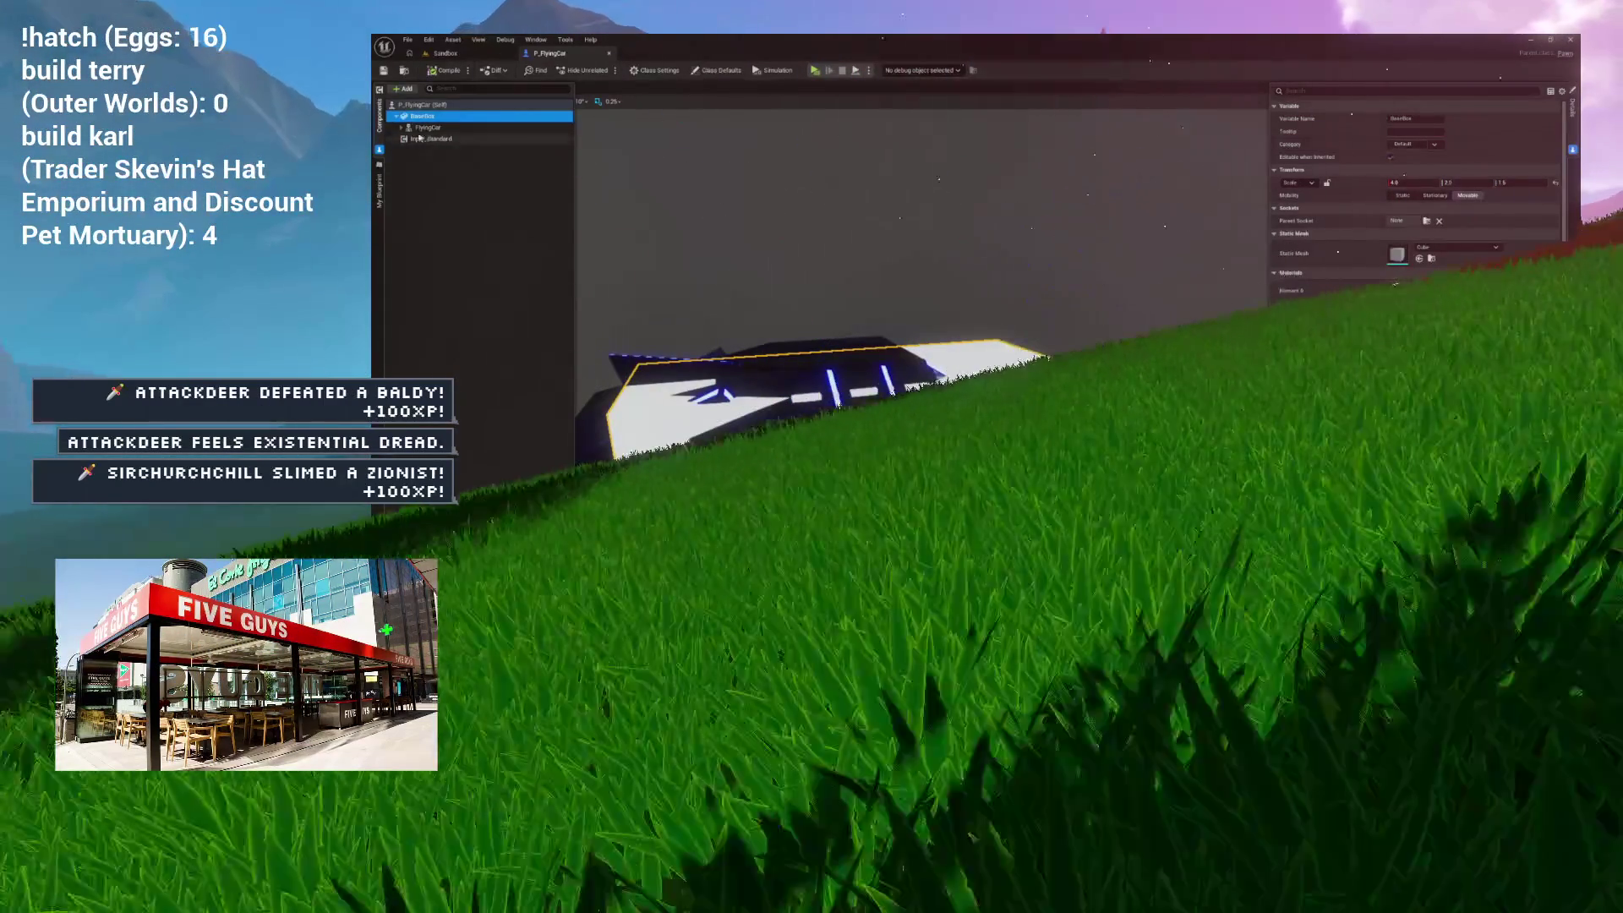
{"action": "left_click", "coordinate": [402, 127]}
{"action": "left_click", "coordinate": [436, 150]}
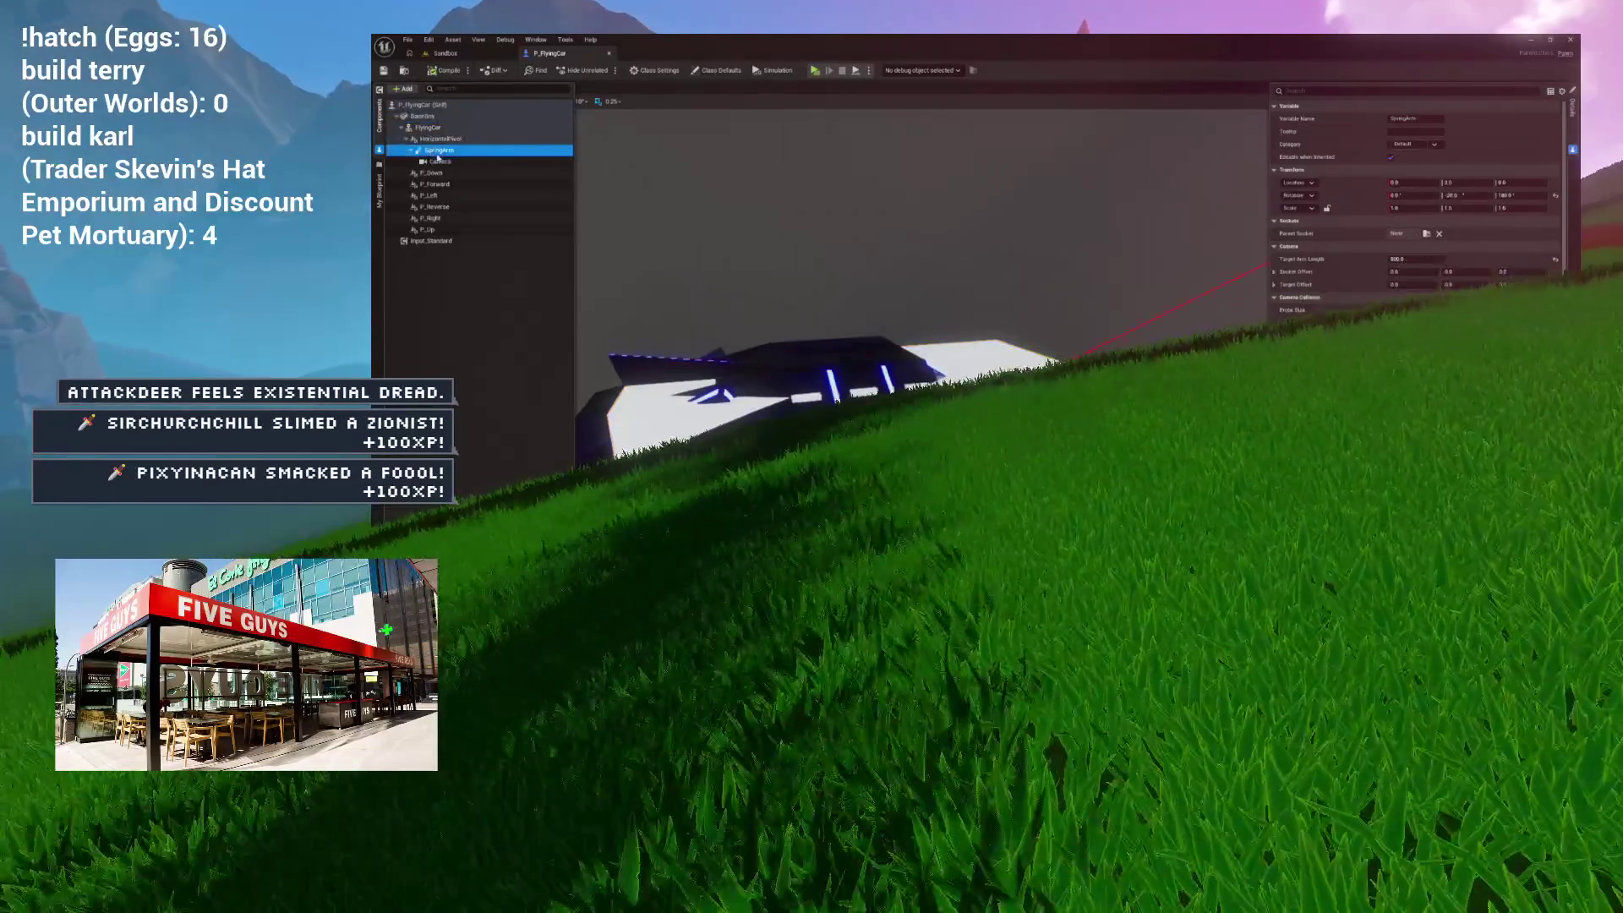
{"action": "left_click_drag", "start_coordinate": [434, 119], "coordinate": [431, 118]}
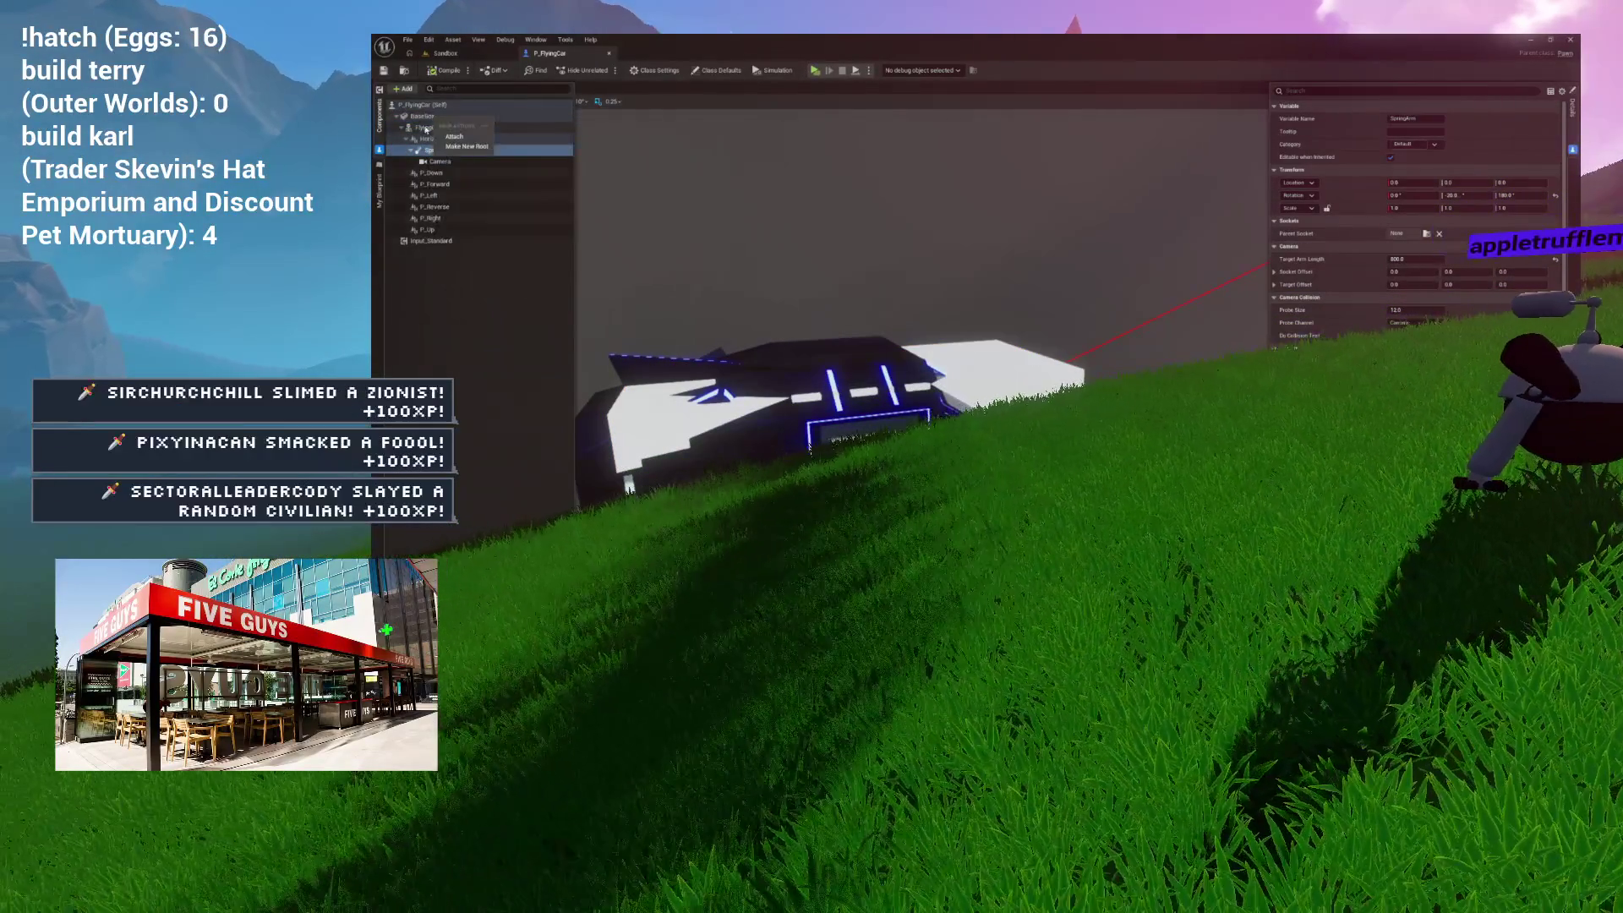
{"action": "left_click", "coordinate": [452, 137]}
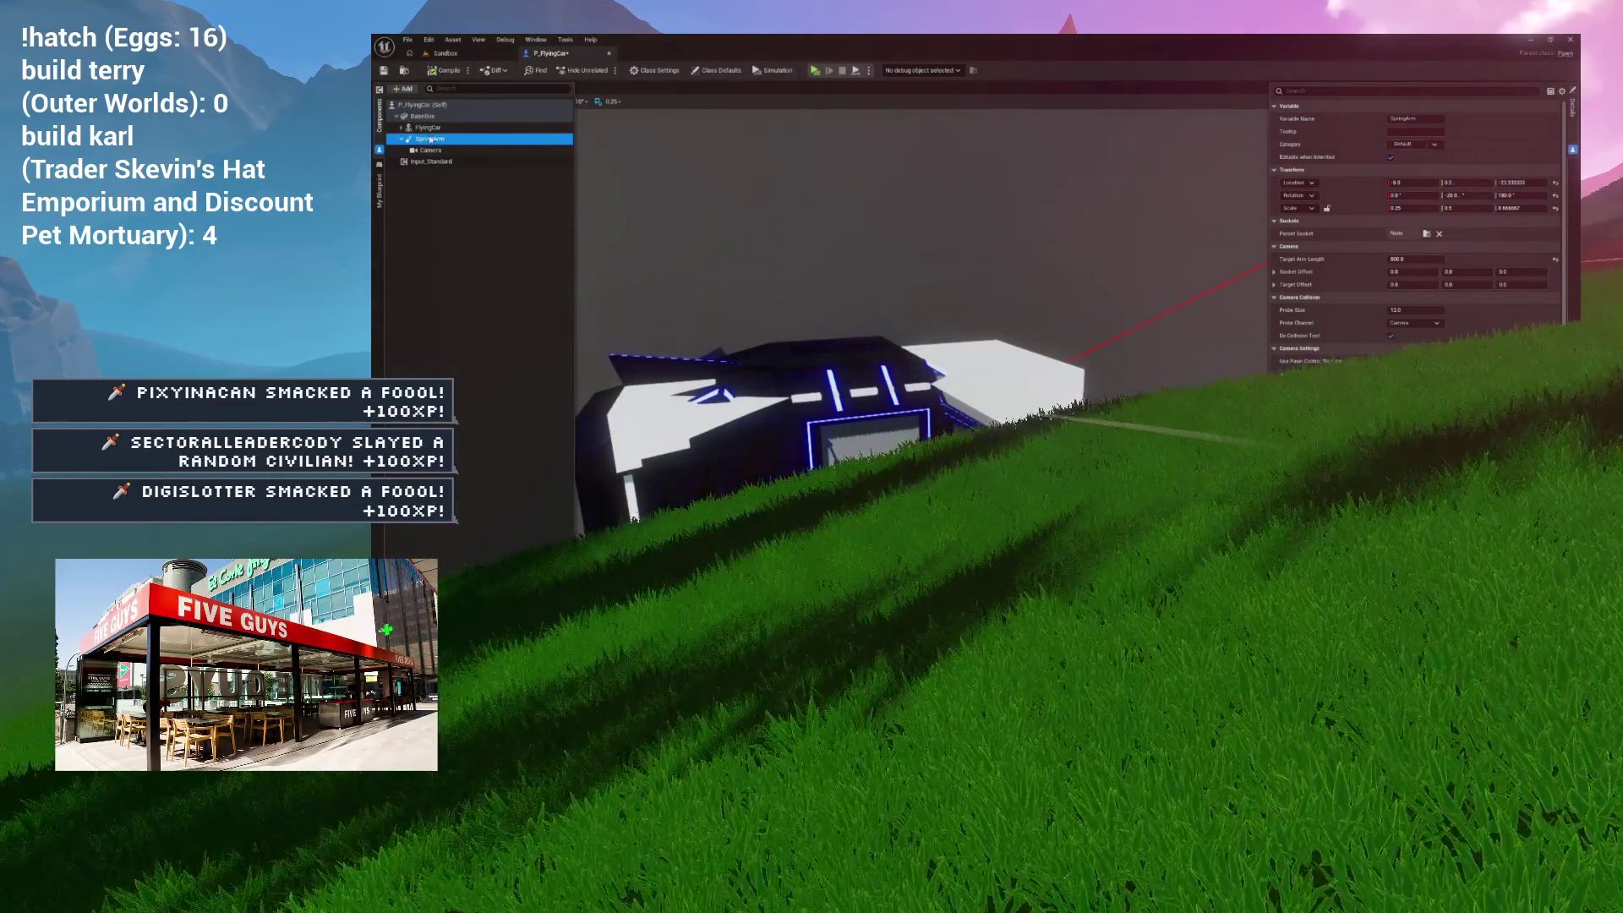
Step: Set the Widget Reflector's application scale to 1.5 to enlarge the editor interface
{"action": "key", "text": "ctrl+shift+w"}
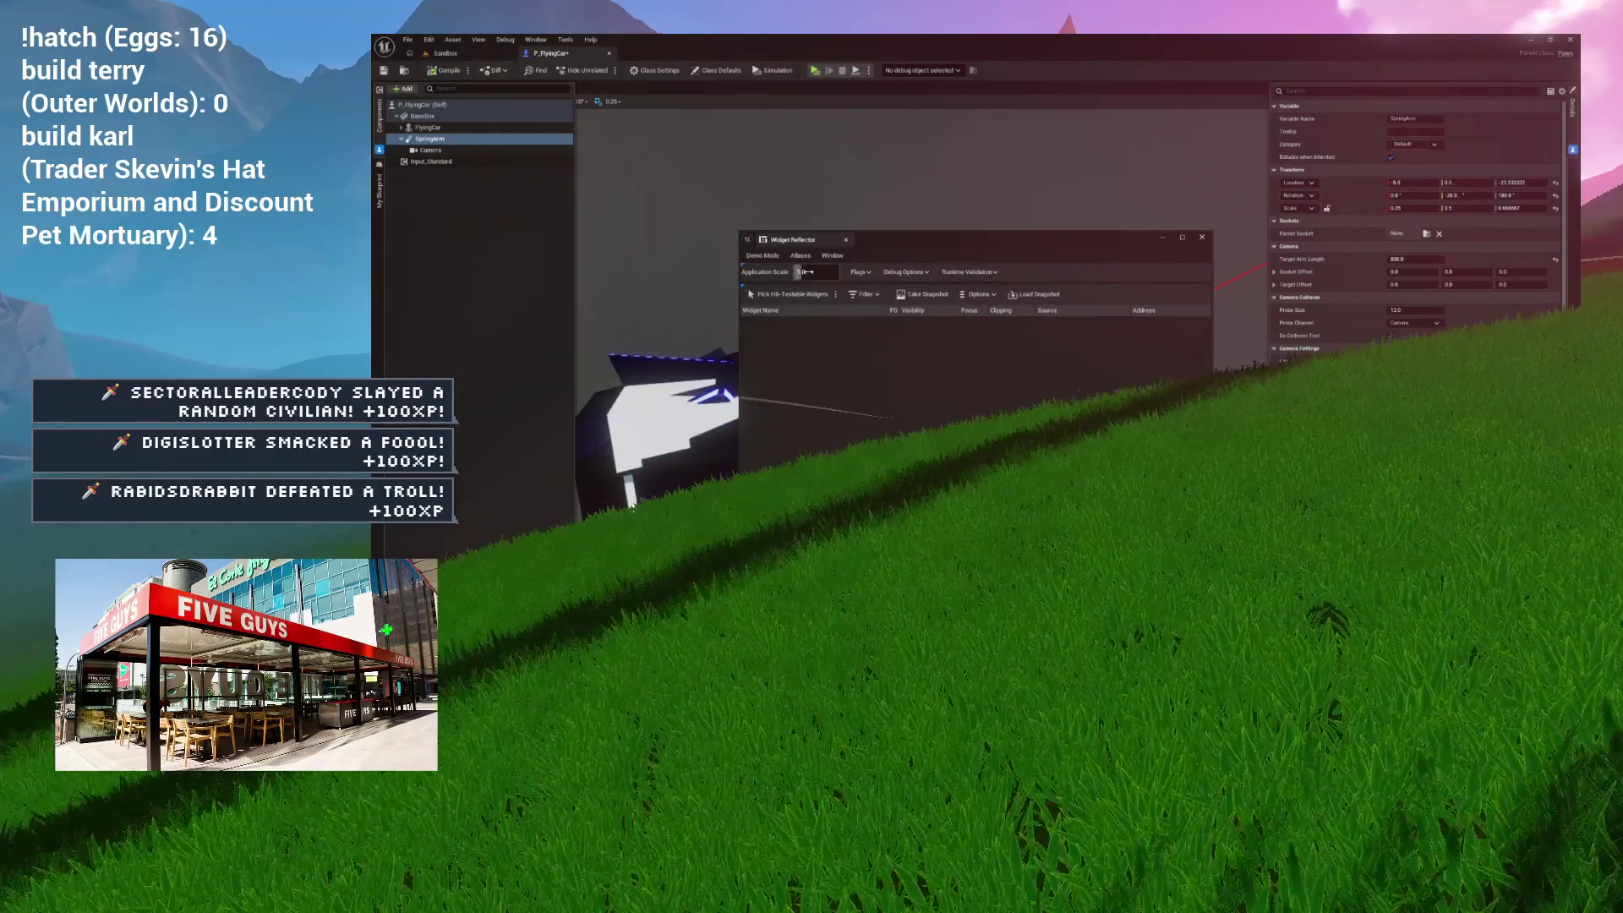
{"action": "type", "text": ".5"}
{"action": "key", "text": "Return"}
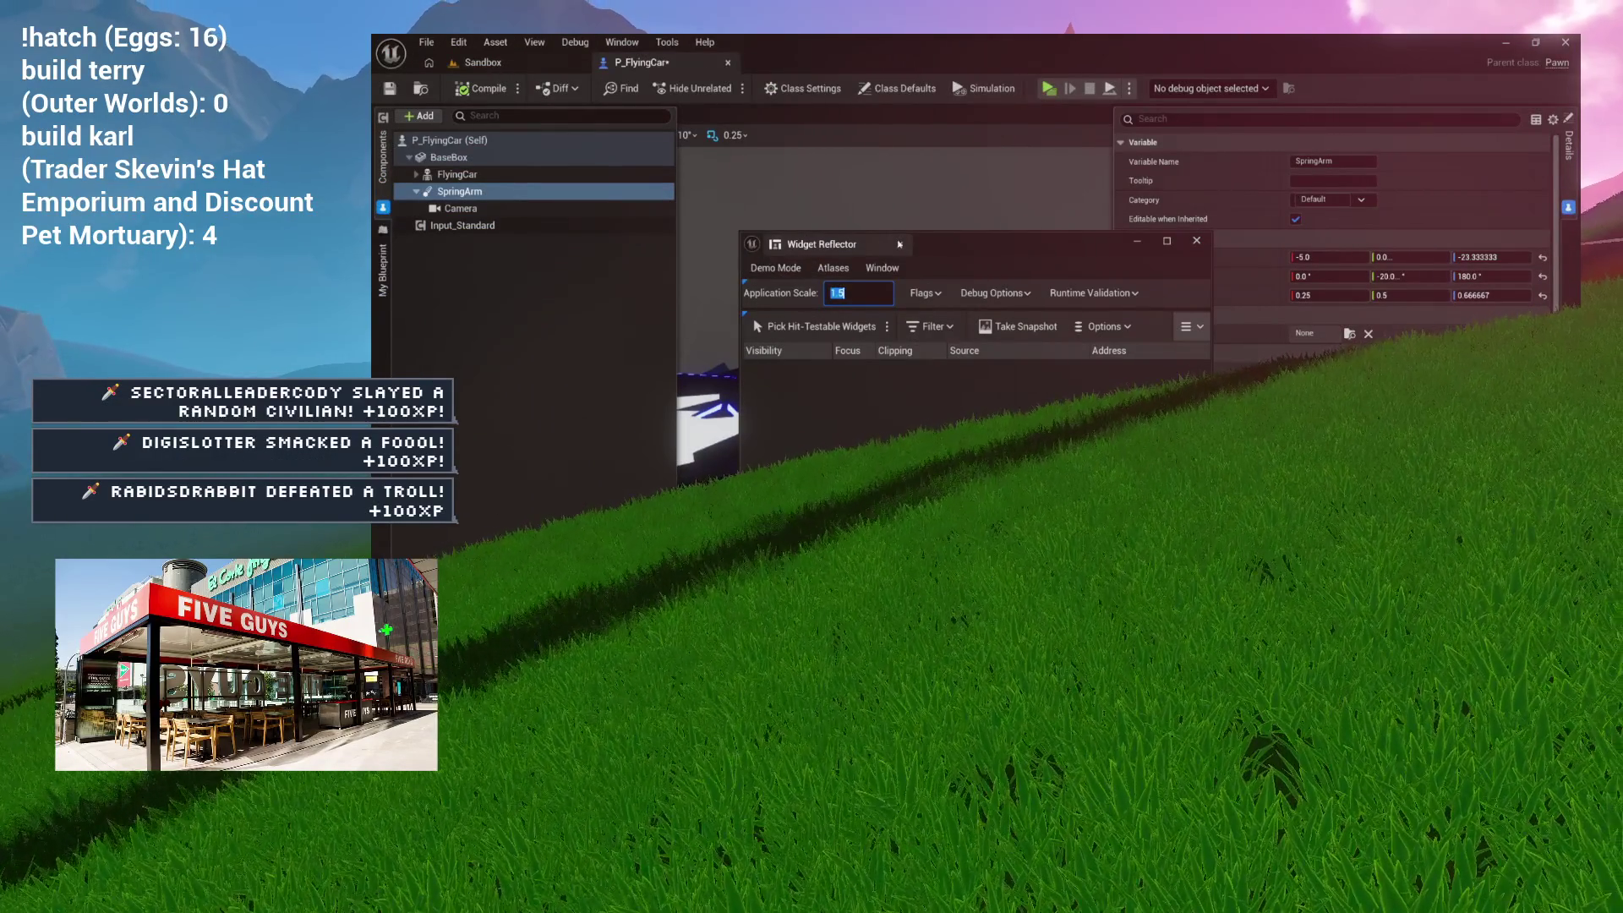
{"action": "left_click", "coordinate": [592, 191]}
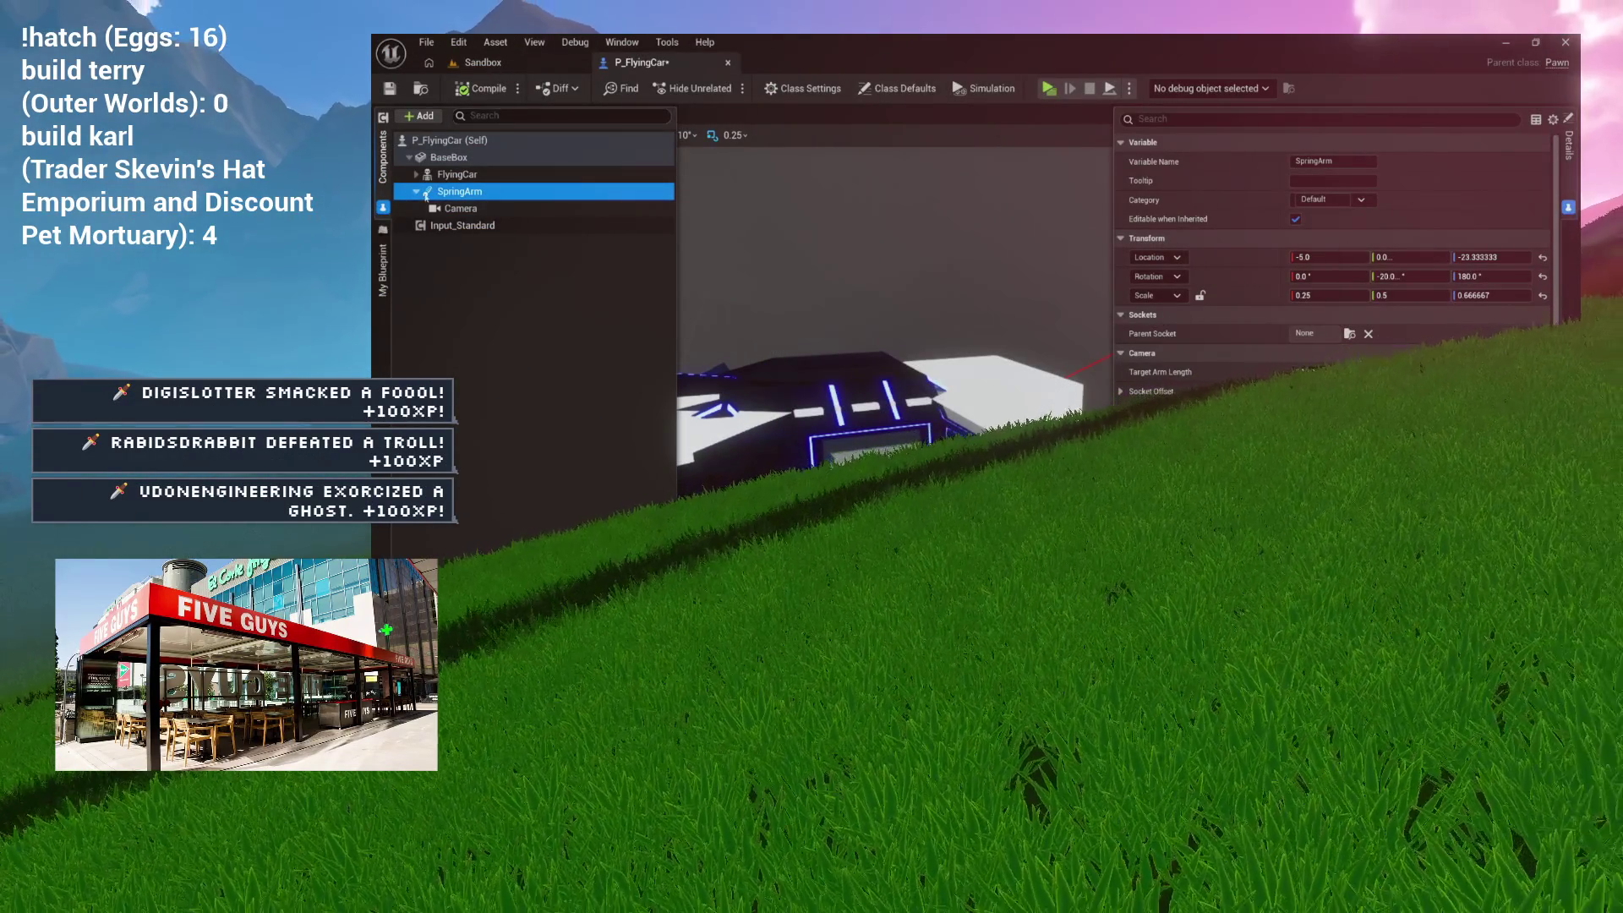
Step: Select FlyingCar and inspect the car's white box and dark body mesh in the viewport
{"action": "left_click", "coordinate": [461, 174]}
{"action": "left_click_drag", "start_coordinate": [826, 297], "coordinate": [826, 294]}
{"action": "left_click_drag", "start_coordinate": [1112, 293], "coordinate": [1213, 293]}
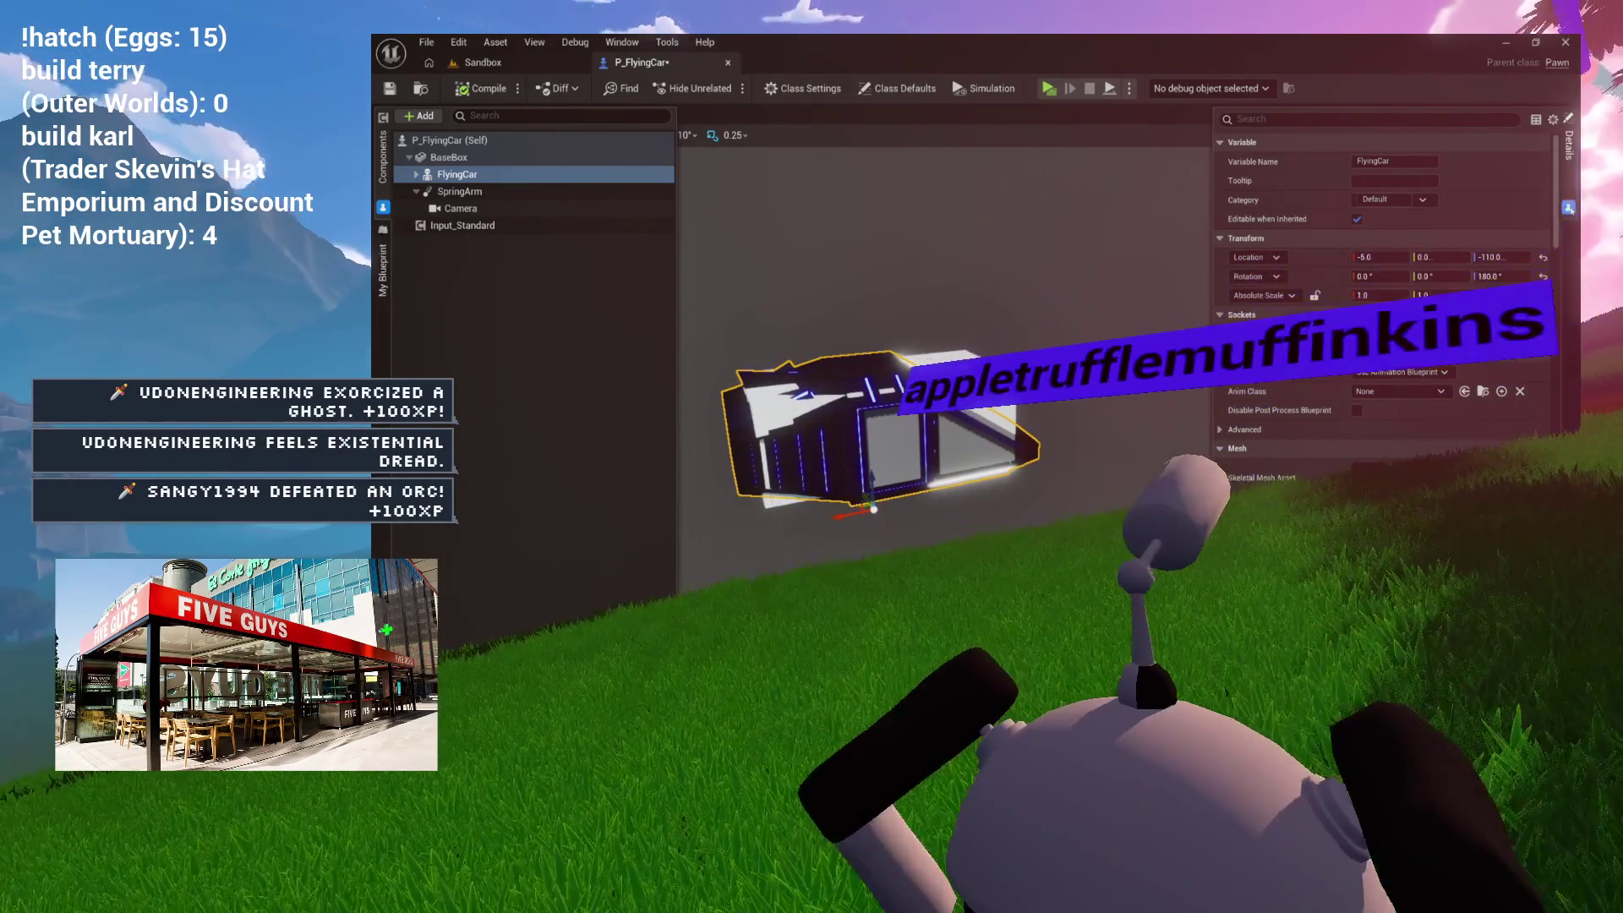
{"action": "left_click", "coordinate": [930, 254]}
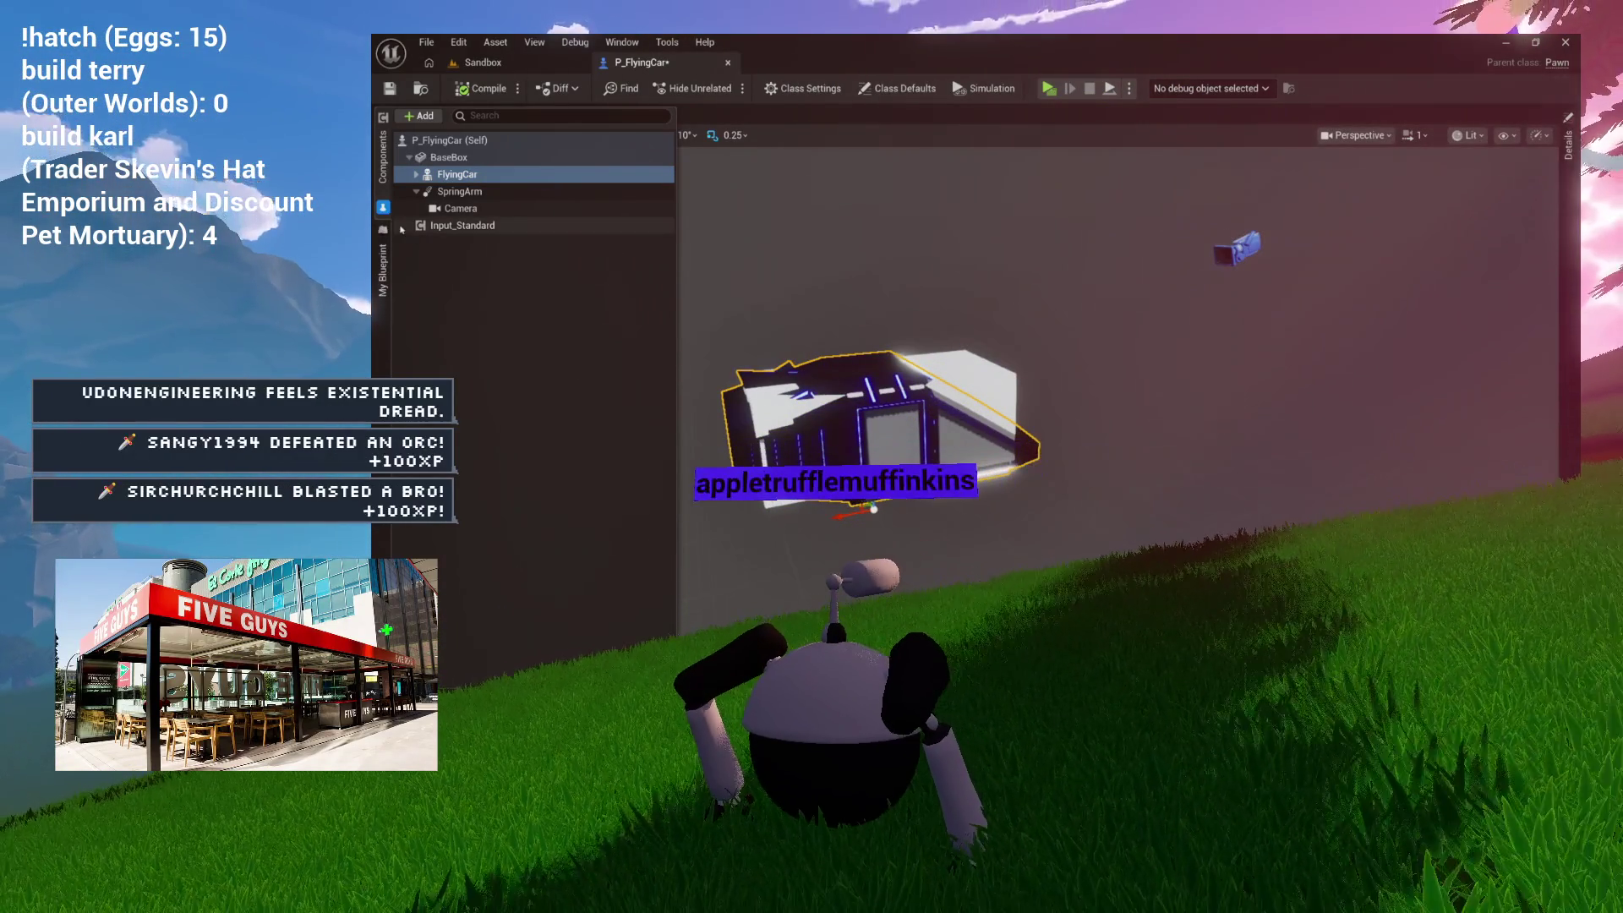
{"action": "left_click", "coordinate": [845, 380]}
{"action": "left_click_drag", "start_coordinate": [845, 380], "coordinate": [811, 355]}
{"action": "left_click_drag", "start_coordinate": [704, 258], "coordinate": [975, 350]}
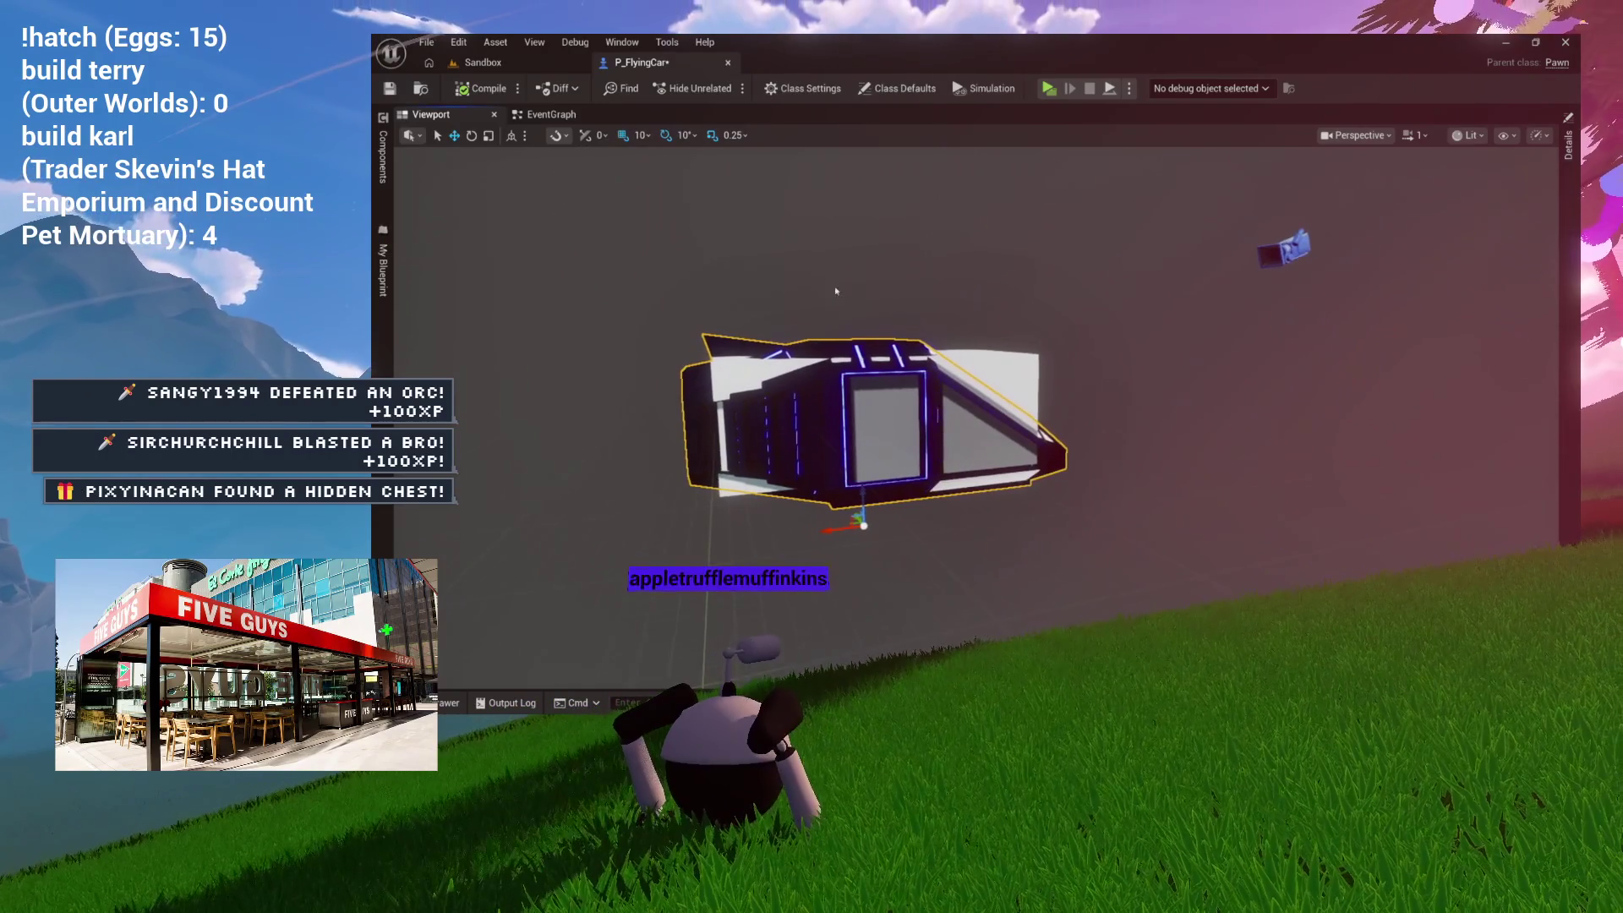
{"action": "left_click", "coordinate": [983, 371]}
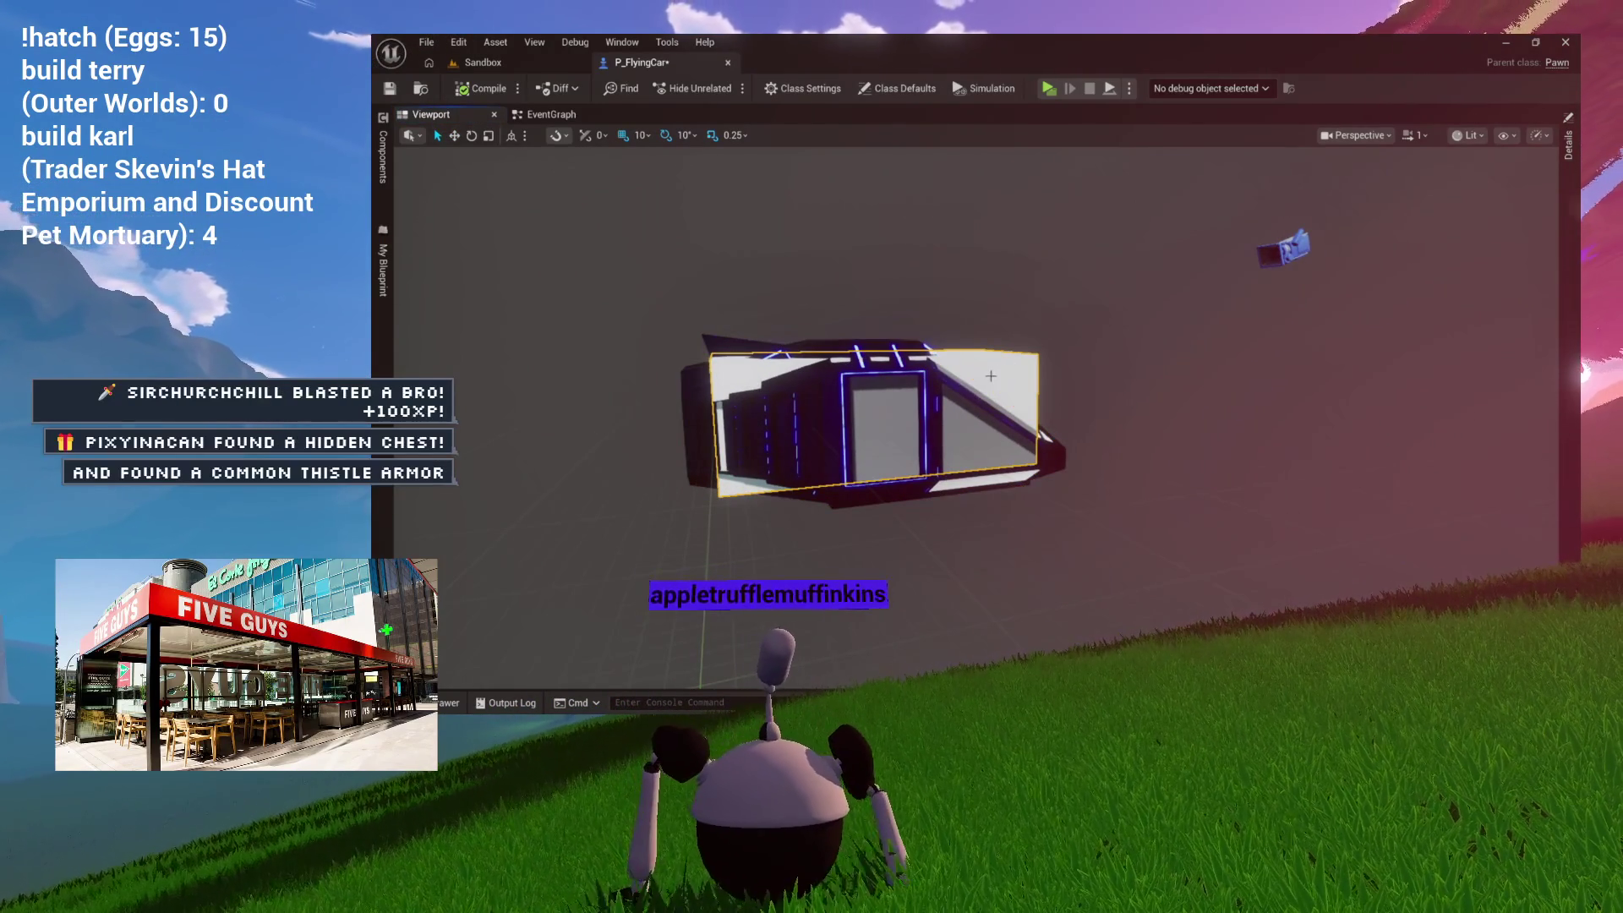
{"action": "left_click", "coordinate": [767, 313]}
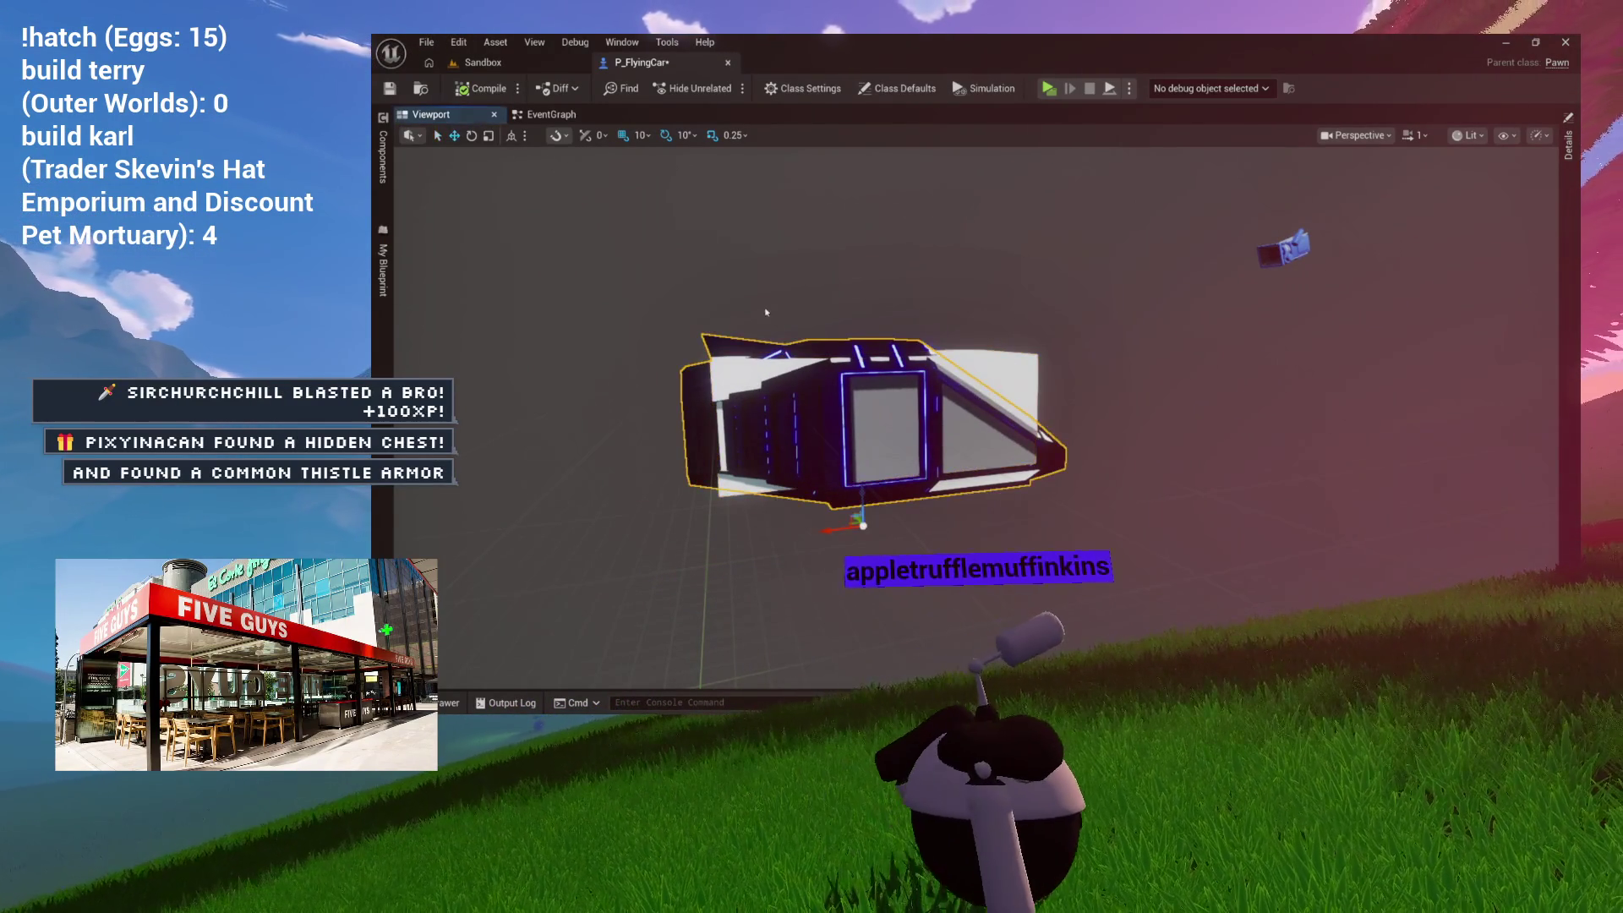
Step: Collapse FlyingCar's Details categories, expand Mesh, and browse to SKM_FlyingCar in the Content Browser
{"action": "left_click", "coordinate": [383, 157]}
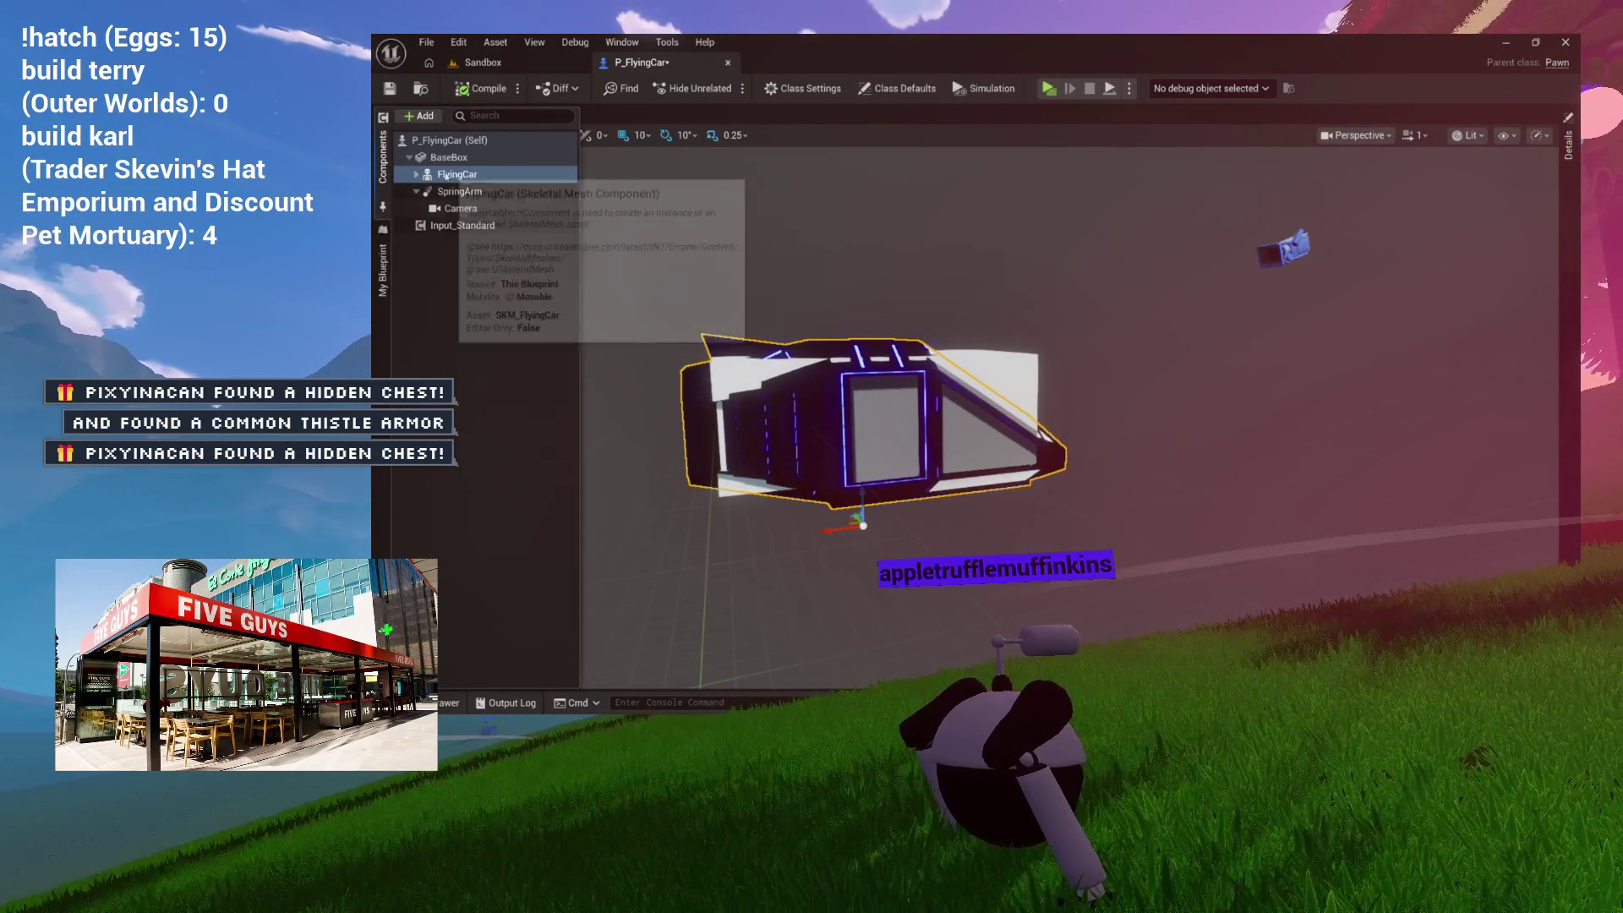
{"action": "left_click", "coordinate": [1565, 192]}
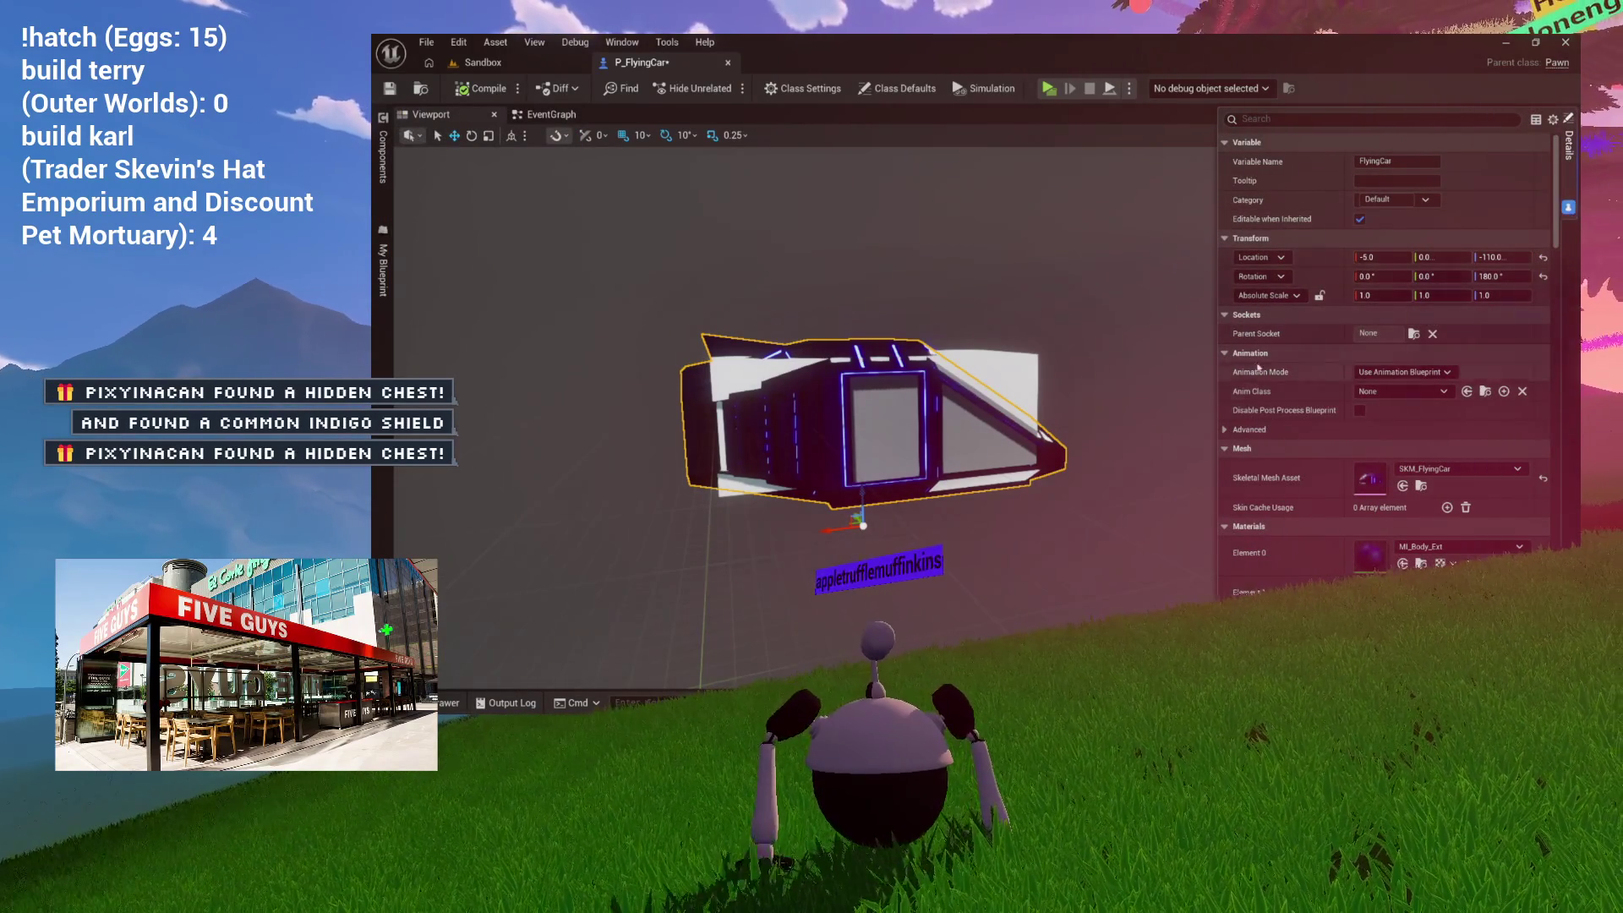
{"action": "scroll", "coordinate": [1258, 390], "scroll_direction": "down", "scroll_amount": 2}
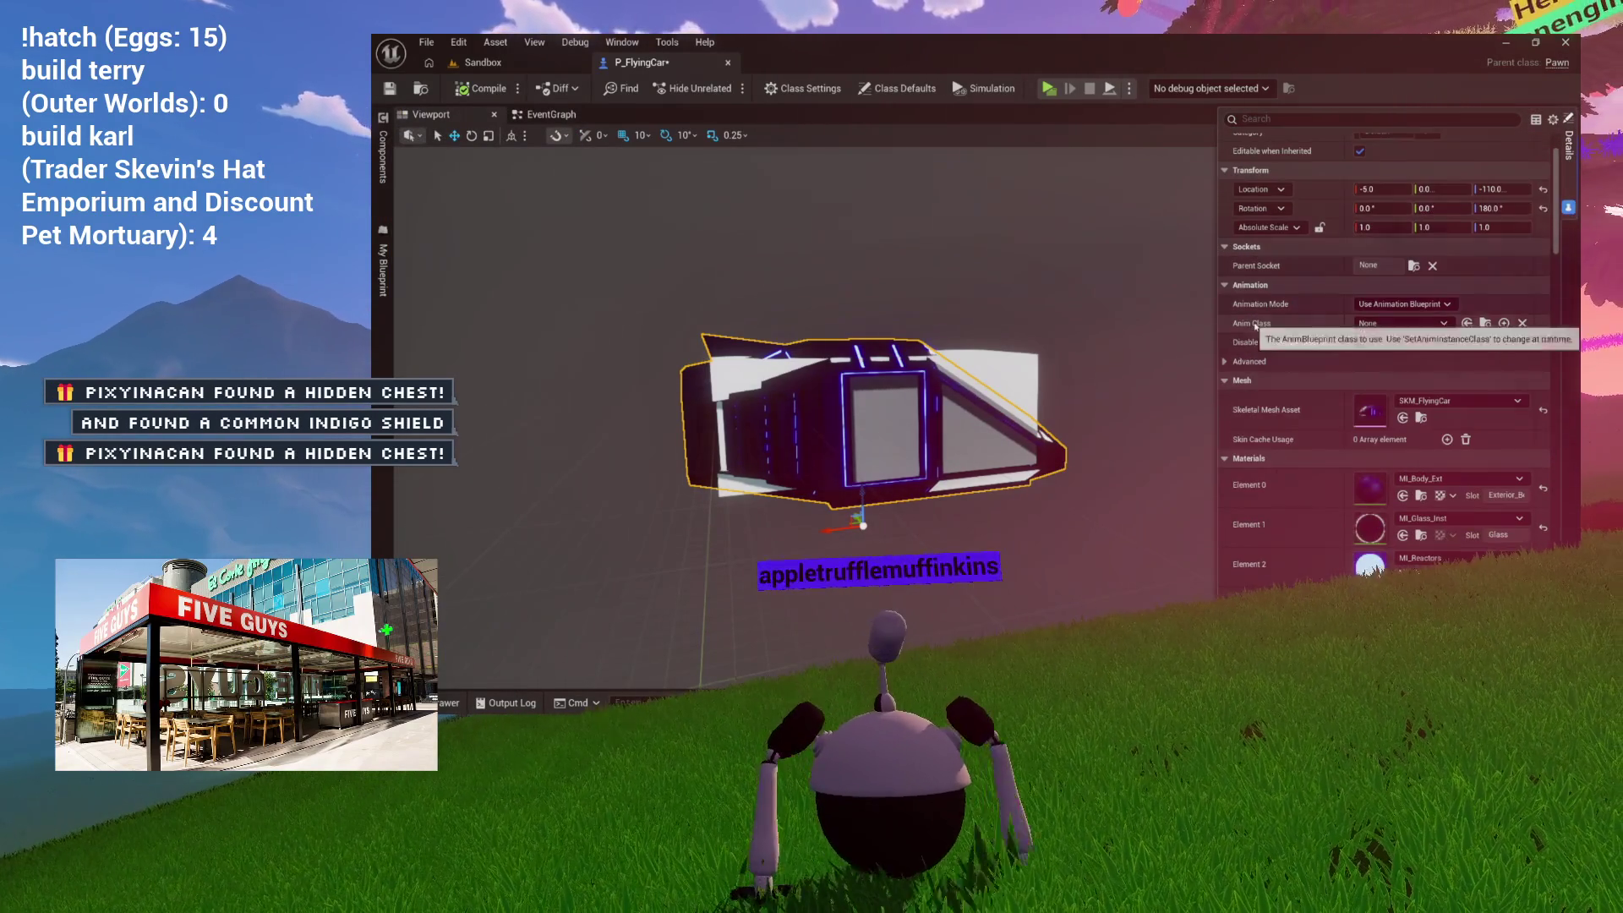
{"action": "left_click", "coordinate": [1553, 119]}
{"action": "left_click", "coordinate": [1437, 246]}
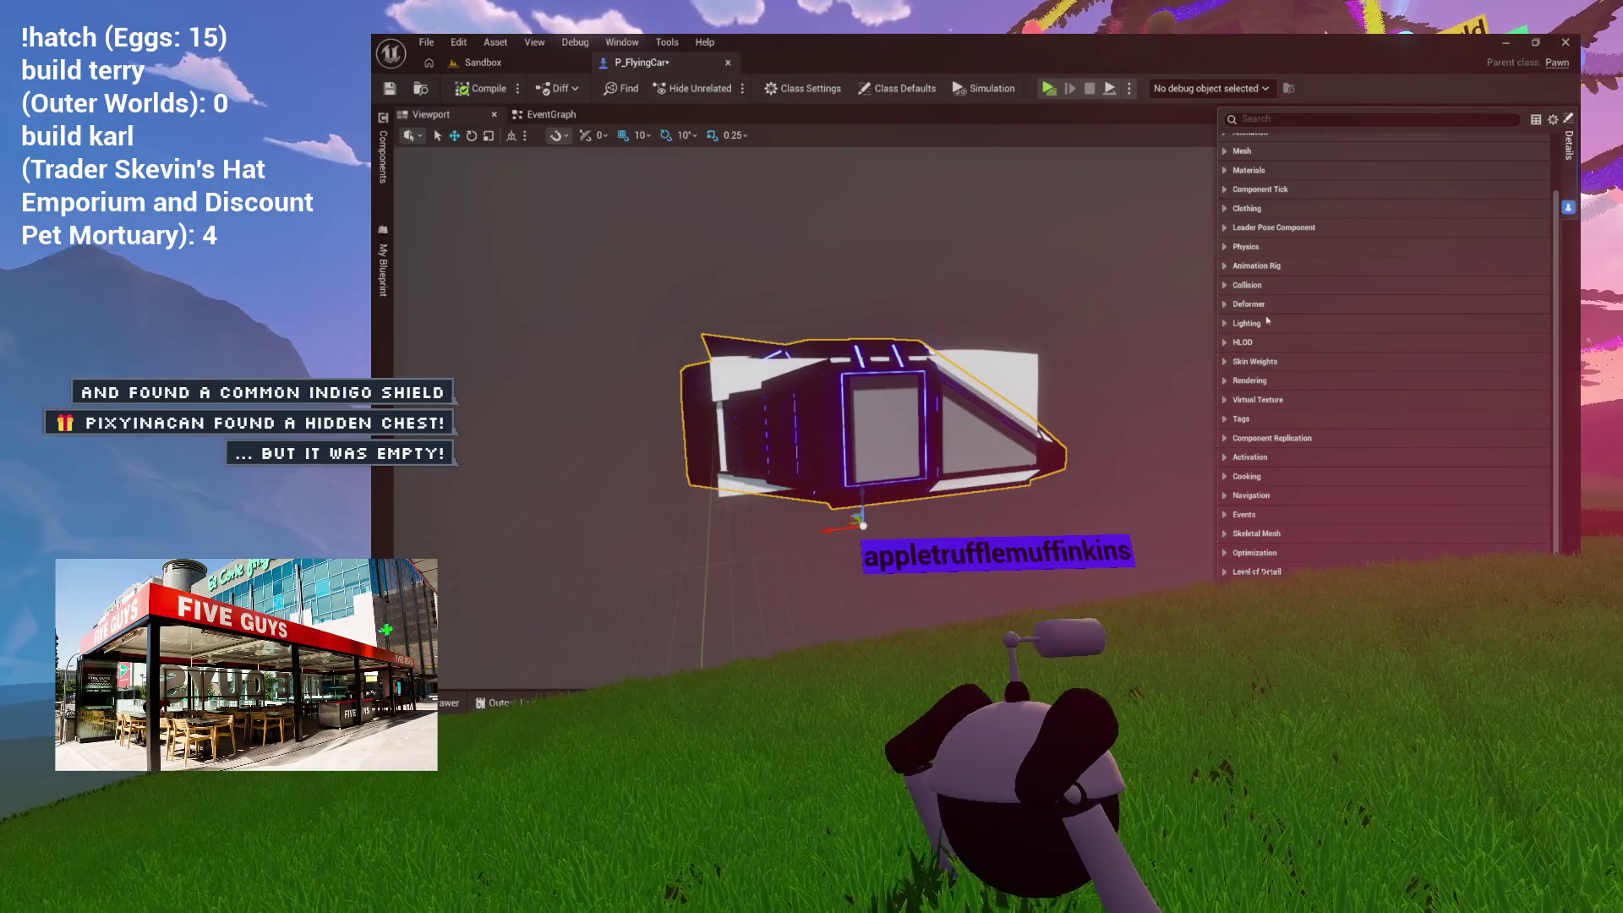
{"action": "left_click", "coordinate": [1230, 285]}
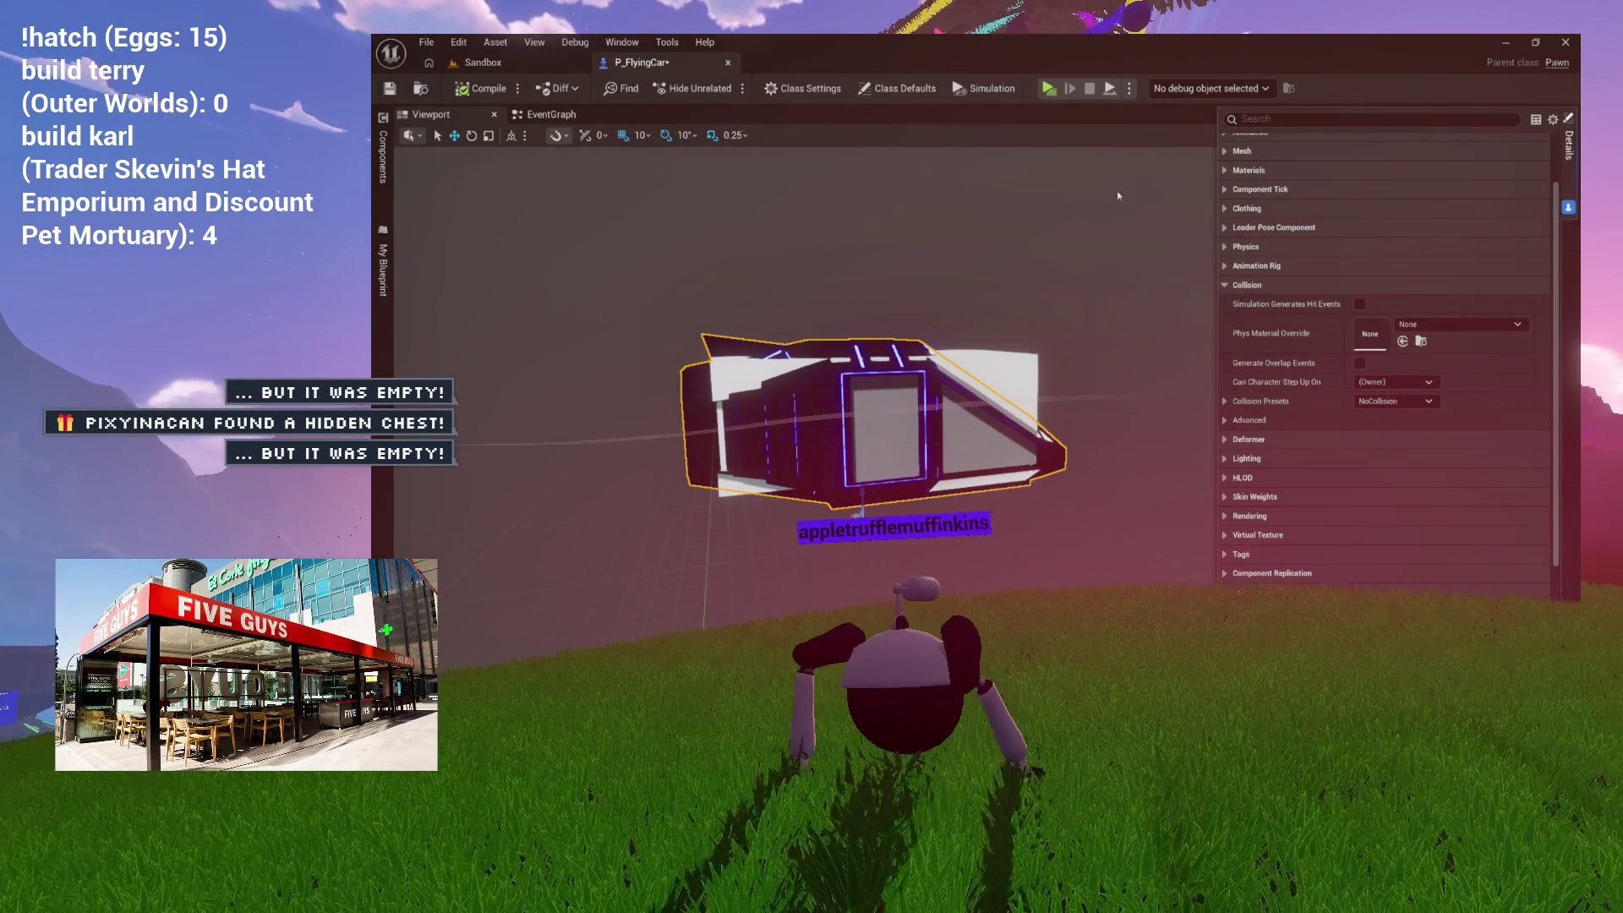
{"action": "scroll", "coordinate": [1345, 228], "scroll_direction": "up", "scroll_amount": 2}
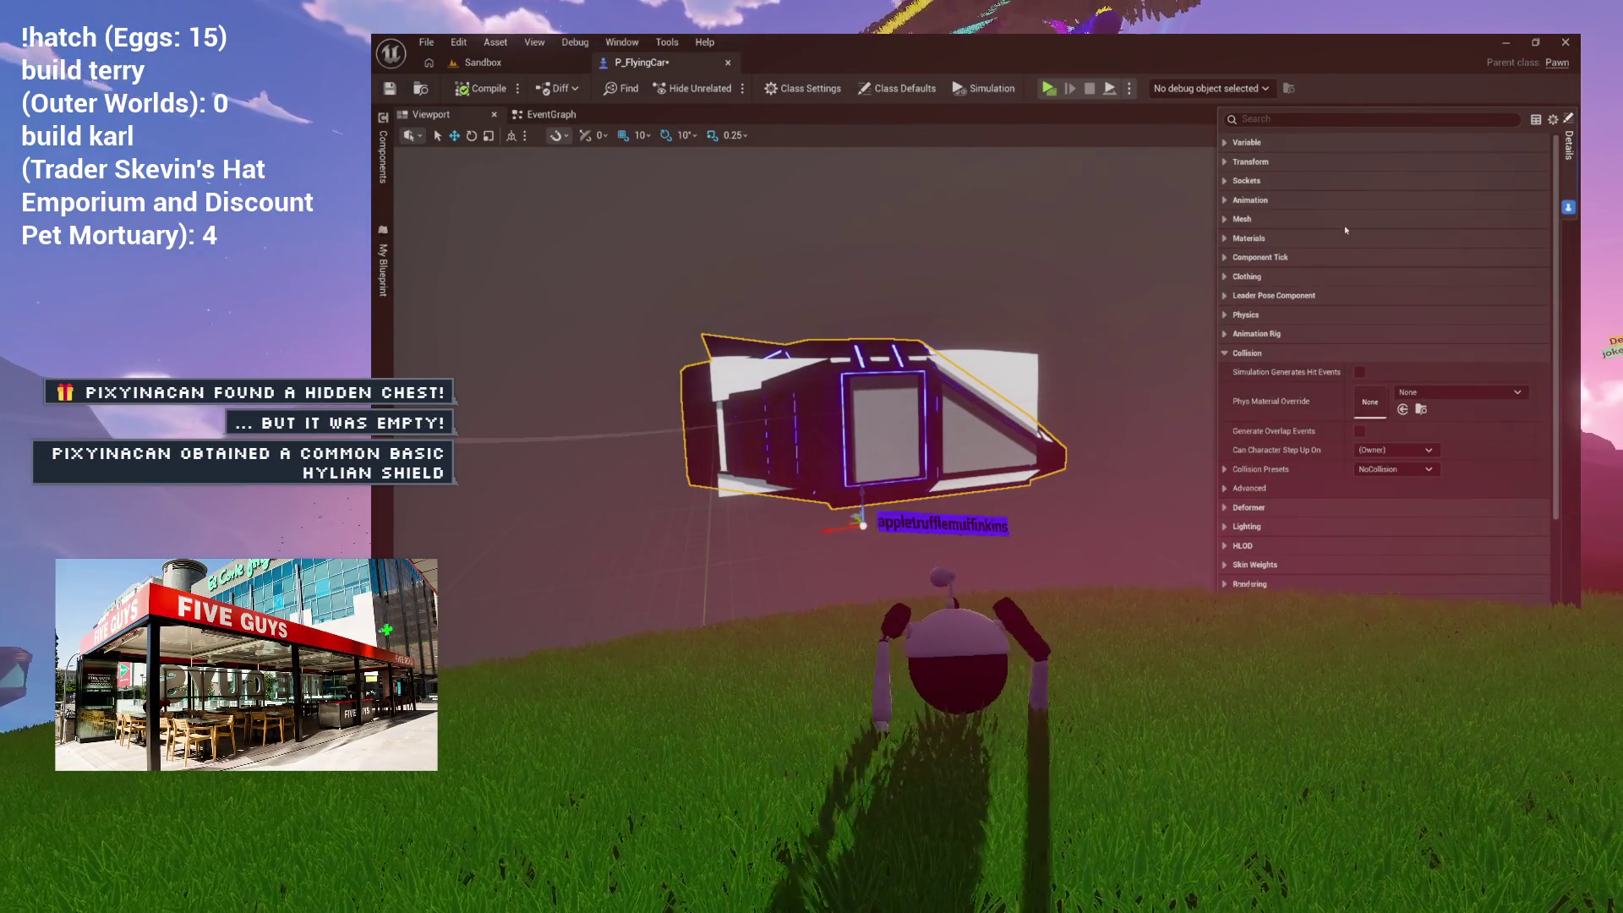
{"action": "left_click", "coordinate": [1225, 201]}
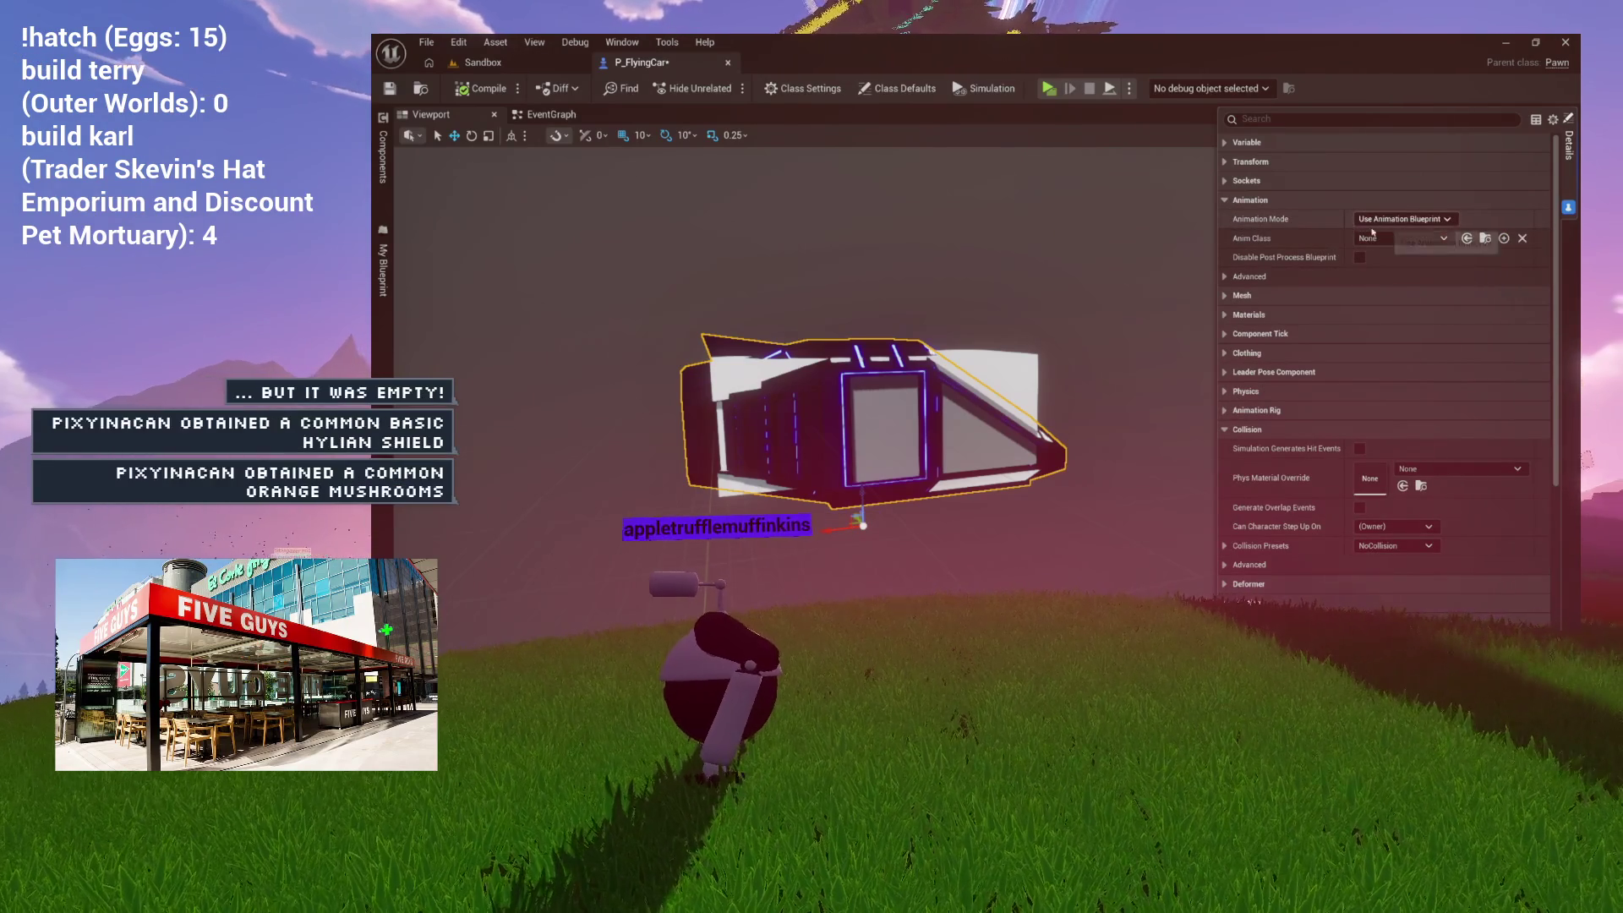
{"action": "left_click", "coordinate": [1227, 202]}
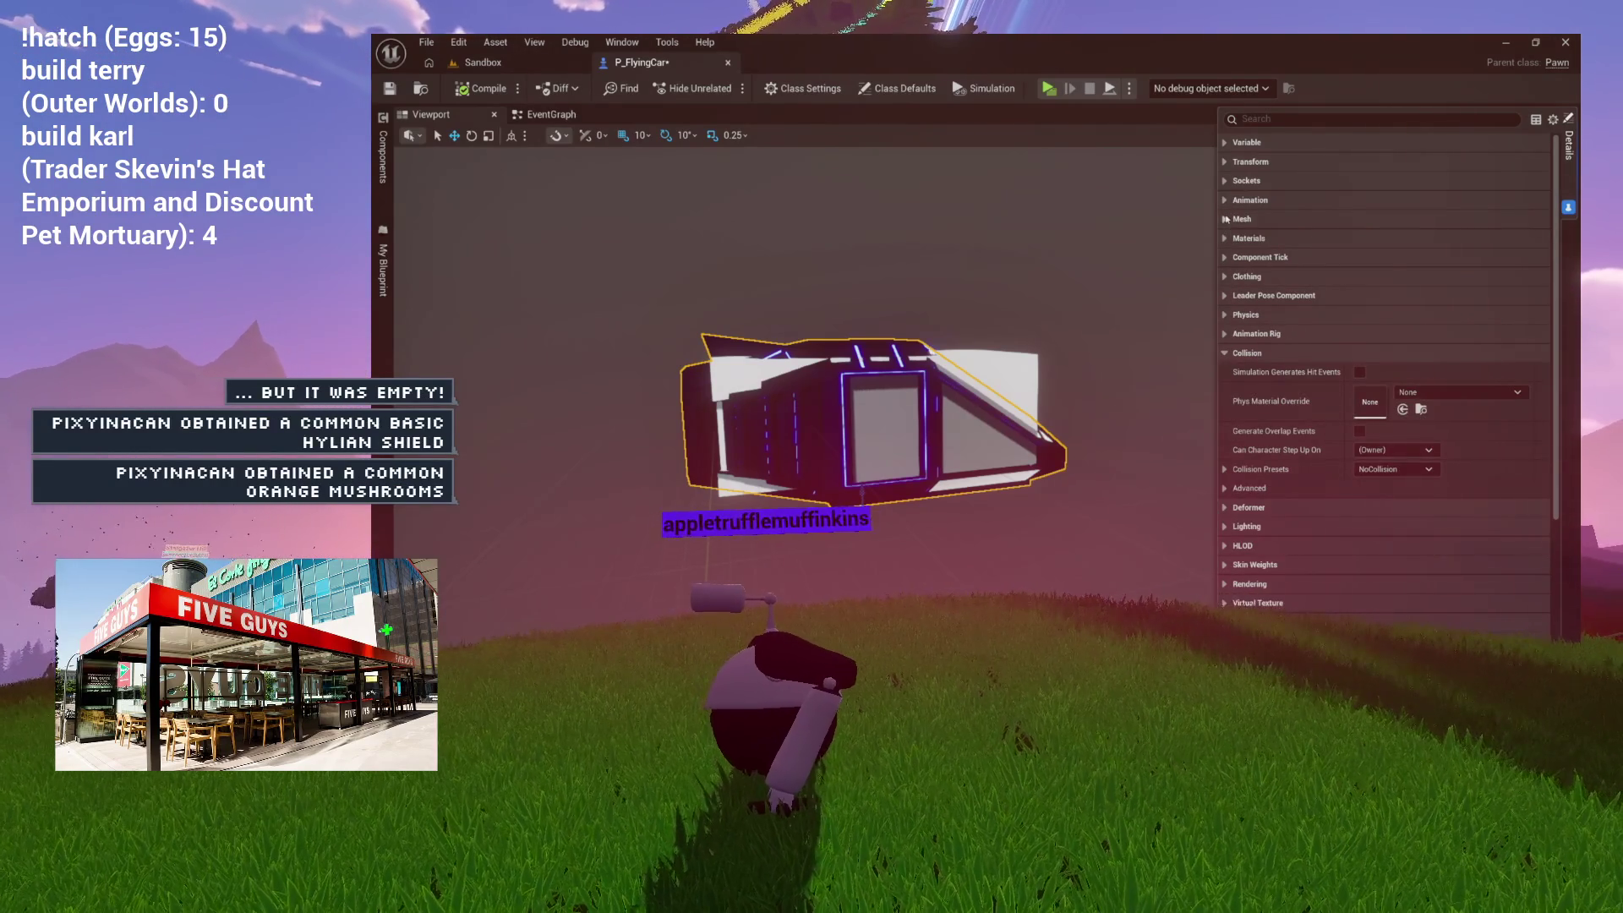
{"action": "left_click", "coordinate": [1227, 219]}
{"action": "left_click", "coordinate": [1421, 255]}
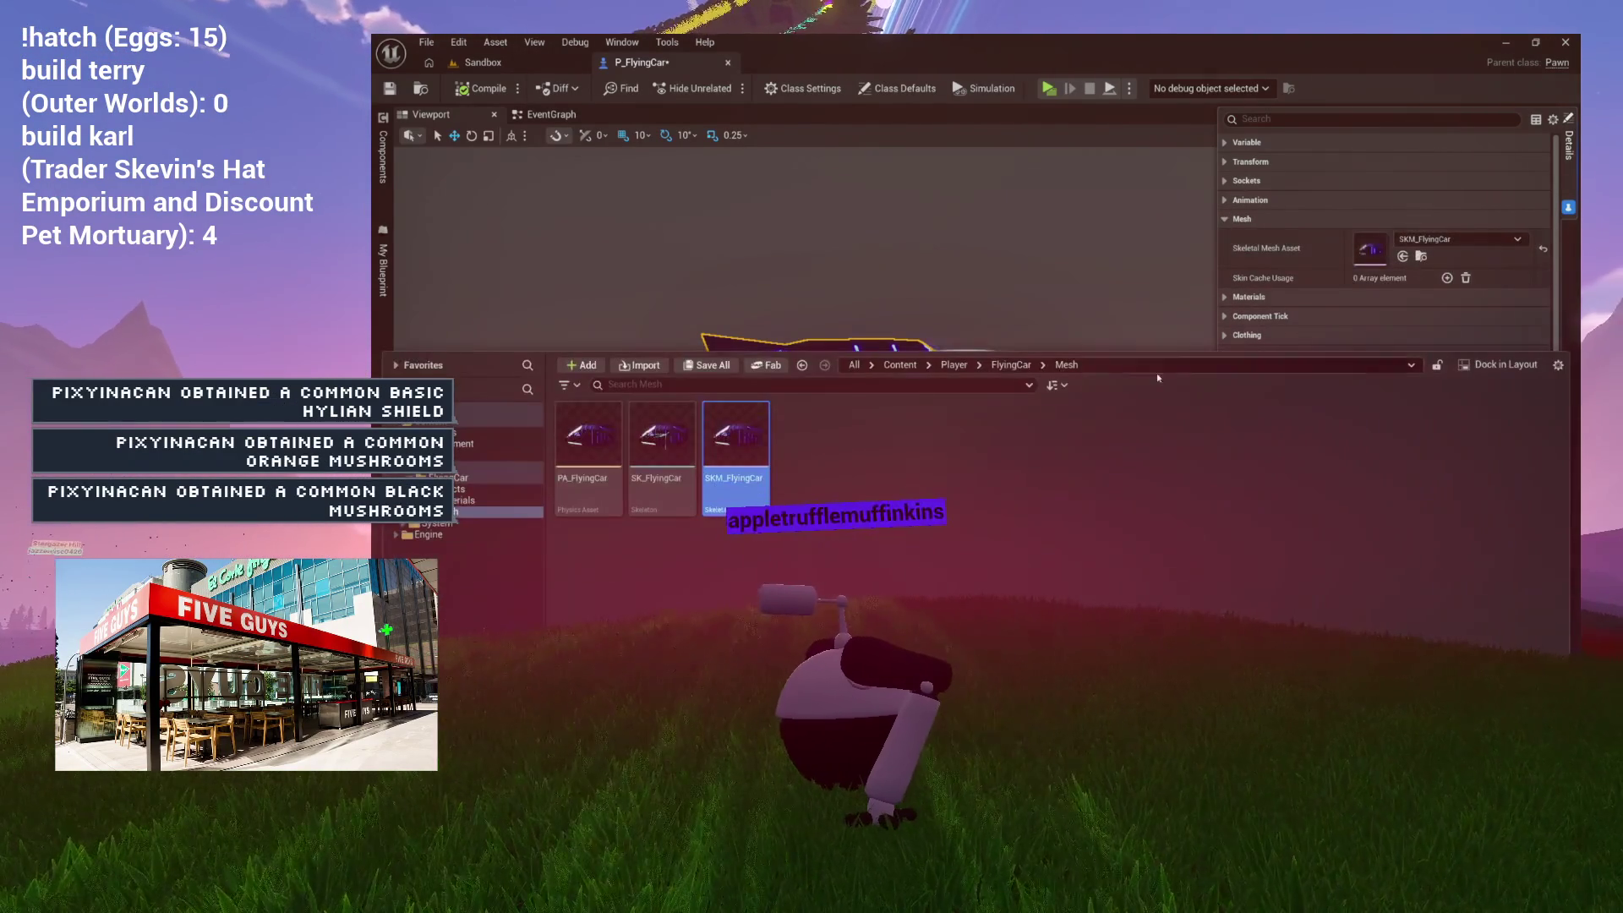
Step: Open PA_FlyingCar, select its single capsule body, then go back to P_FlyingCar
{"action": "double_click", "coordinate": [587, 435]}
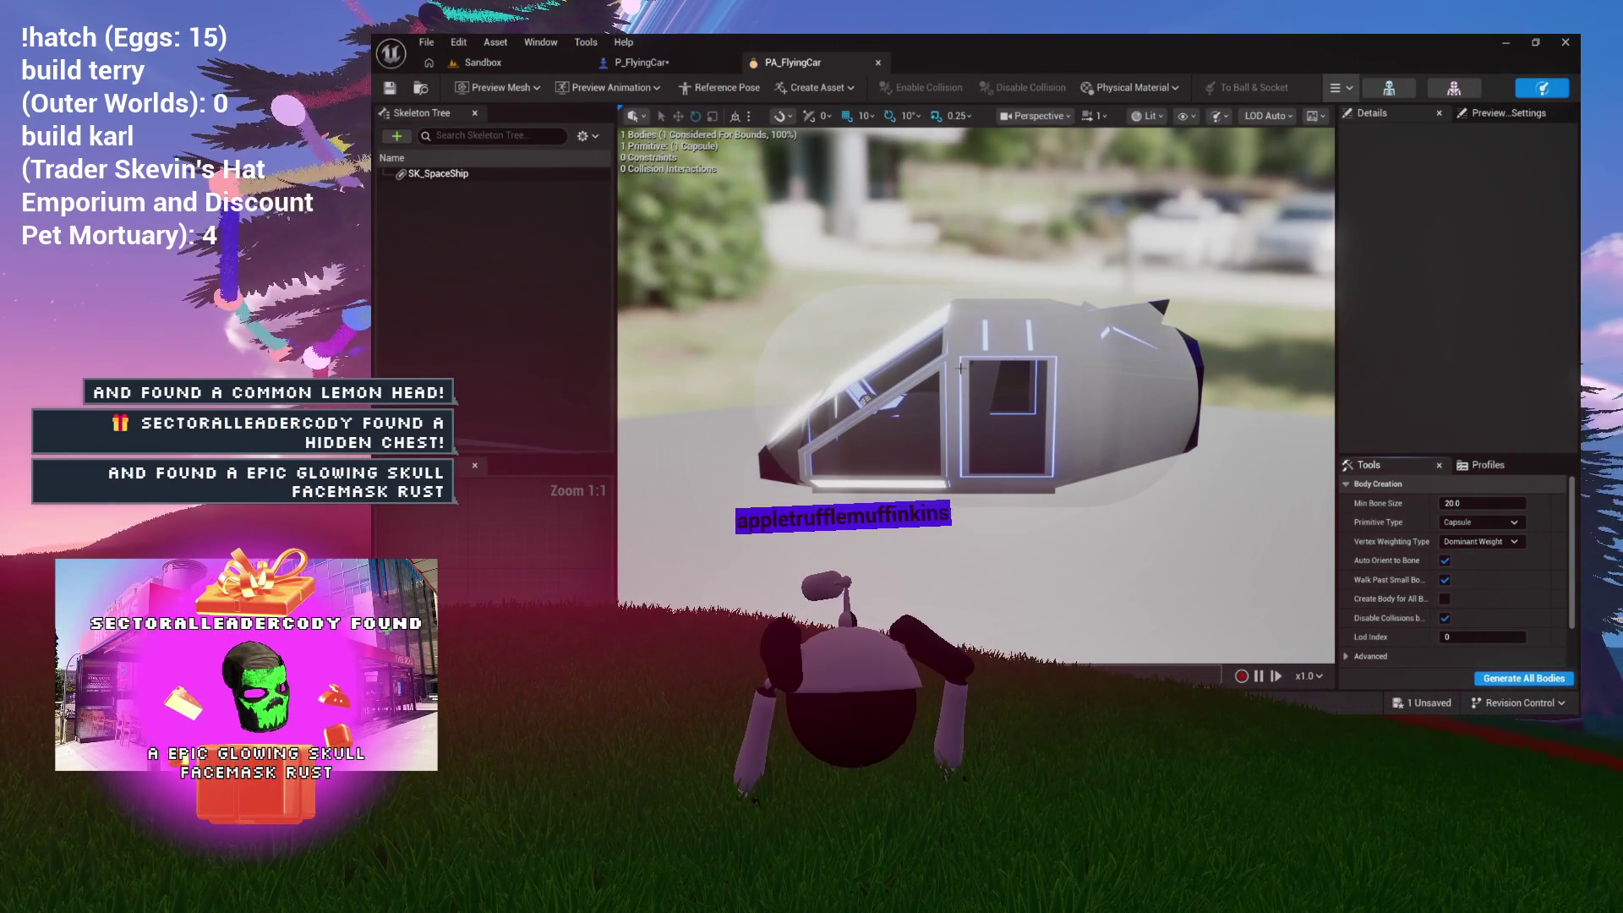
{"action": "left_click", "coordinate": [914, 339]}
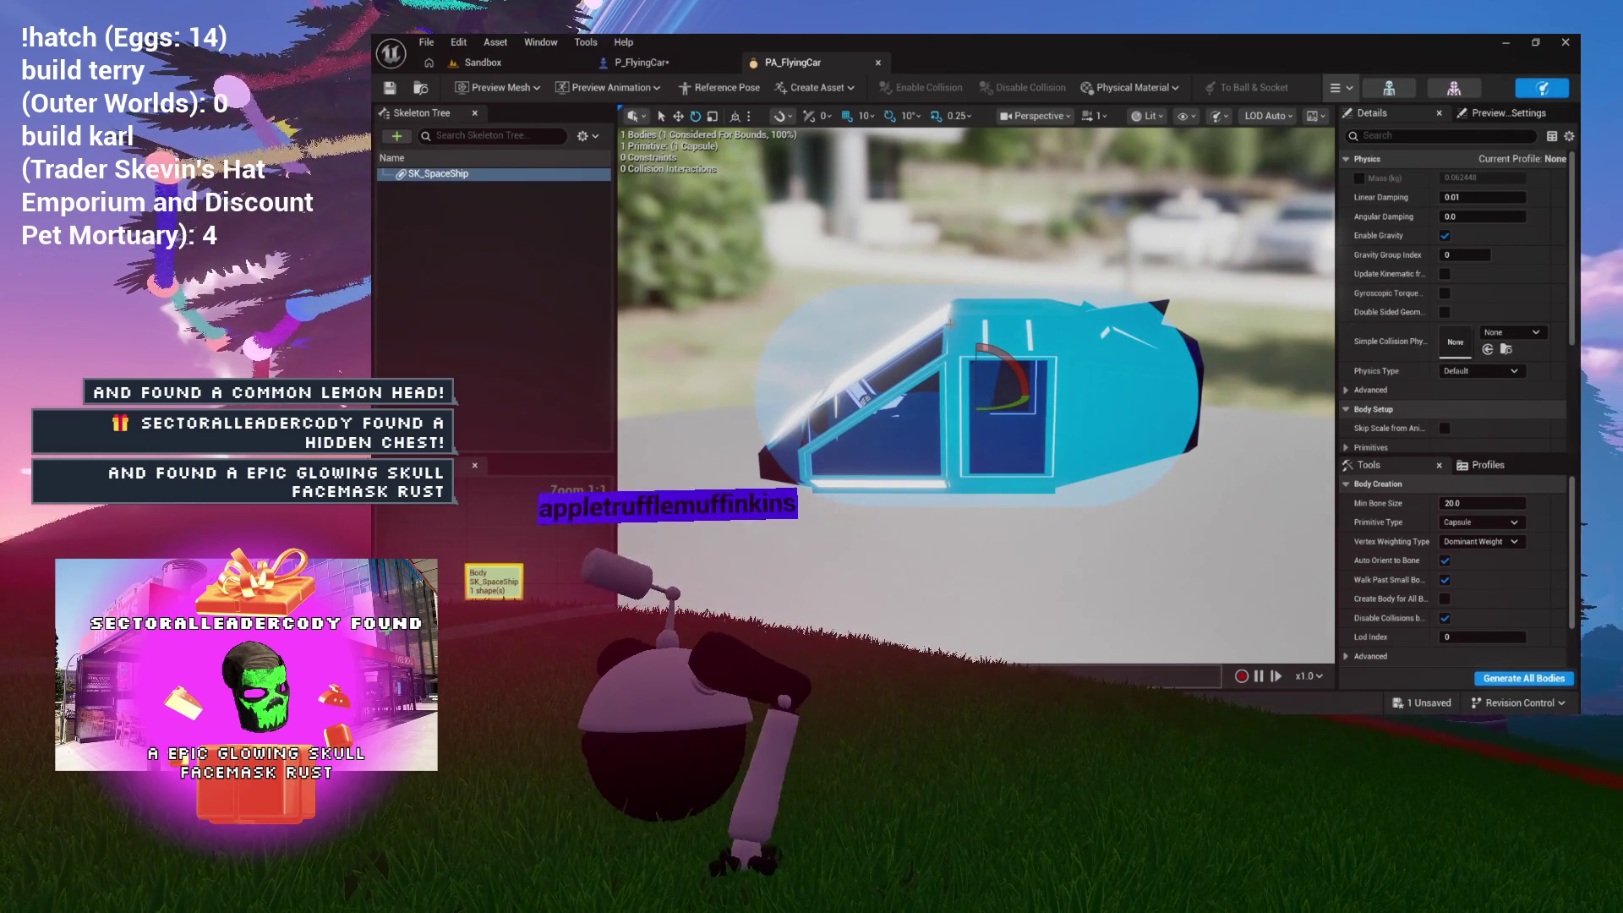
{"action": "left_click", "coordinate": [632, 63]}
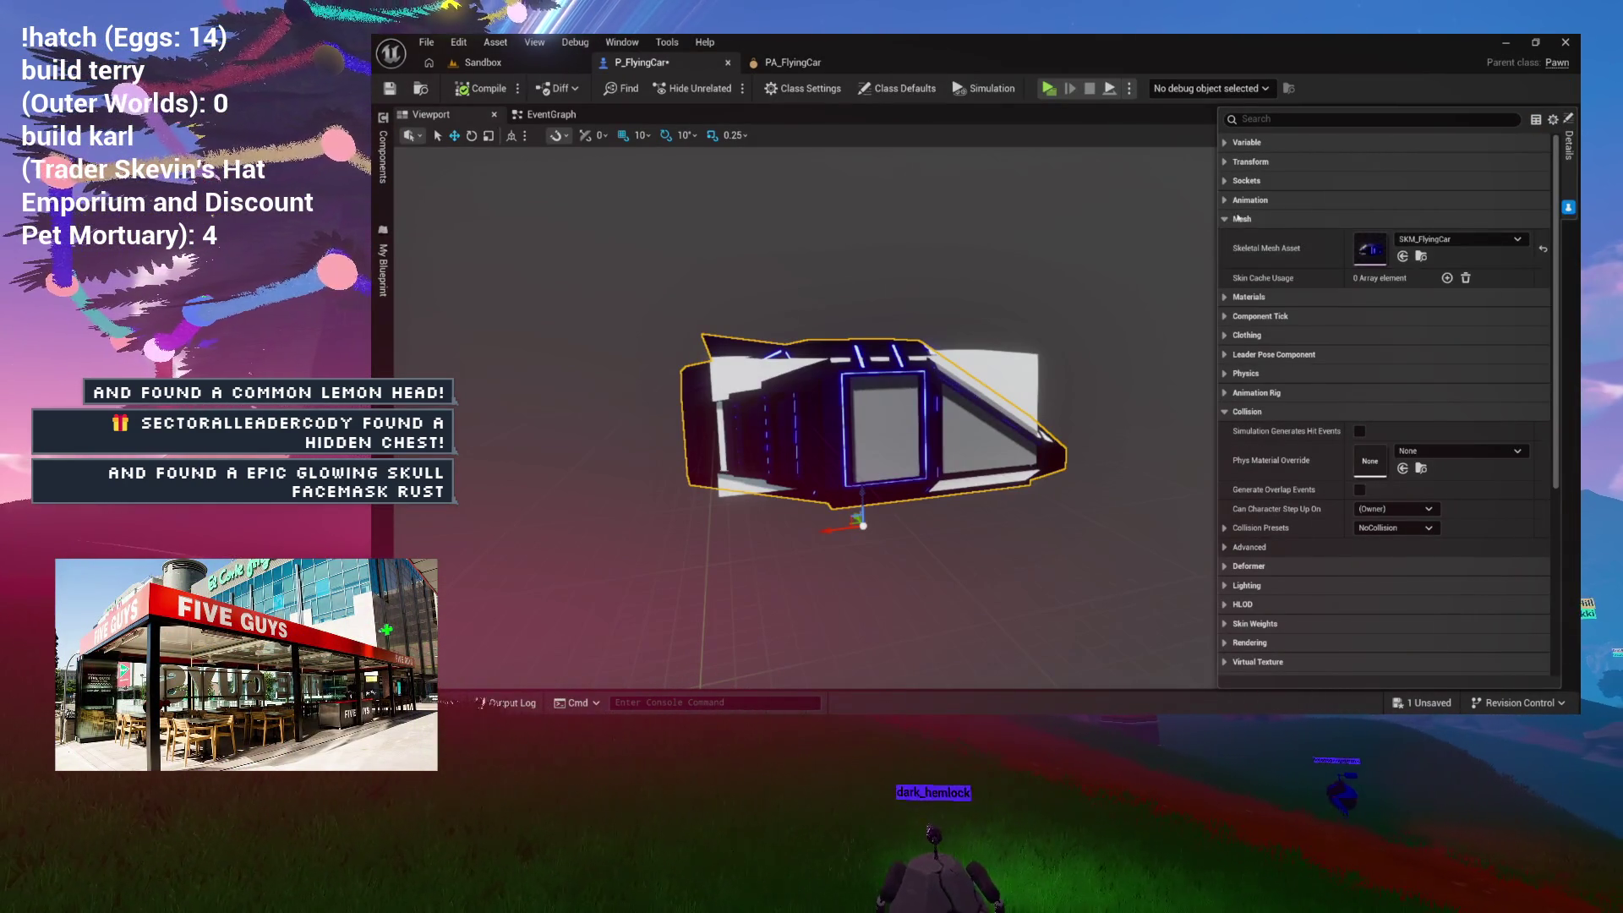
Step: Change the FlyingCar mesh's Collision Presets from NoCollision to PhysicsActor
{"action": "left_click", "coordinate": [1378, 529]}
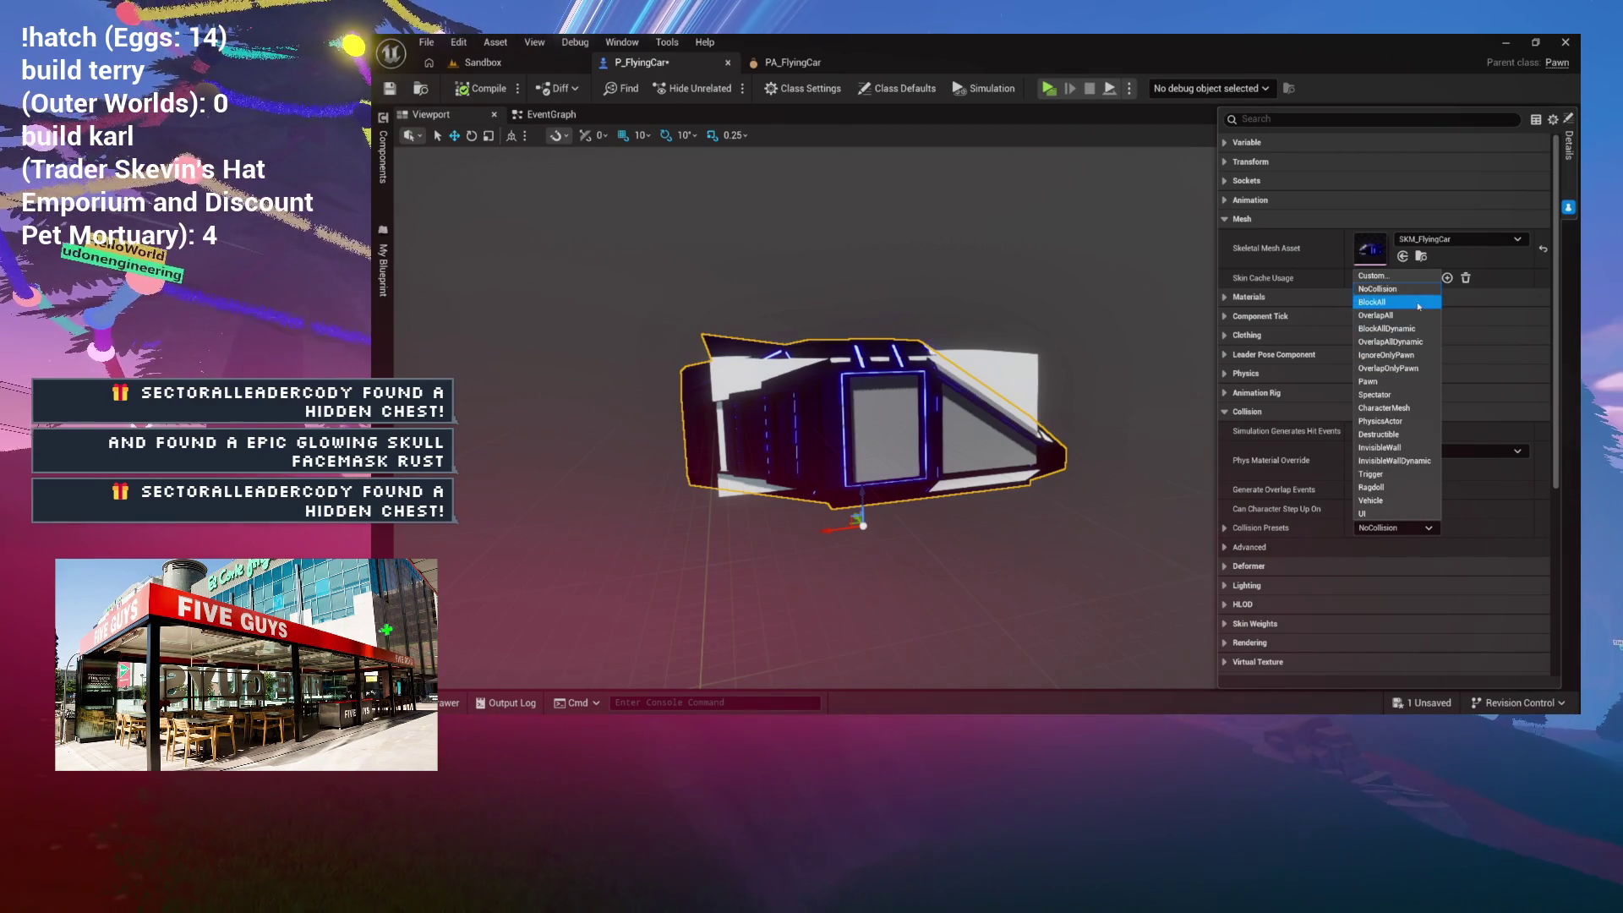
{"action": "left_click", "coordinate": [1389, 425]}
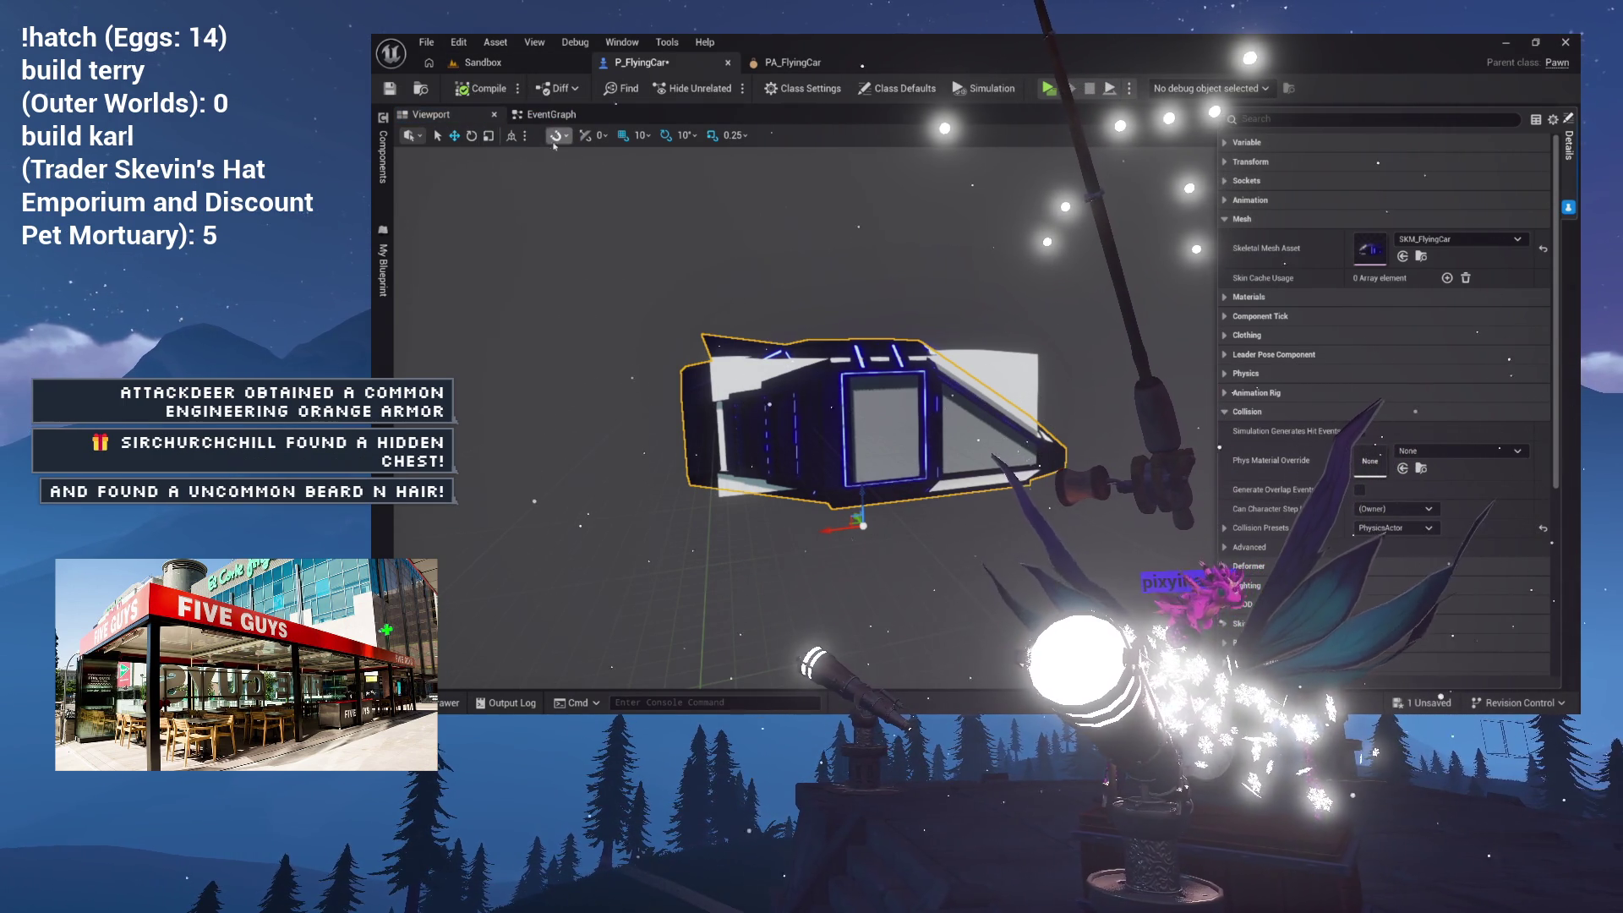
Step: Switch from the P_FlyingCar viewport to its Event Graph
{"action": "left_click", "coordinate": [546, 114]}
{"action": "left_click", "coordinate": [469, 120]}
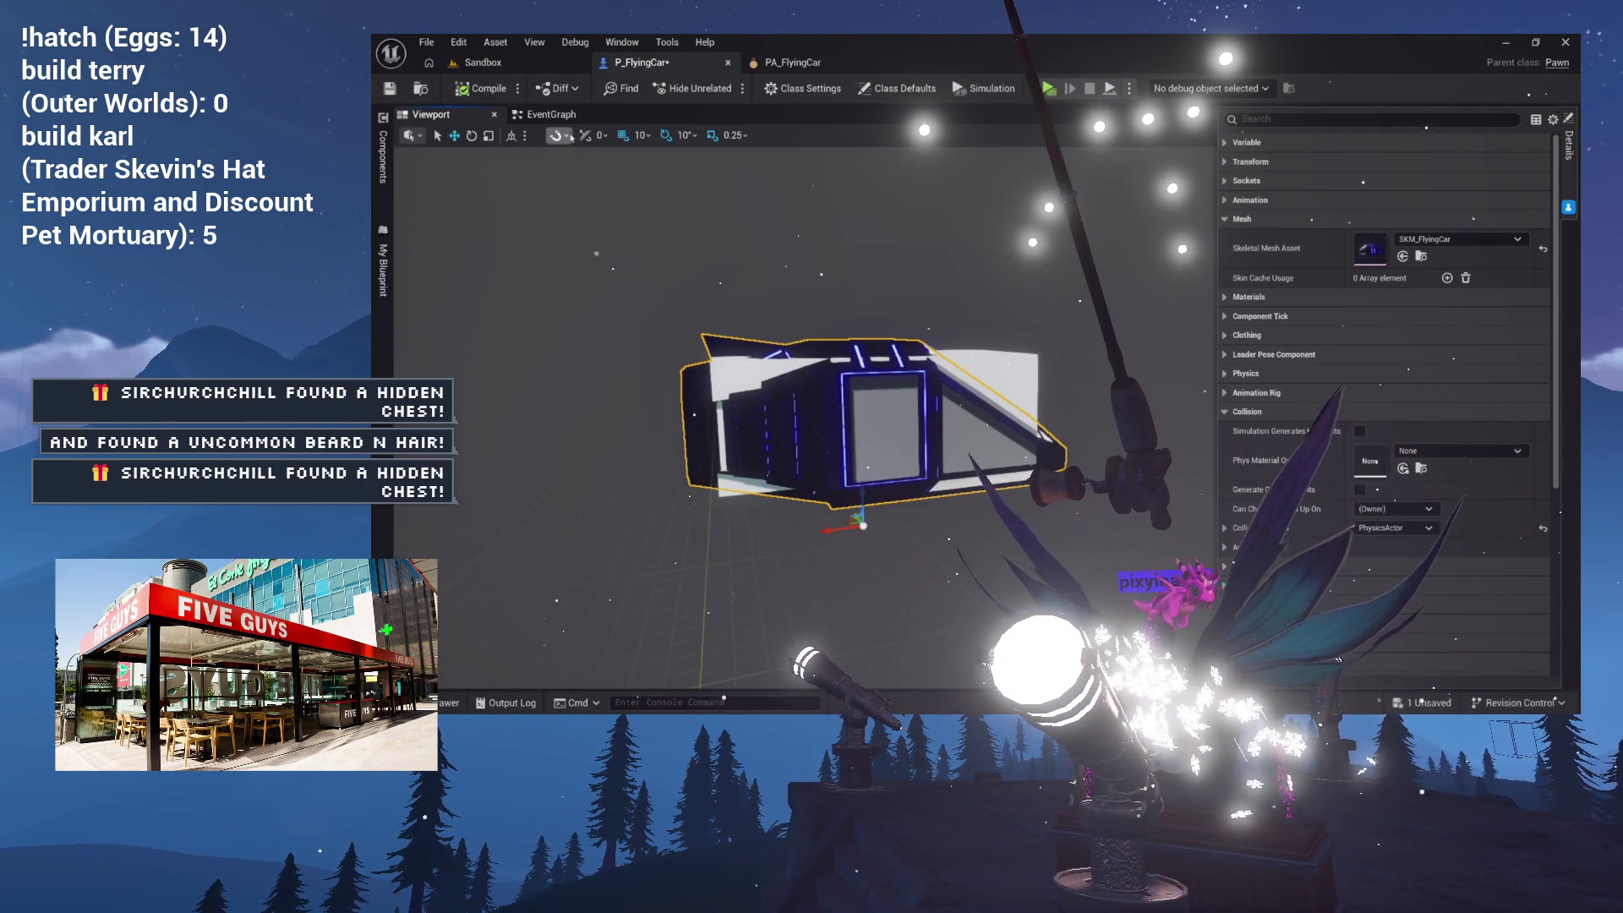
{"action": "left_click", "coordinate": [569, 116]}
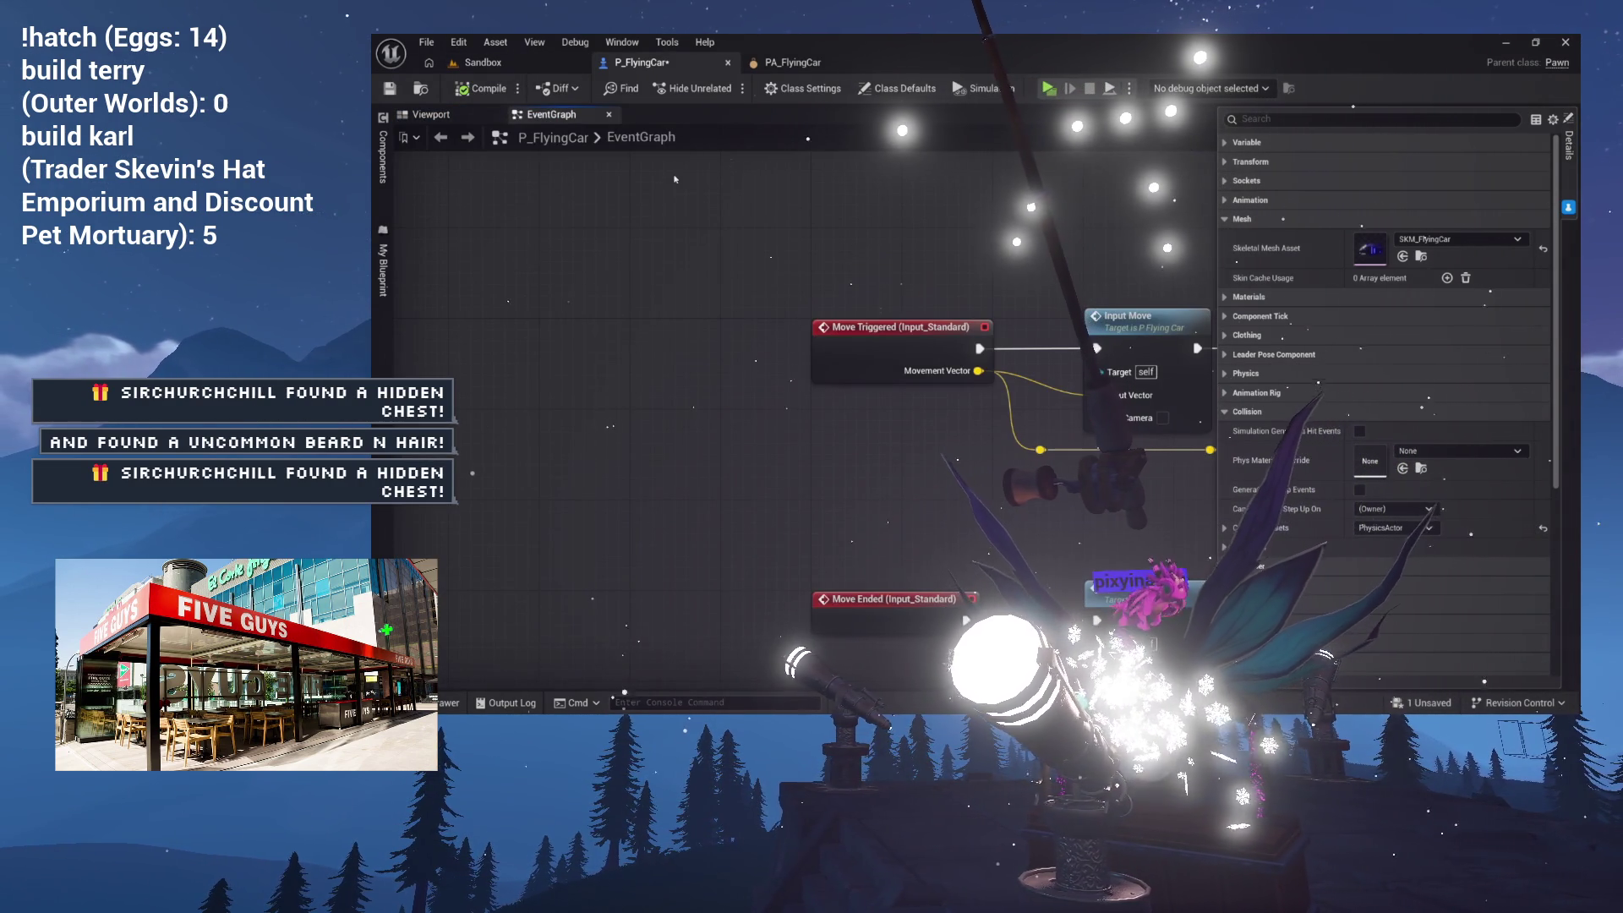
{"action": "key", "text": "Home"}
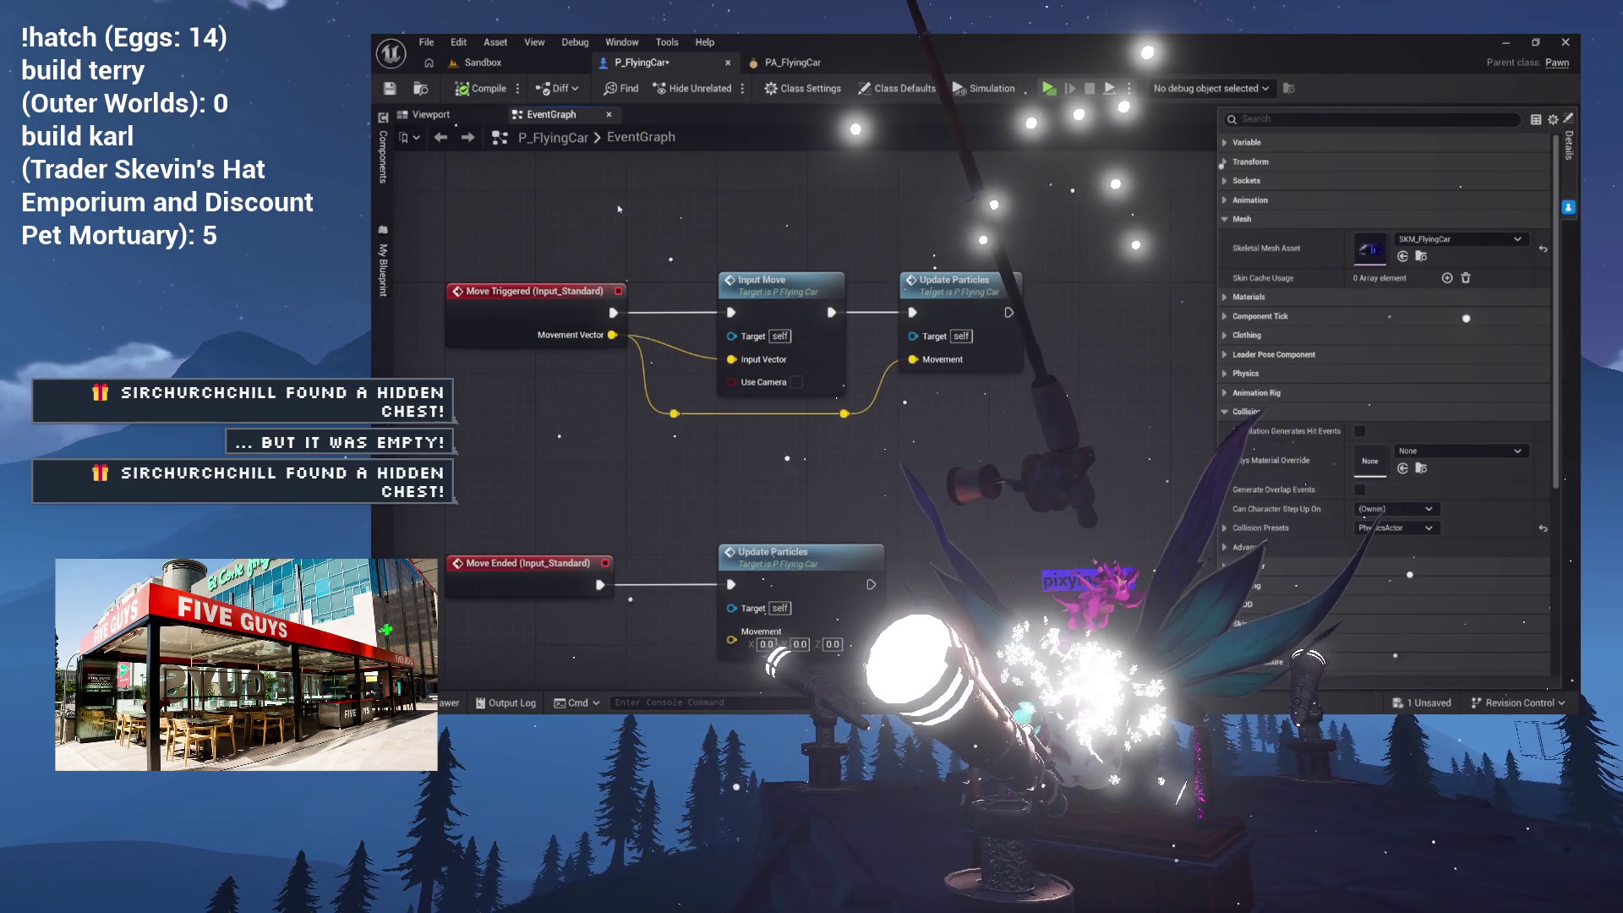
{"action": "key", "text": "Home"}
{"action": "left_click_drag", "start_coordinate": [1026, 331], "coordinate": [582, 150]}
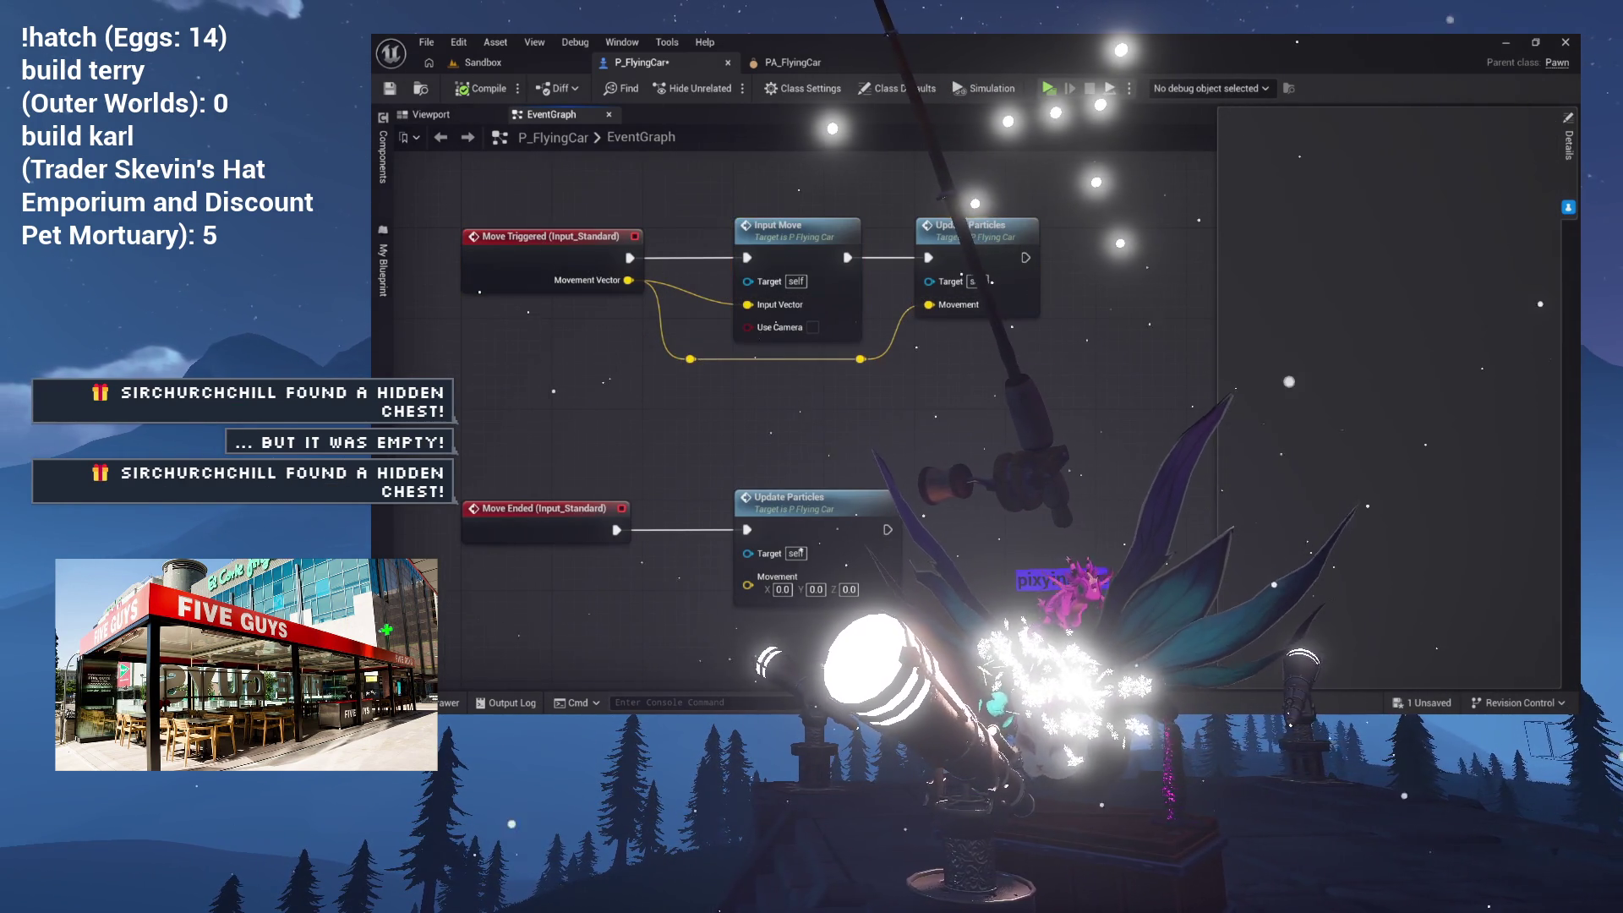
{"action": "left_click", "coordinate": [431, 115]}
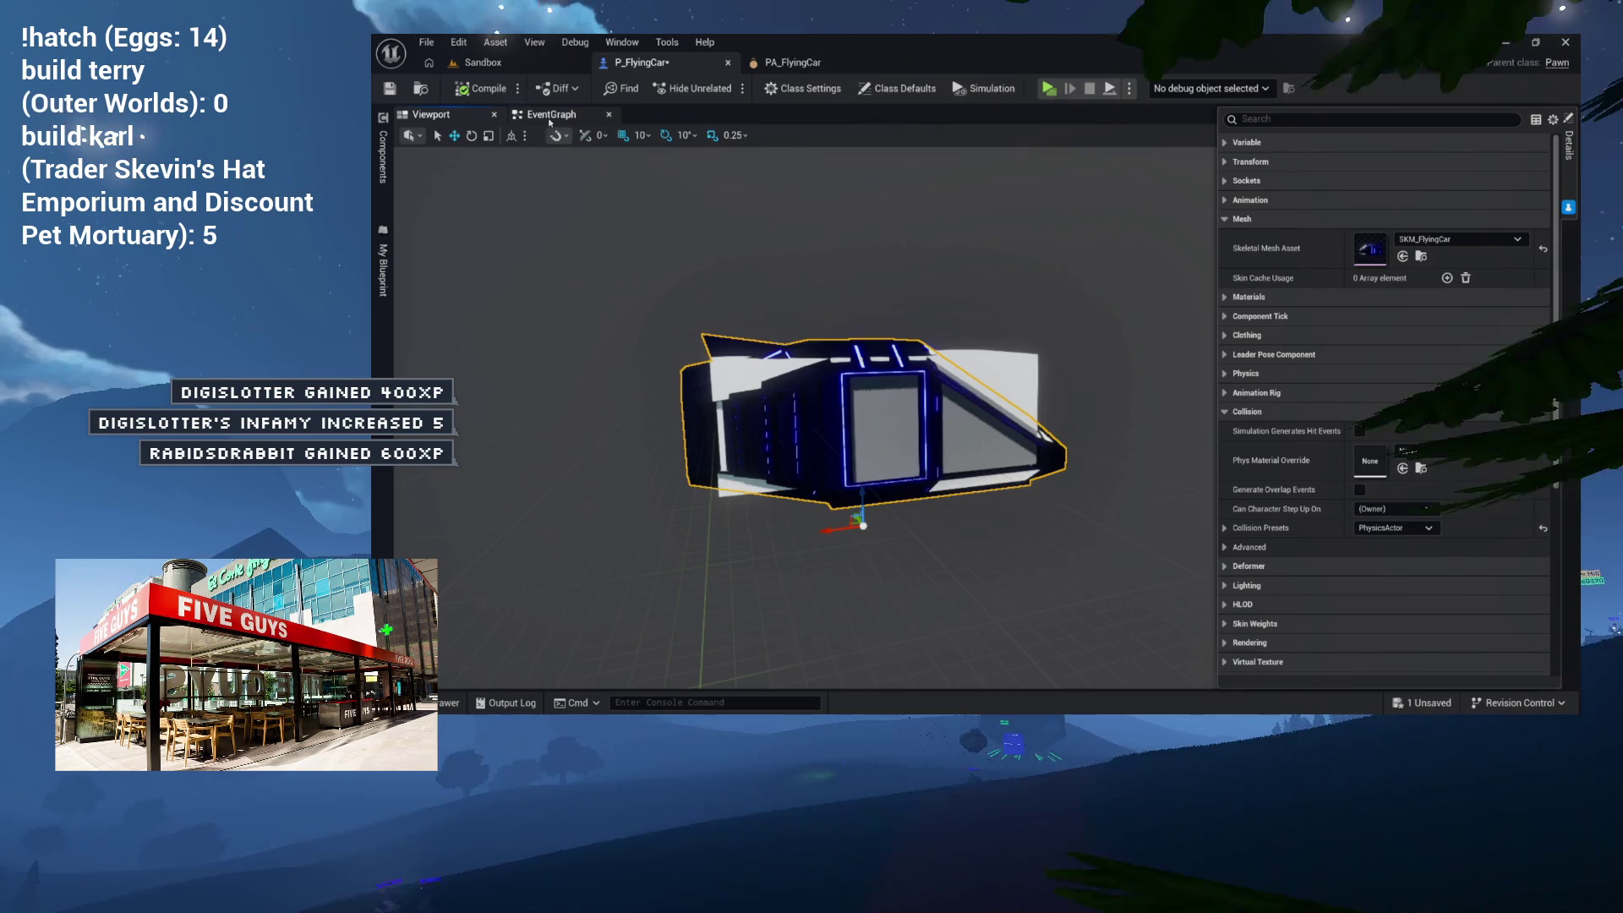
Step: Open the Input_Move graph, then ApplyMovement, where Base Box feeds an Add Force node
{"action": "left_click", "coordinate": [564, 115]}
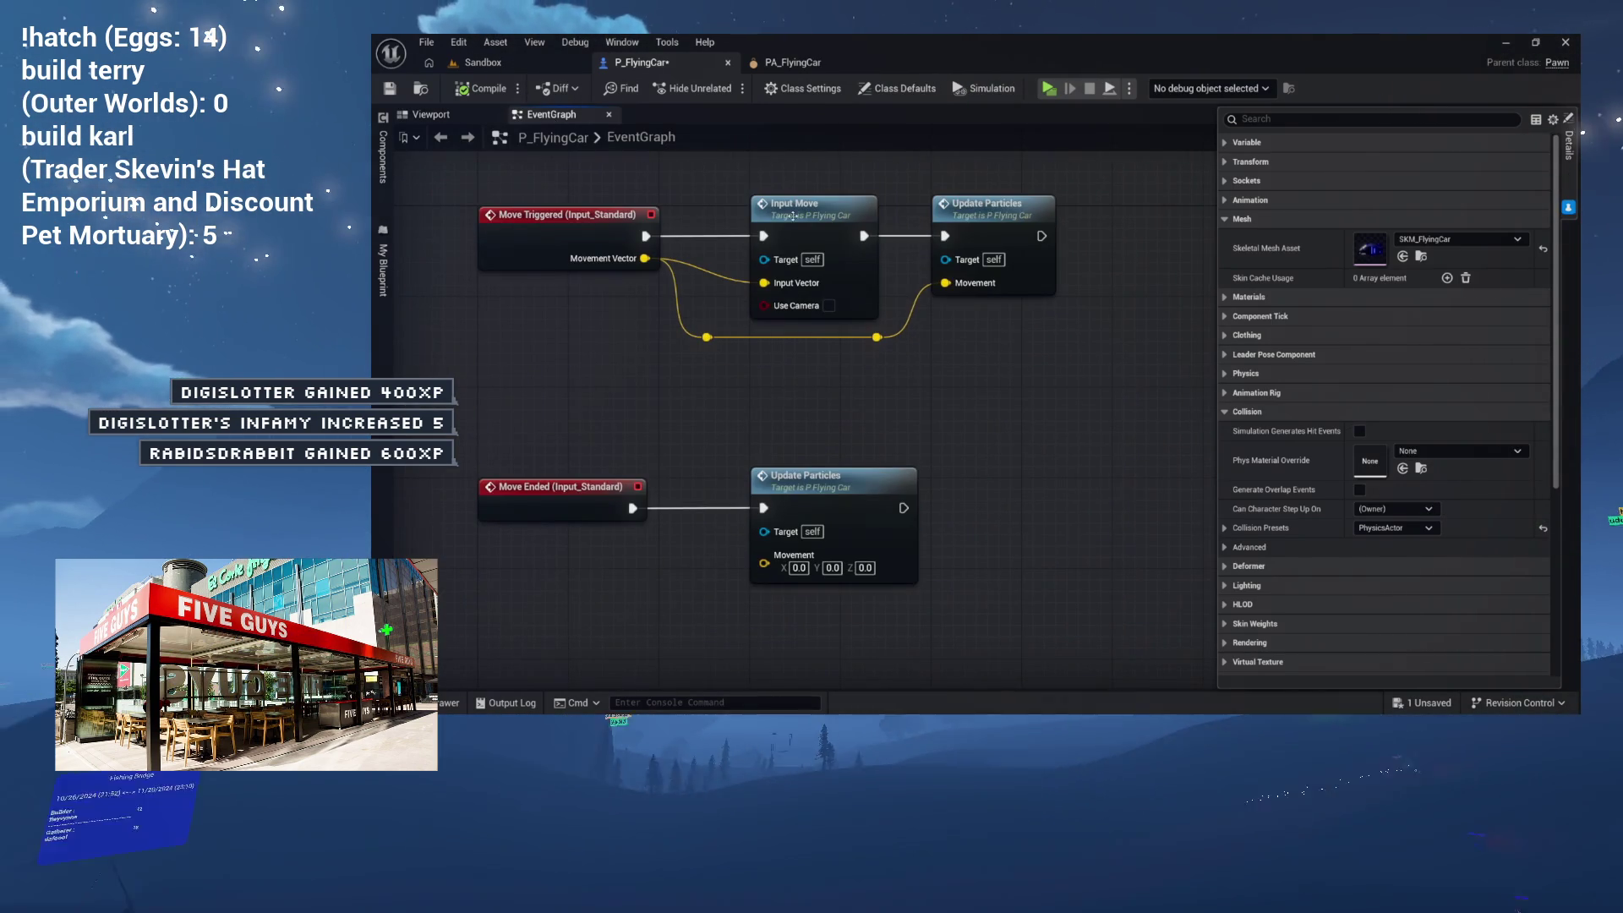
{"action": "double_click", "coordinate": [770, 235]}
{"action": "left_click_drag", "start_coordinate": [770, 238], "coordinate": [1235, 541]}
{"action": "mouse_move", "coordinate": [982, 325]}
{"action": "left_mouse_down"}
{"action": "mouse_move", "coordinate": [817, 251]}
{"action": "mouse_move", "coordinate": [1169, 427]}
{"action": "mouse_move", "coordinate": [970, 360]}
{"action": "left_mouse_up"}
{"action": "left_click", "coordinate": [817, 251]}
{"action": "double_click", "coordinate": [817, 251]}
{"action": "left_click_drag", "start_coordinate": [1017, 231], "coordinate": [856, 314]}
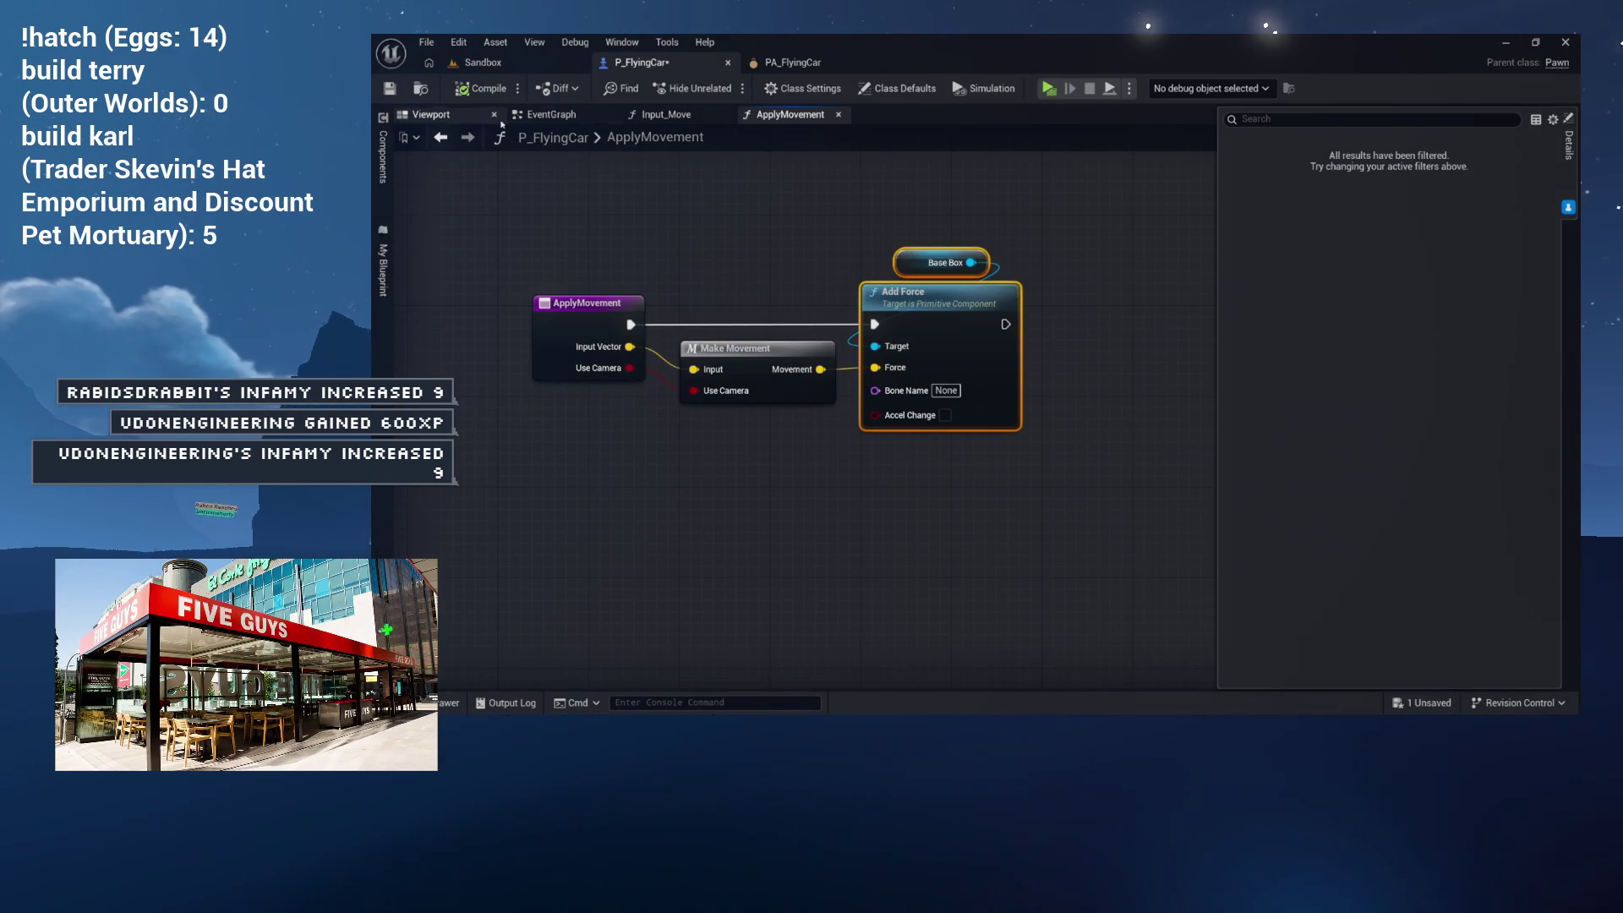
Step: In the Viewport, select and frame the BaseBox component, then select the skeletal mesh
{"action": "left_click", "coordinate": [481, 120]}
{"action": "scroll", "coordinate": [985, 361], "scroll_direction": "down", "scroll_amount": 5}
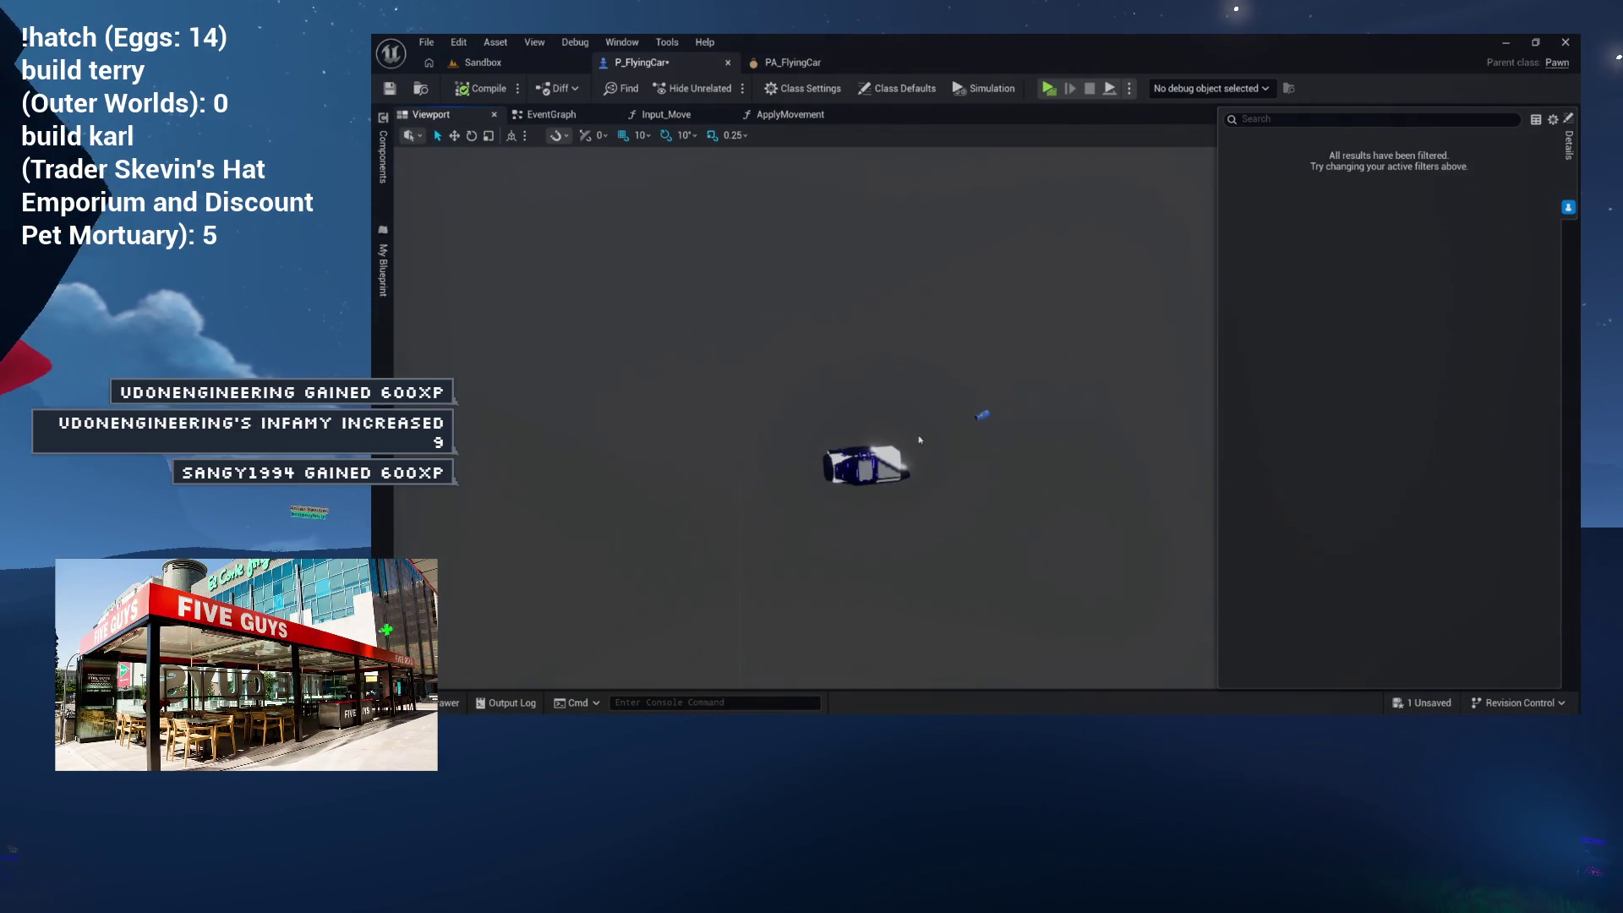
{"action": "left_click", "coordinate": [895, 454]}
{"action": "key", "text": "f"}
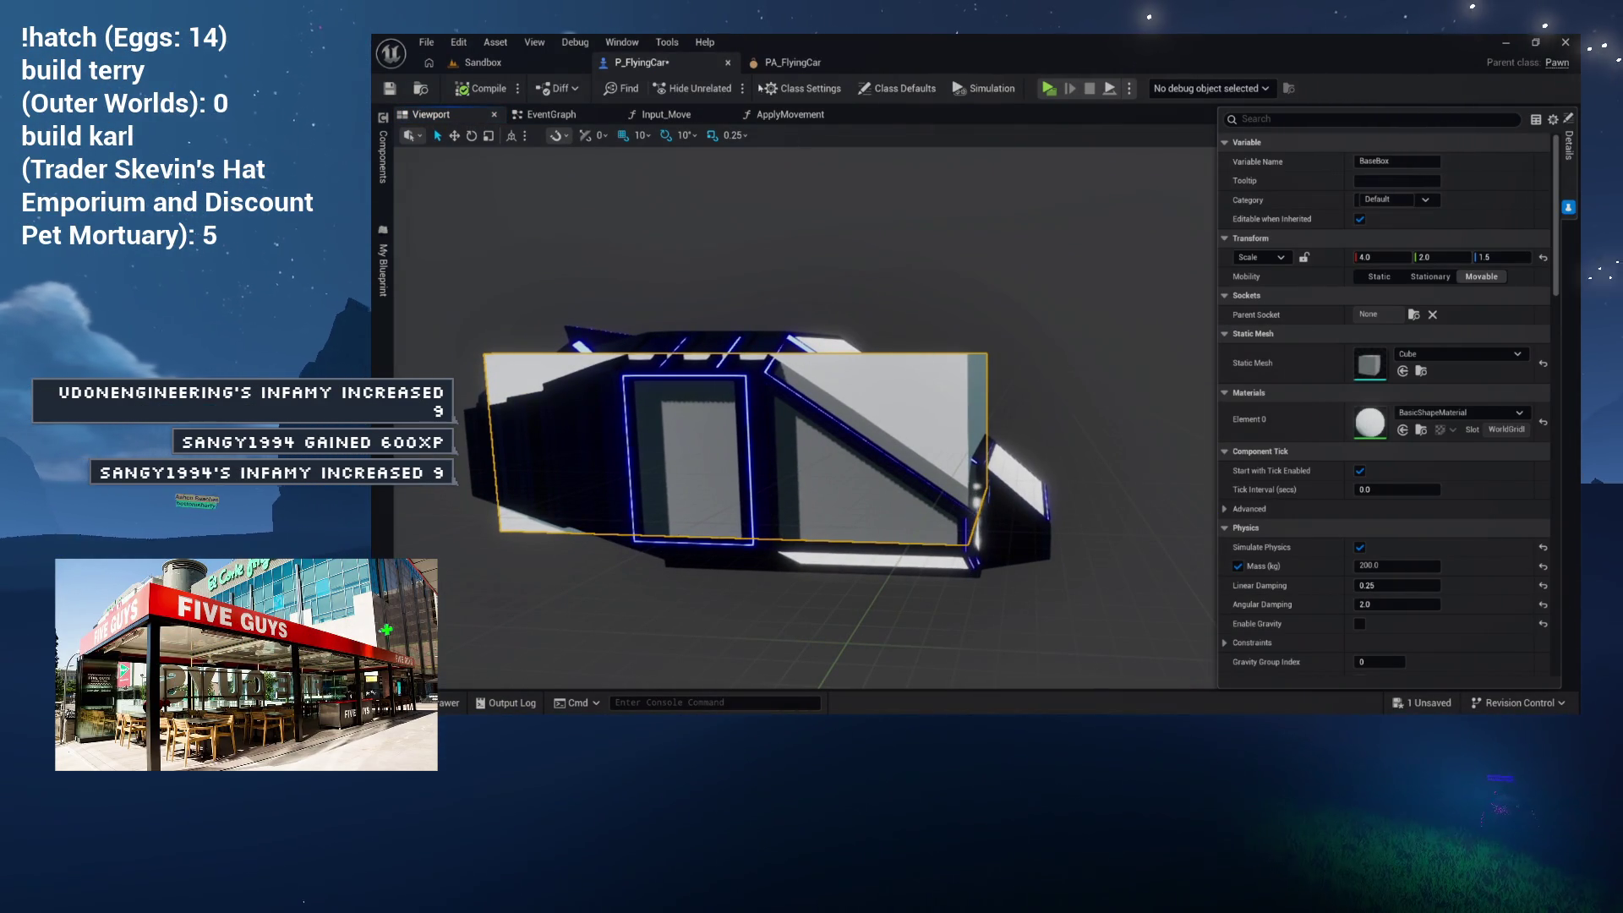
{"action": "left_click", "coordinate": [680, 341]}
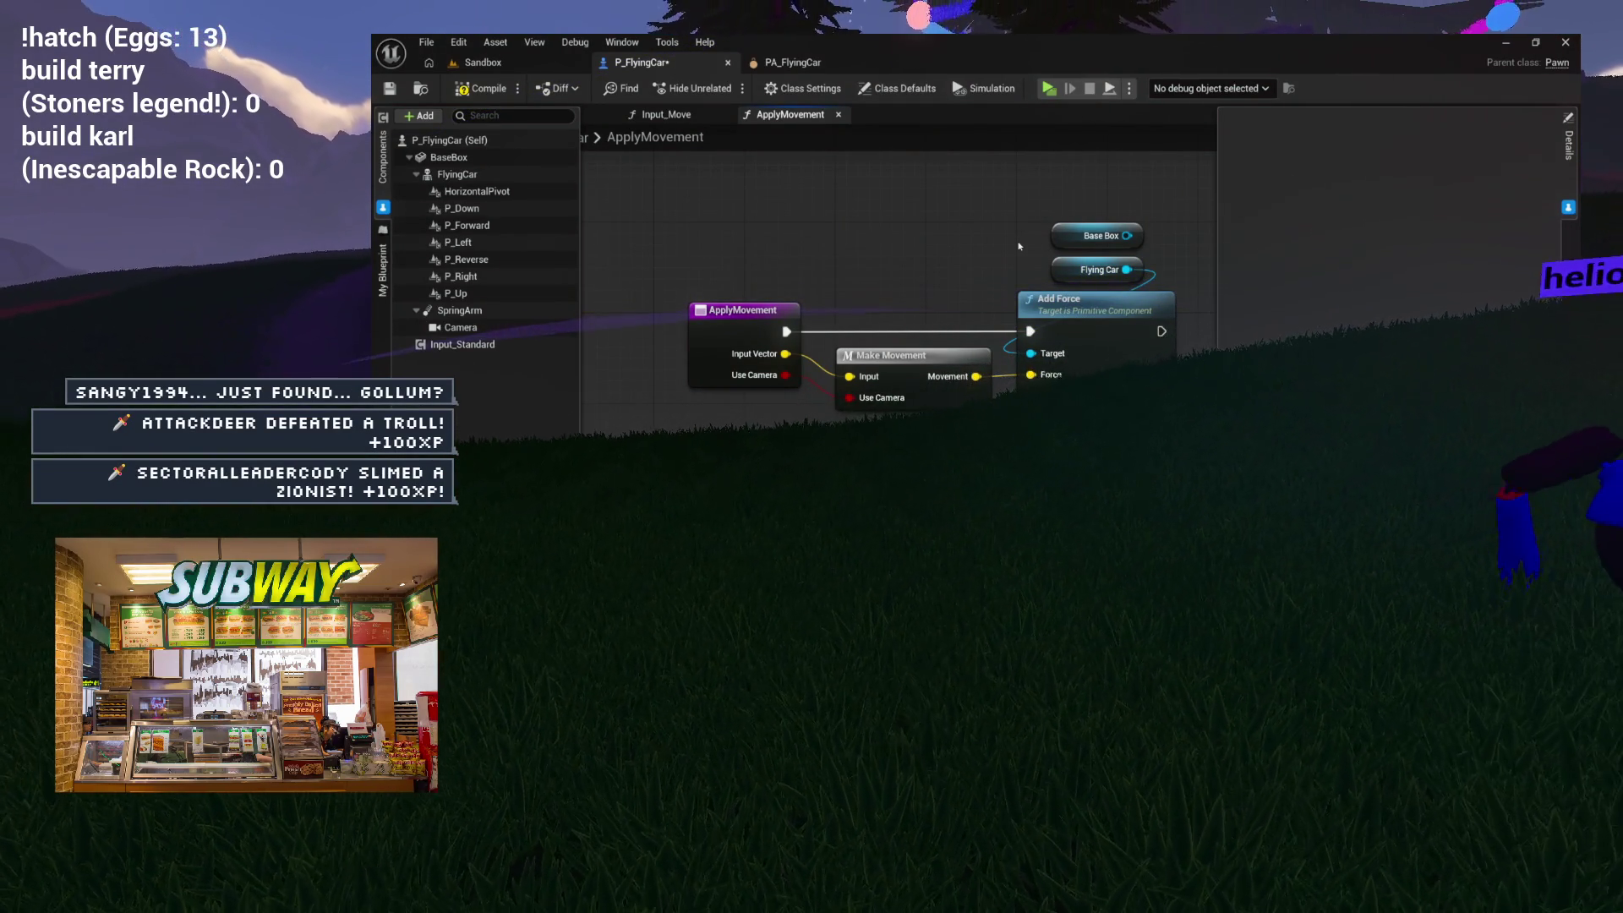
Step: Select ApplyMovement's force nodes, then open ApplyRotation from the Input_Move graph
{"action": "mouse_move", "coordinate": [736, 206]}
{"action": "left_mouse_down"}
{"action": "mouse_move", "coordinate": [871, 239]}
{"action": "mouse_move", "coordinate": [1184, 397]}
{"action": "left_mouse_up"}
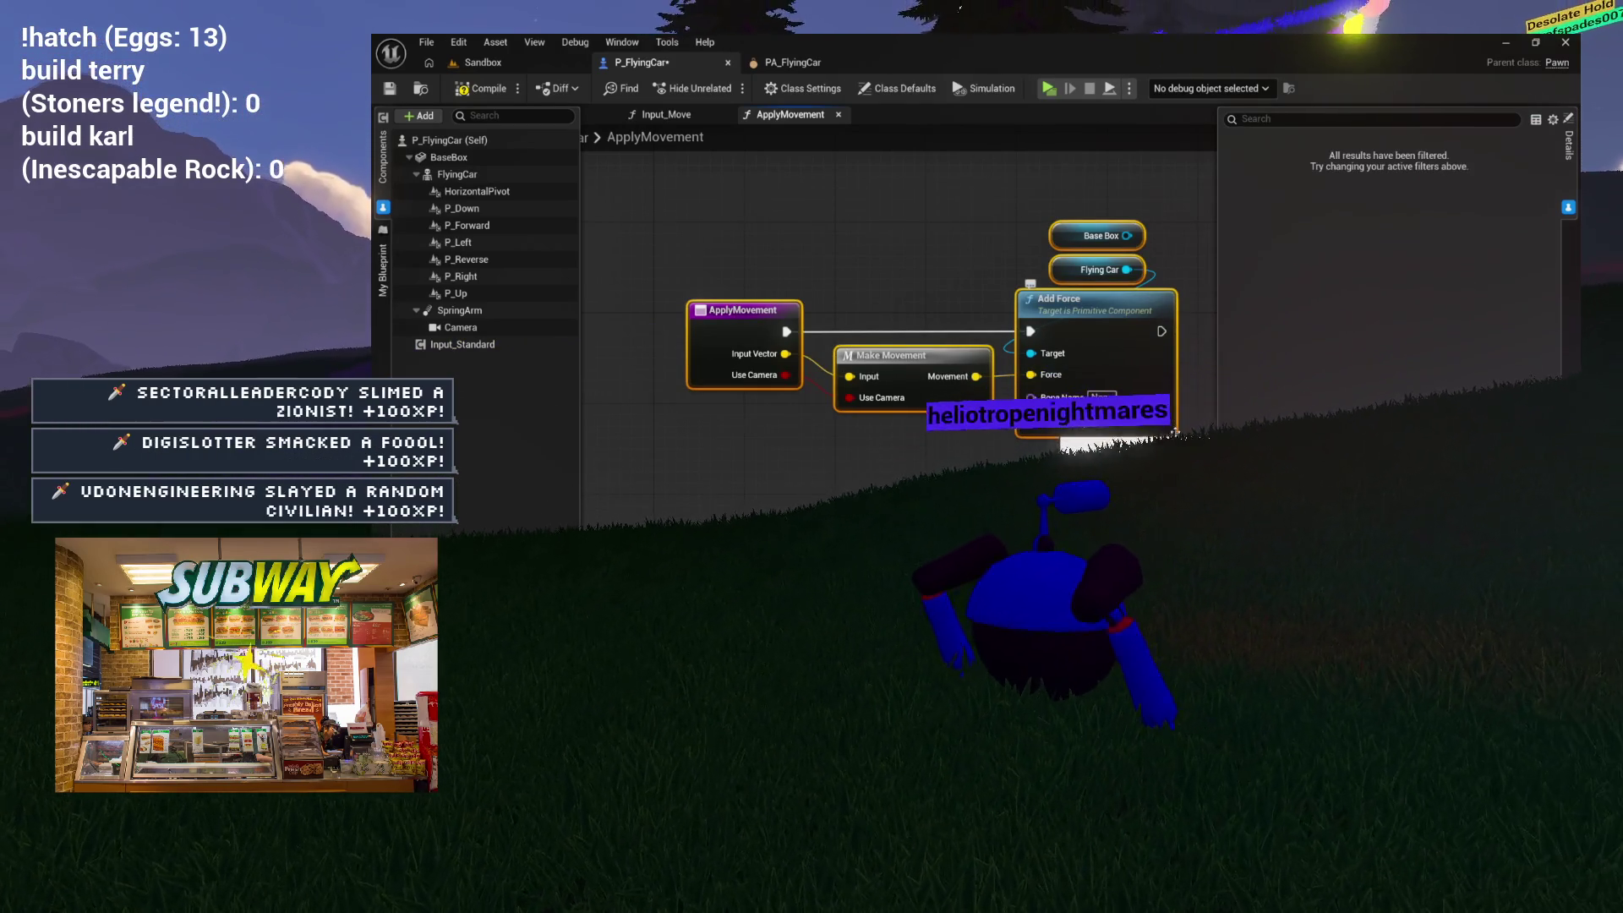
{"action": "left_click", "coordinate": [847, 213]}
{"action": "left_click_drag", "start_coordinate": [847, 213], "coordinate": [1115, 397]}
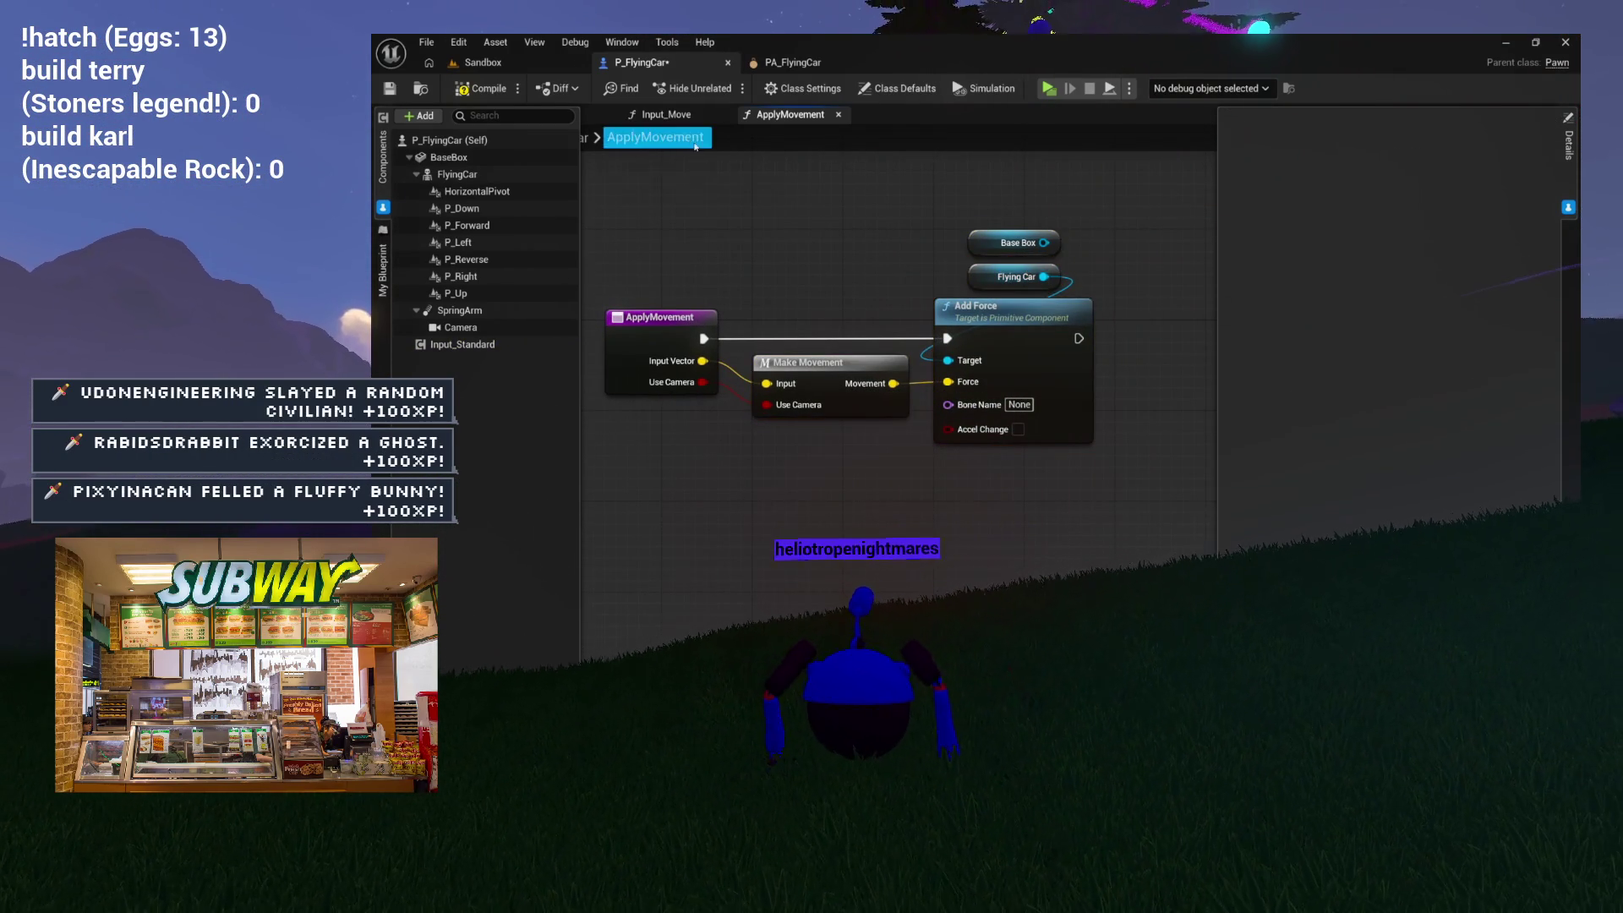
{"action": "left_click", "coordinate": [666, 114]}
{"action": "double_click", "coordinate": [984, 249]}
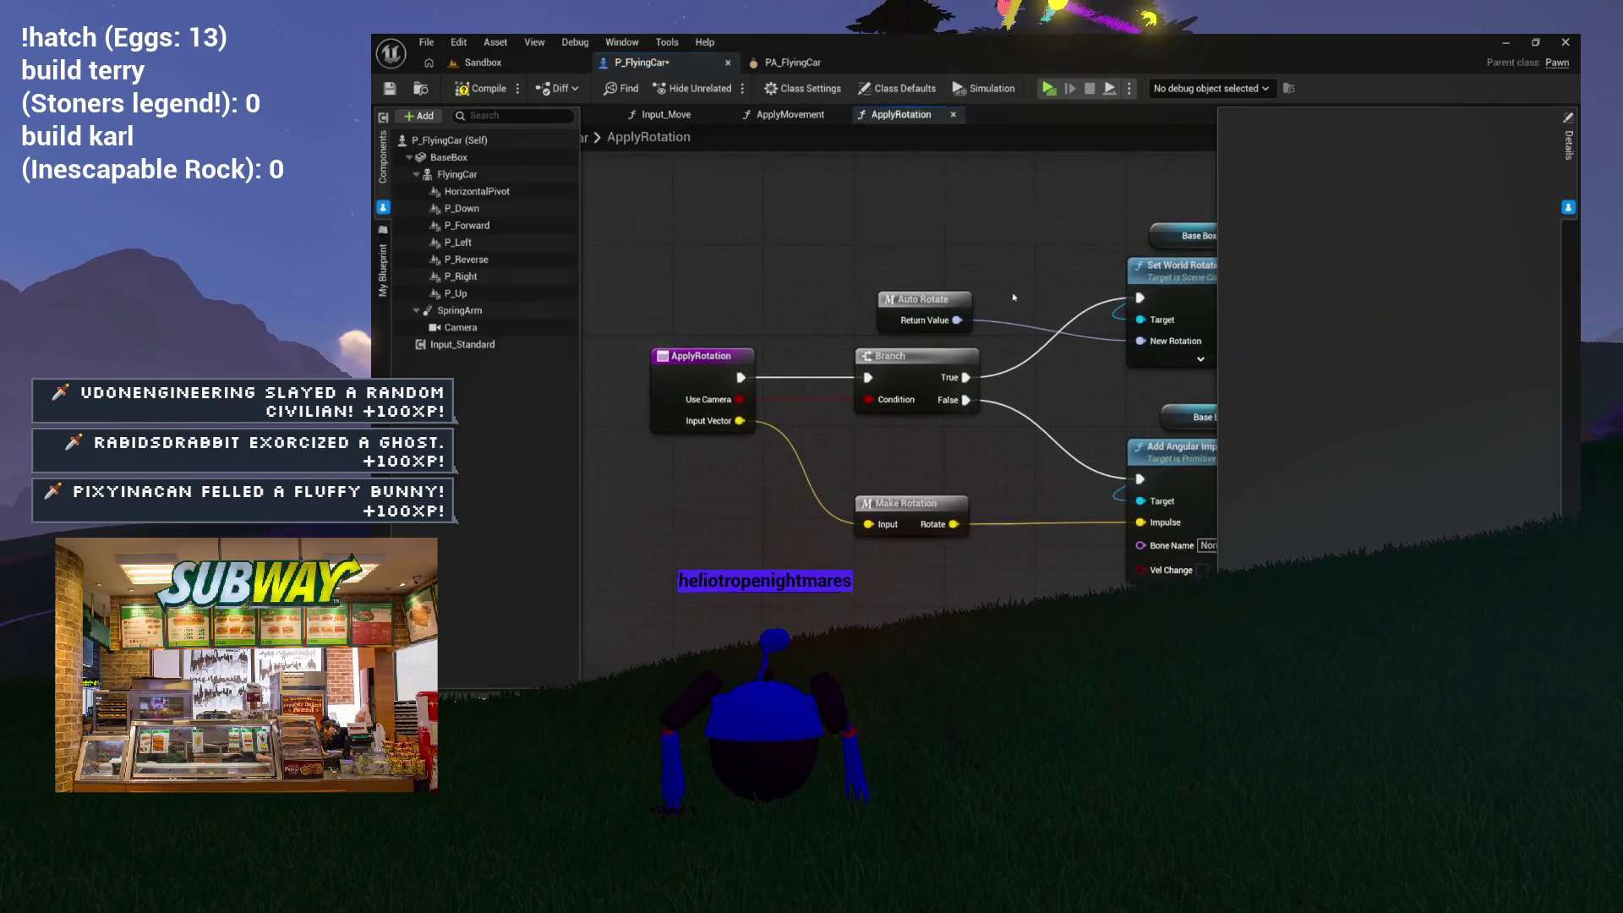
Step: Replace Base Box with two Flying Car getters as Set World Rotation and Add Angular Impulse Targets
{"action": "left_click_drag", "start_coordinate": [457, 174], "coordinate": [832, 192]}
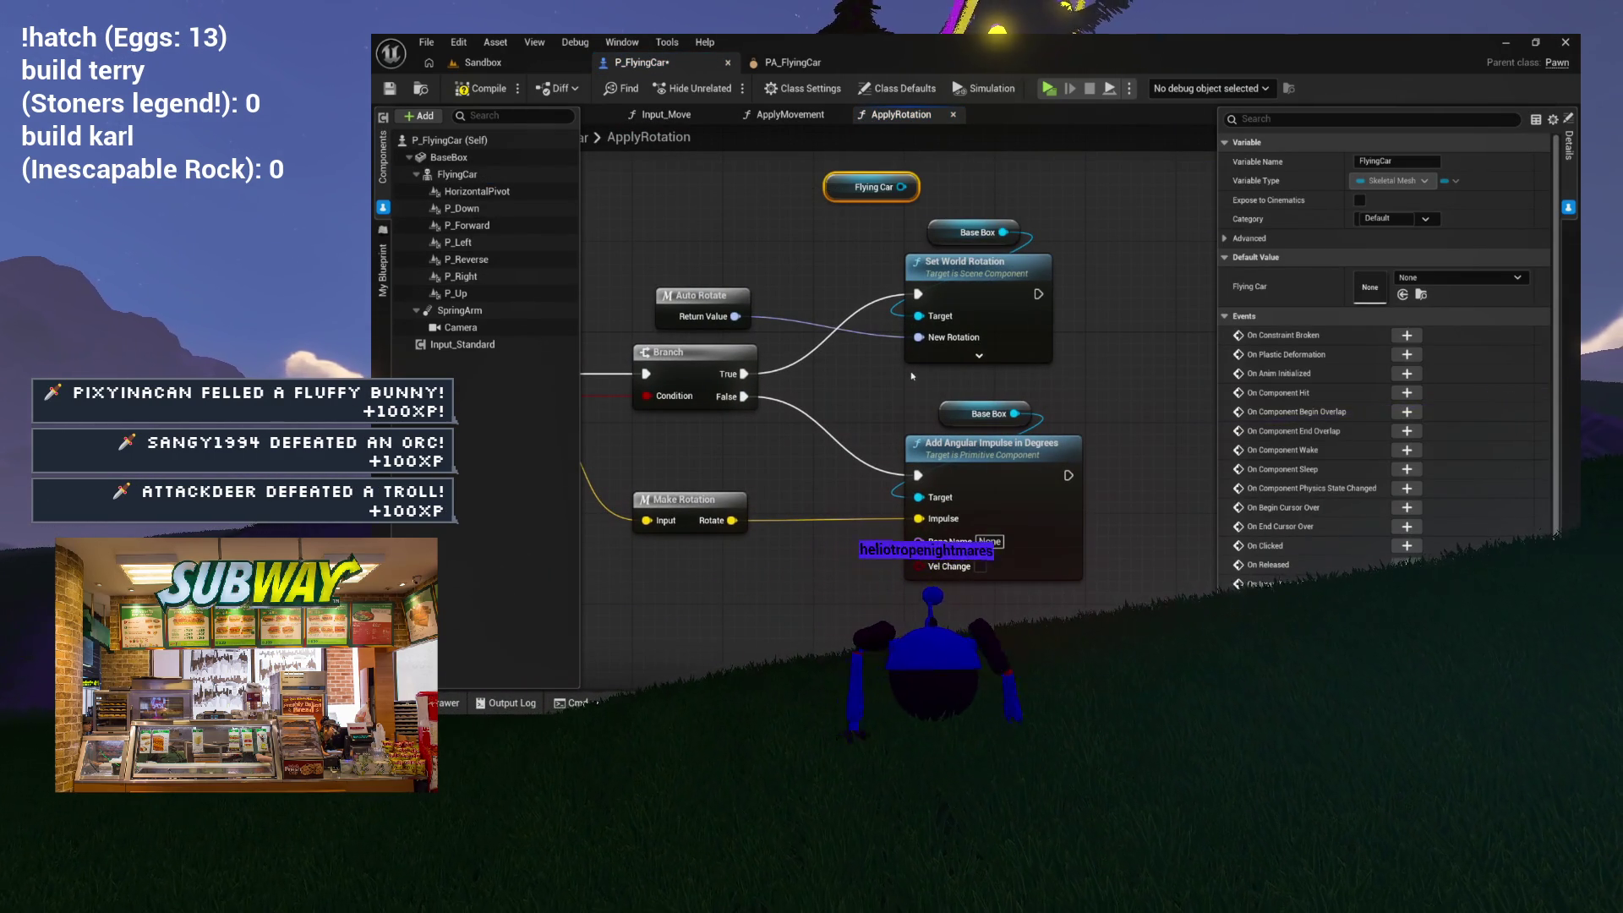
{"action": "key", "text": "ctrl+c"}
{"action": "key", "text": "ctrl+v"}
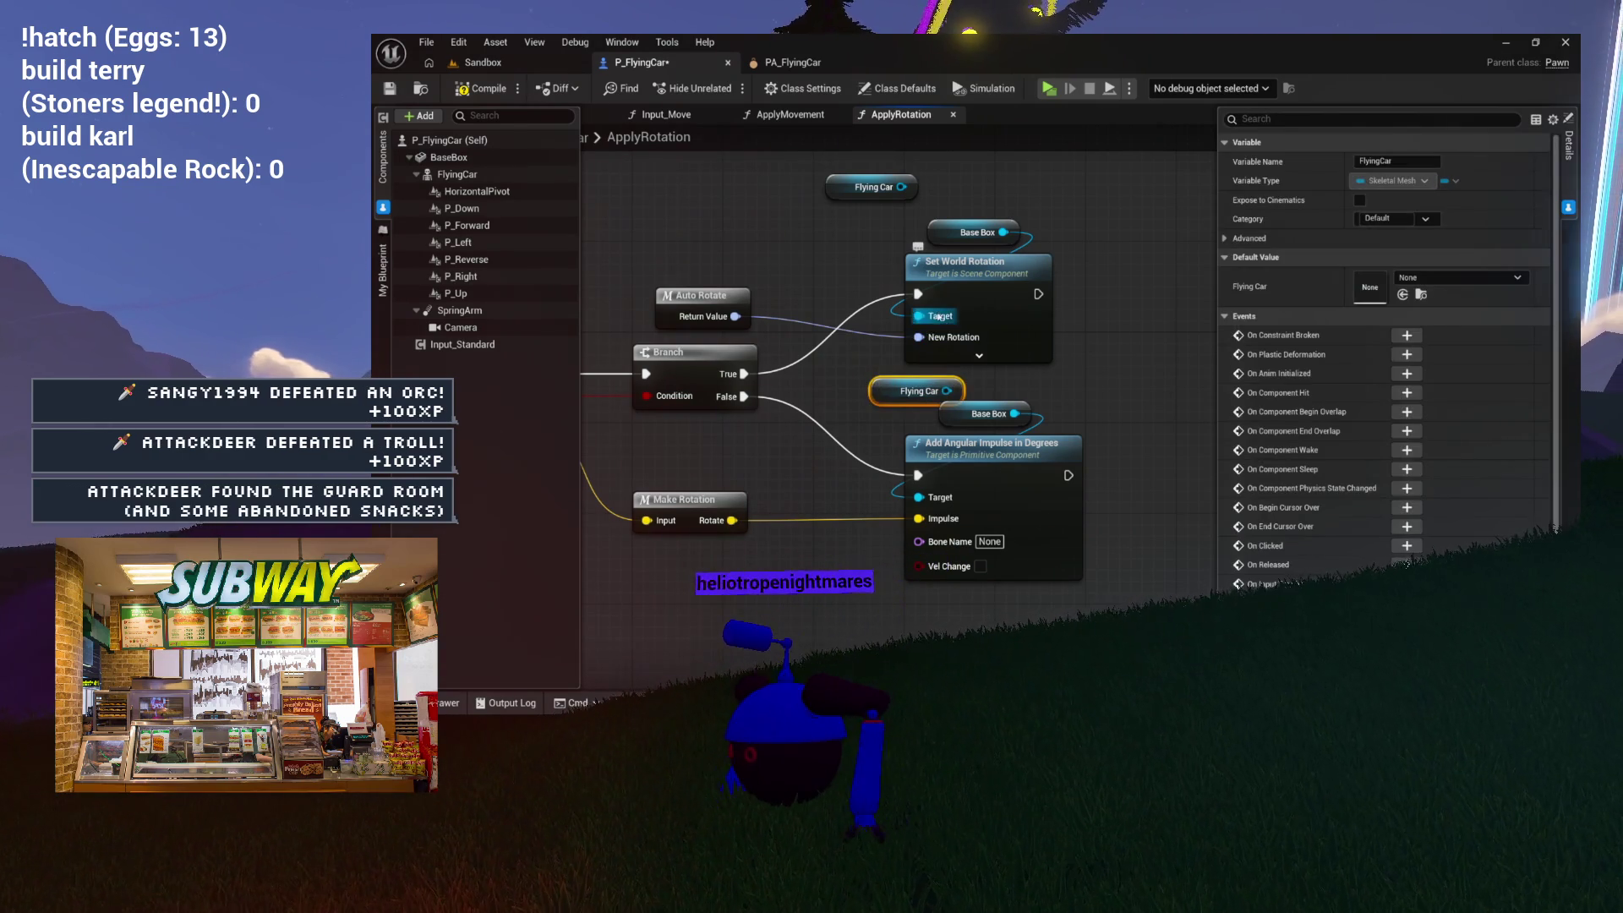
{"action": "left_click", "coordinate": [919, 316], "text": "alt"}
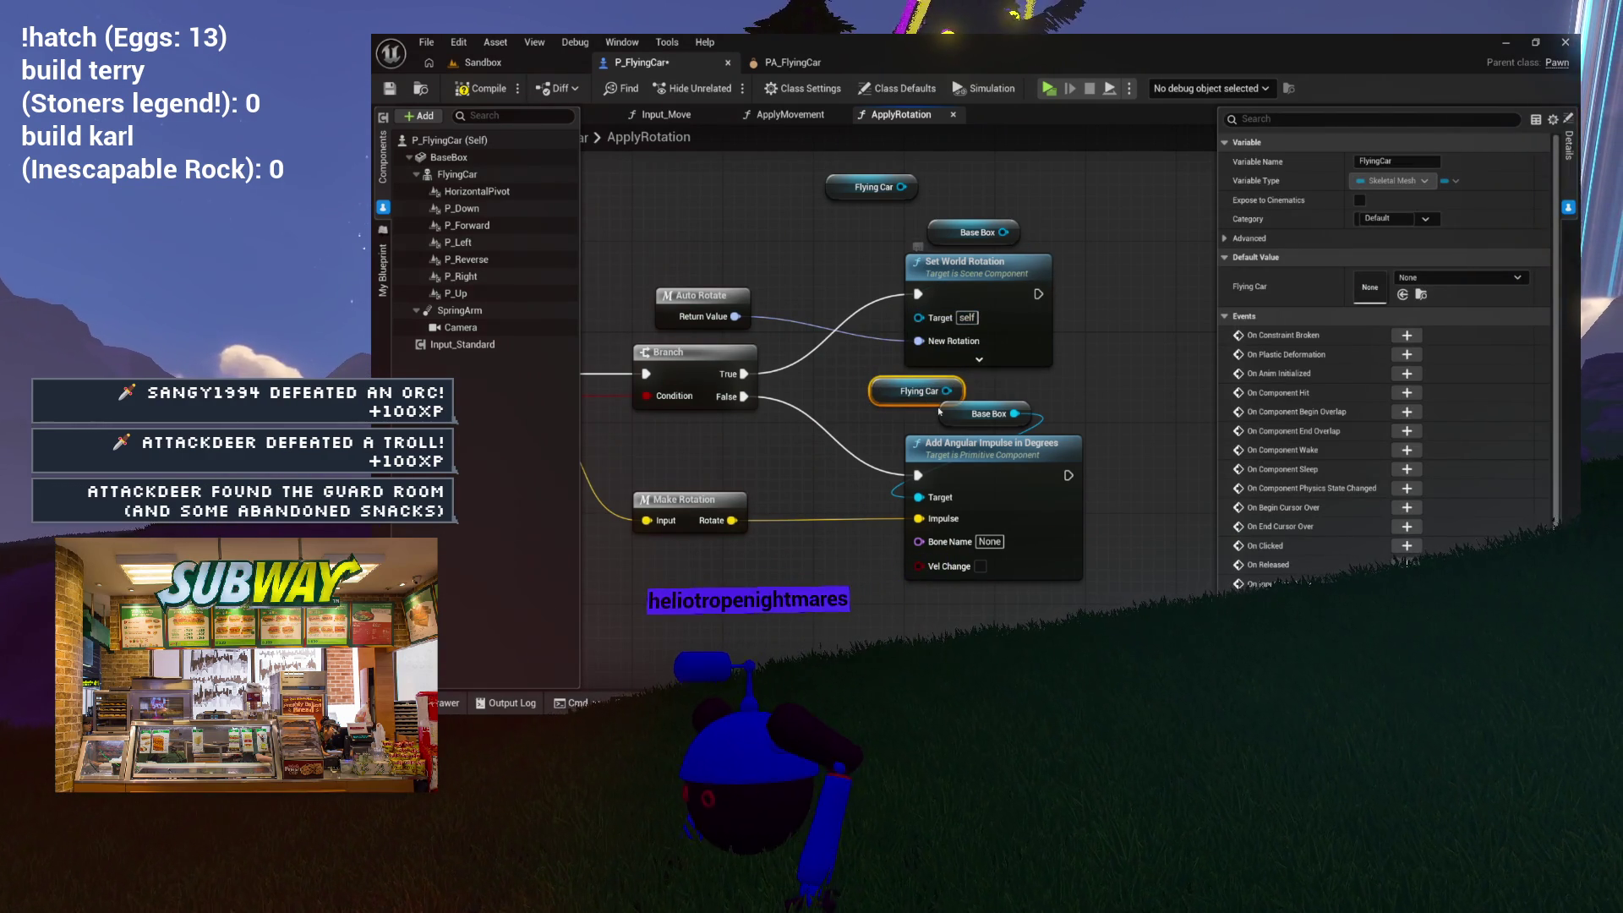
{"action": "left_click", "coordinate": [919, 498], "text": "alt"}
{"action": "left_click_drag", "start_coordinate": [944, 390], "coordinate": [919, 498]}
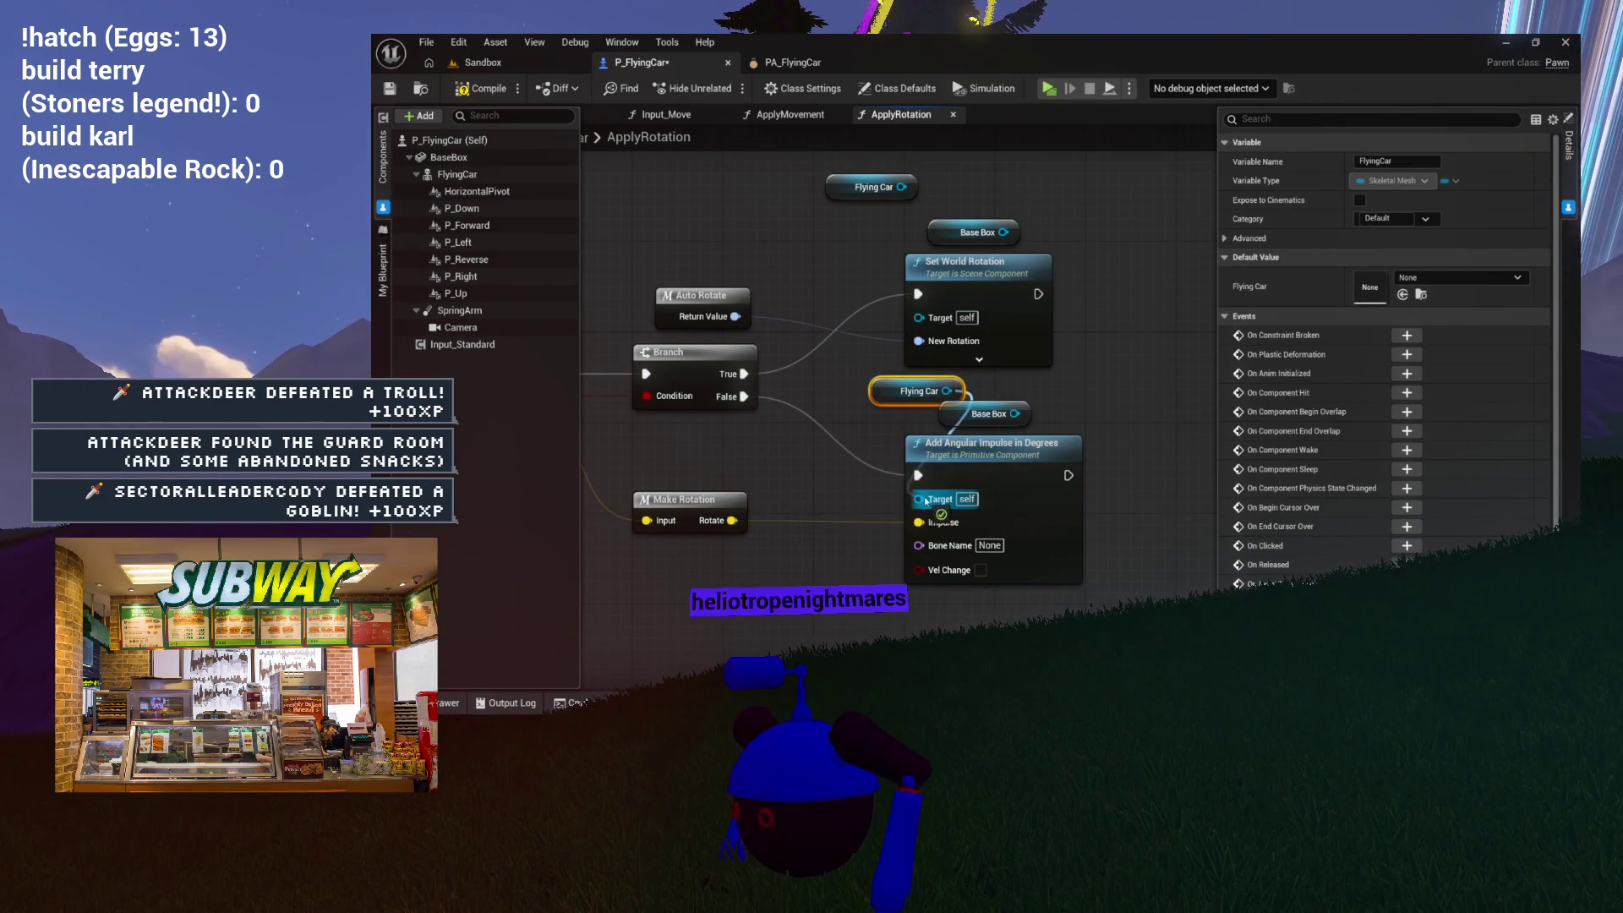
{"action": "left_click_drag", "start_coordinate": [902, 188], "coordinate": [919, 316]}
Step: Tidy the ApplyRotation node layout and compile the P_FlyingCar blueprint
{"action": "left_click_drag", "start_coordinate": [967, 230], "coordinate": [1110, 208]}
{"action": "left_click_drag", "start_coordinate": [985, 413], "coordinate": [1130, 369]}
{"action": "left_click_drag", "start_coordinate": [843, 197], "coordinate": [944, 243]}
{"action": "left_click", "coordinate": [920, 398]}
{"action": "left_click_drag", "start_coordinate": [919, 400], "coordinate": [952, 417]}
{"action": "left_click_drag", "start_coordinate": [944, 414], "coordinate": [881, 475]}
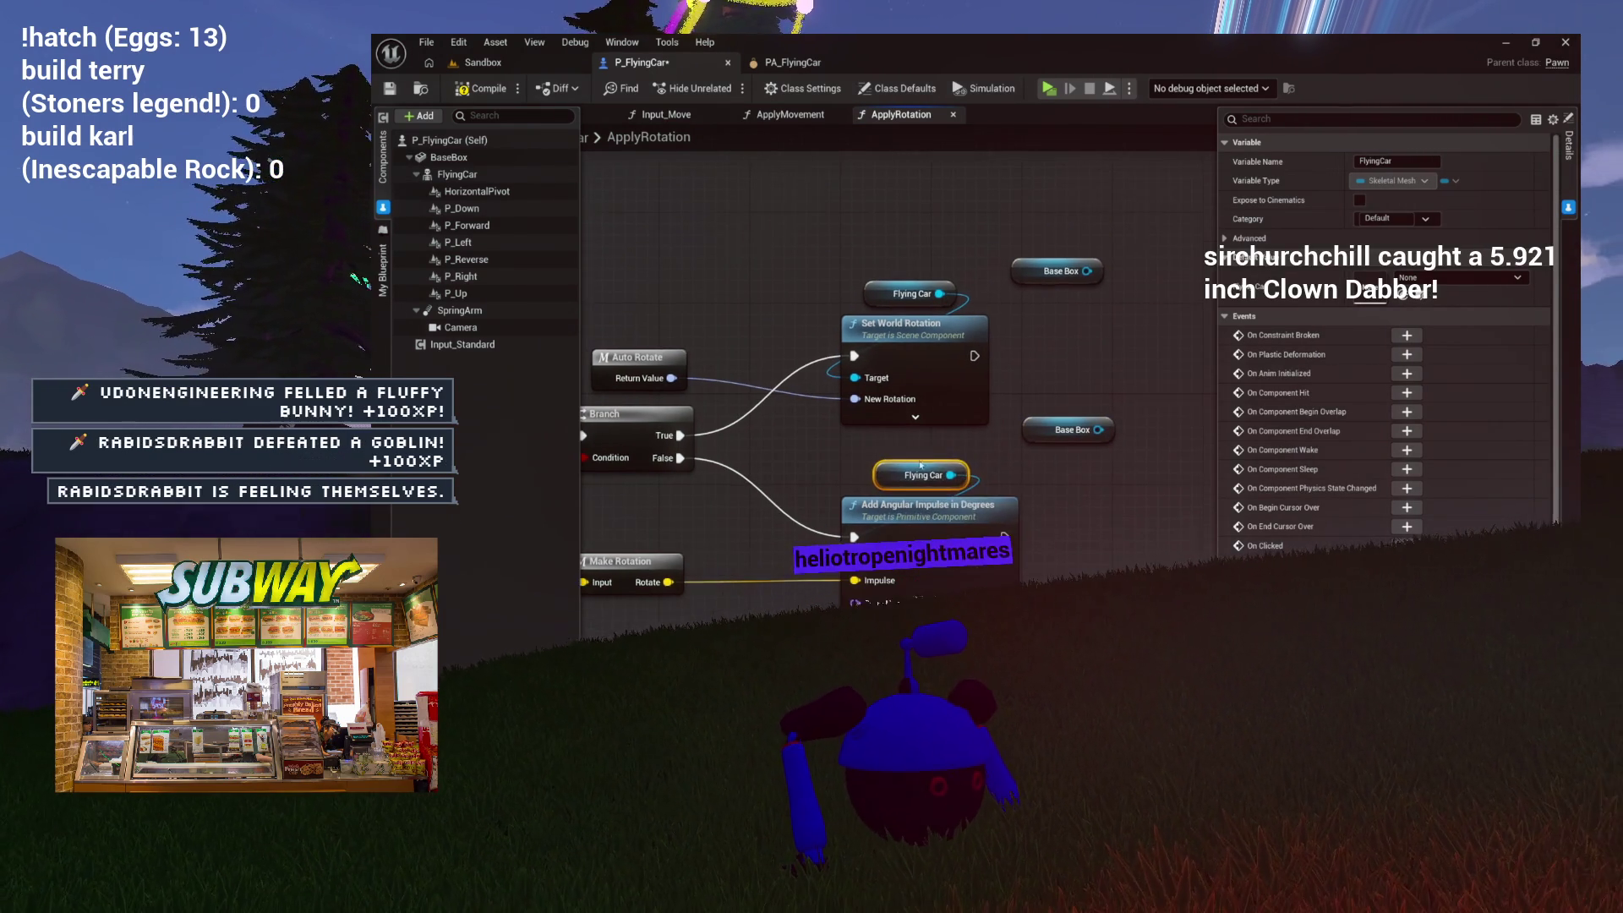
{"action": "left_click", "coordinate": [473, 90]}
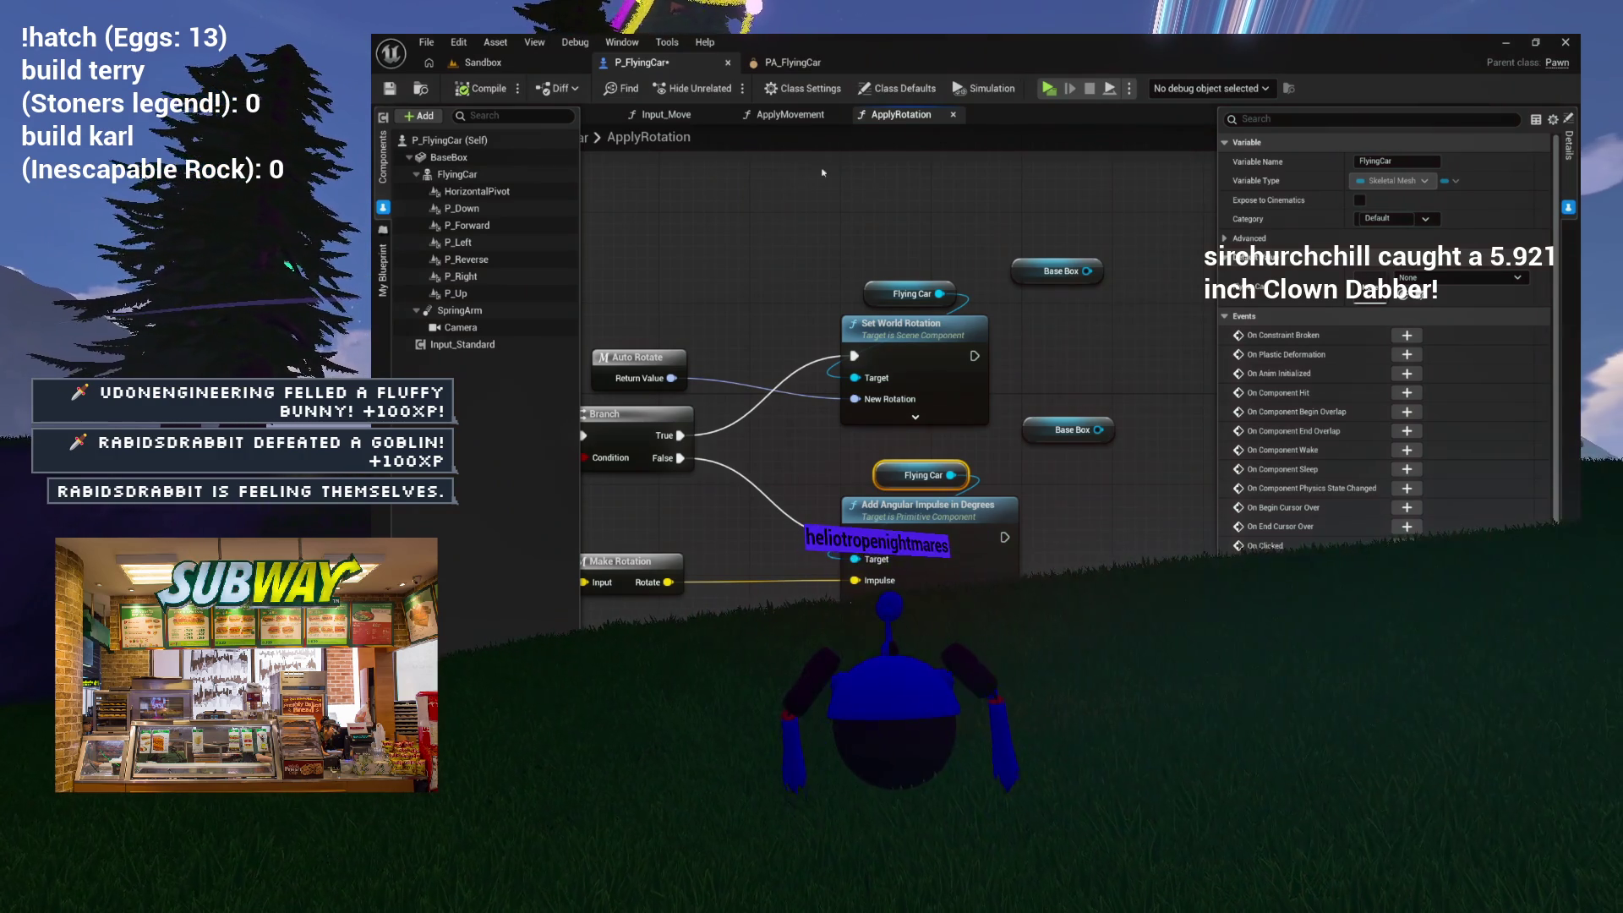
{"action": "left_click_drag", "start_coordinate": [885, 250], "coordinate": [1270, 202]}
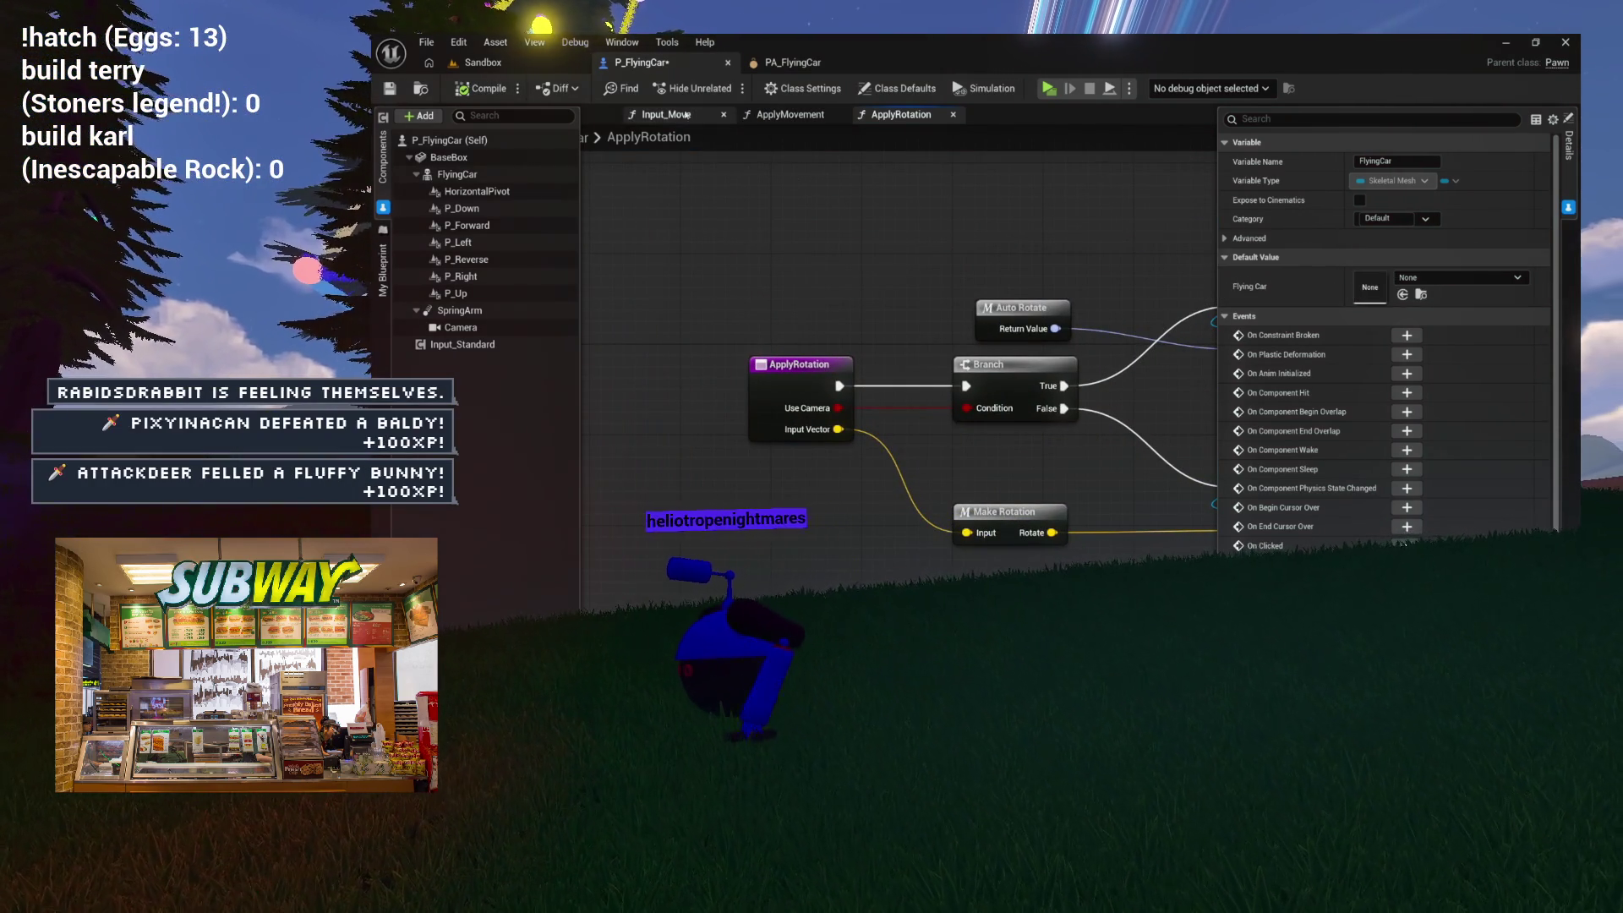
{"action": "left_click_drag", "start_coordinate": [753, 217], "coordinate": [480, 185]}
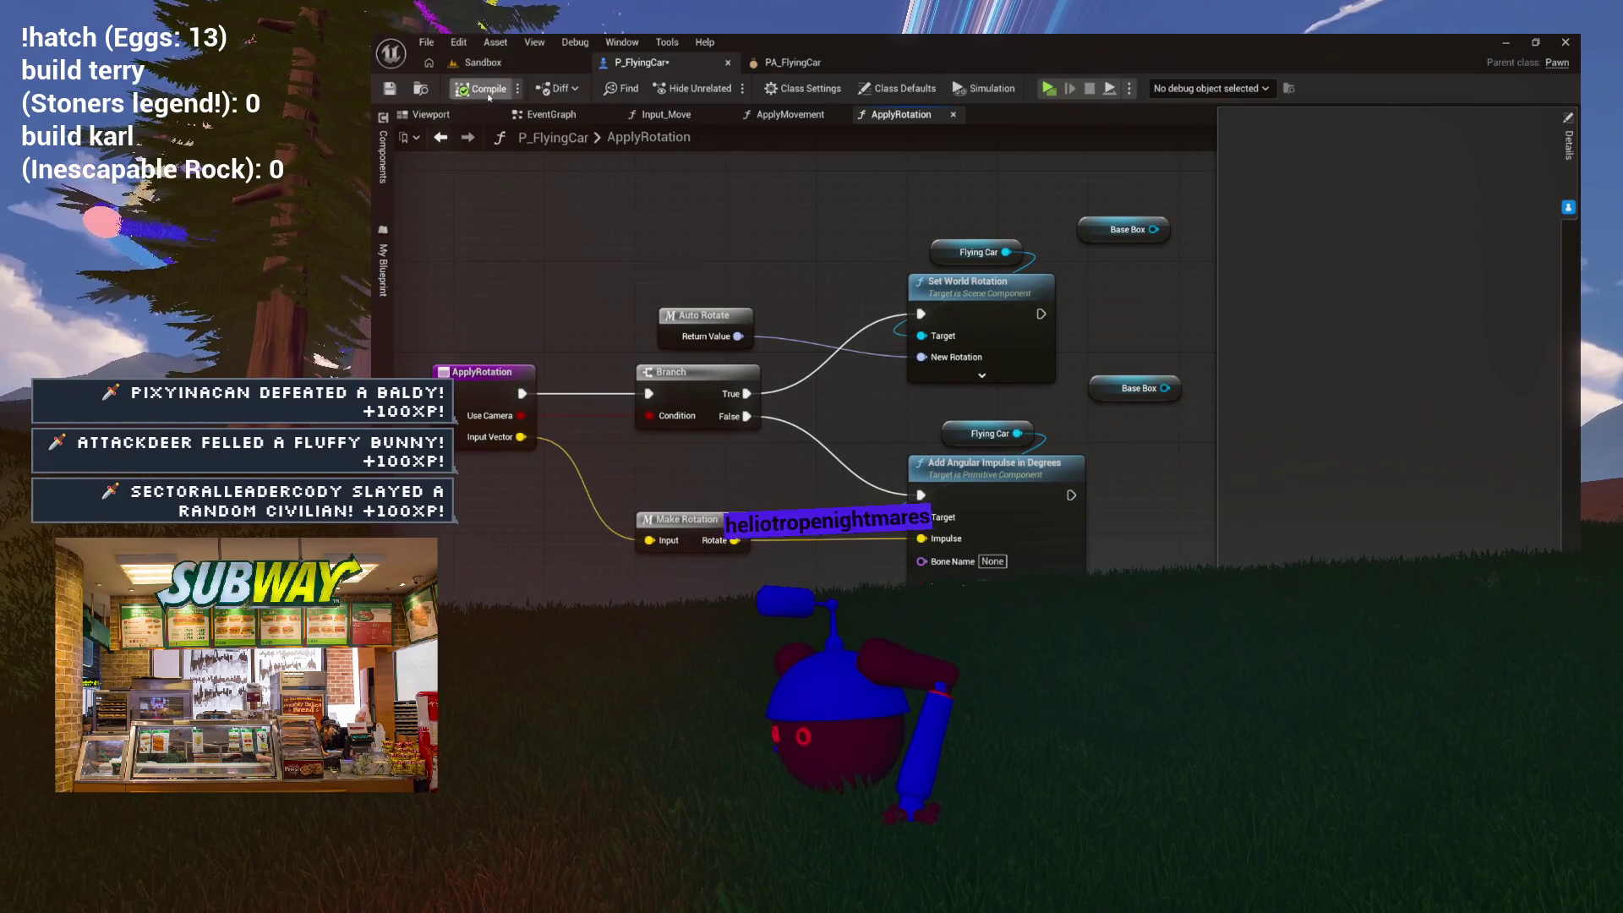
{"action": "left_click", "coordinate": [442, 117]}
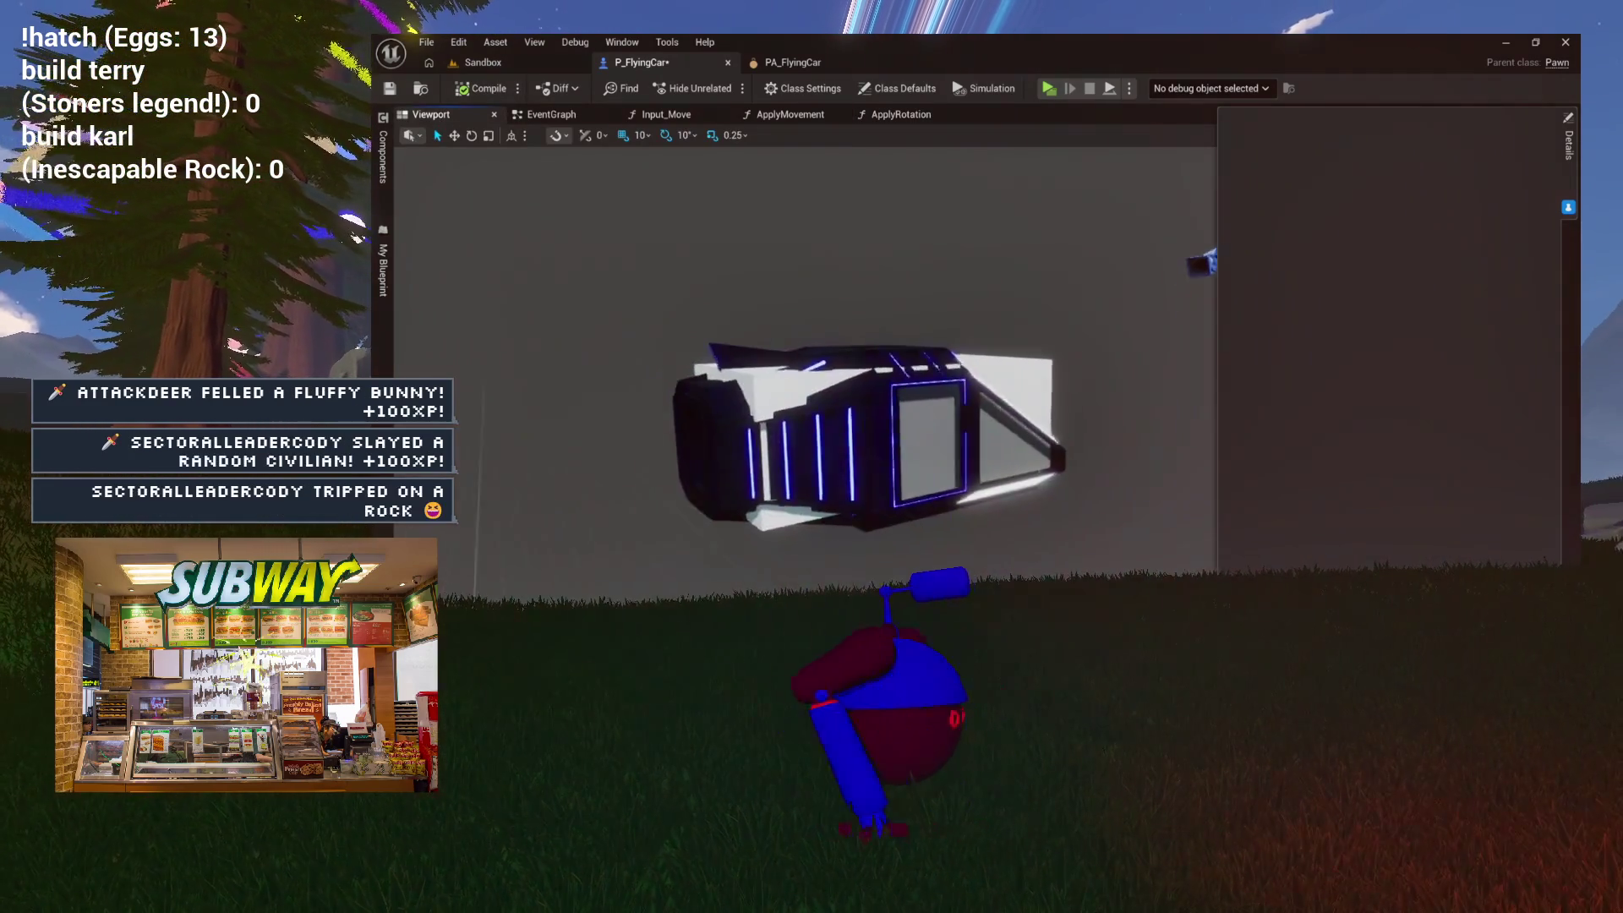
Step: Set the blueprint's Save on Compile option, then play-test the flying car in the Sandbox level
{"action": "left_click", "coordinate": [516, 70]}
{"action": "left_click", "coordinate": [646, 74]}
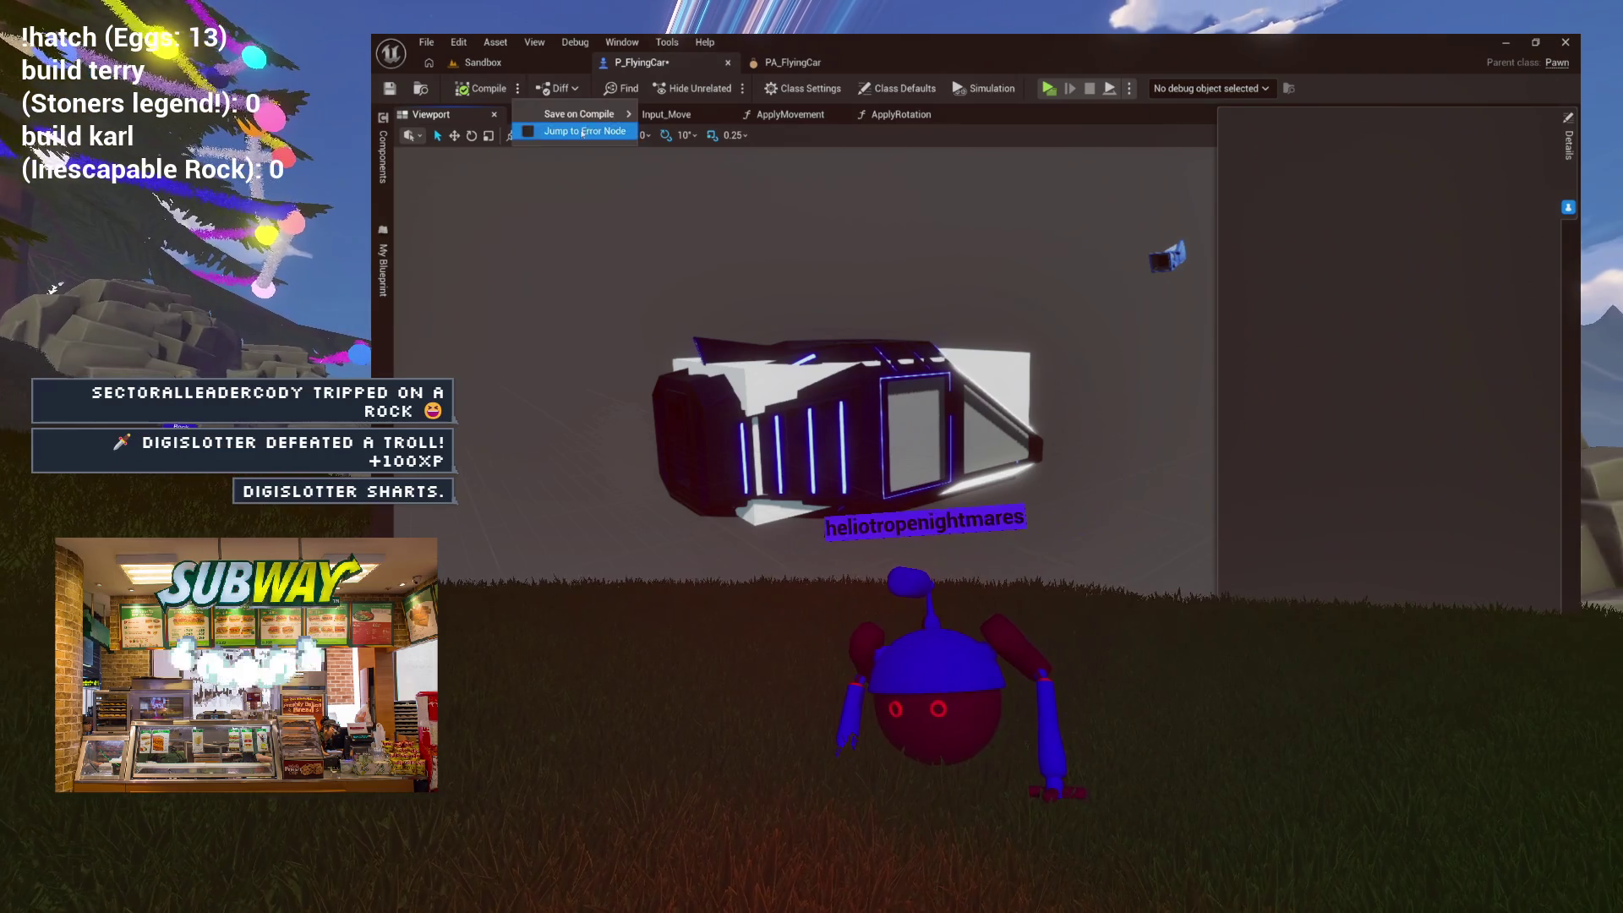
{"action": "mouse_move", "coordinate": [592, 114]}
{"action": "left_click", "coordinate": [661, 153]}
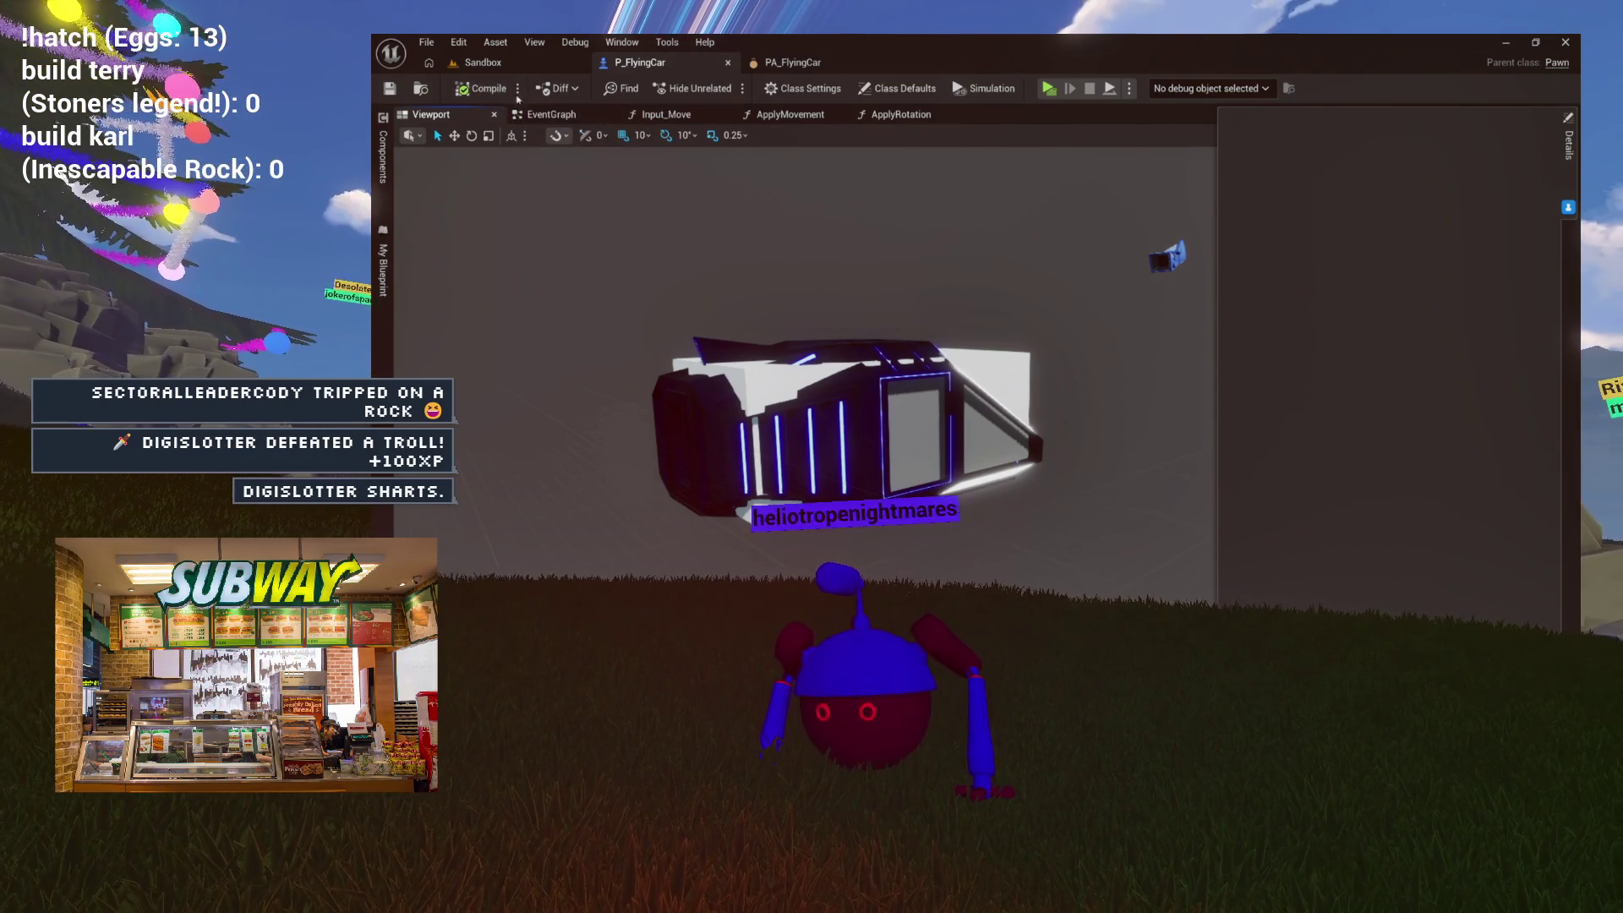
{"action": "left_click", "coordinate": [513, 72]}
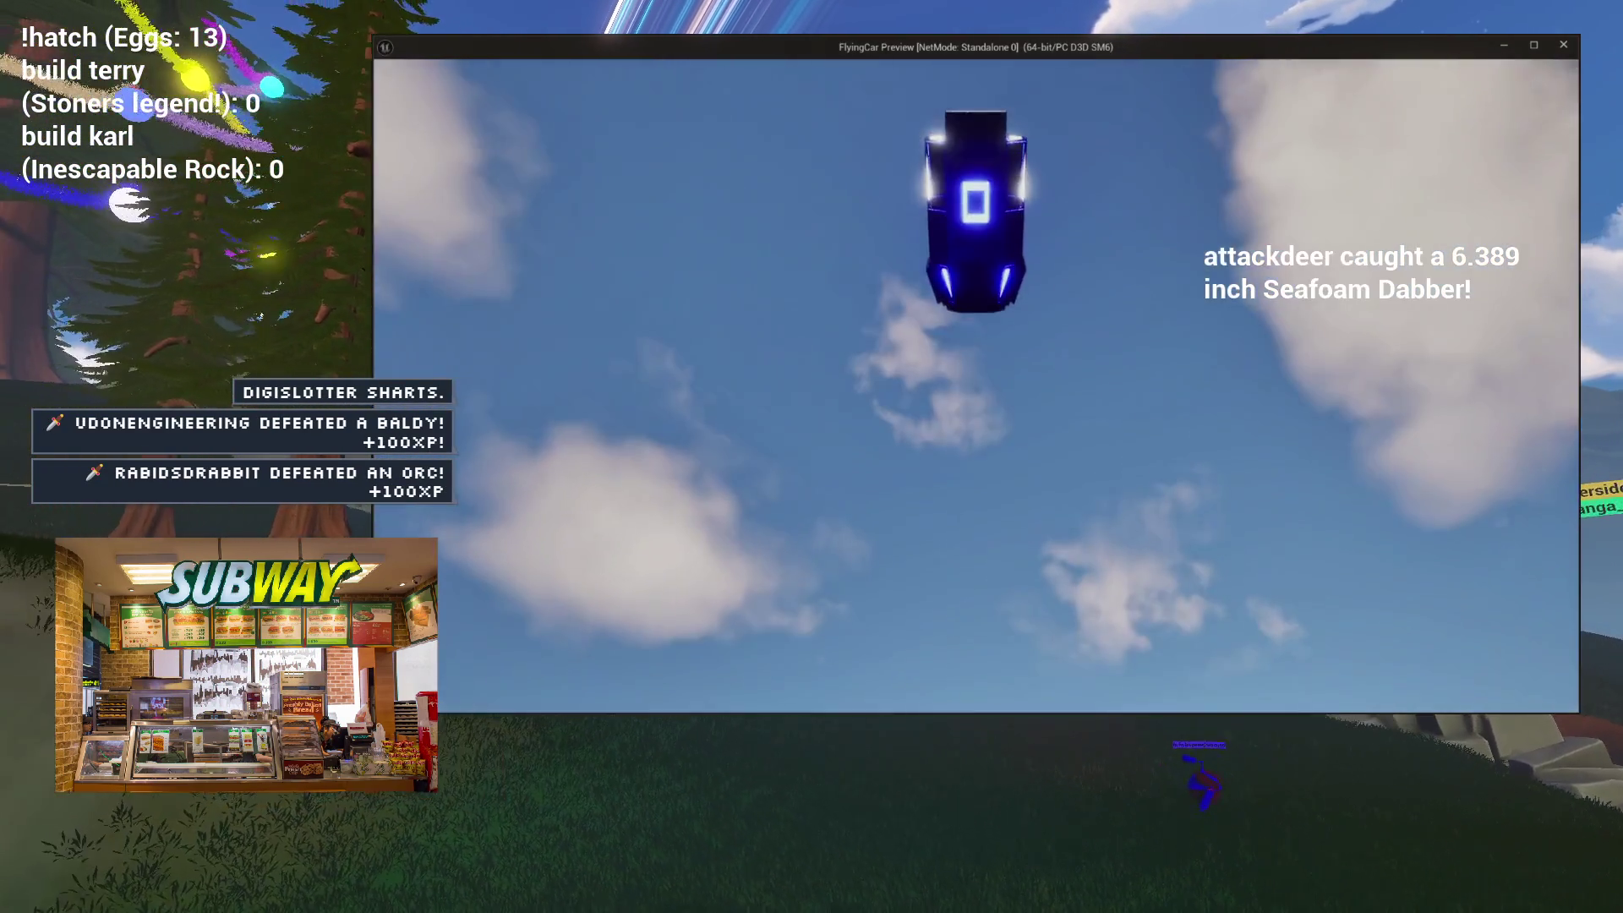
{"action": "key", "text": "Escape"}
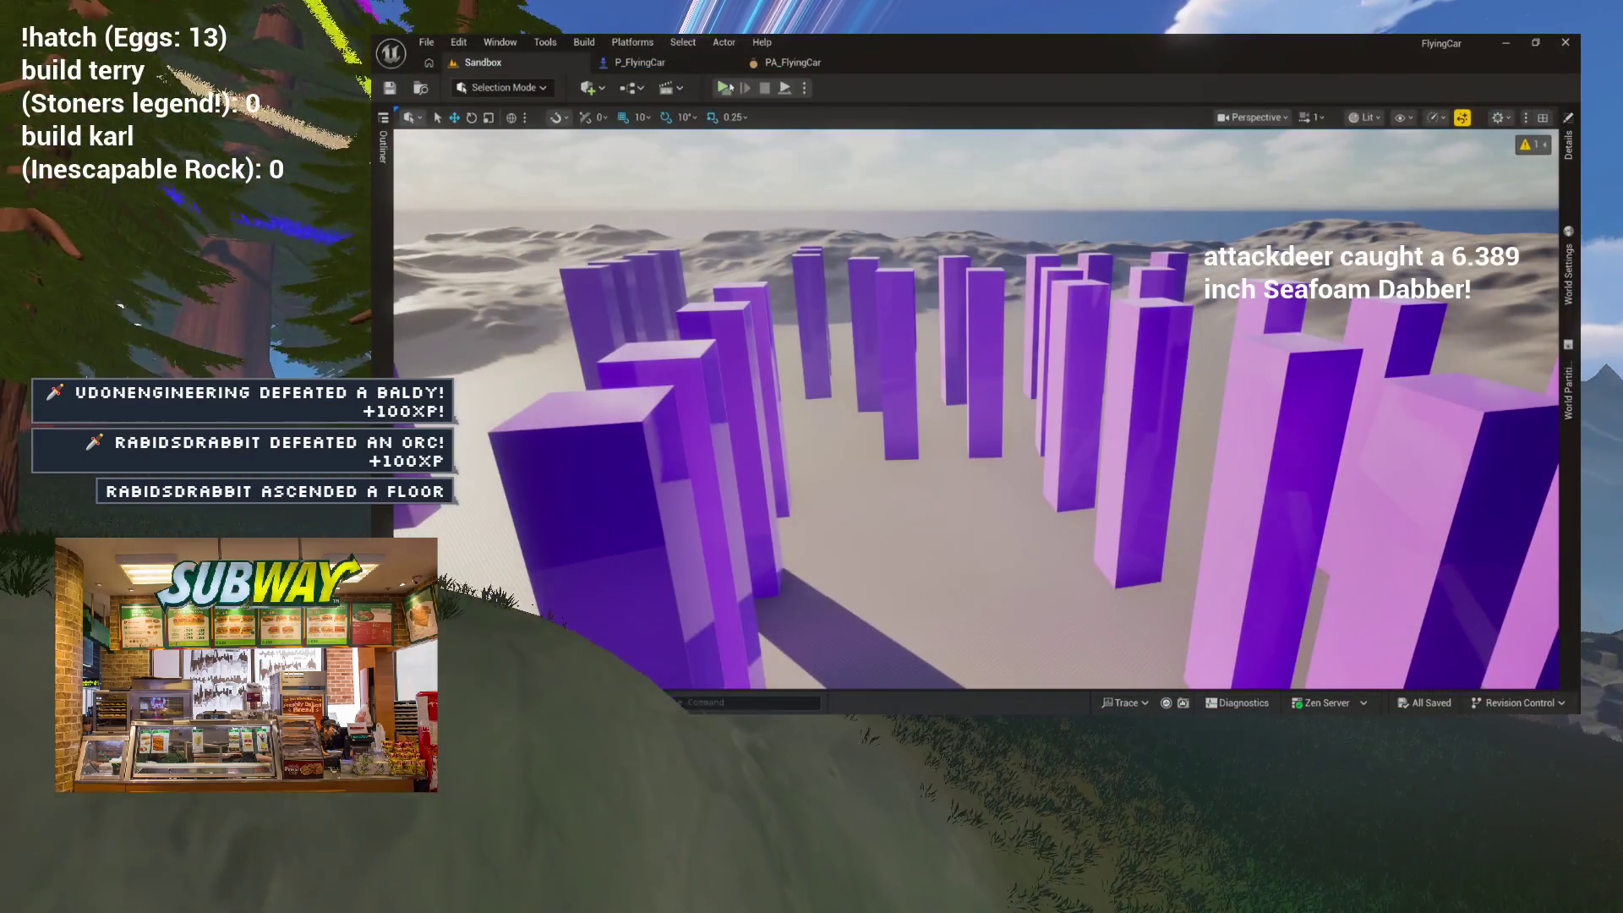
Step: Uncheck Simulate Physics in the box component's Physics settings, then go back to the Sandbox level
{"action": "left_click", "coordinate": [659, 63]}
{"action": "left_click", "coordinate": [975, 364]}
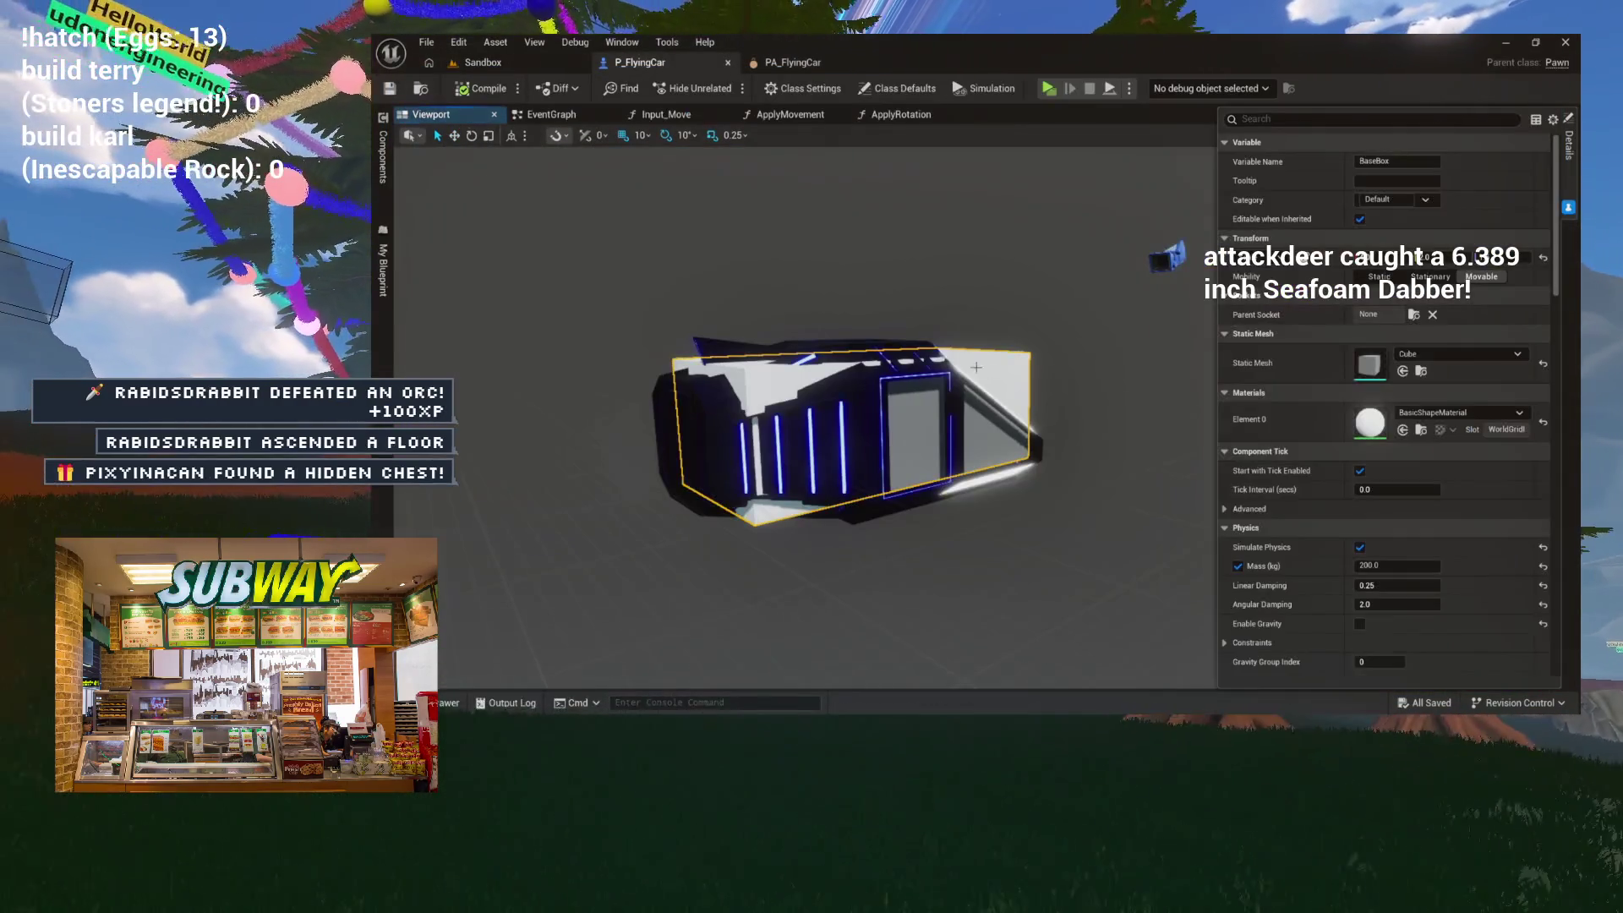
{"action": "scroll", "coordinate": [1308, 399], "scroll_direction": "down", "scroll_amount": 3}
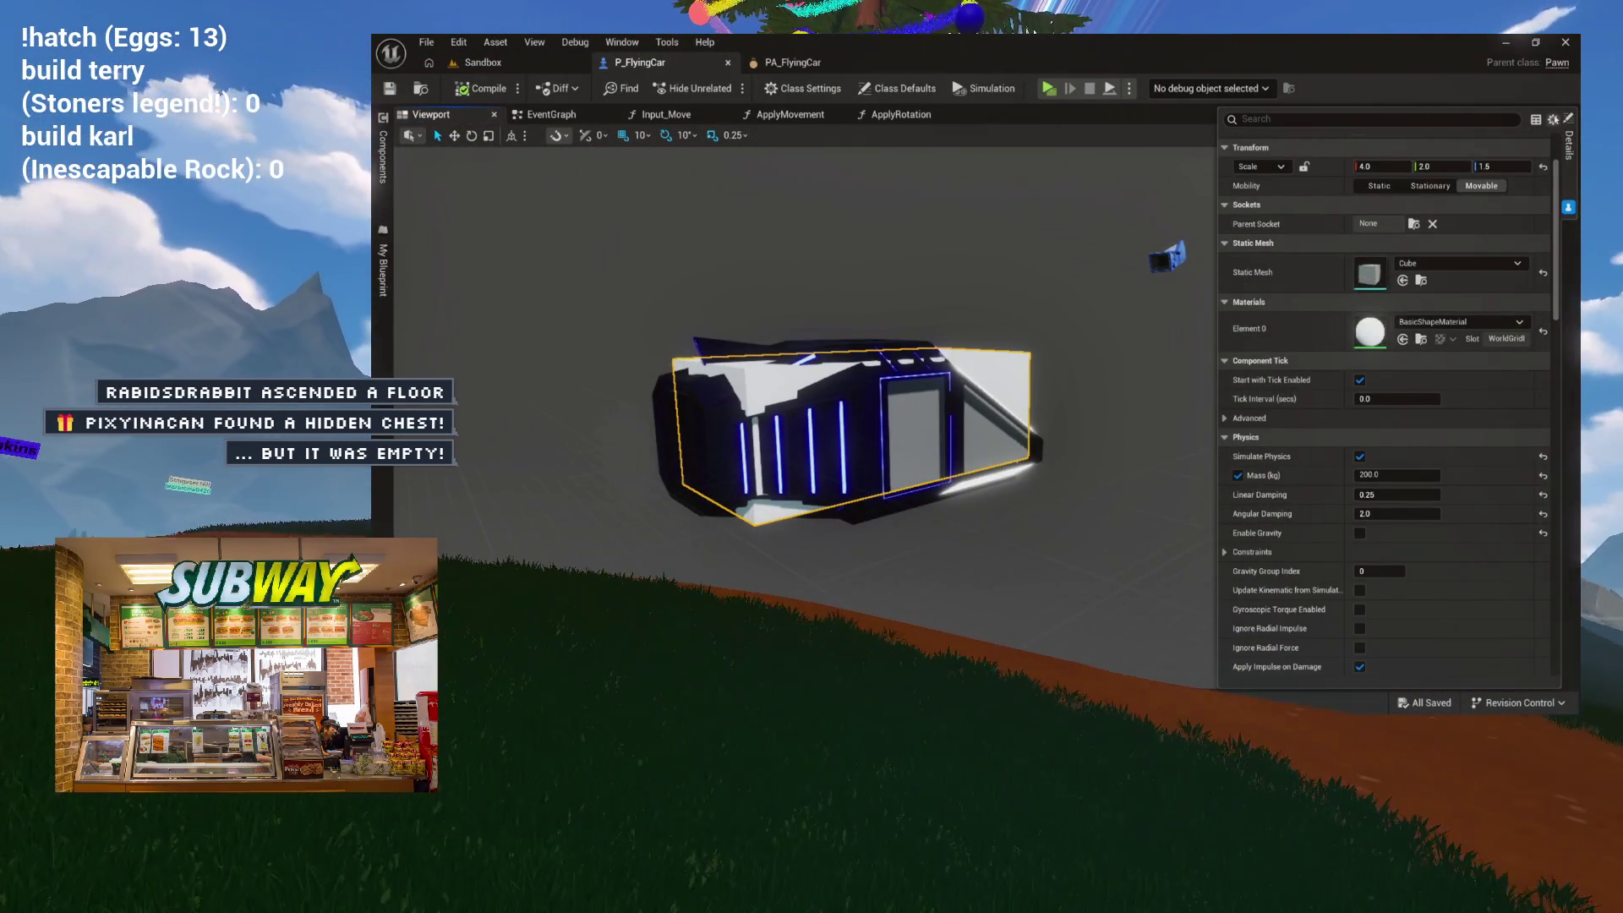
{"action": "left_click", "coordinate": [1553, 119]}
{"action": "left_click", "coordinate": [1541, 252]}
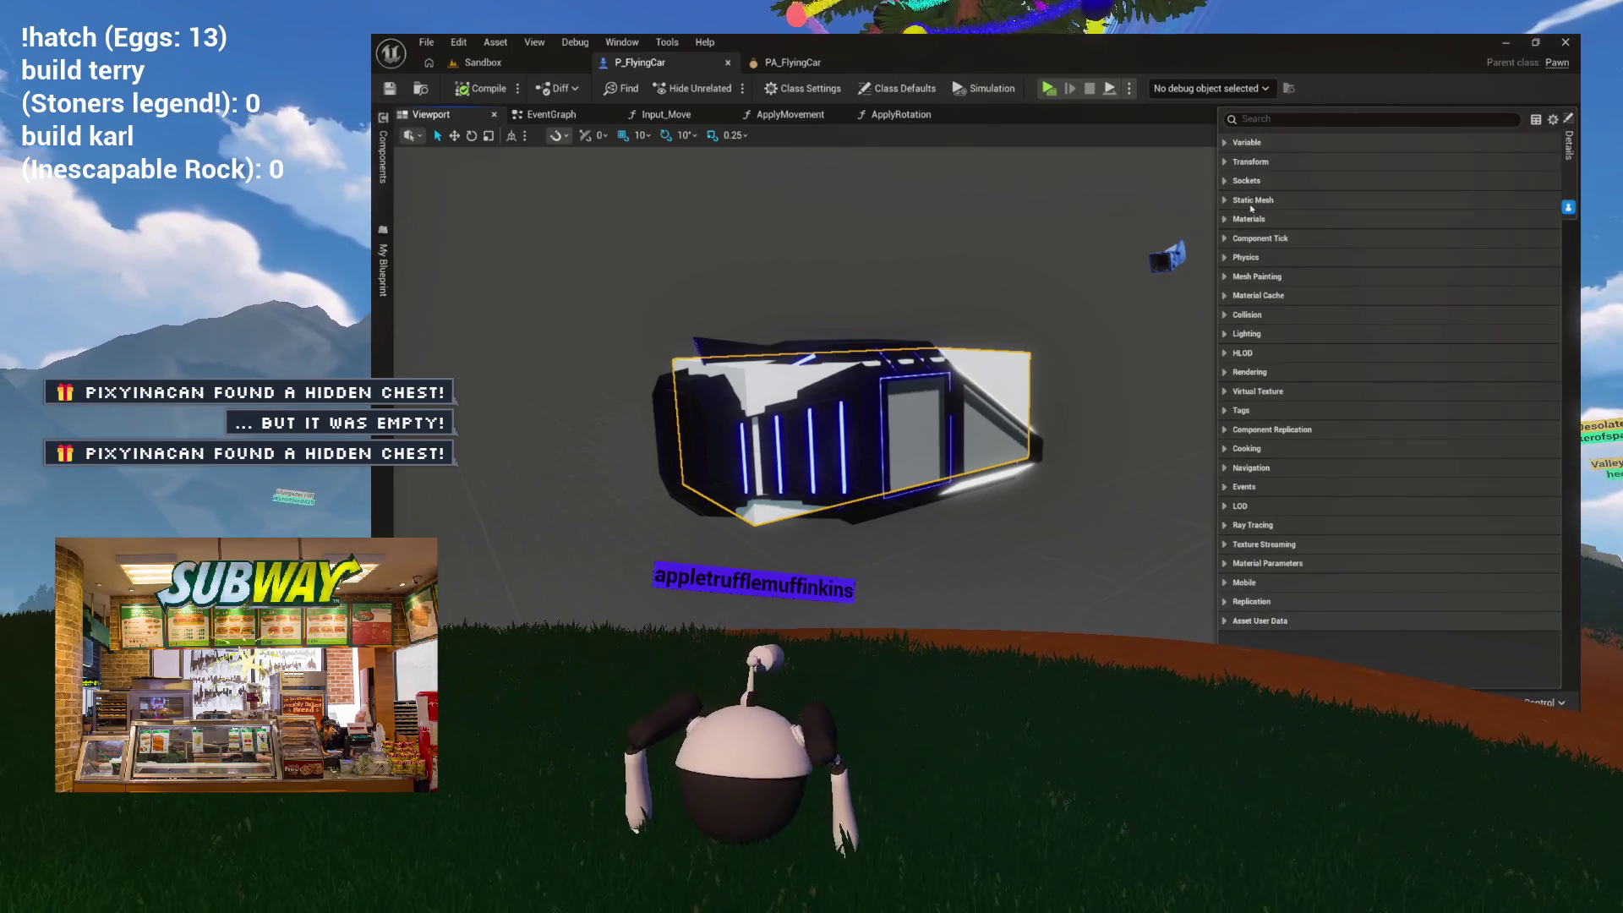
{"action": "left_click", "coordinate": [1227, 257]}
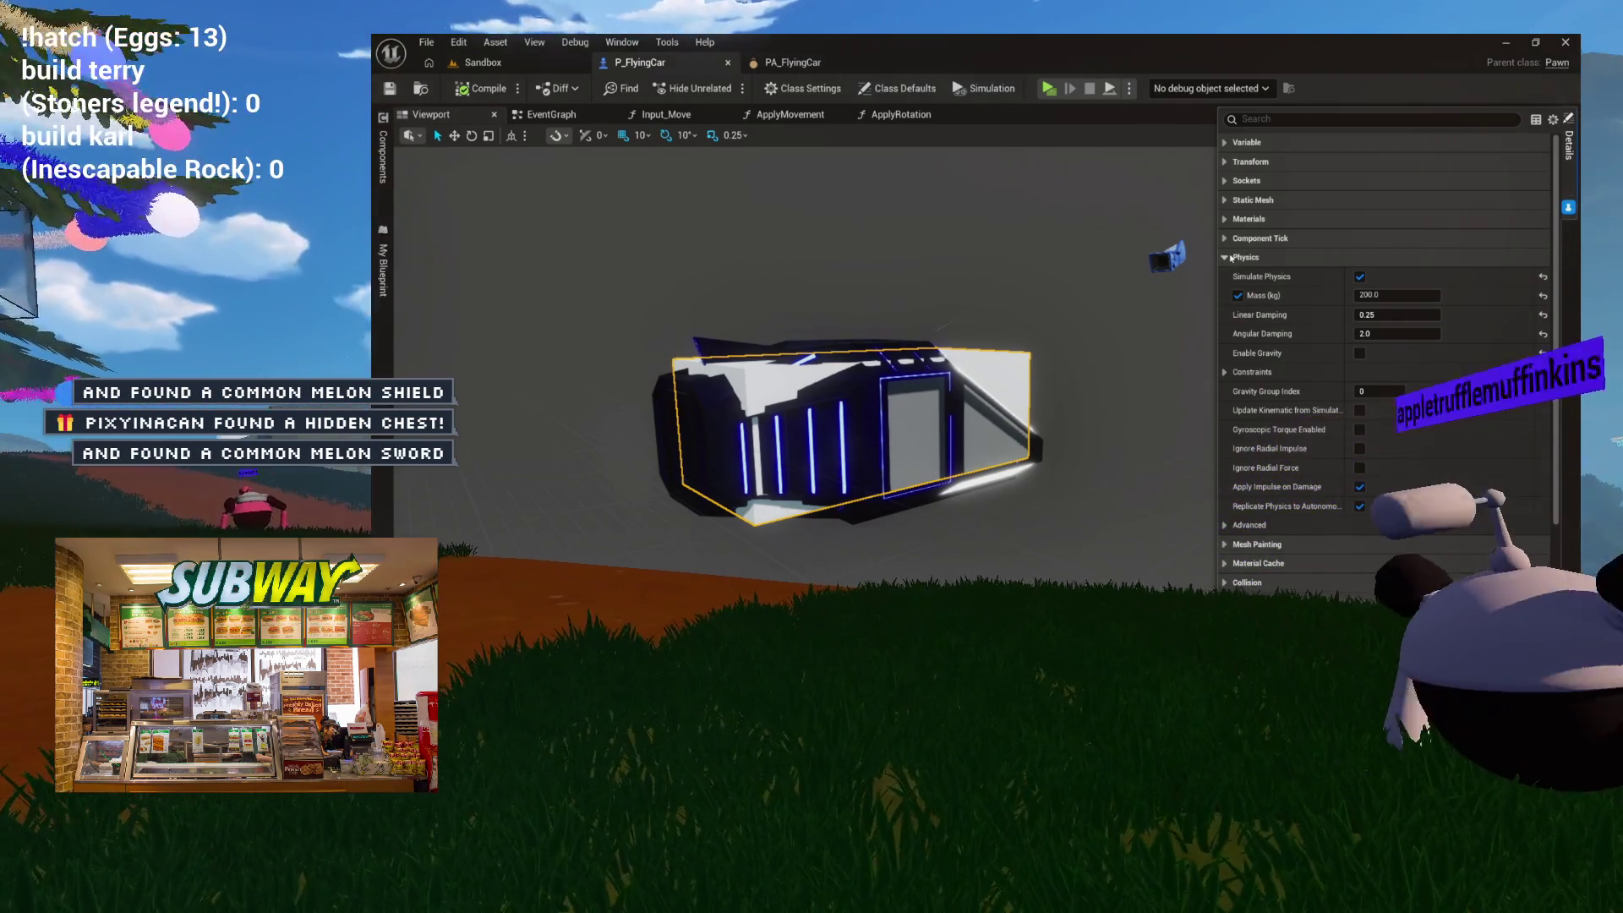
{"action": "left_click", "coordinate": [1358, 277]}
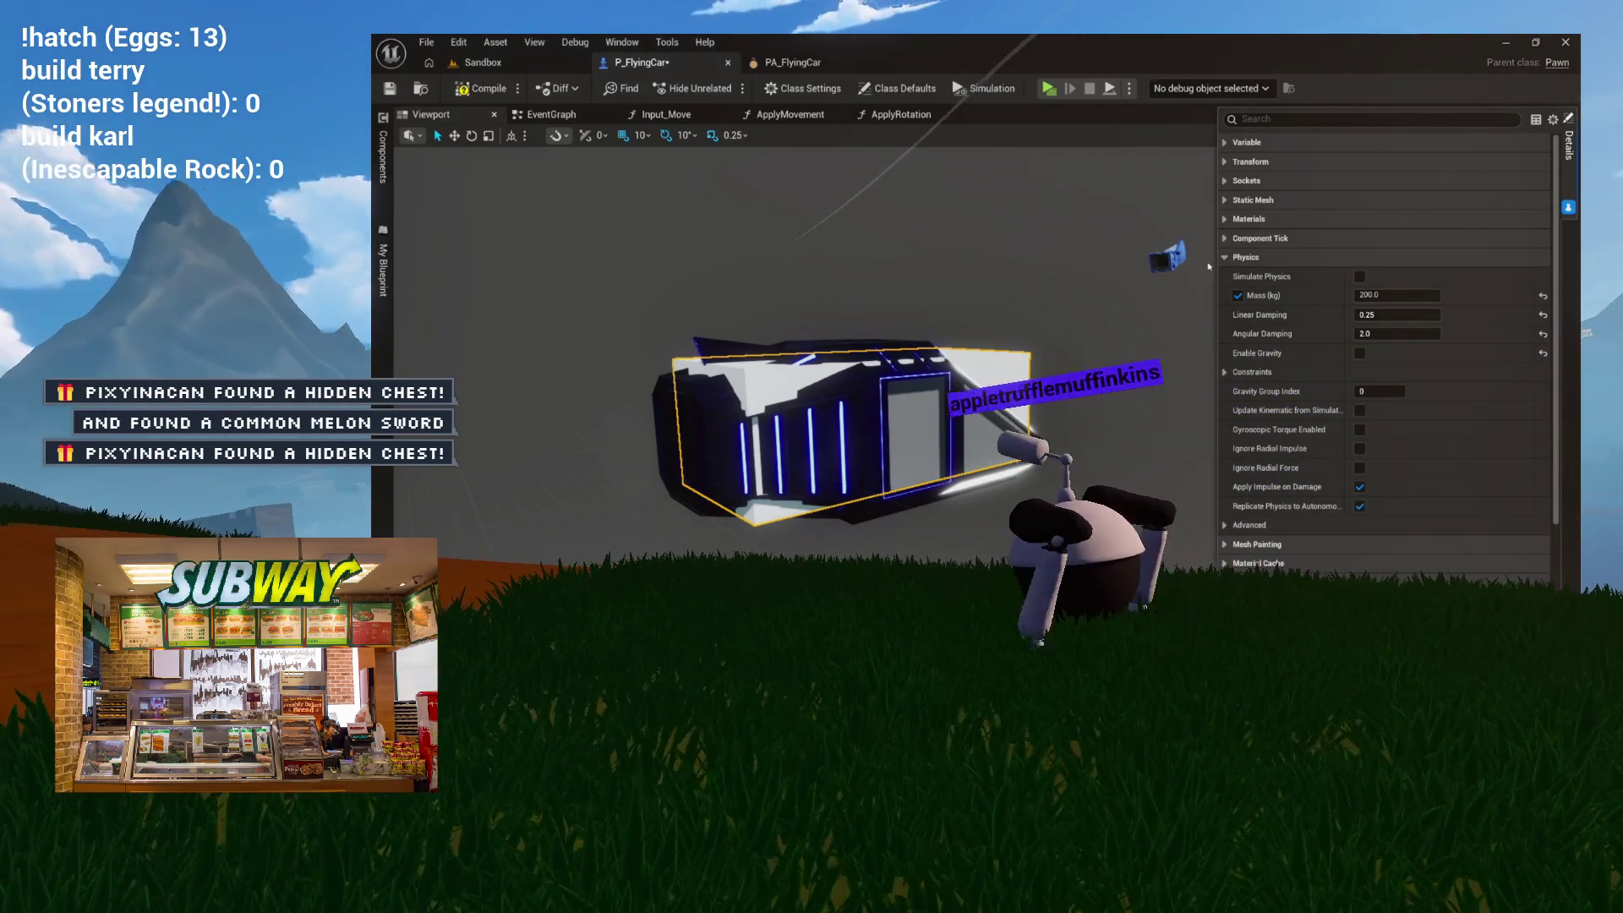
{"action": "left_click", "coordinate": [1228, 256]}
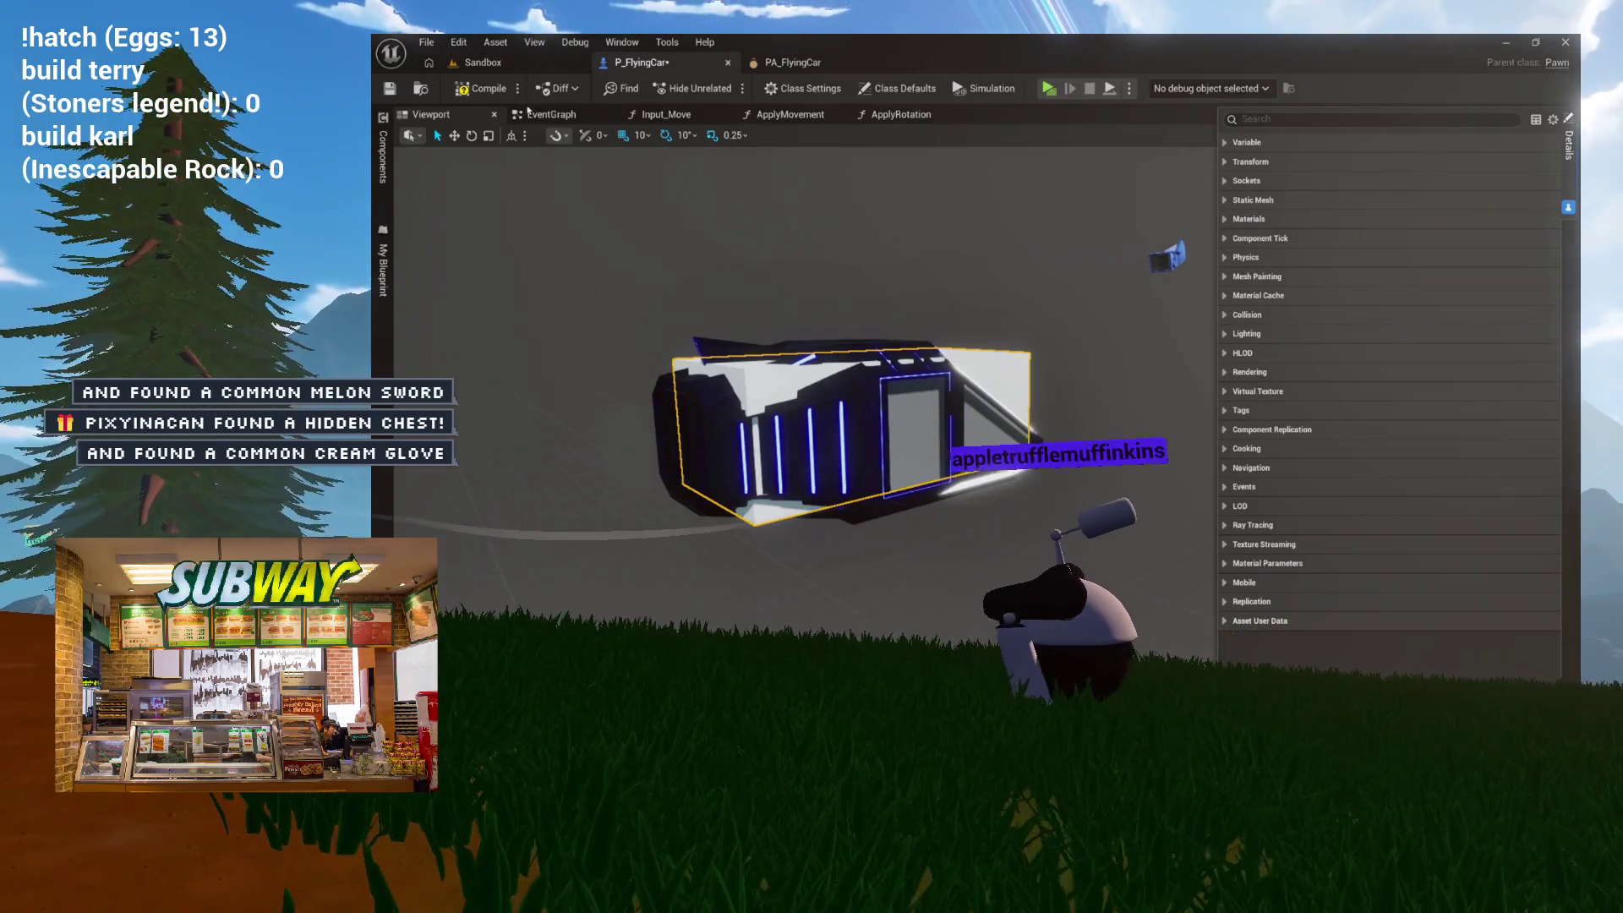
{"action": "left_click", "coordinate": [588, 66]}
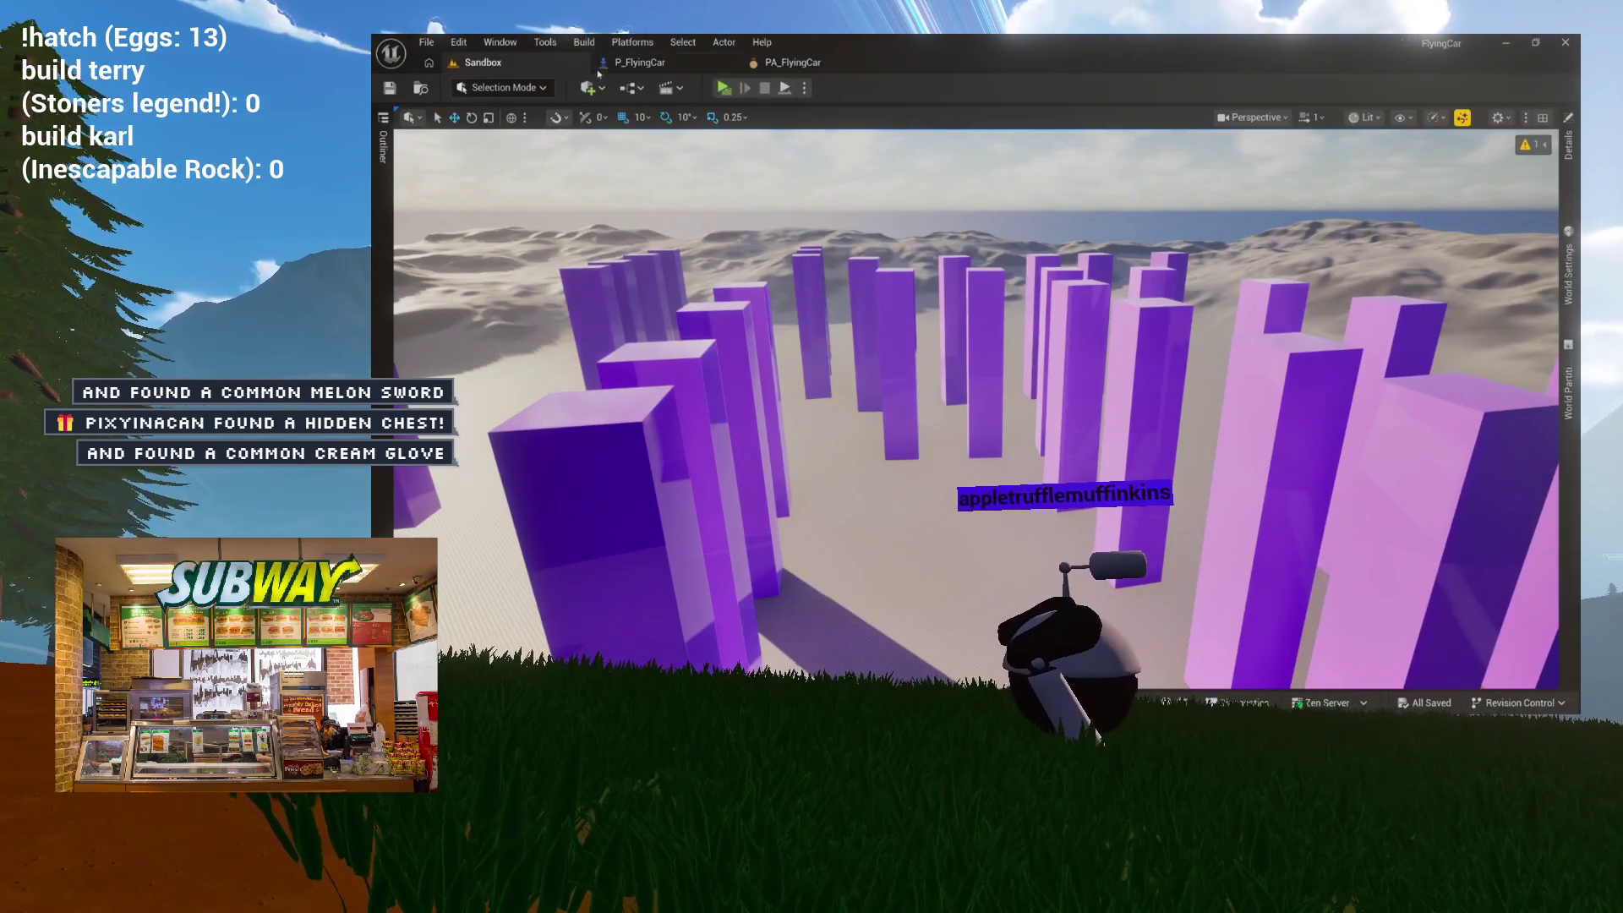
Step: Run a quick play-test of the Sandbox level, then return to P_FlyingCar and select the car mesh
{"action": "left_click", "coordinate": [726, 89]}
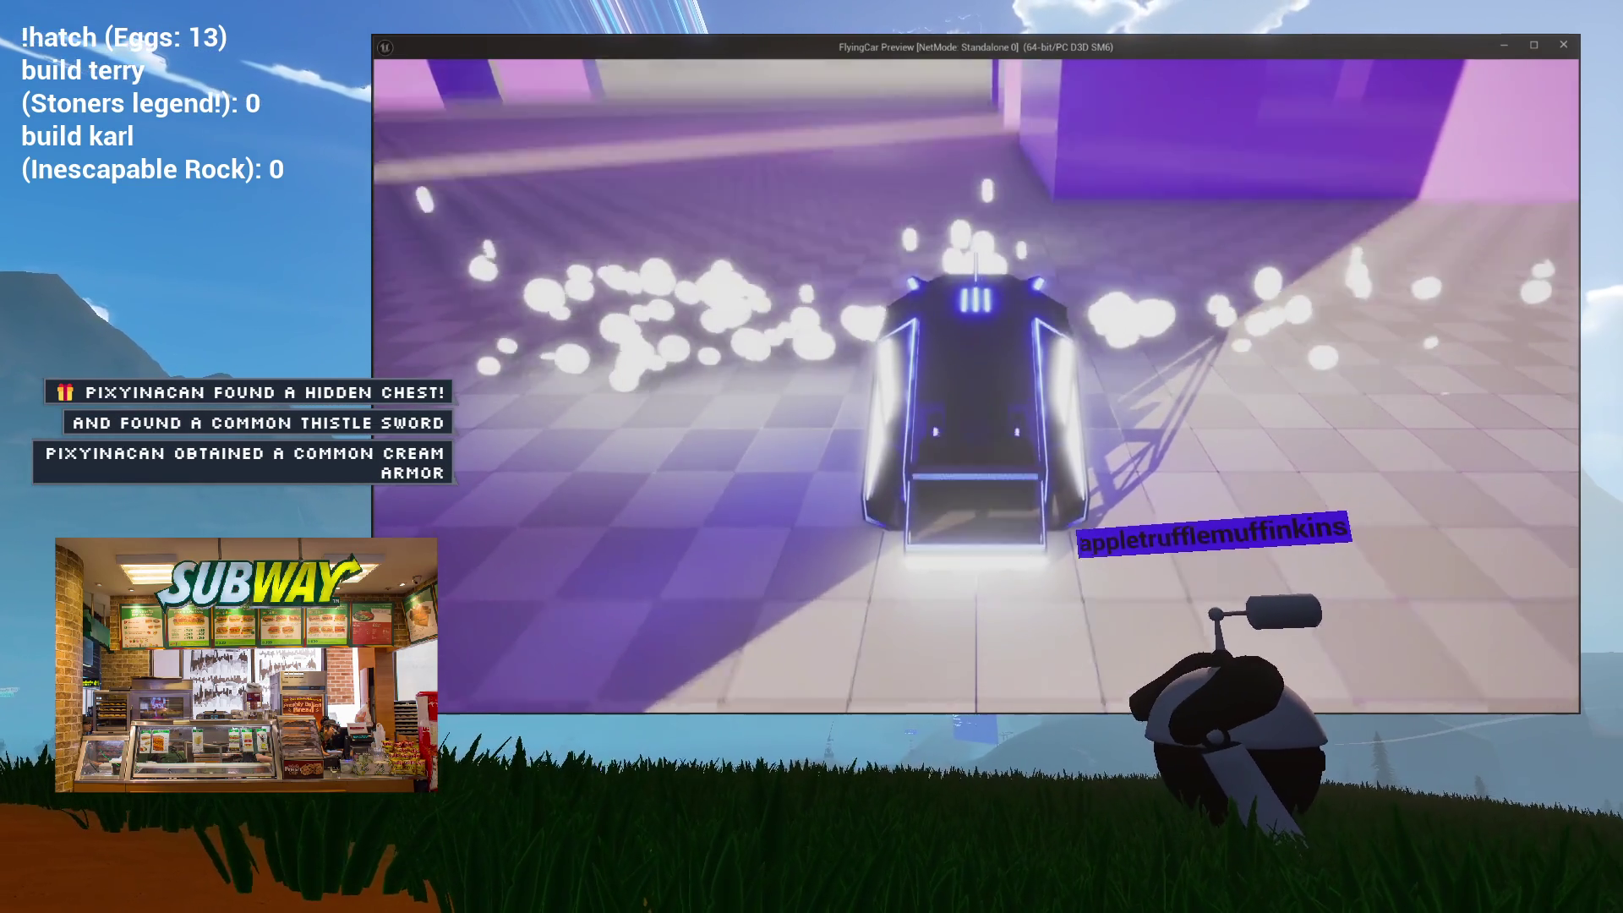
{"action": "key", "text": "Escape"}
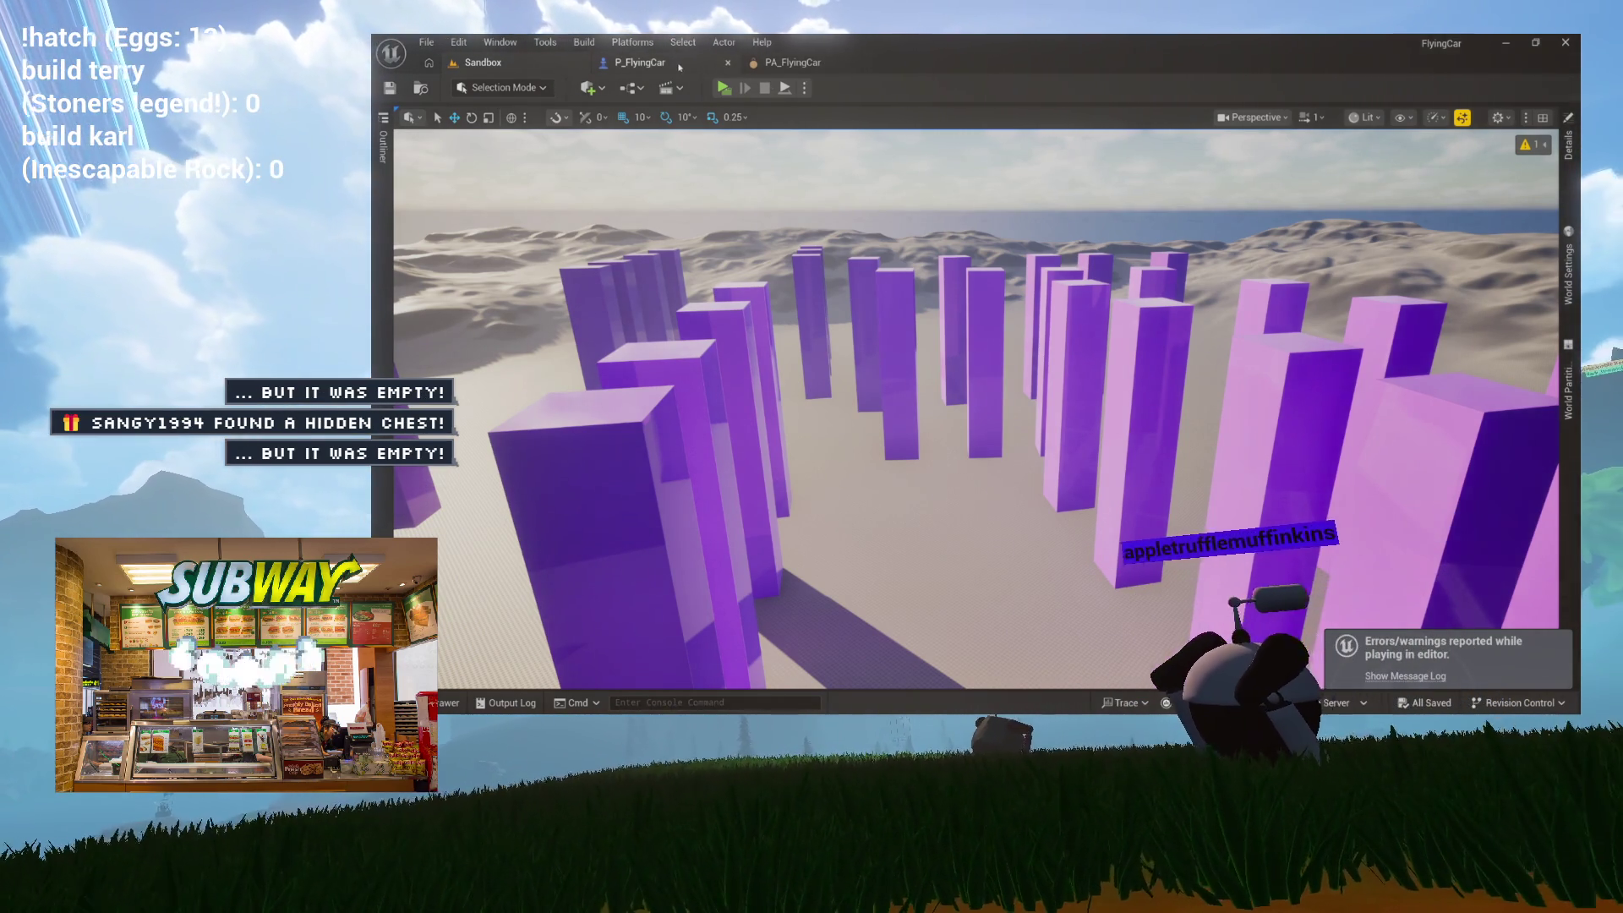
{"action": "left_click", "coordinate": [640, 63]}
{"action": "left_click", "coordinate": [1029, 389]}
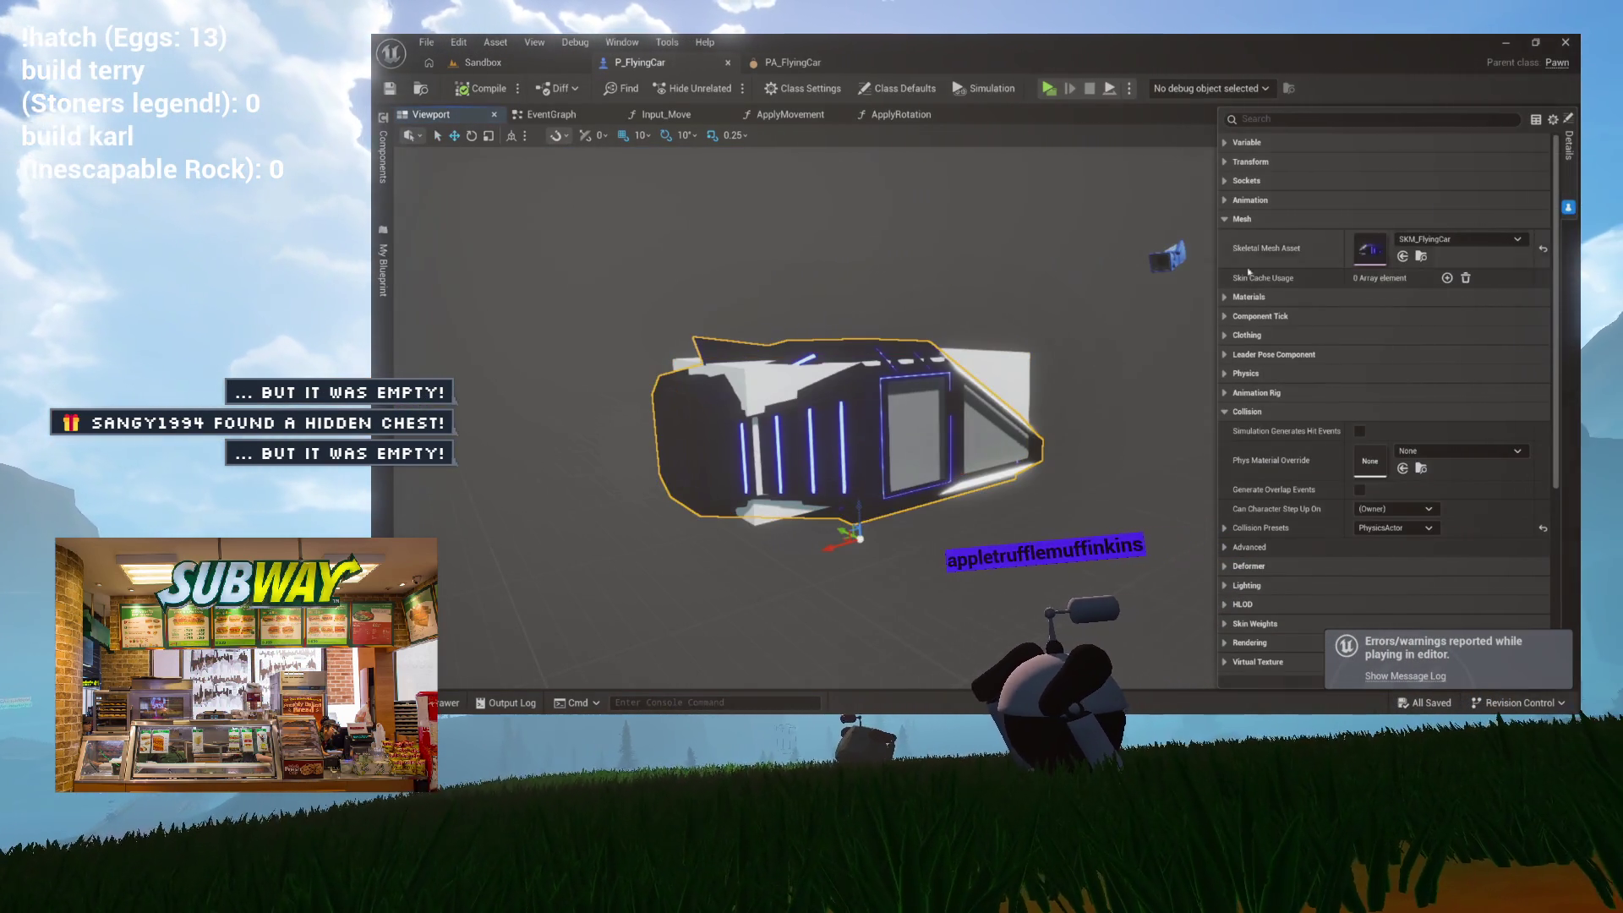
Step: Expand the car mesh's Physics section and turn on Simulate Physics
{"action": "scroll", "coordinate": [1252, 414], "scroll_direction": "down", "scroll_amount": 3}
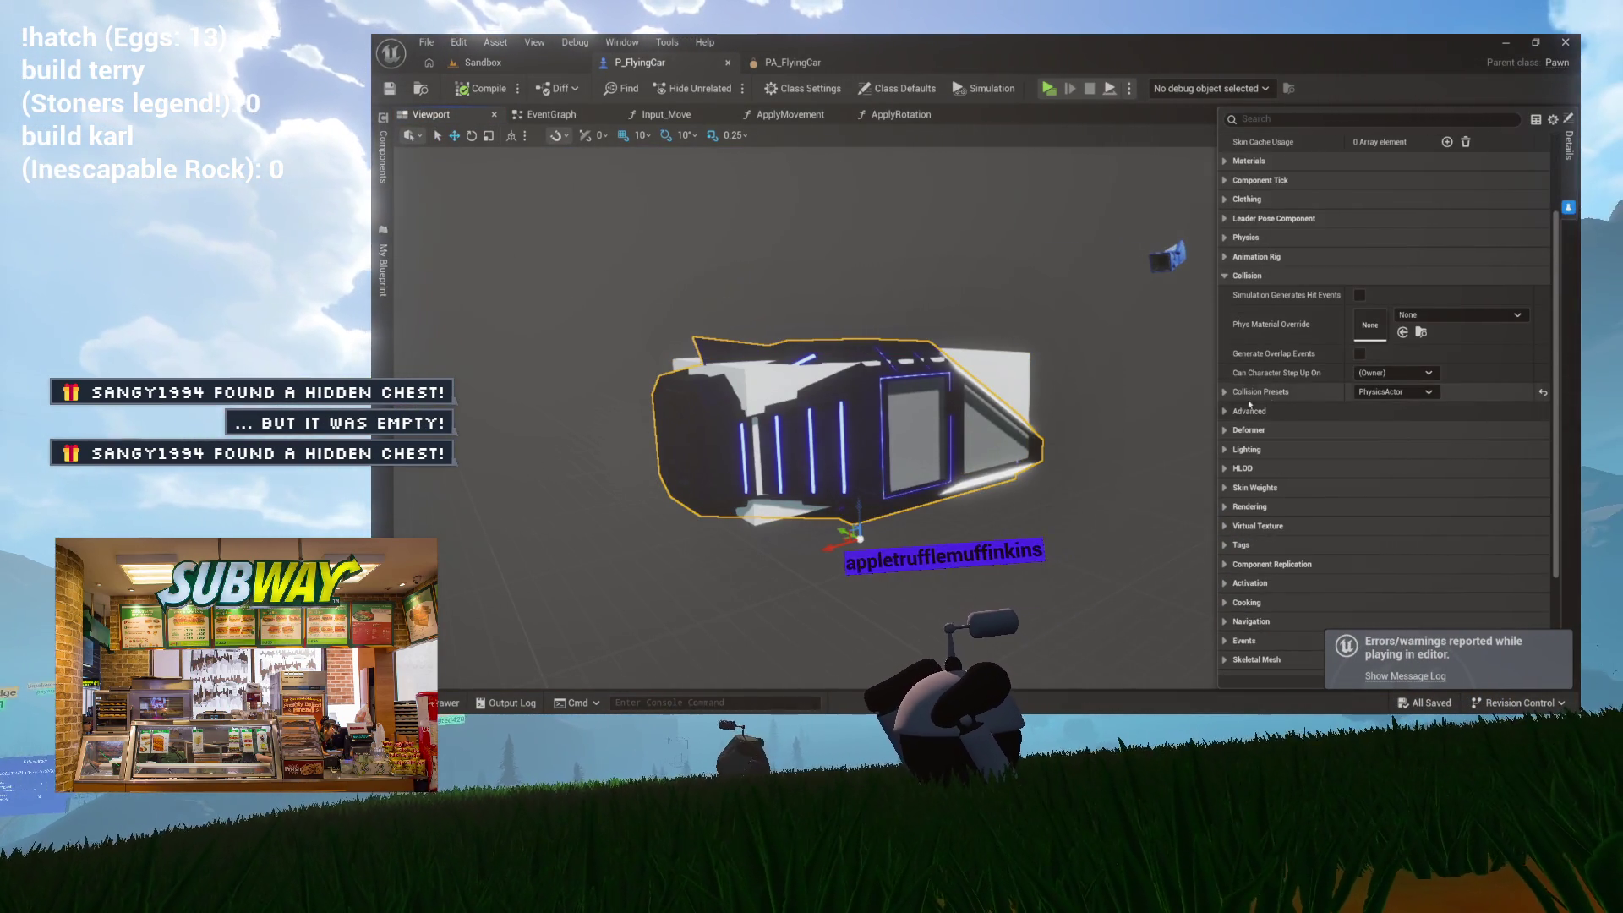
{"action": "scroll", "coordinate": [1223, 439], "scroll_direction": "up", "scroll_amount": 1}
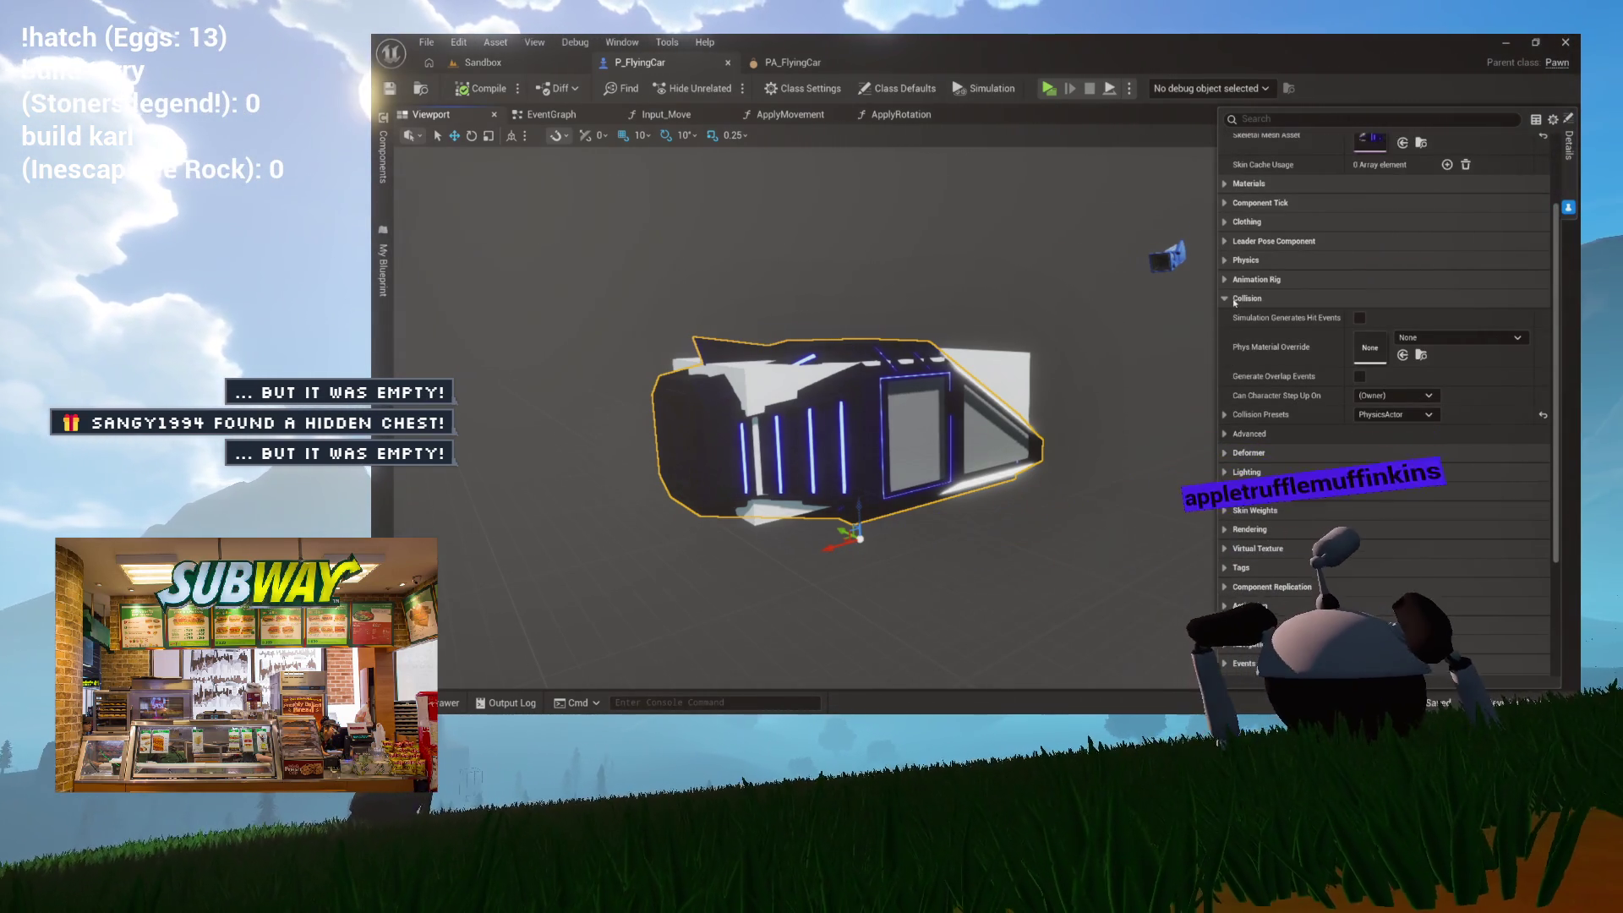
{"action": "left_click", "coordinate": [1225, 261]}
{"action": "left_click", "coordinate": [1359, 279]}
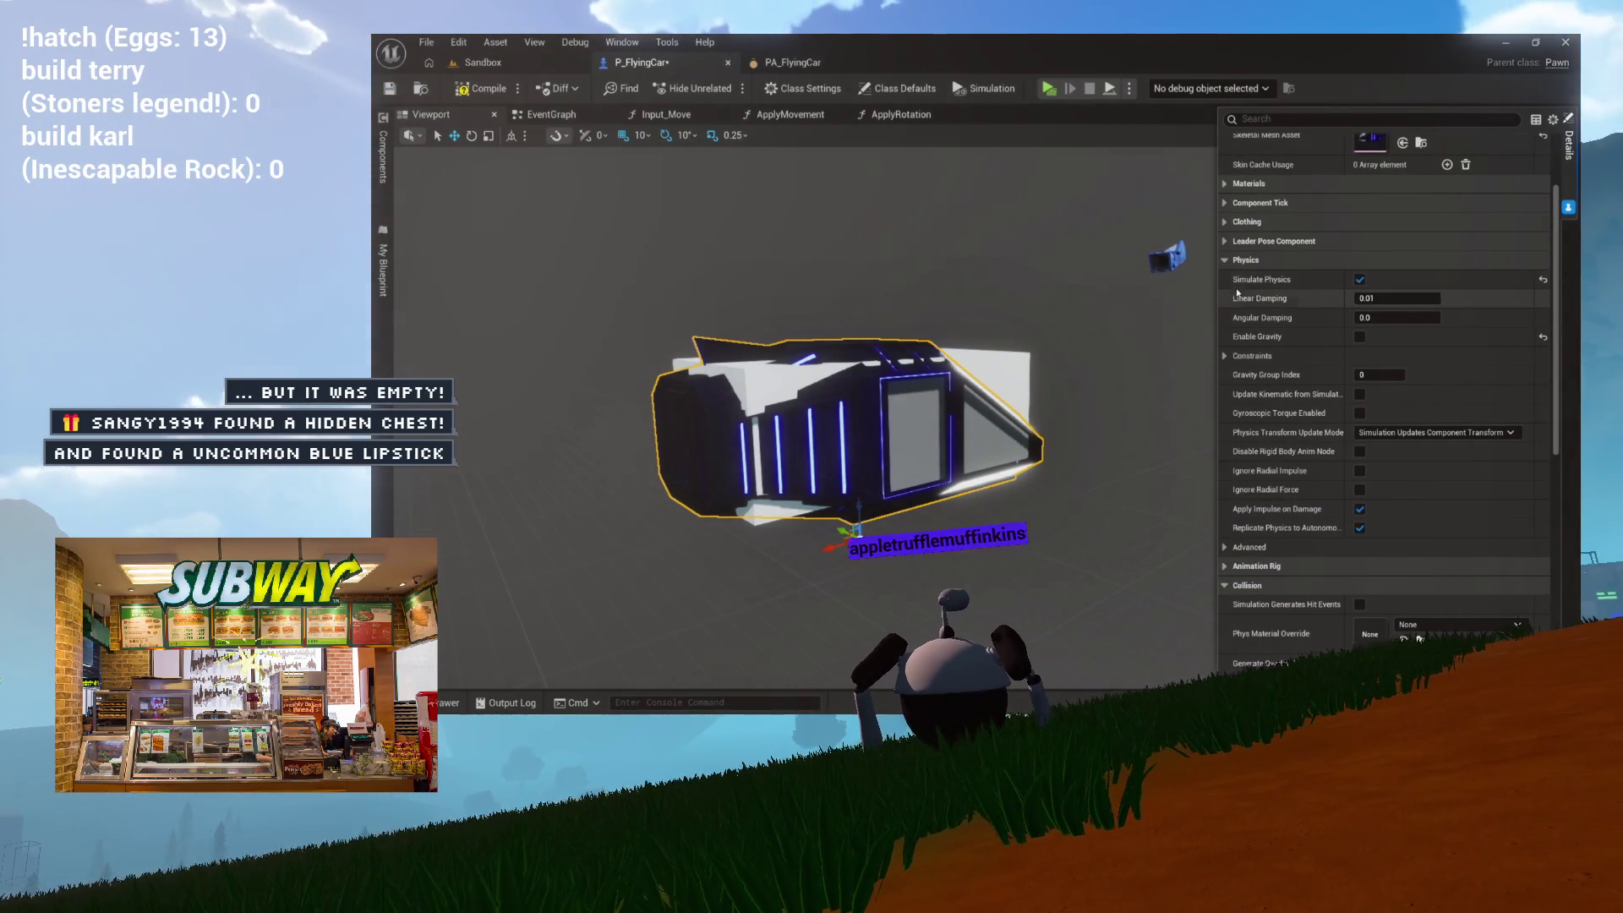
Step: Copy the box mesh's Physics settings for comparison, then reselect the car mesh
{"action": "left_click", "coordinate": [1014, 363]}
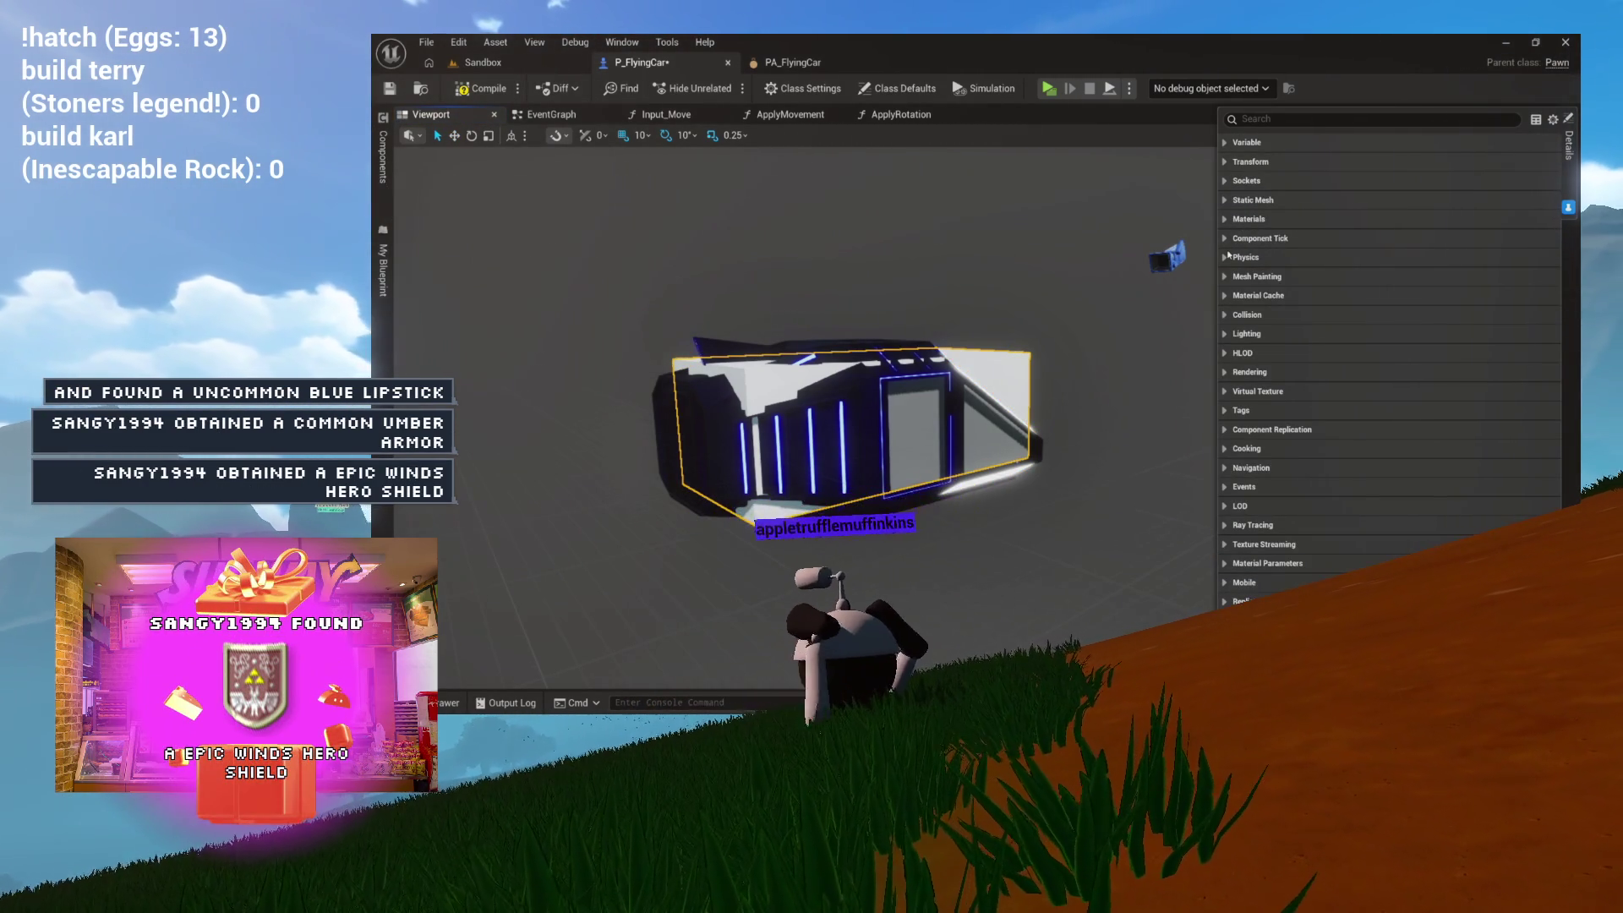
{"action": "left_click", "coordinate": [1227, 258]}
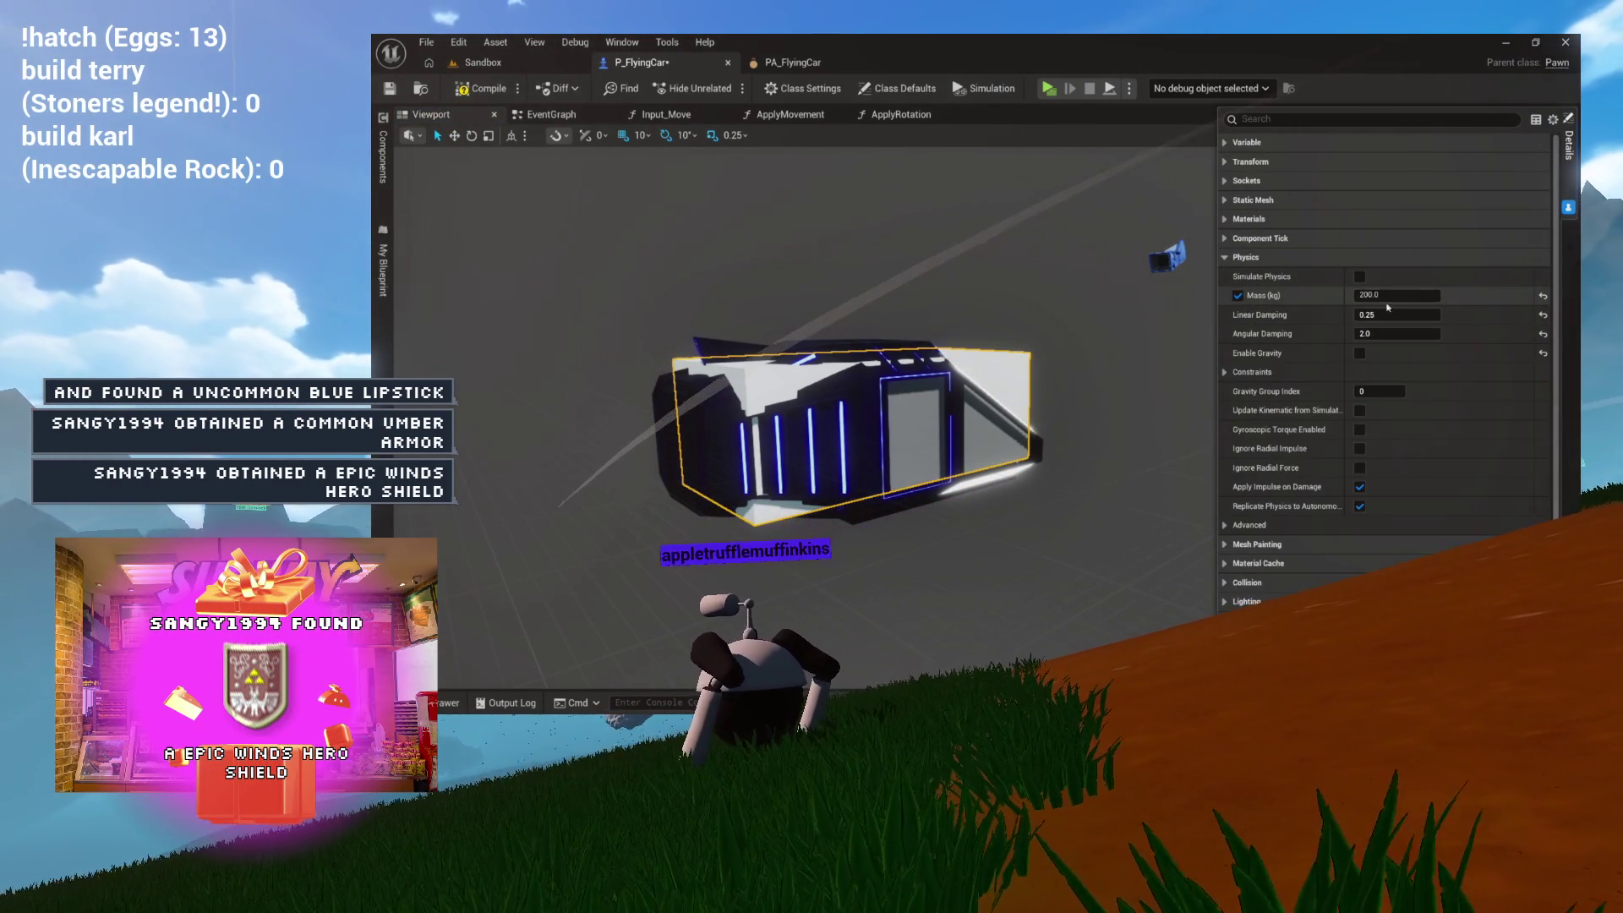
{"action": "right_click", "coordinate": [1253, 259]}
{"action": "left_click", "coordinate": [1302, 329]}
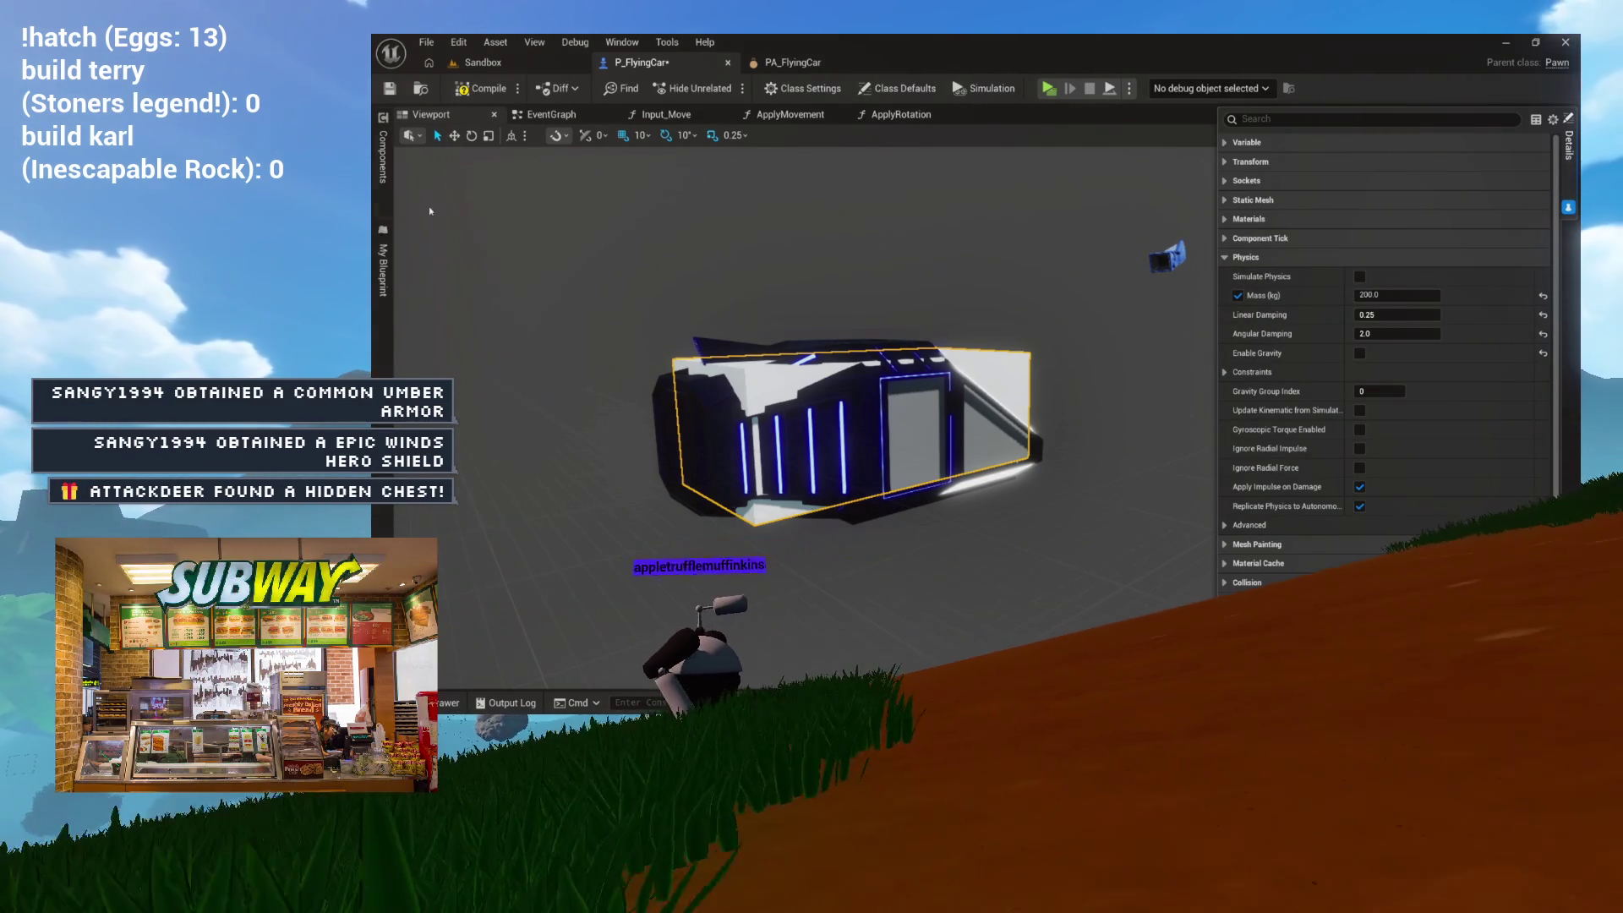
{"action": "left_click", "coordinate": [668, 431]}
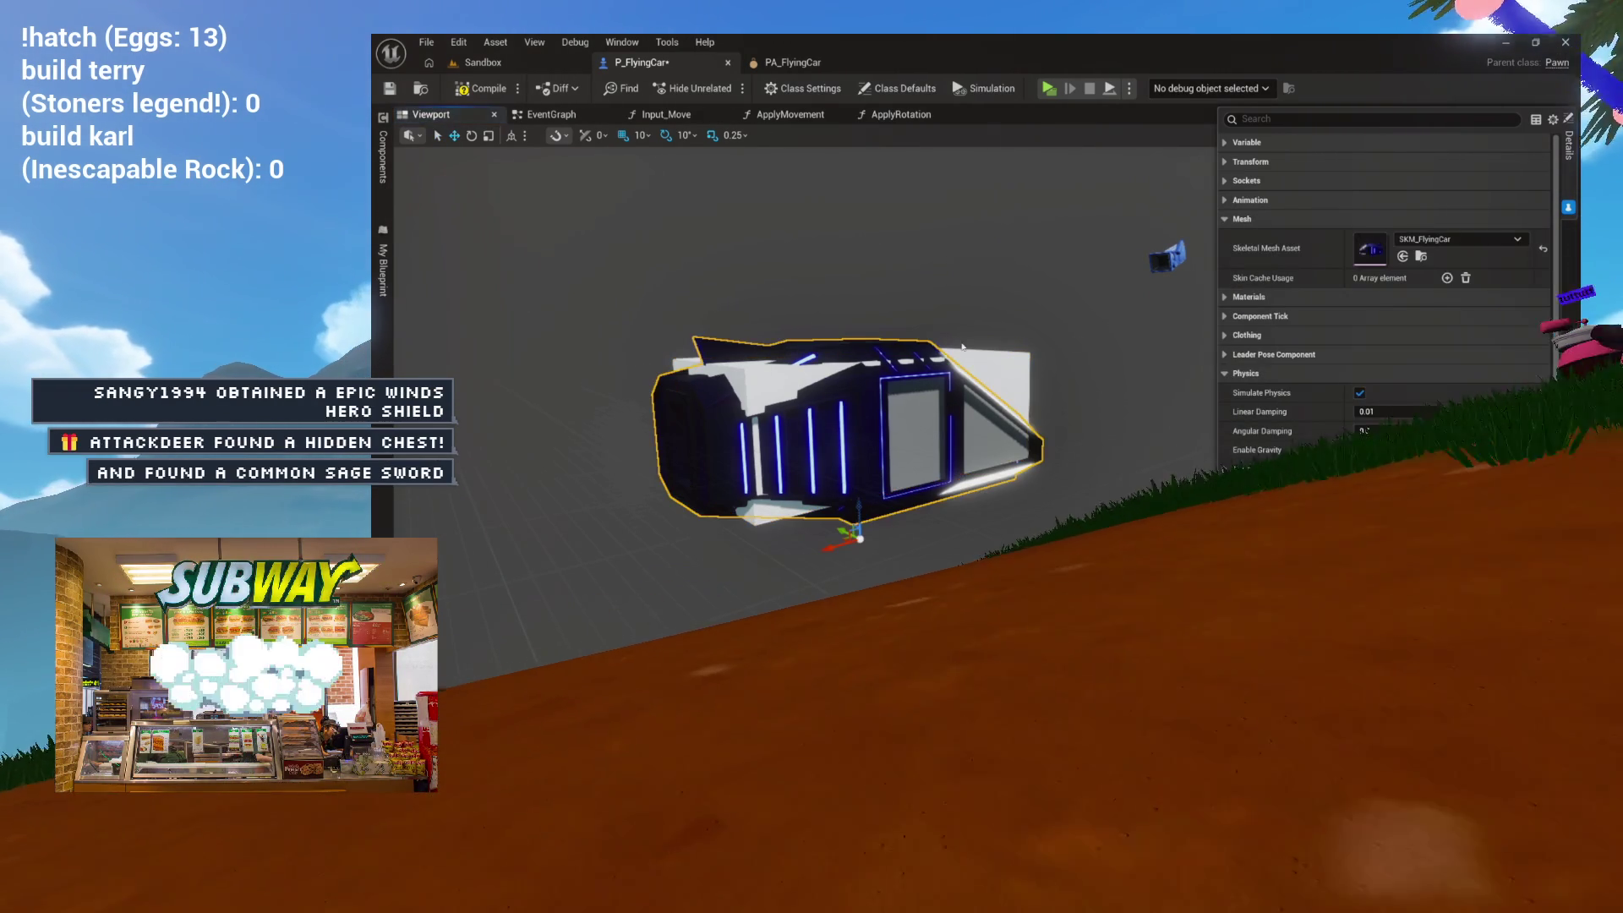
{"action": "right_click", "coordinate": [1265, 377]}
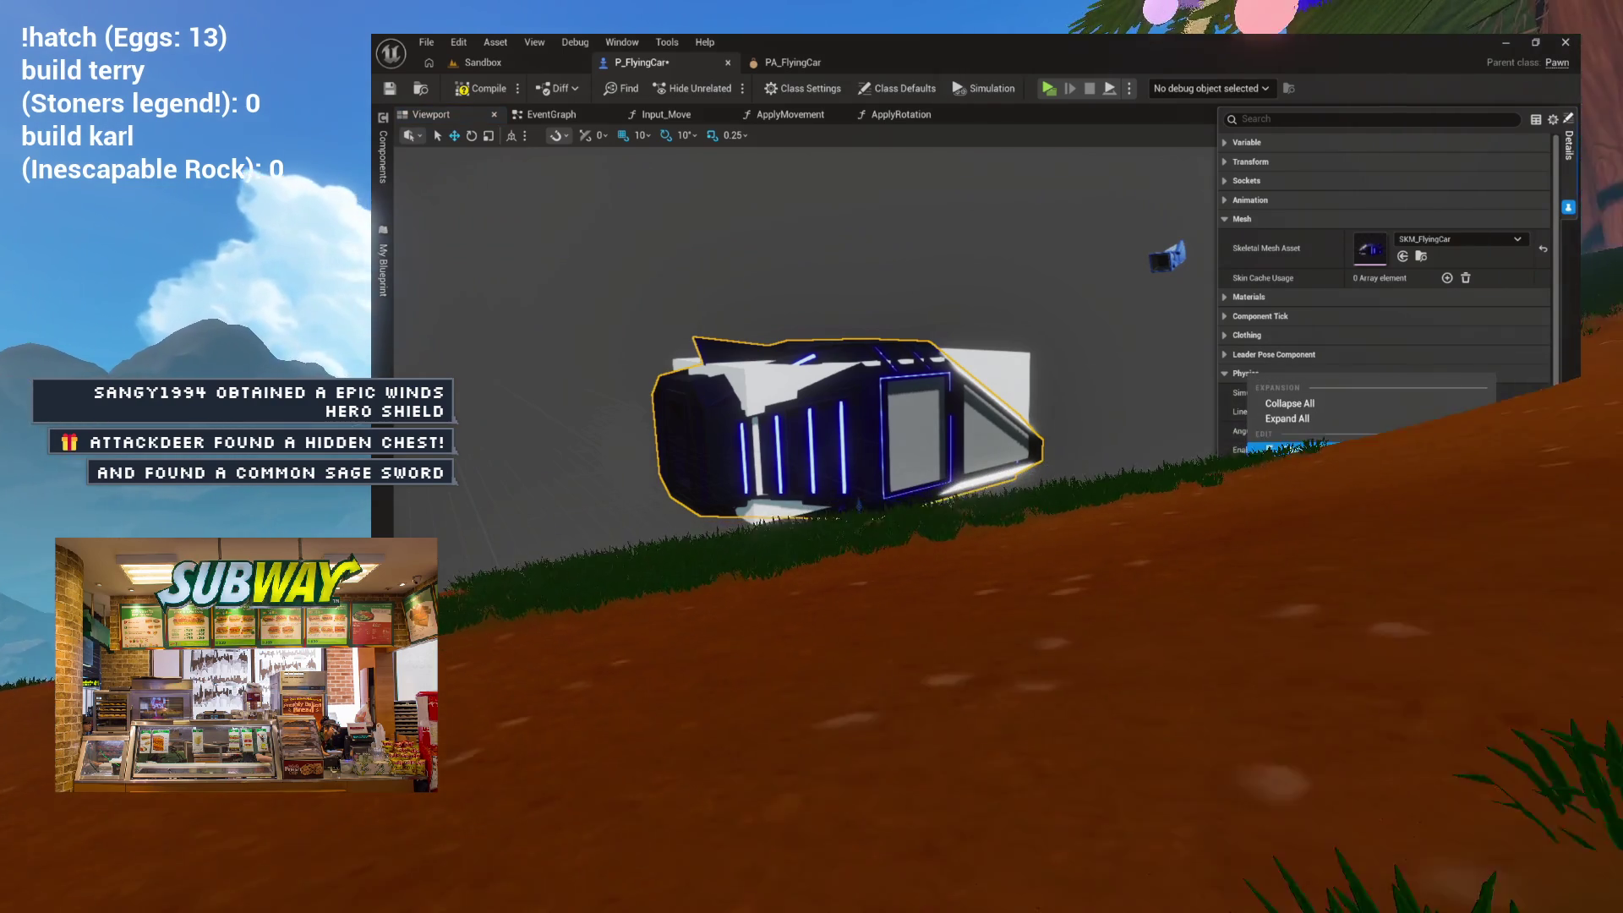
{"action": "key", "text": "Escape"}
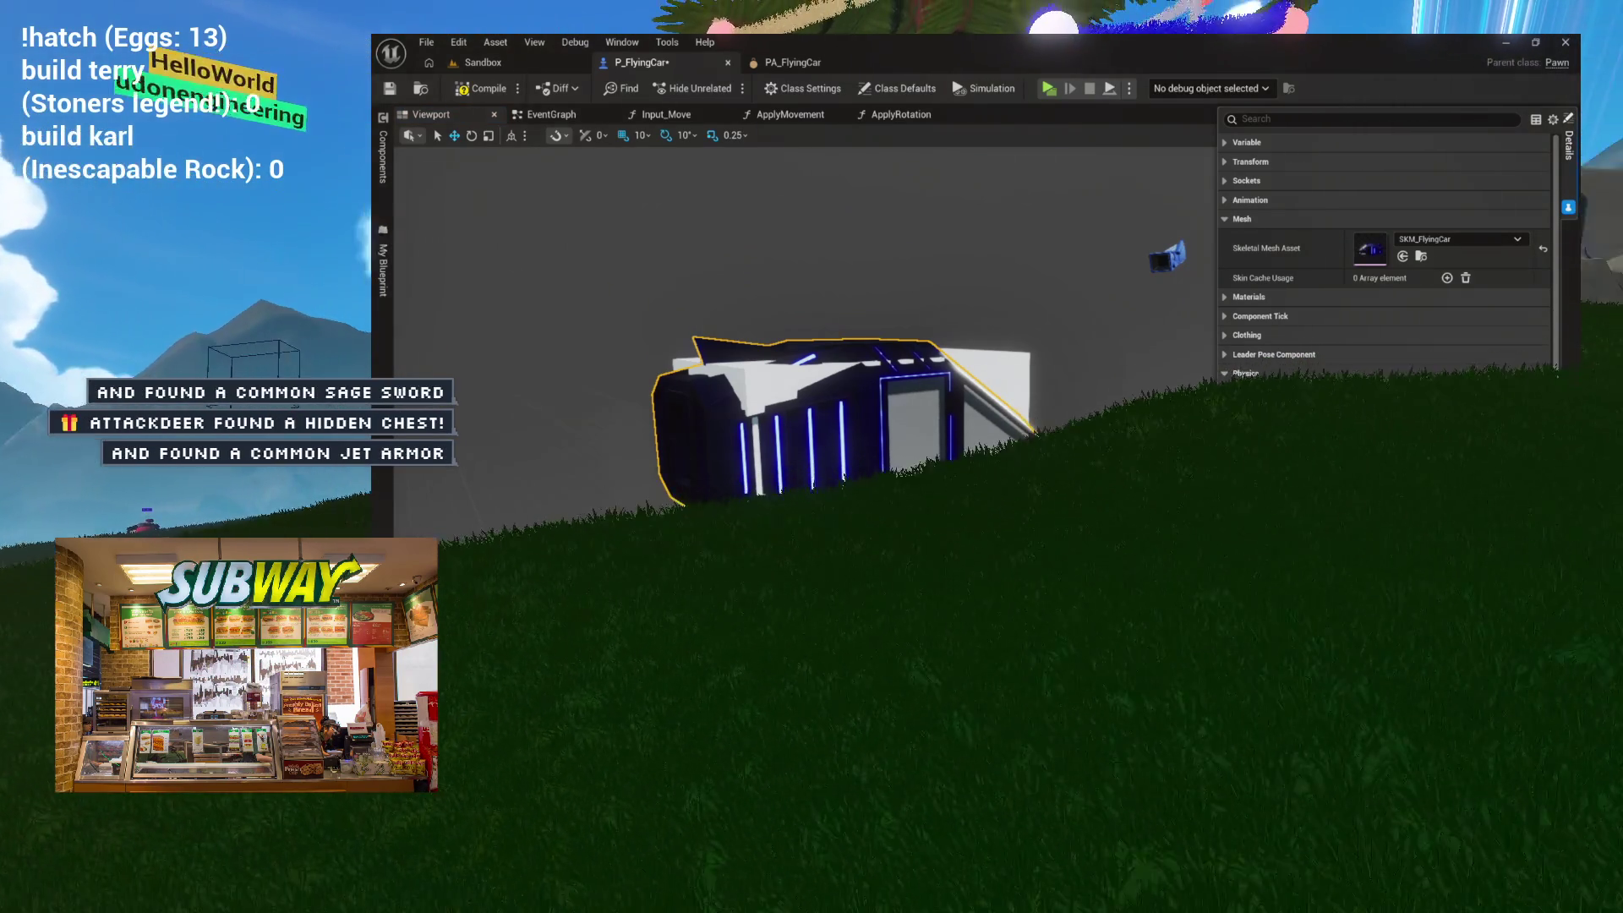
Step: Set the car mesh's Linear Damping to 200 and start entering the Angular Damping value
{"action": "left_click", "coordinate": [1395, 411]}
{"action": "type", "text": "200"}
{"action": "key", "text": "Tab"}
{"action": "type", "text": "5"}
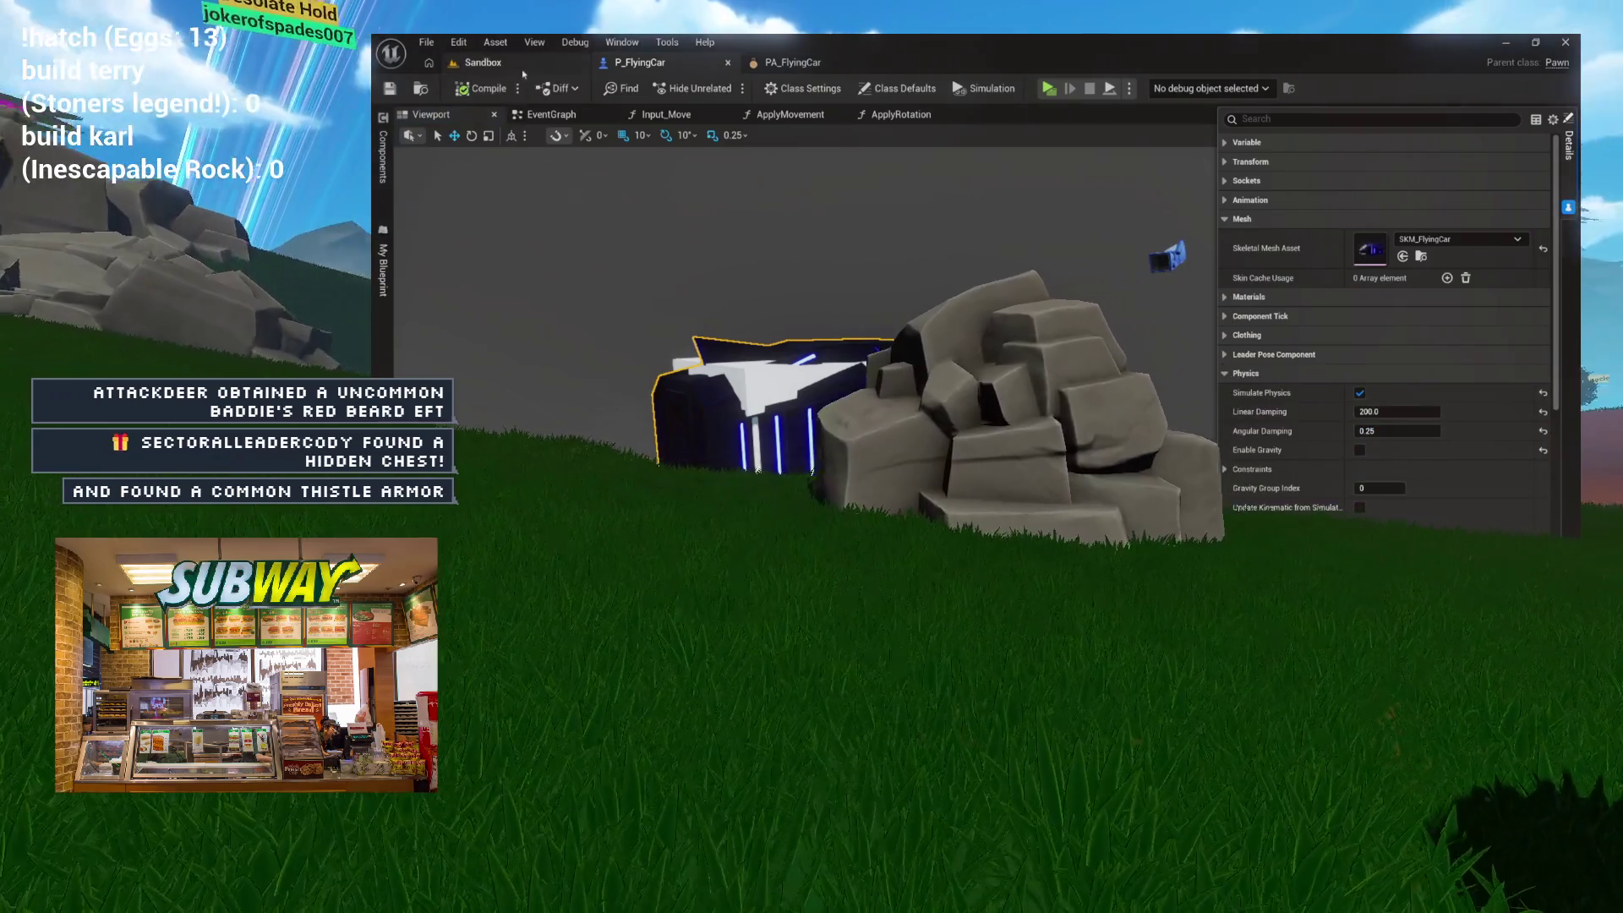
{"action": "left_click", "coordinate": [483, 62]}
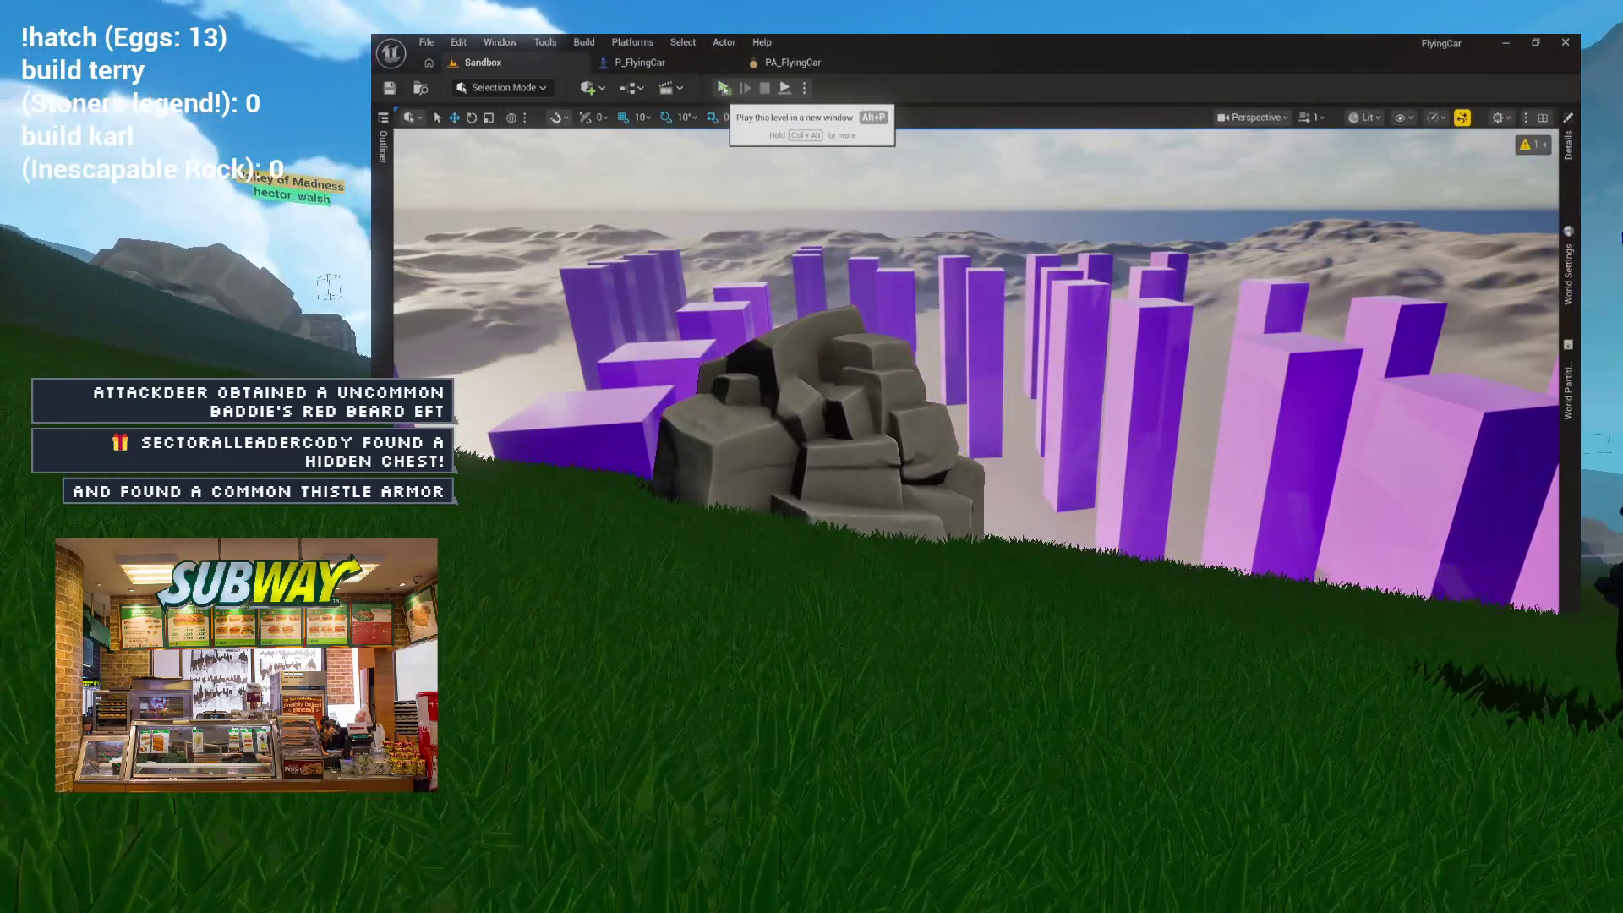
{"action": "left_click", "coordinate": [723, 87]}
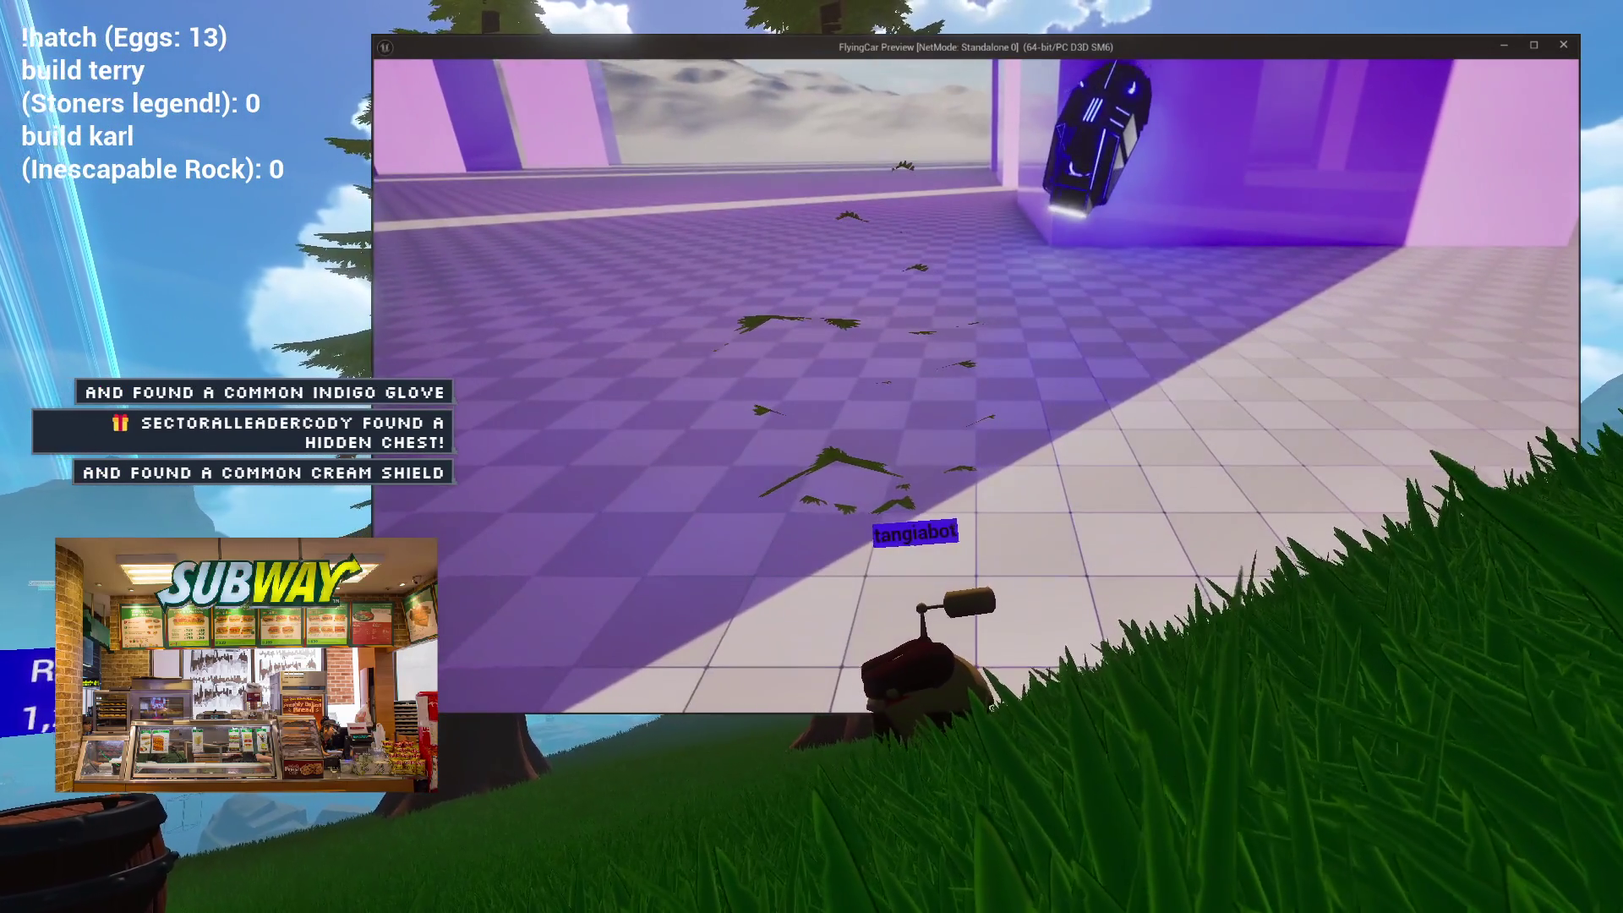
{"action": "key", "text": "Escape"}
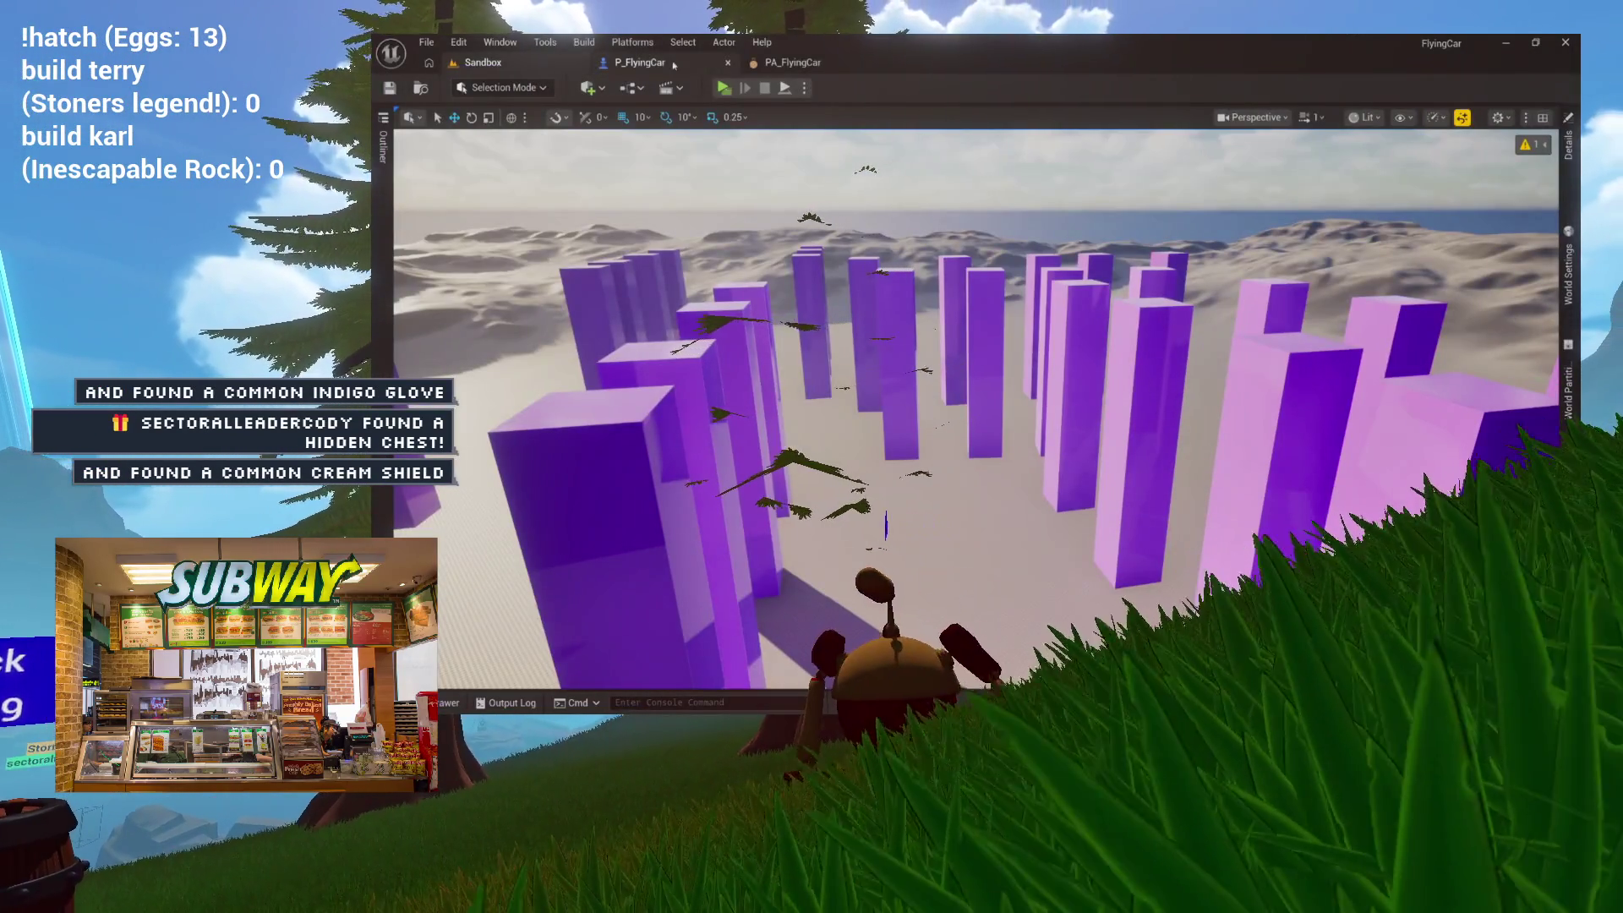
{"action": "left_click", "coordinate": [673, 63]}
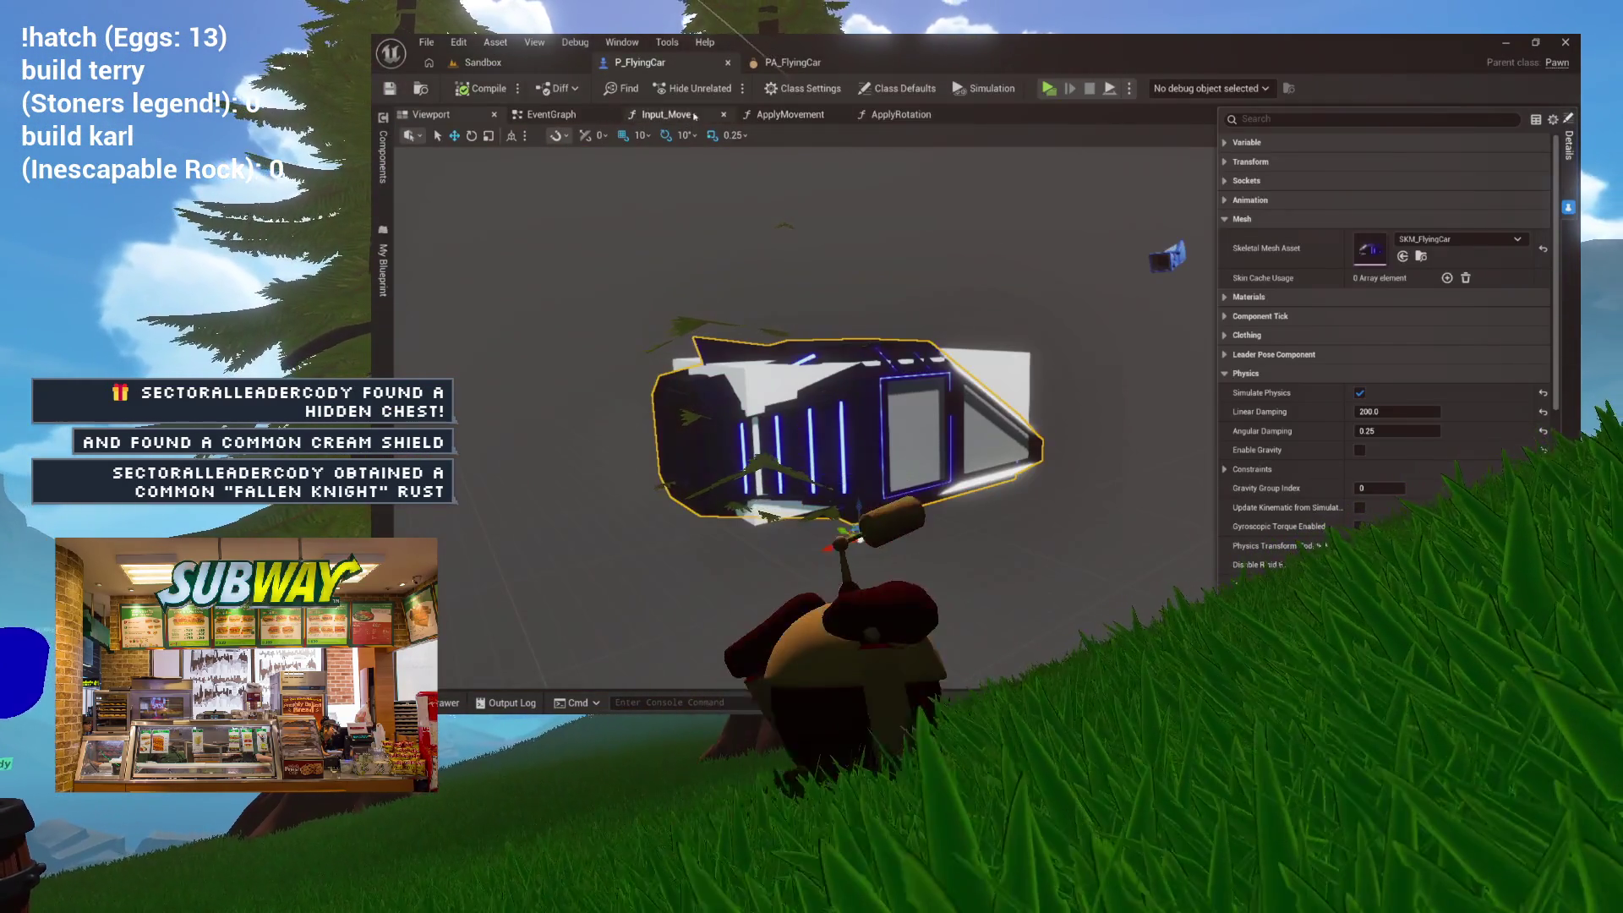
Step: Check the Input_Move and EventGraph logic, open the Input_Look graph, and return to the Viewport
{"action": "left_click", "coordinate": [672, 115]}
{"action": "left_click", "coordinate": [516, 118]}
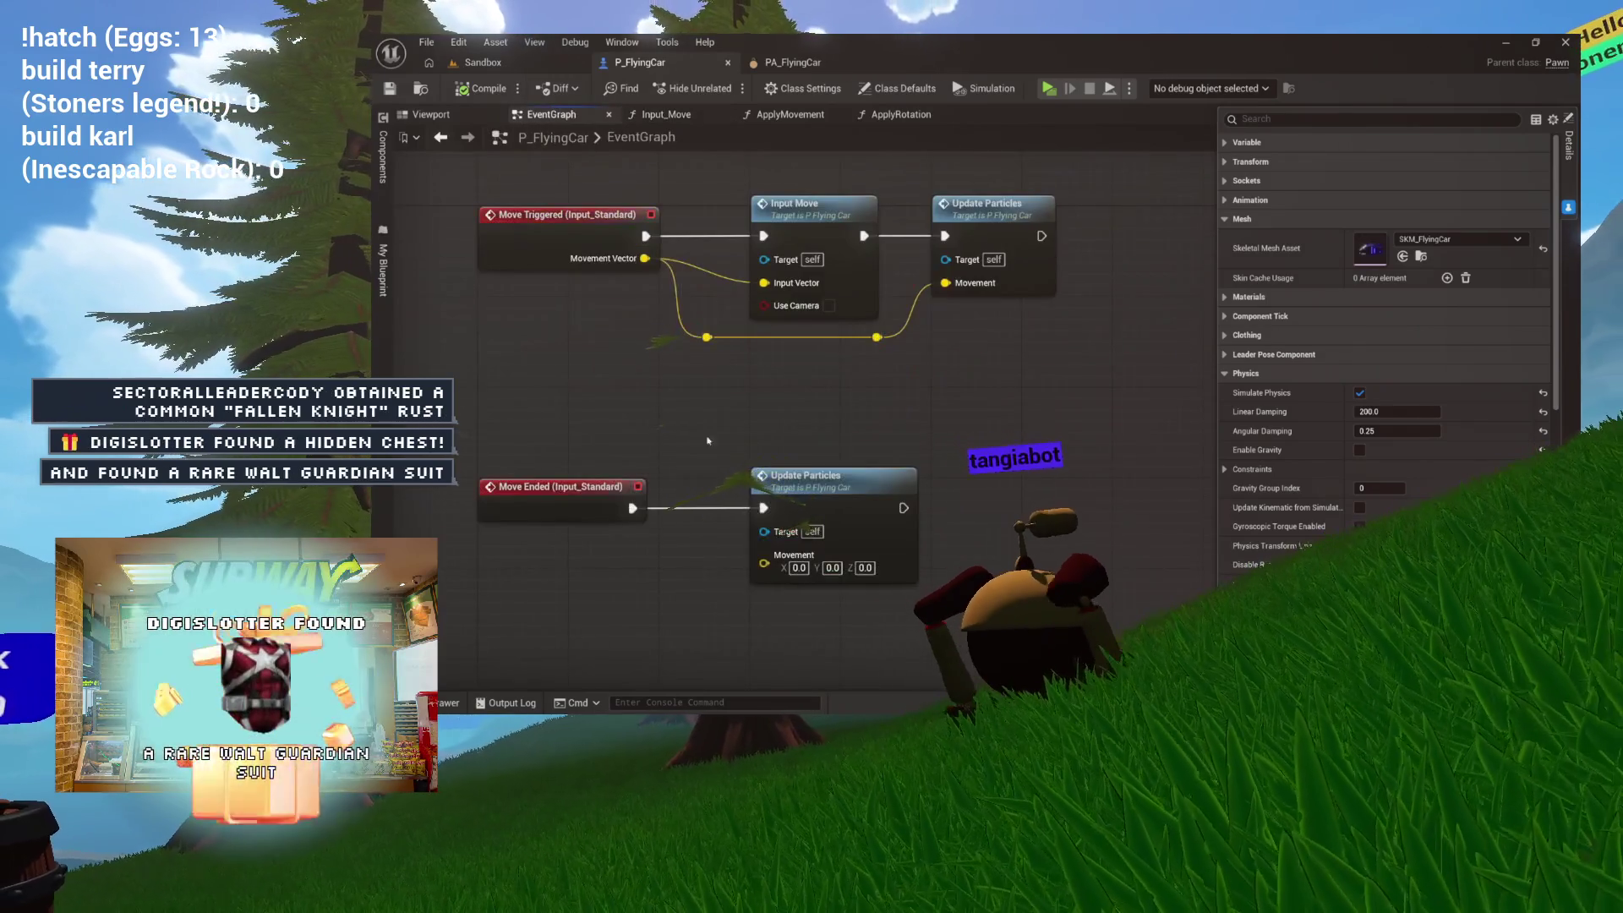
{"action": "mouse_move", "coordinate": [771, 435]}
{"action": "left_mouse_down"}
{"action": "mouse_move", "coordinate": [727, 650]}
{"action": "mouse_move", "coordinate": [736, 296]}
{"action": "mouse_move", "coordinate": [864, 349]}
{"action": "left_mouse_up"}
{"action": "double_click", "coordinate": [862, 388]}
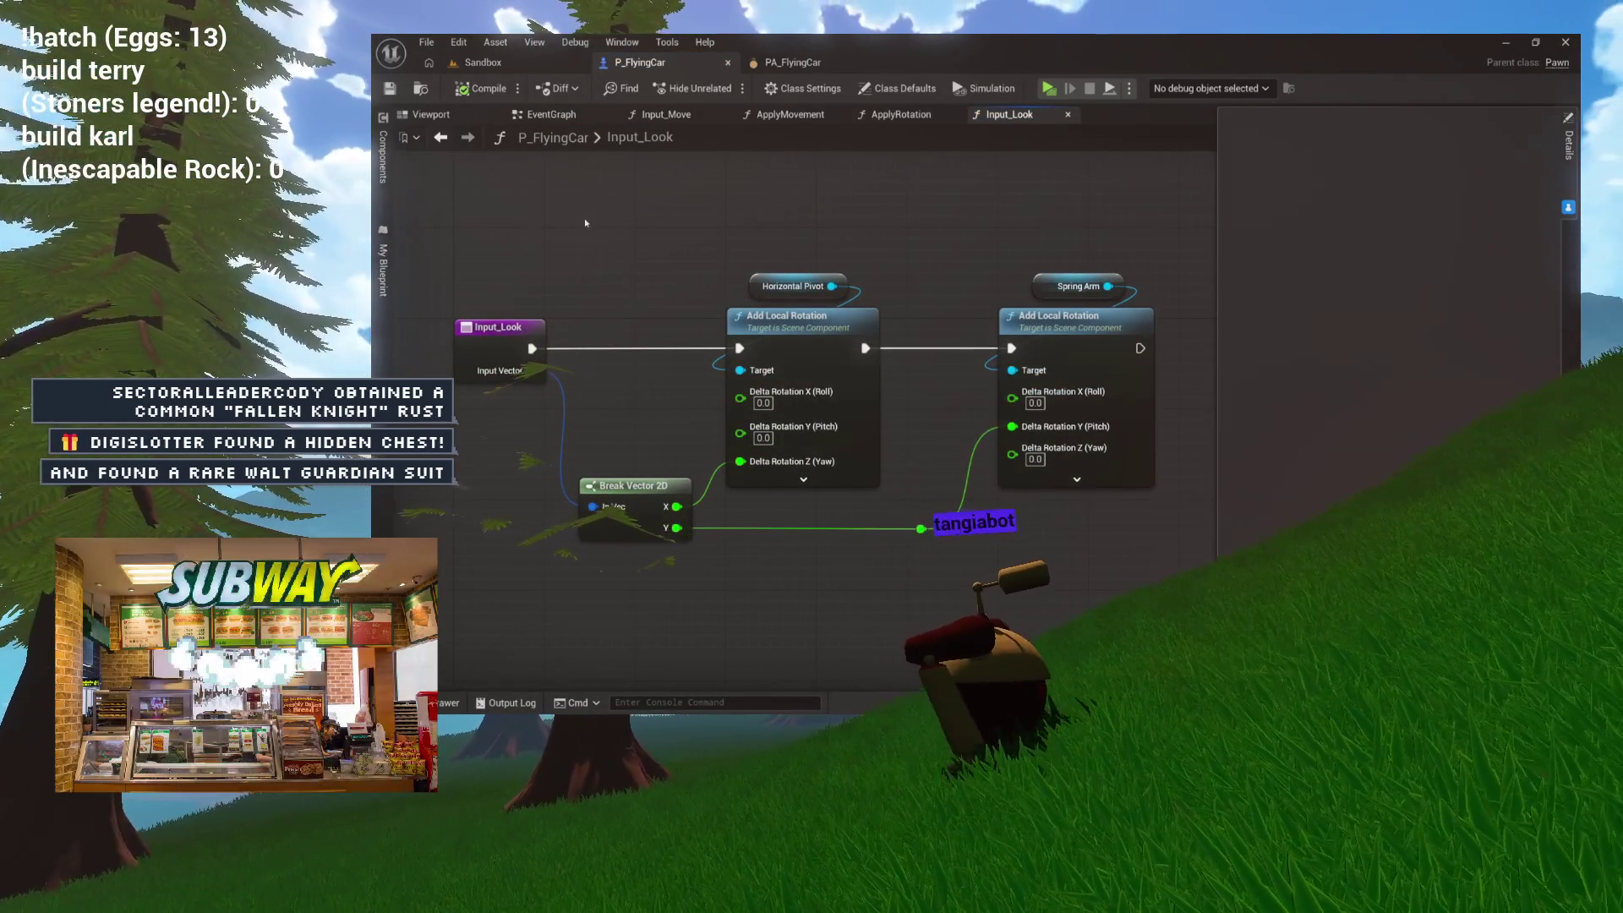
{"action": "left_click", "coordinate": [430, 115]}
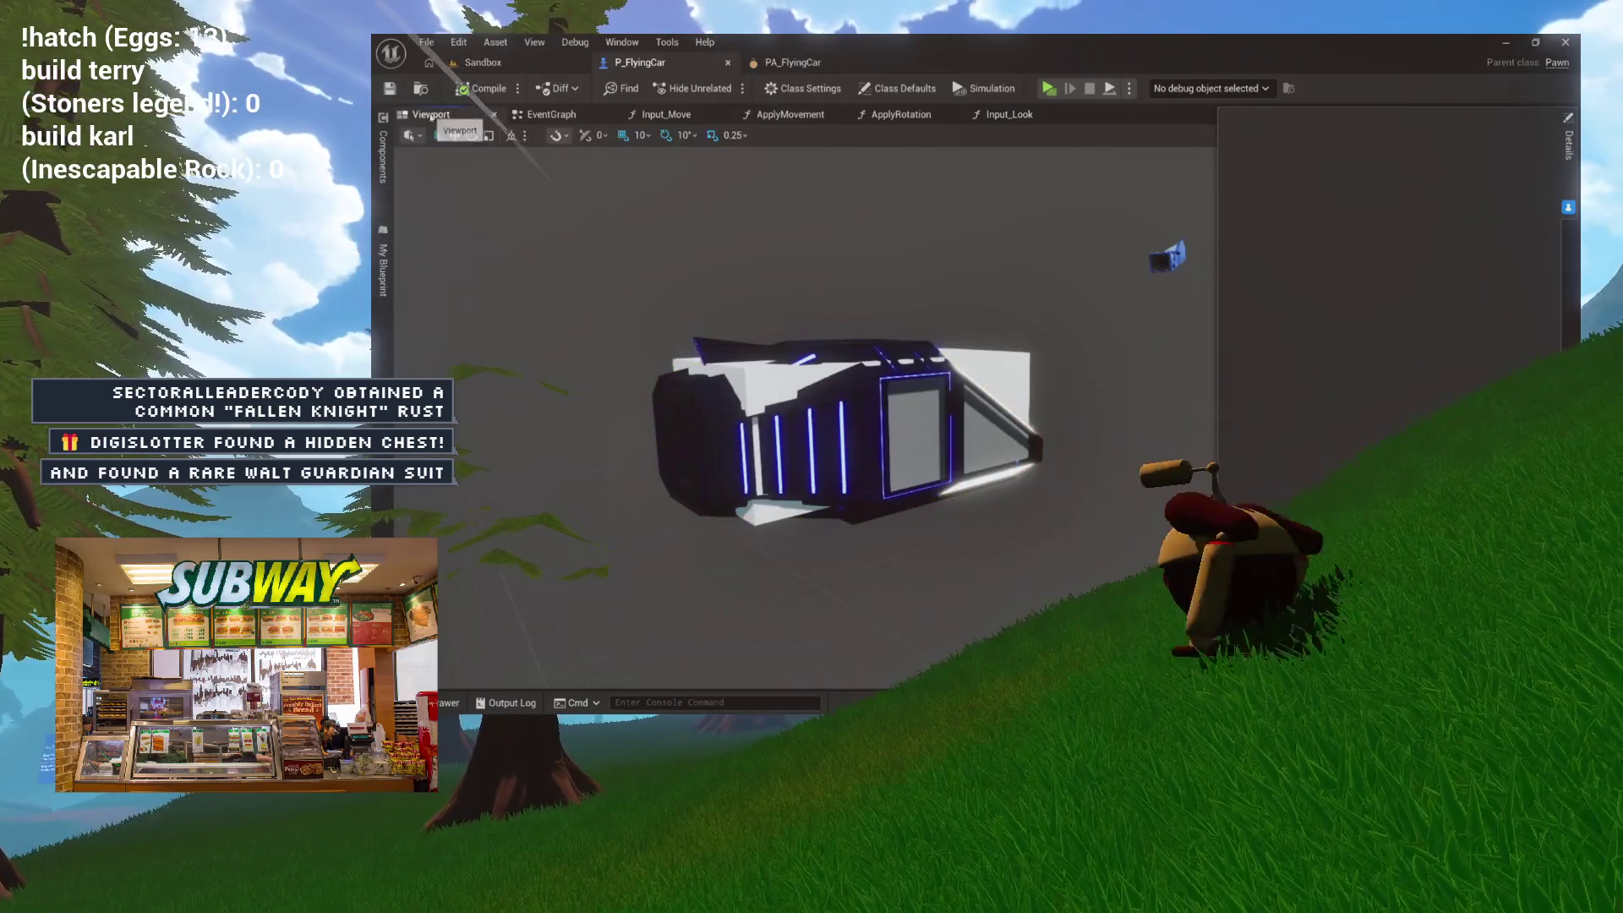
Step: Parent SpringArm under HorizontalPivot and HorizontalPivot under FlyingCar, then start a Play preview
{"action": "left_click", "coordinate": [383, 156]}
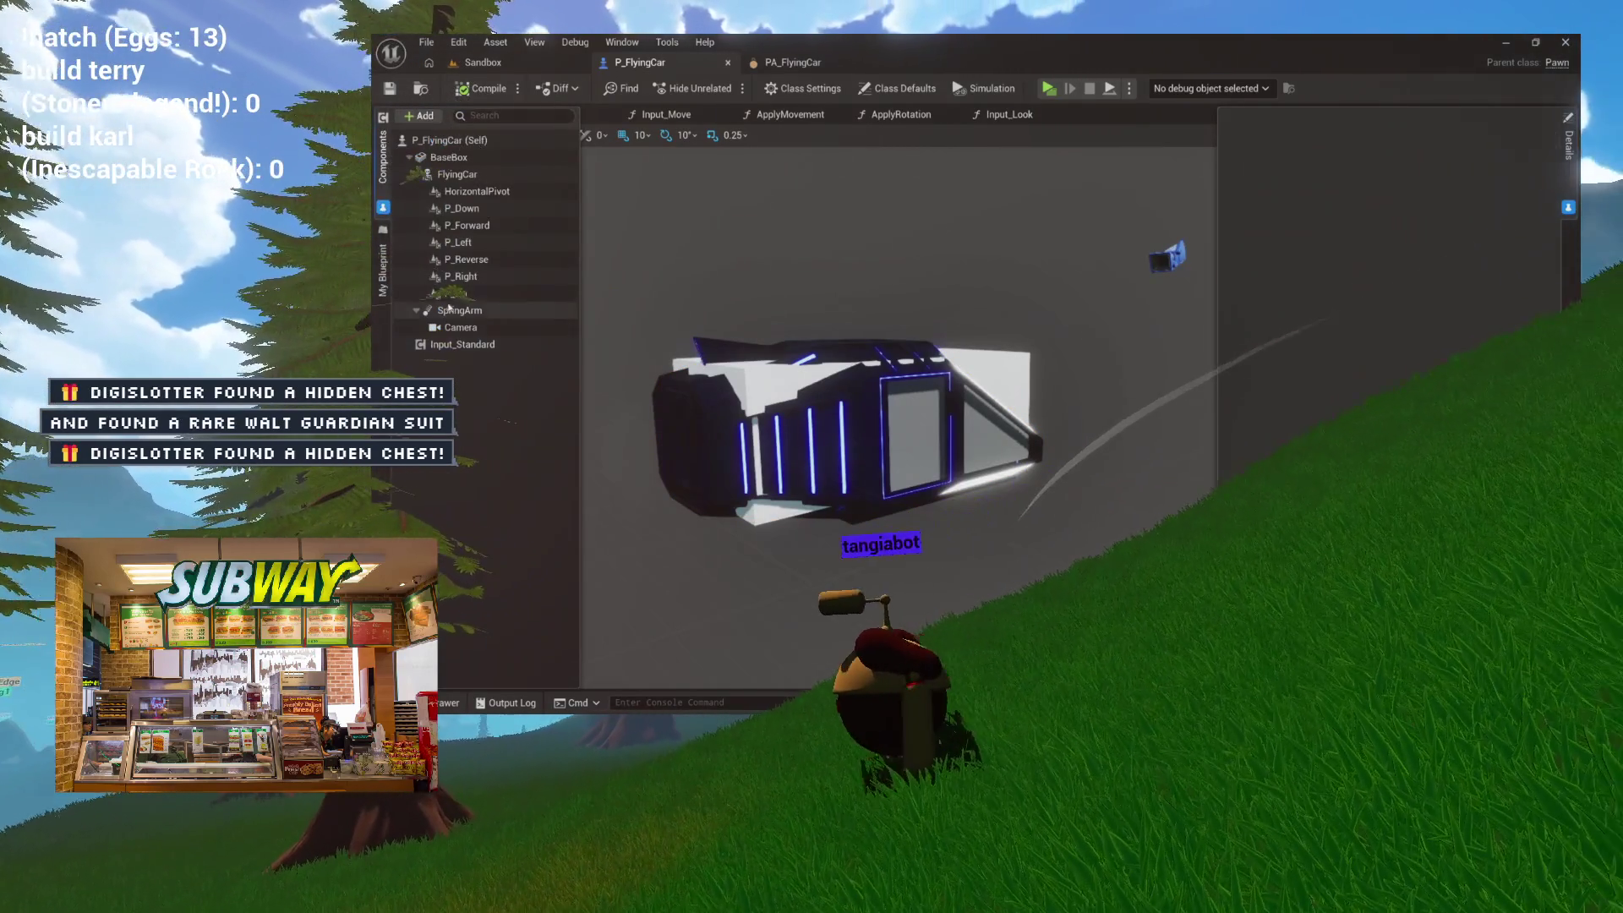
{"action": "left_click", "coordinate": [459, 310]}
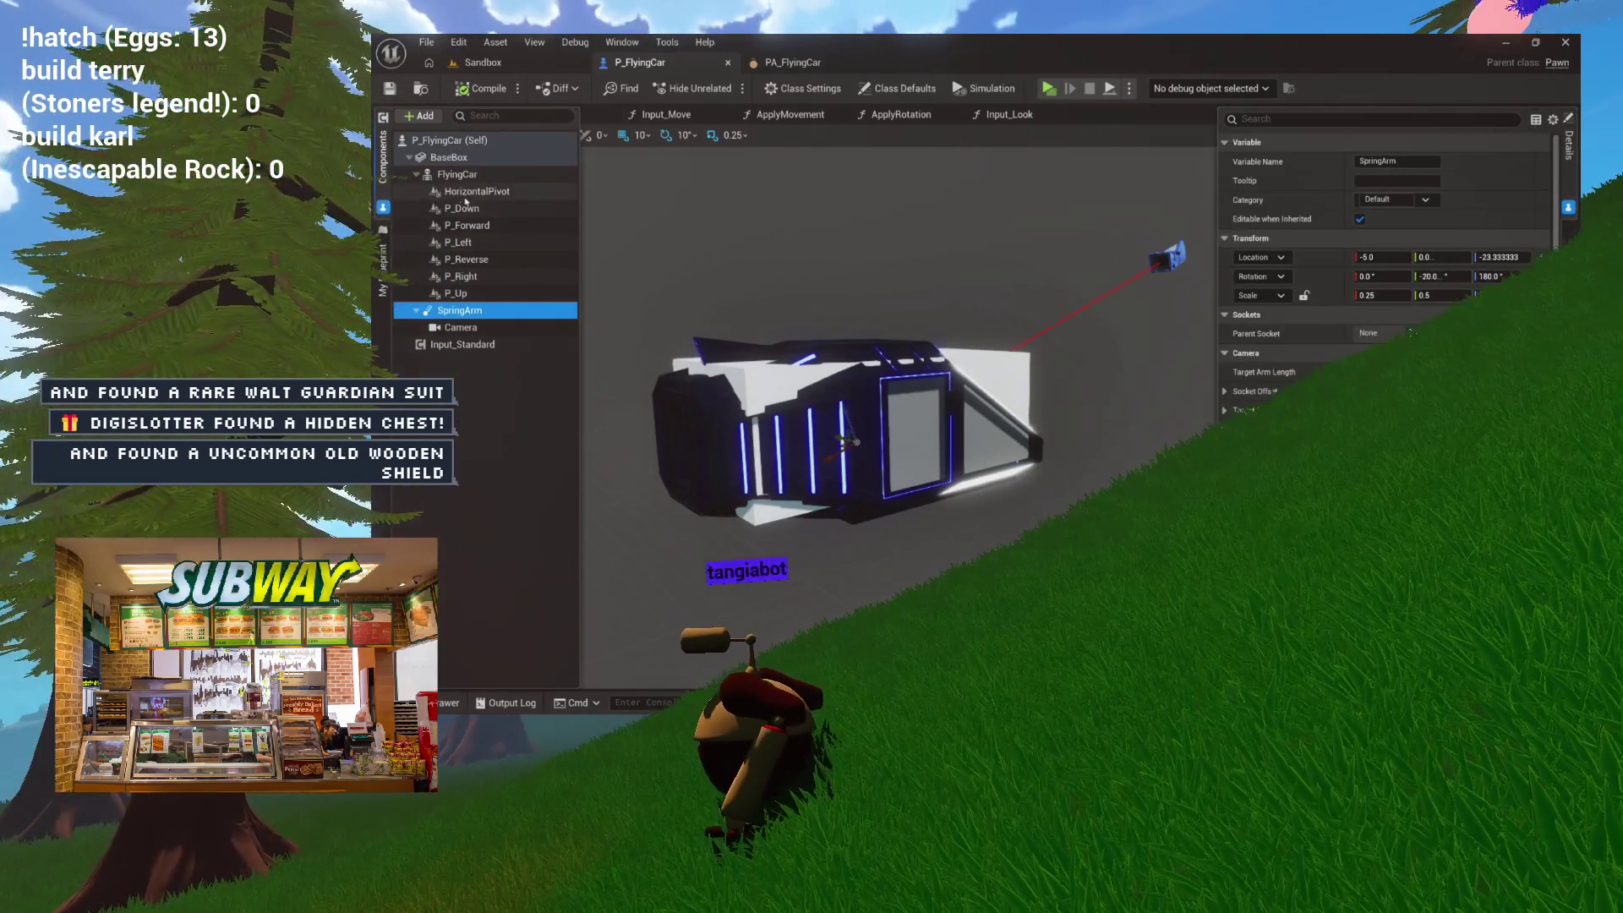
{"action": "left_click", "coordinate": [474, 191]}
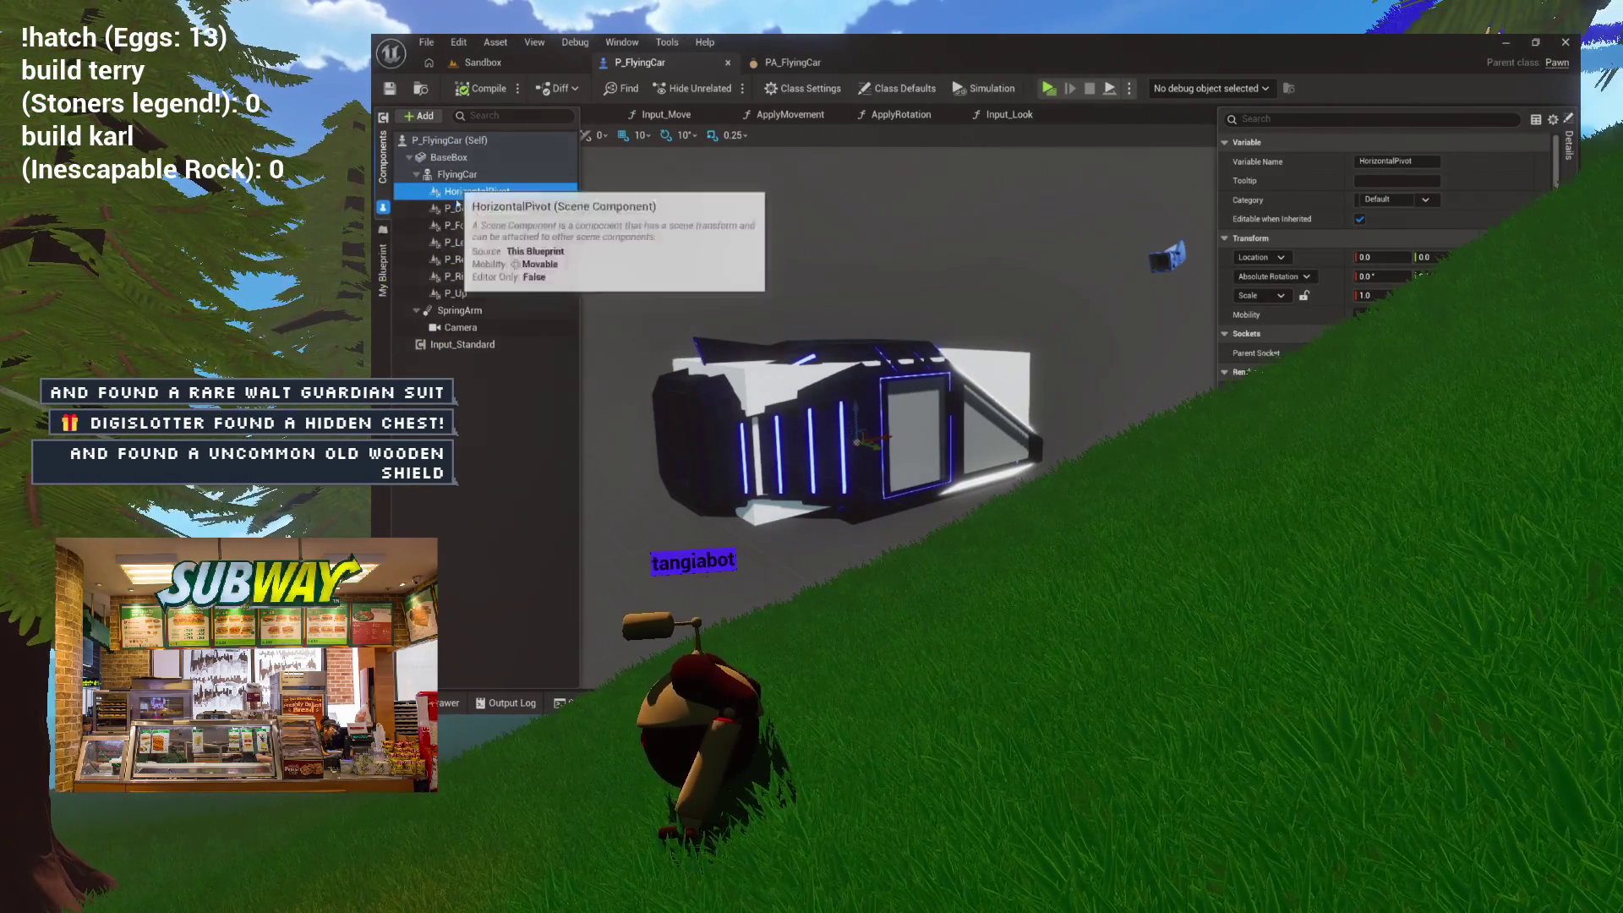
{"action": "left_click_drag", "start_coordinate": [460, 196], "coordinate": [461, 172]}
{"action": "left_click", "coordinate": [489, 188]}
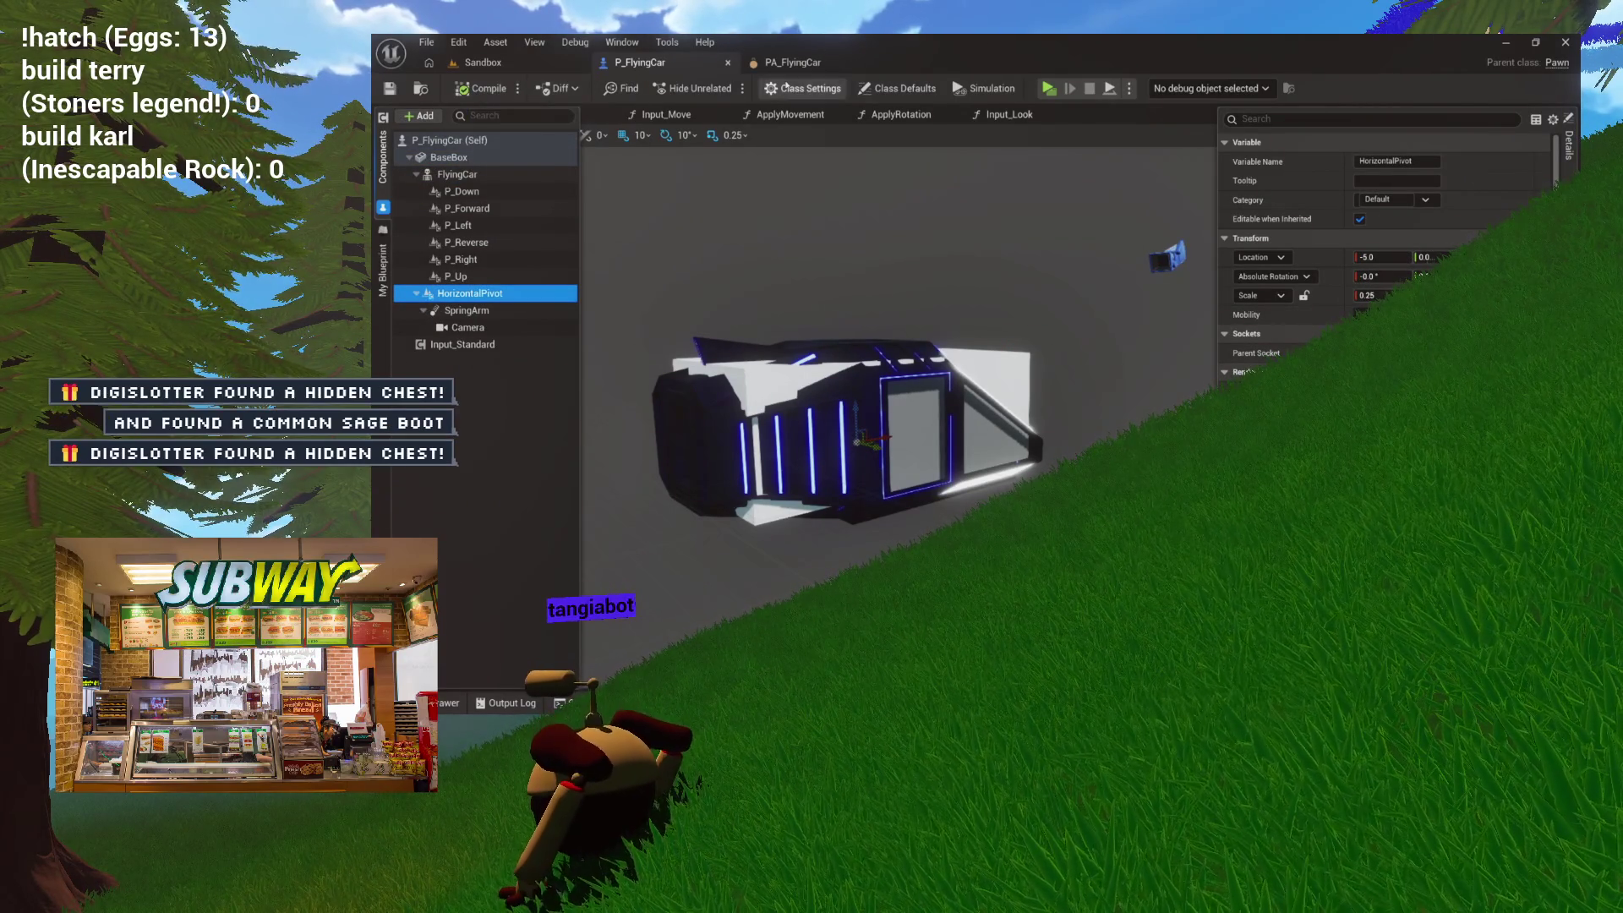
{"action": "left_click", "coordinate": [1049, 89]}
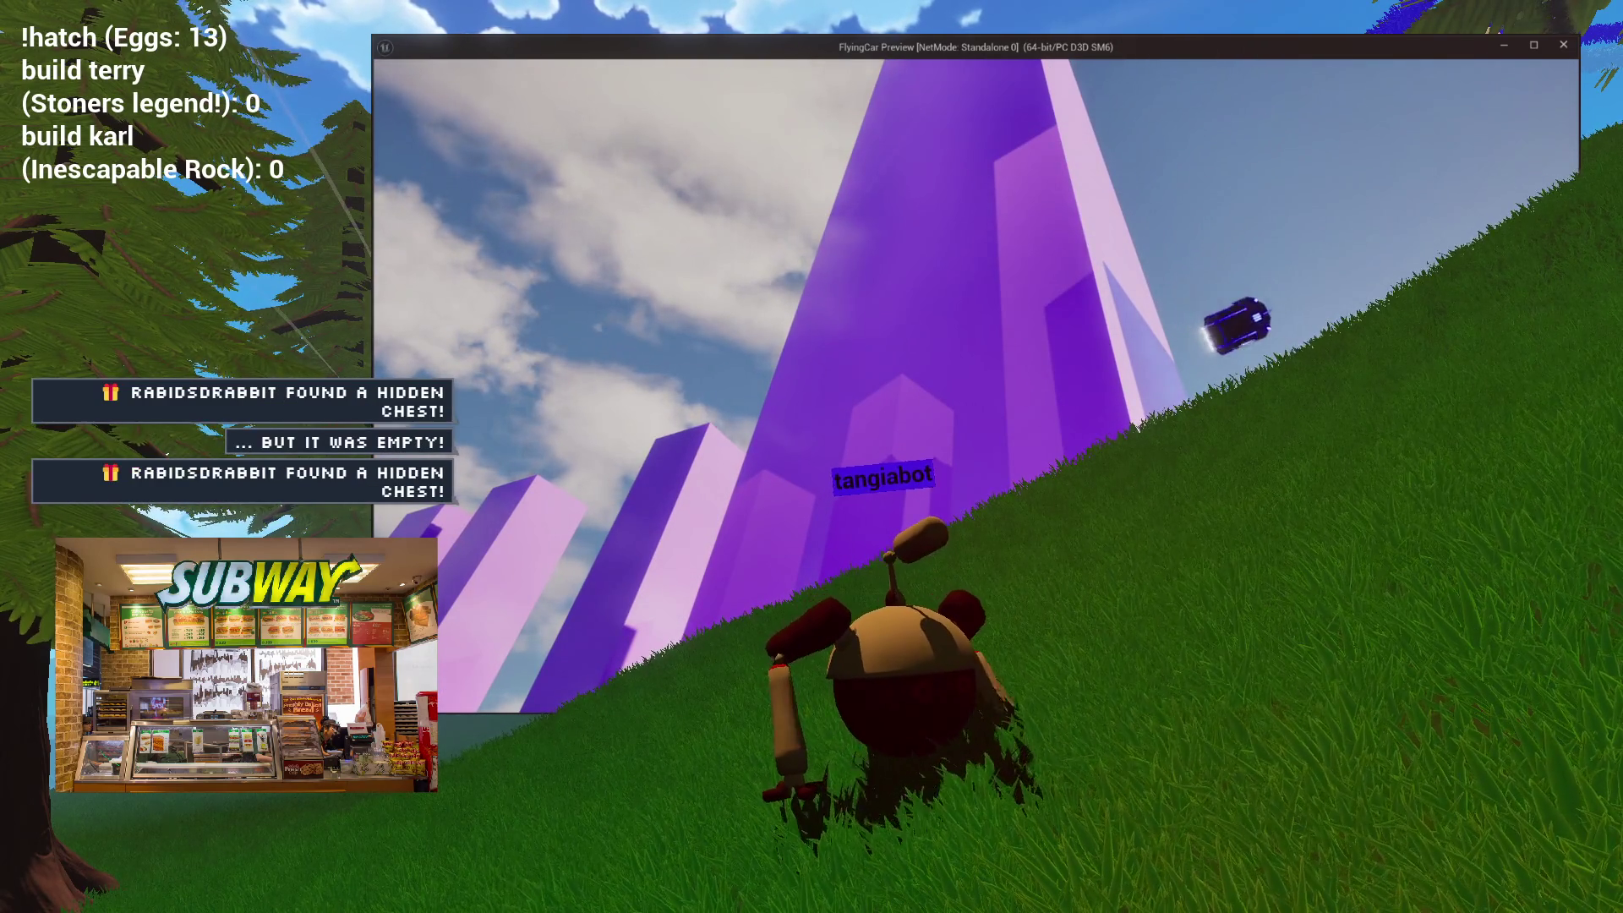
Step: End the FlyingCar Preview test flight and return to the blueprint editor
{"action": "key", "text": "Escape"}
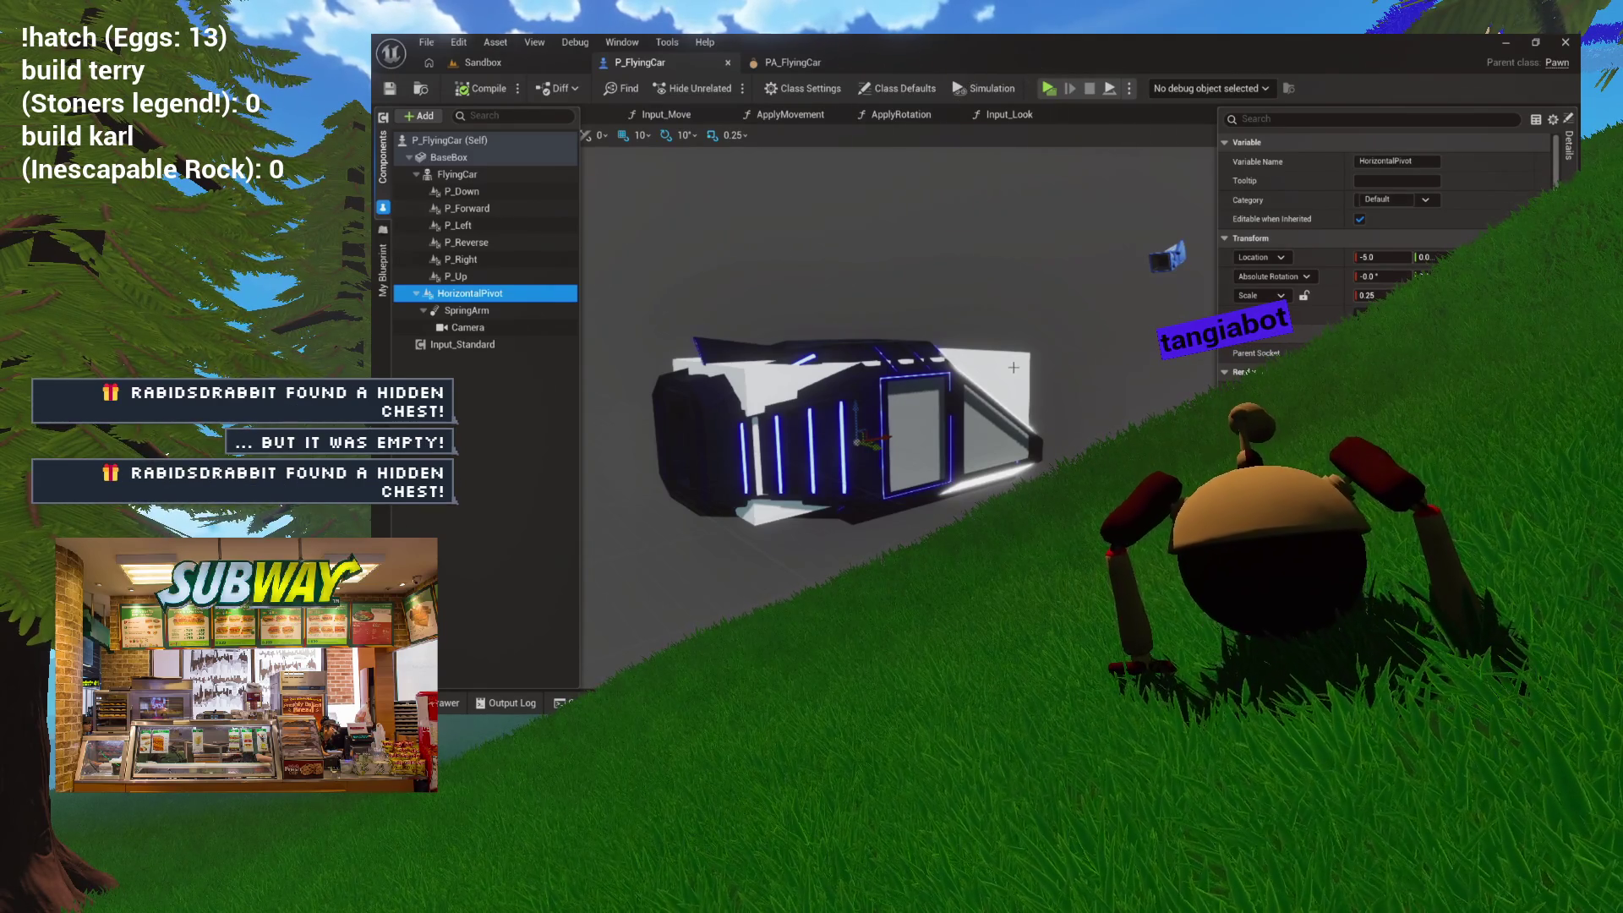
Step: Set BaseBox's Collision Presets to Custom and turn off Generate Overlap Events
{"action": "left_click", "coordinate": [457, 174]}
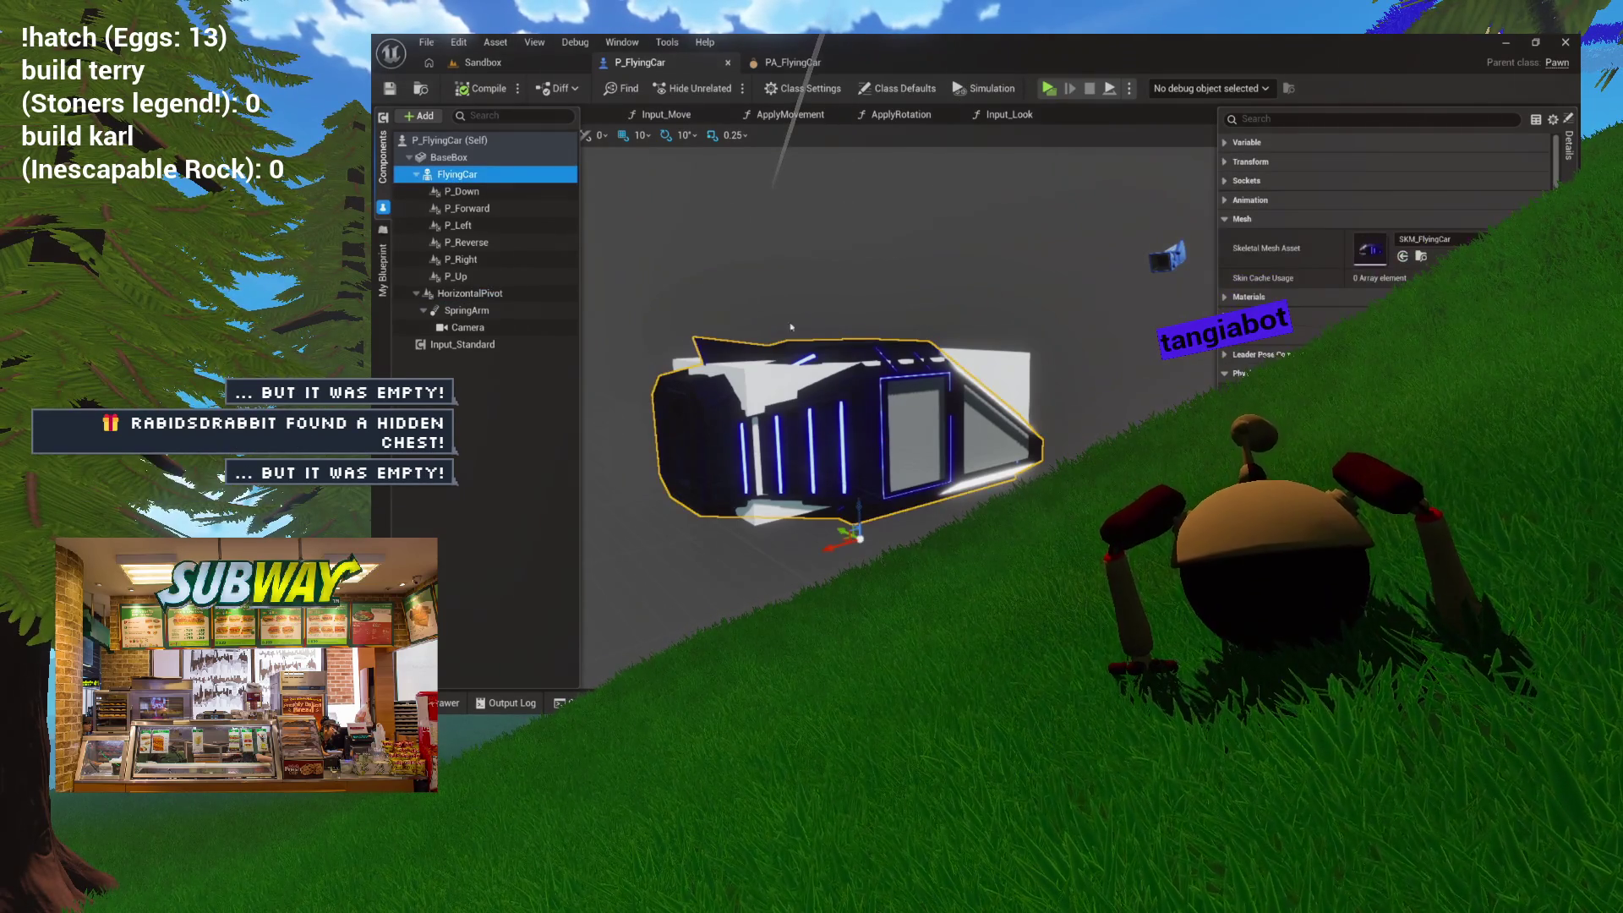
{"action": "left_click", "coordinate": [1011, 379]}
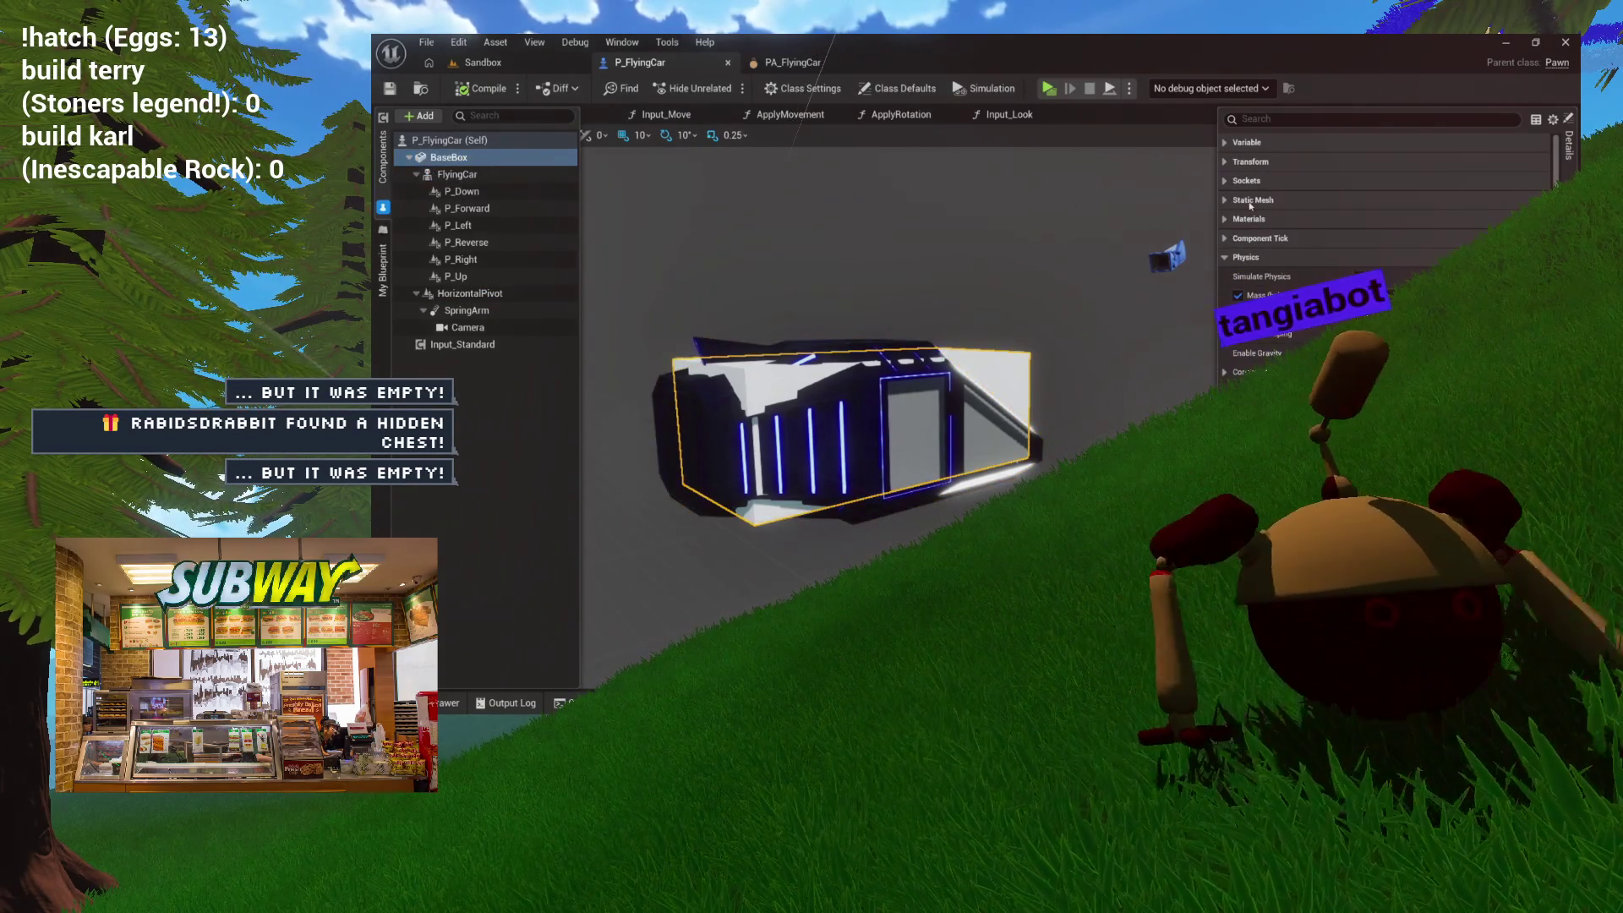
{"action": "left_click", "coordinate": [1223, 258]}
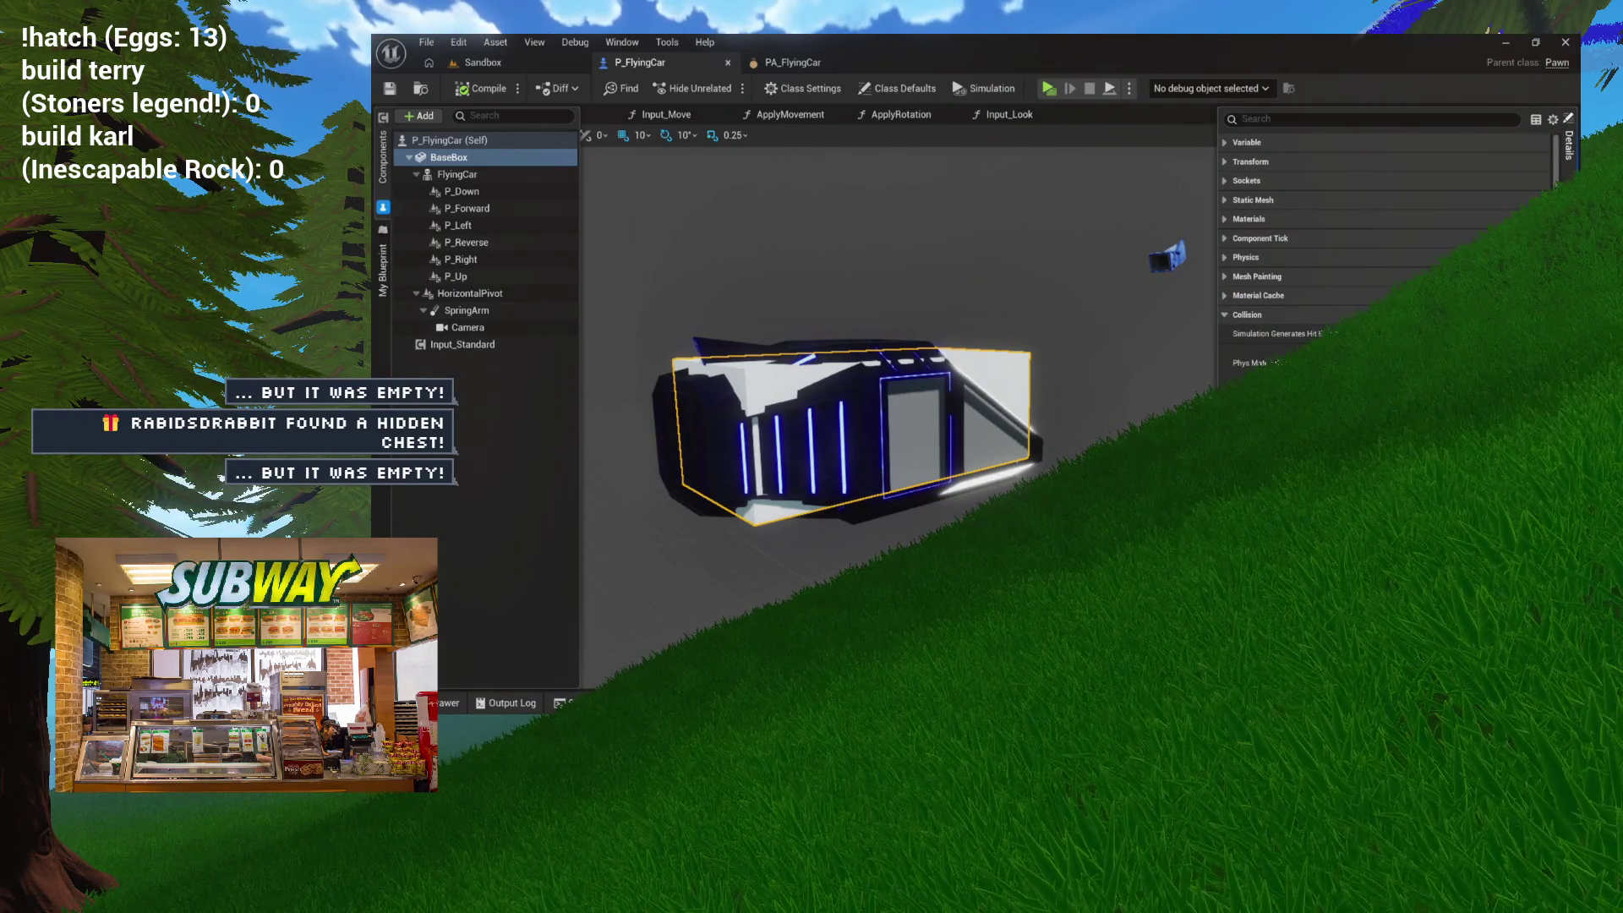
{"action": "scroll", "coordinate": [1333, 322], "scroll_direction": "down", "scroll_amount": 5}
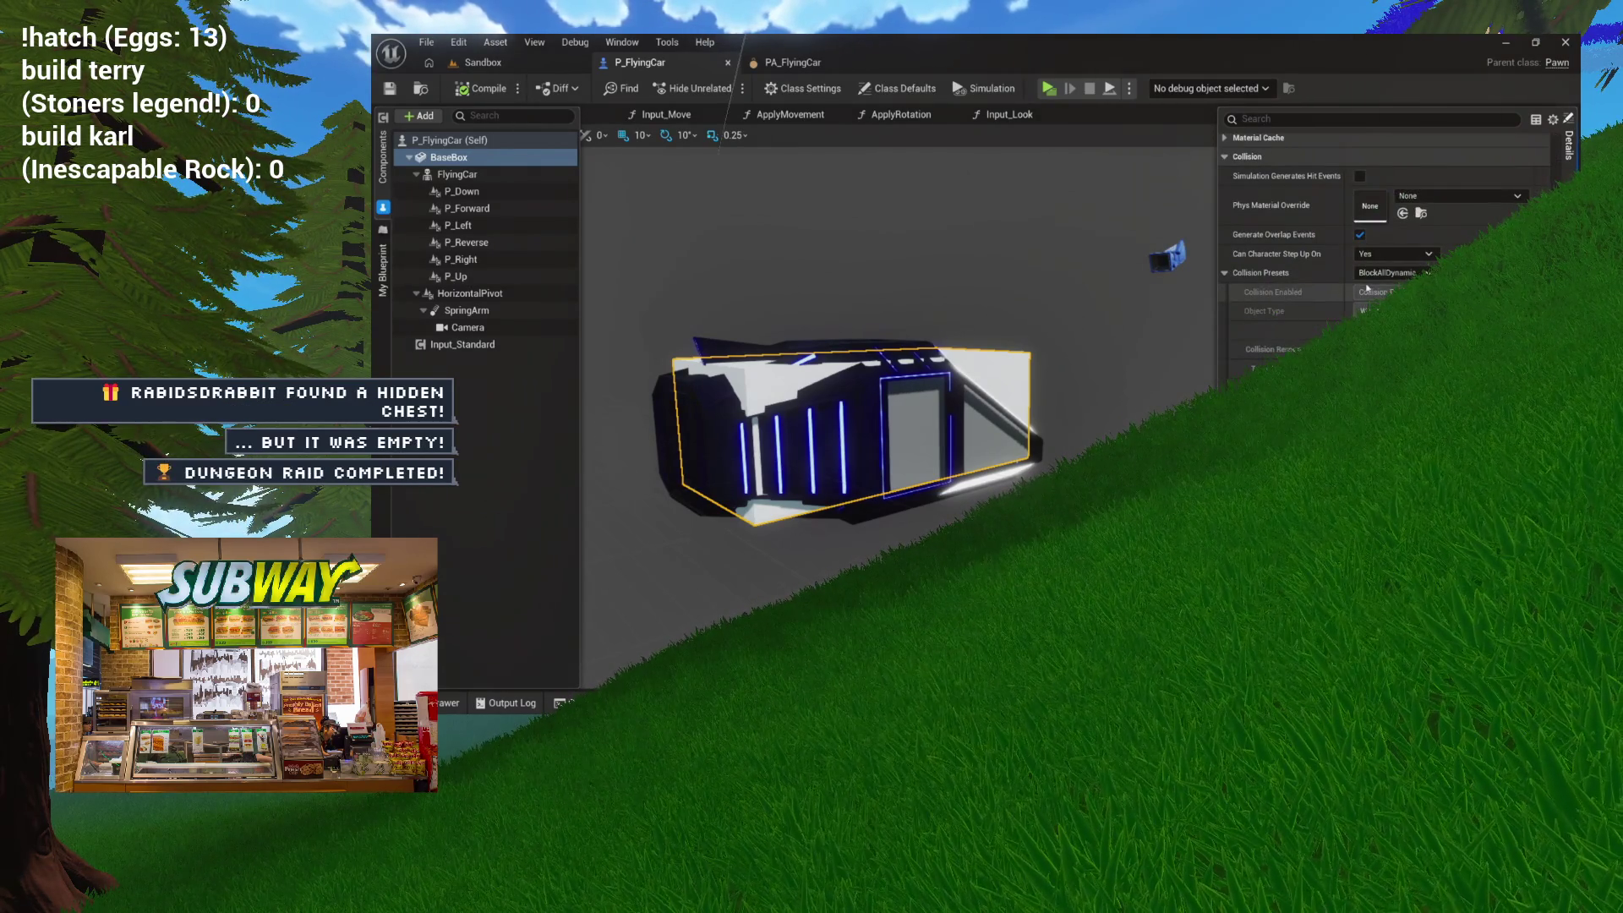
{"action": "left_click", "coordinate": [1396, 275]}
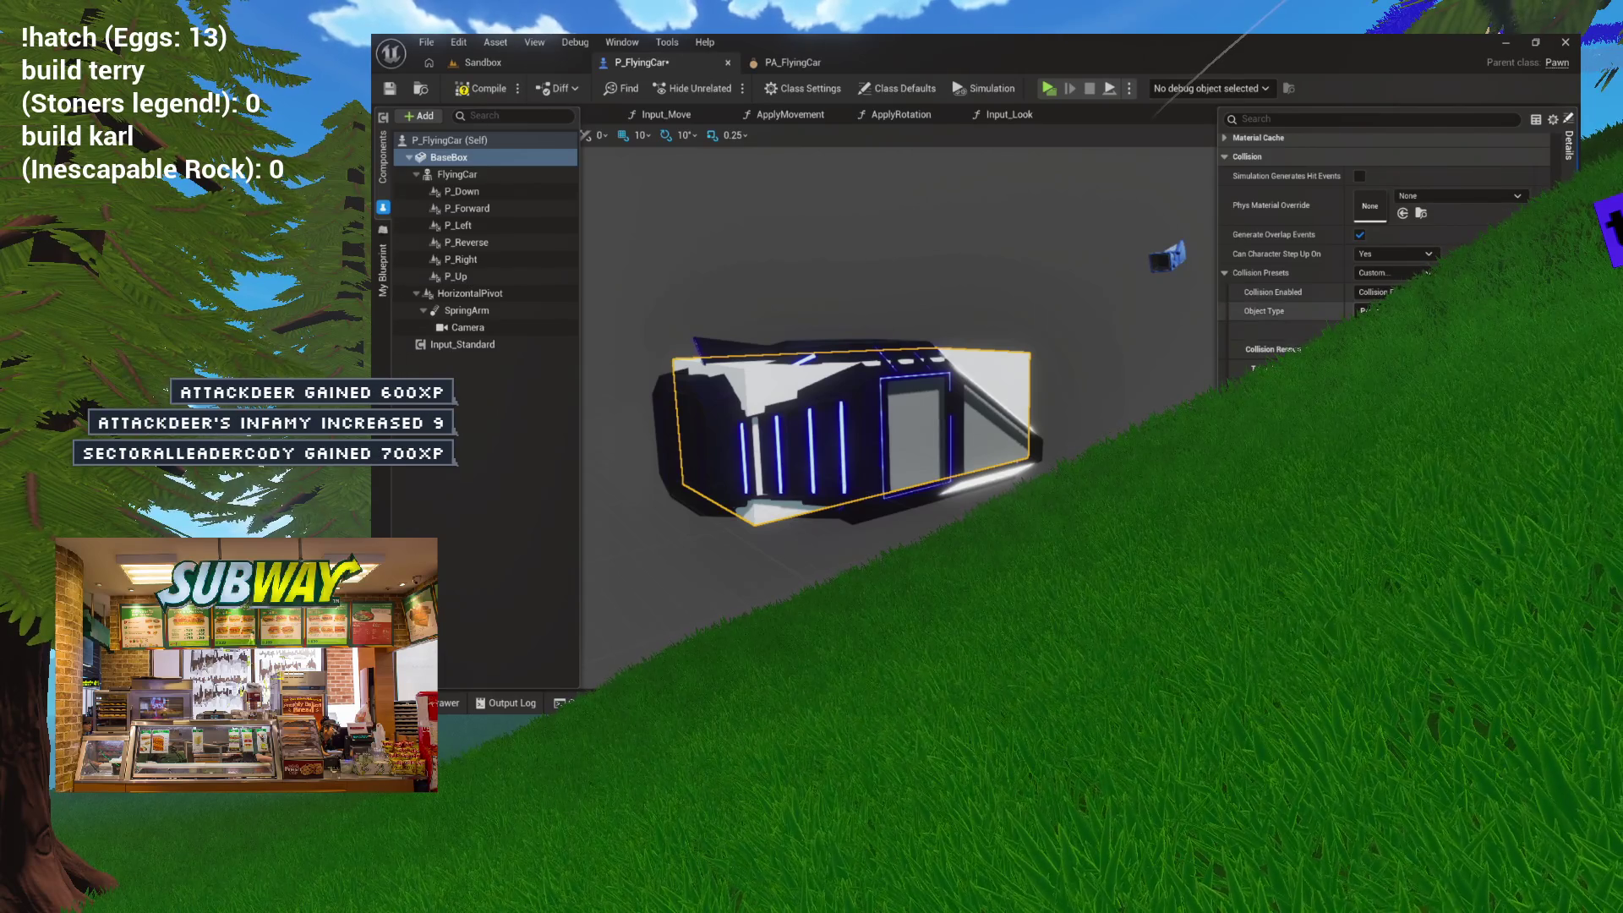
{"action": "left_click", "coordinate": [1359, 234]}
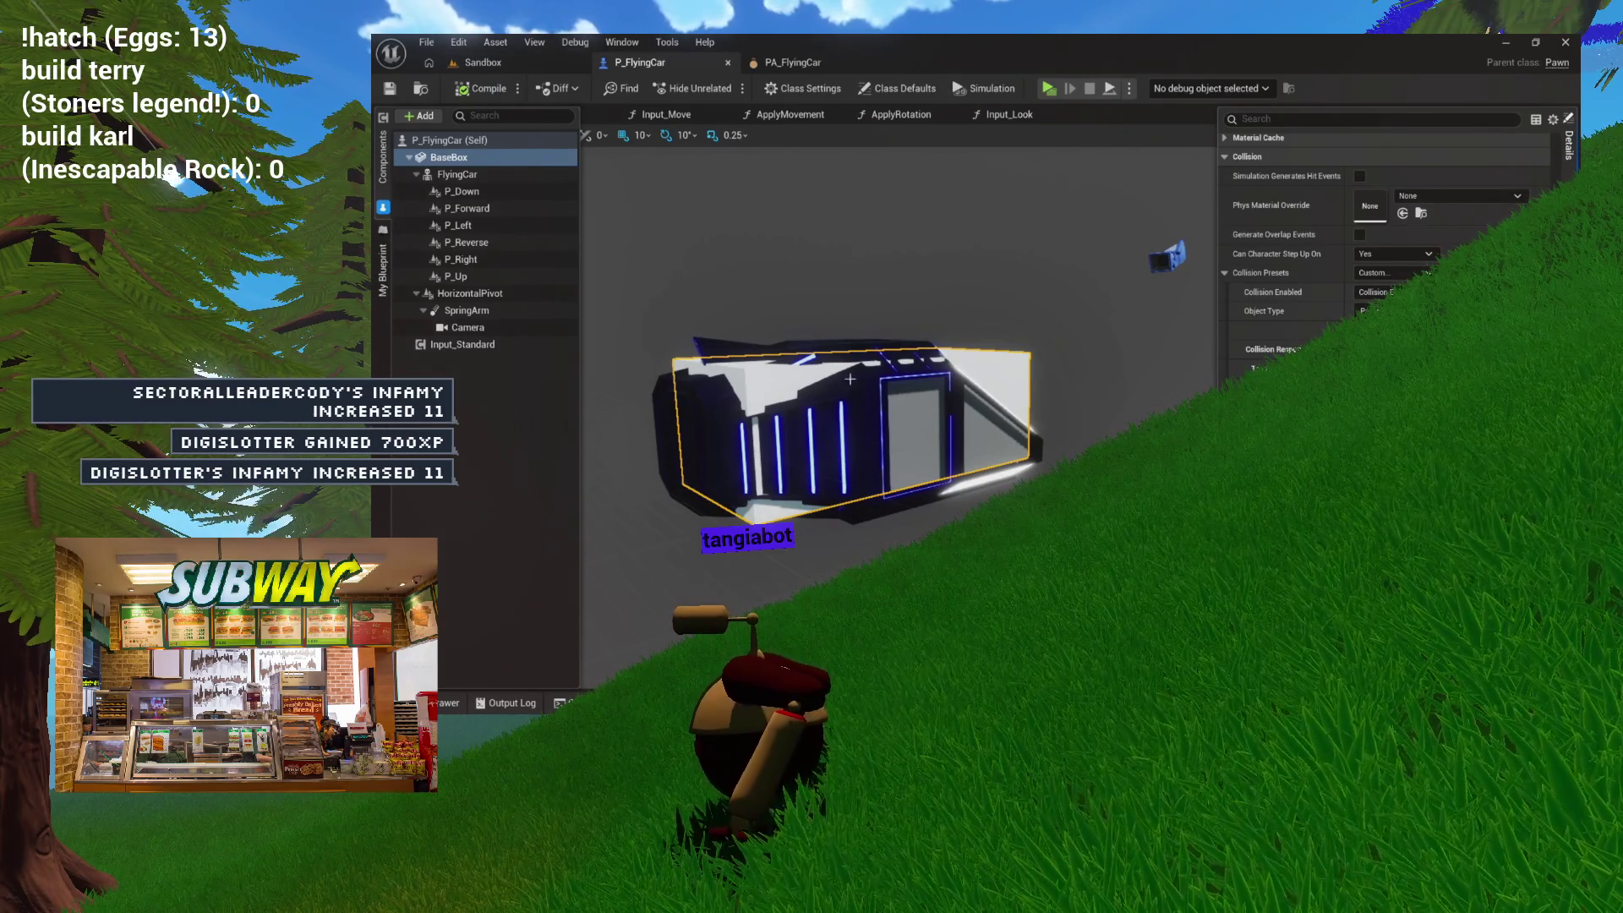
Step: Select FlyingCar and open its Collision Presets dropdown
{"action": "key", "text": "Down"}
{"action": "scroll", "coordinate": [1306, 336], "scroll_direction": "down", "scroll_amount": 5}
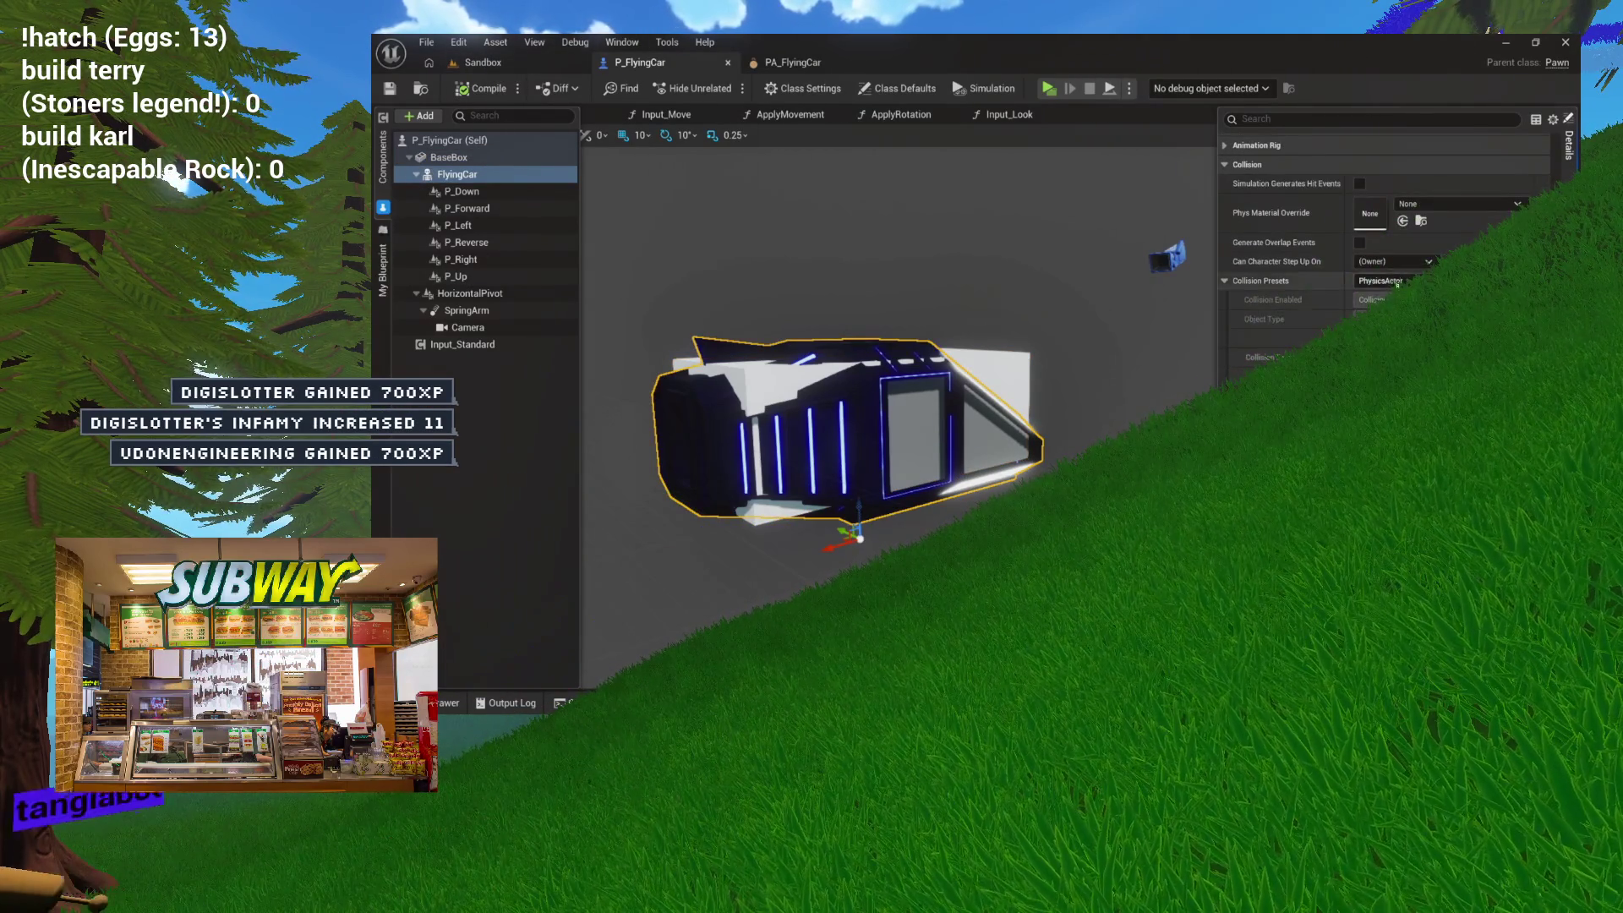
{"action": "left_click", "coordinate": [1385, 283]}
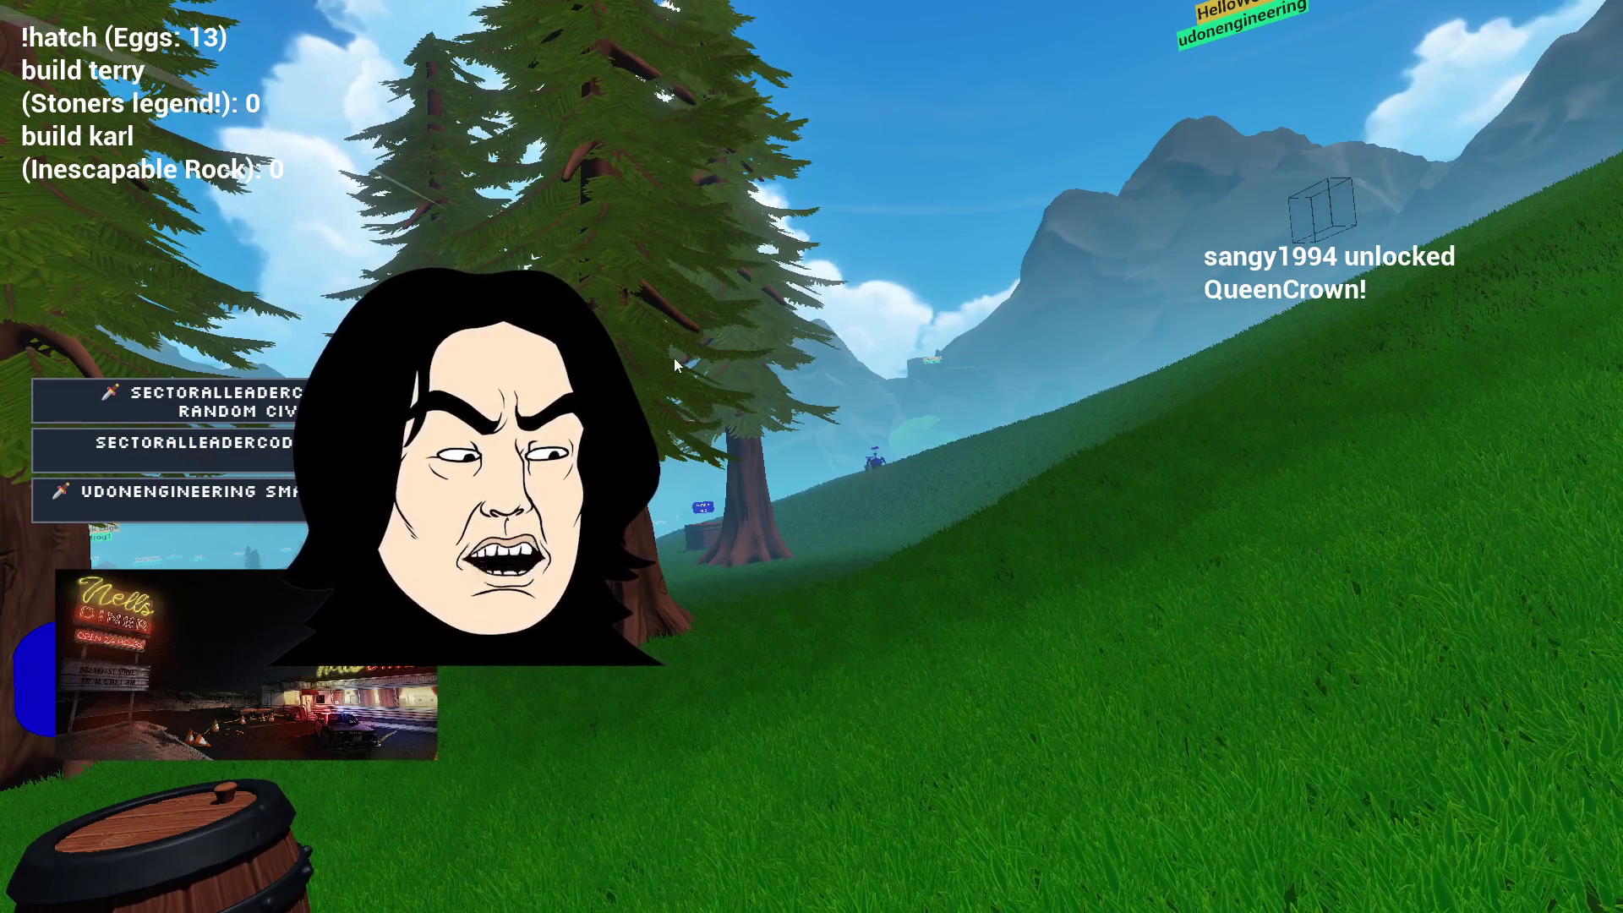
{"action": "mouse_move", "coordinate": [592, 207]}
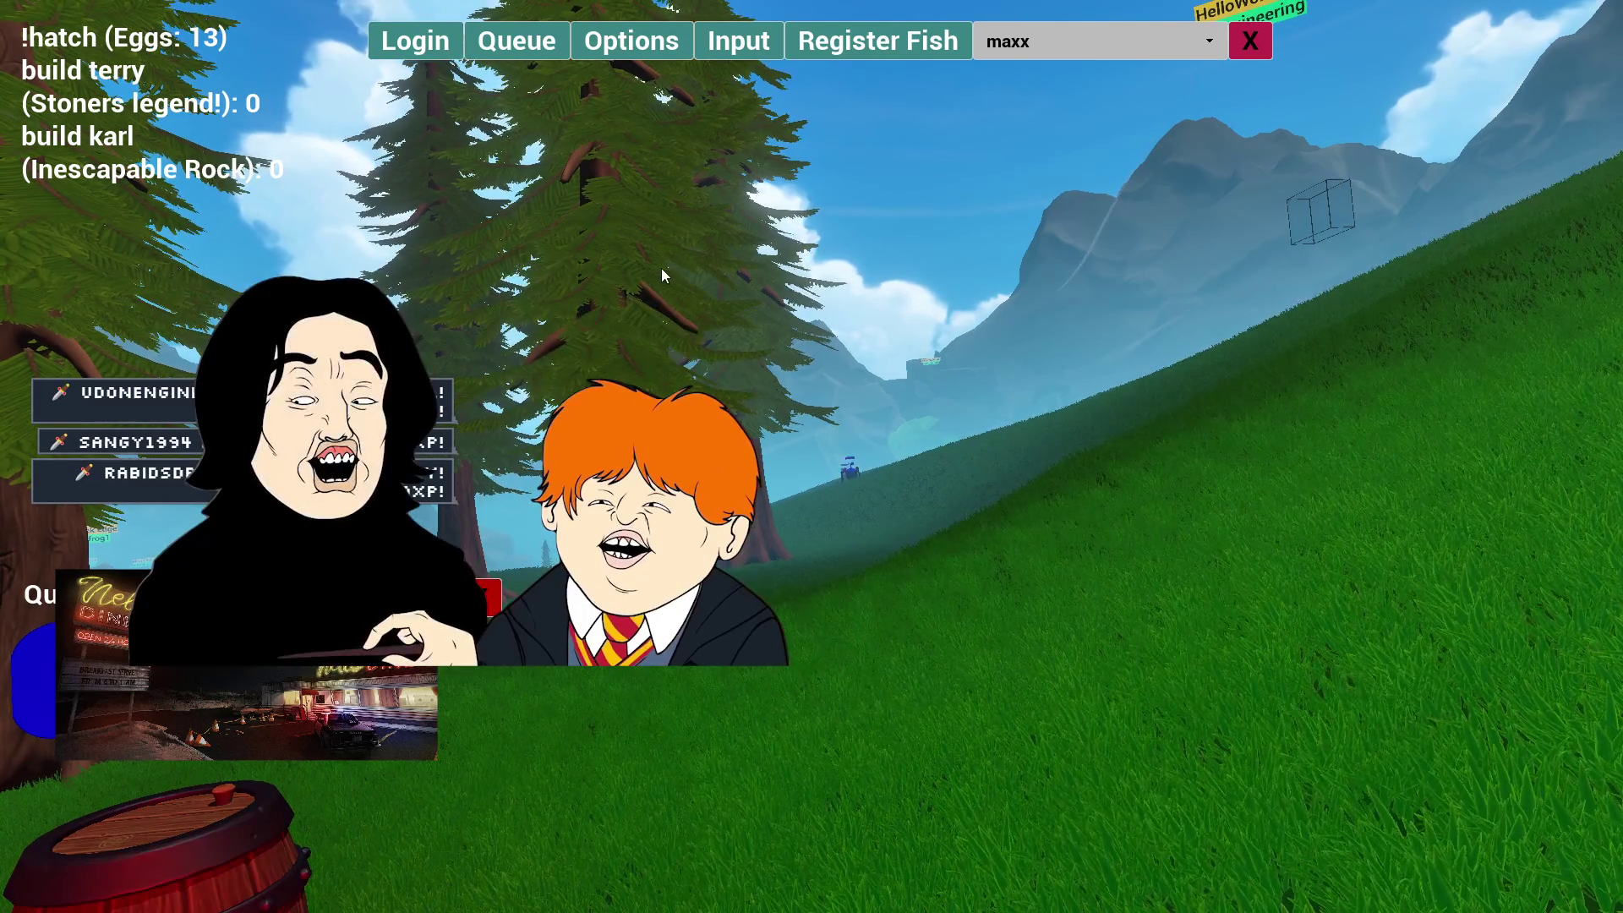
Step: Dismiss the game's top menu bar and collapse FlyingCar's child components
{"action": "left_click", "coordinate": [1266, 42]}
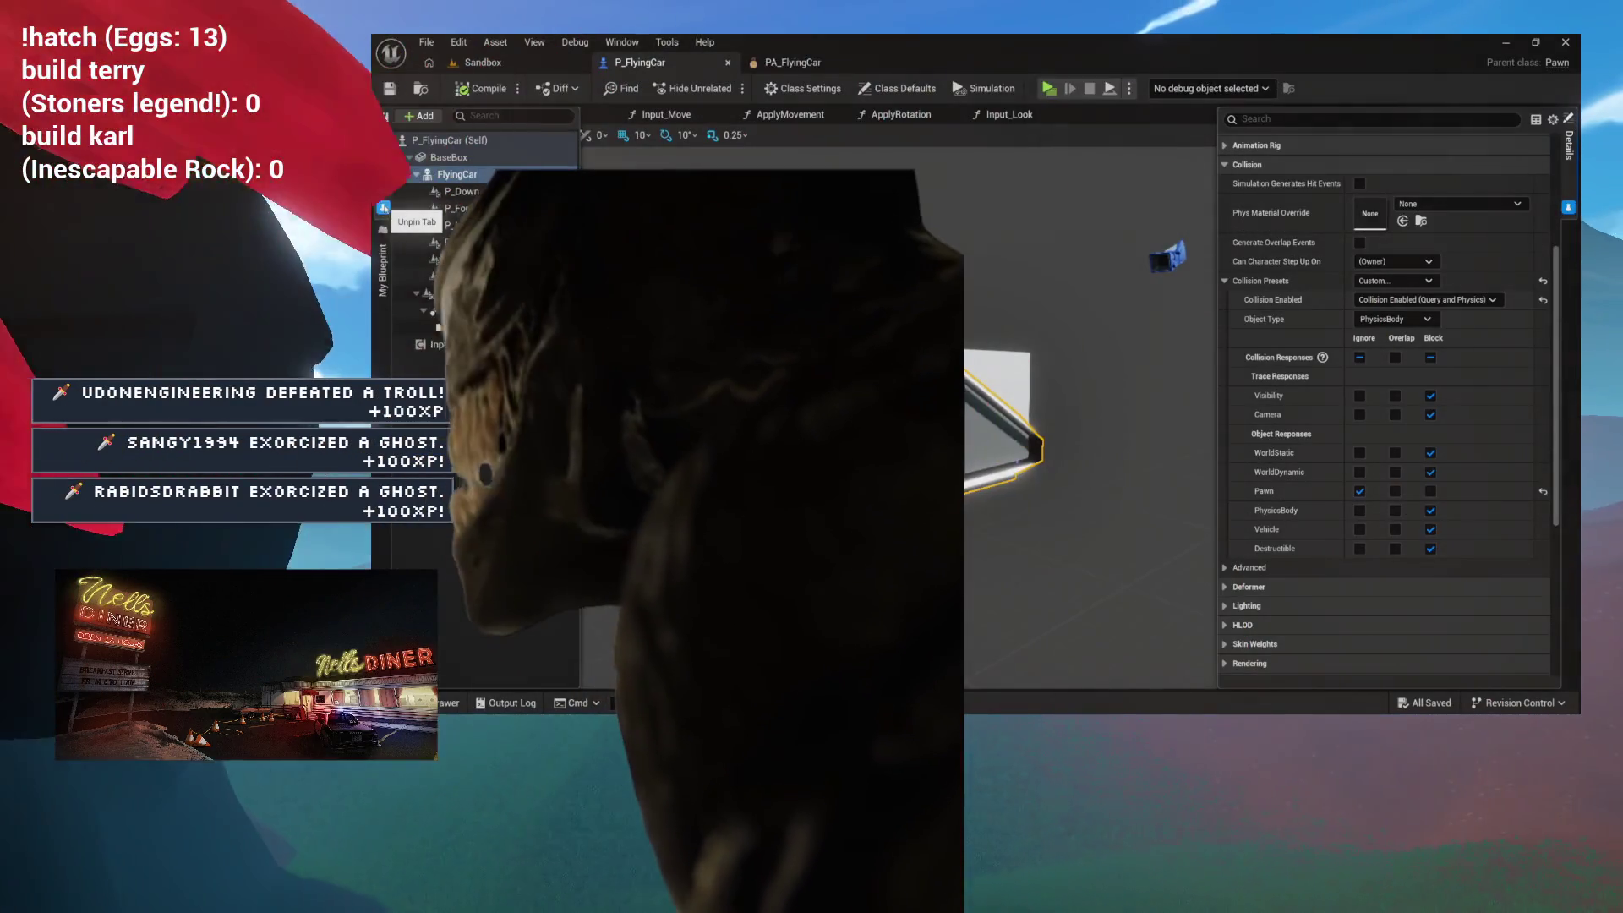
{"action": "left_click", "coordinate": [416, 175]}
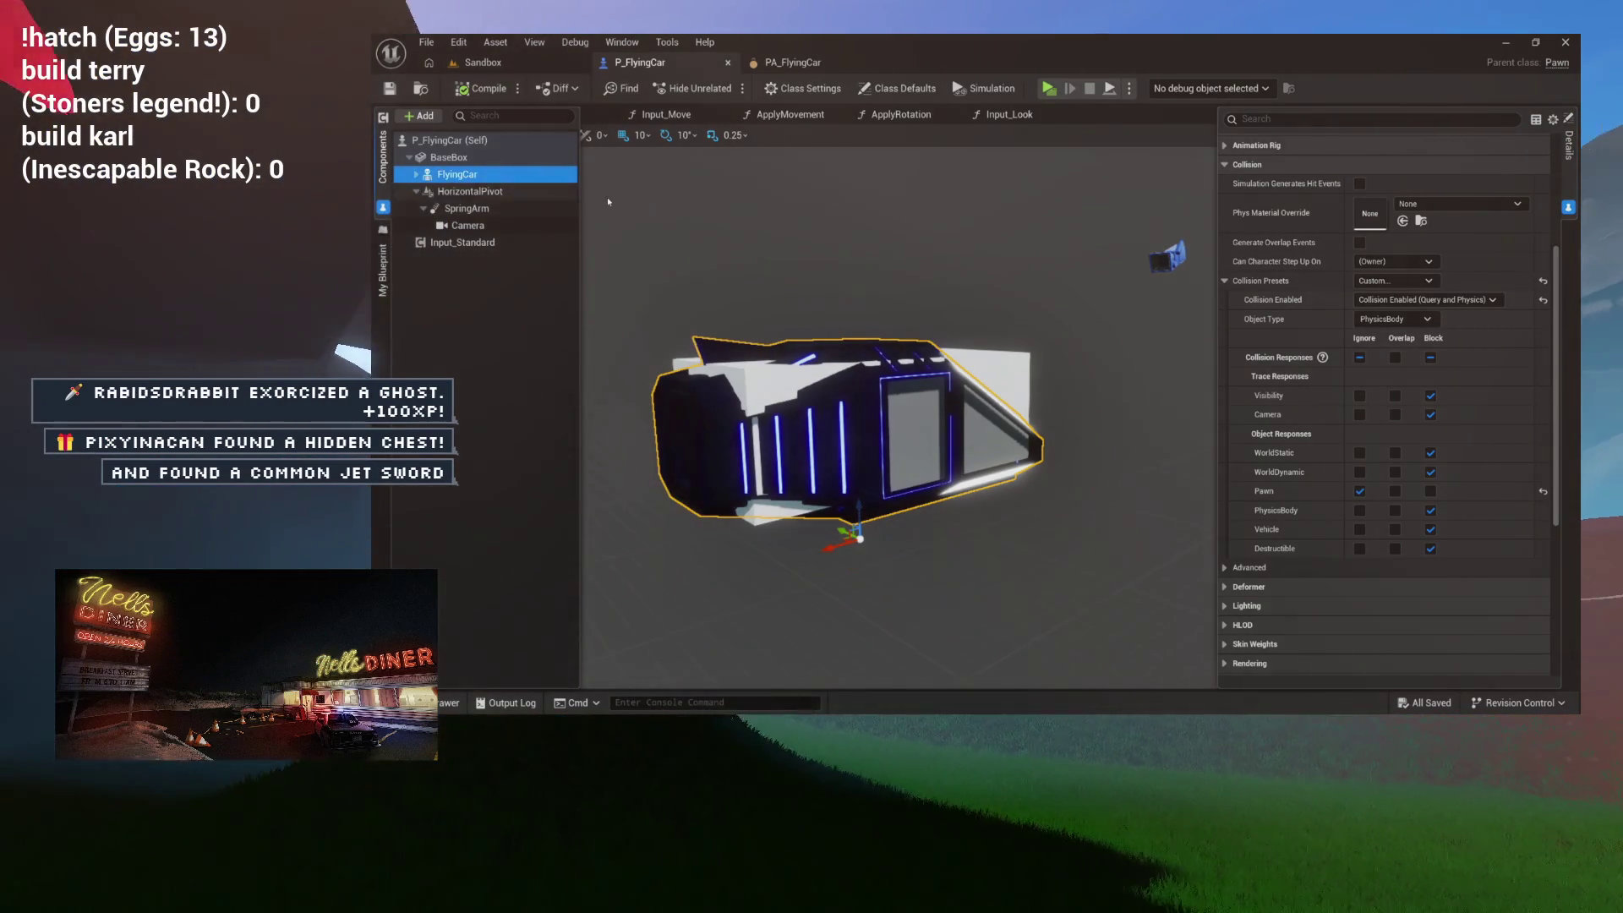
Step: Switch to the Sandbox level and play-test the car, steering it with the D key
{"action": "left_click", "coordinate": [513, 91]}
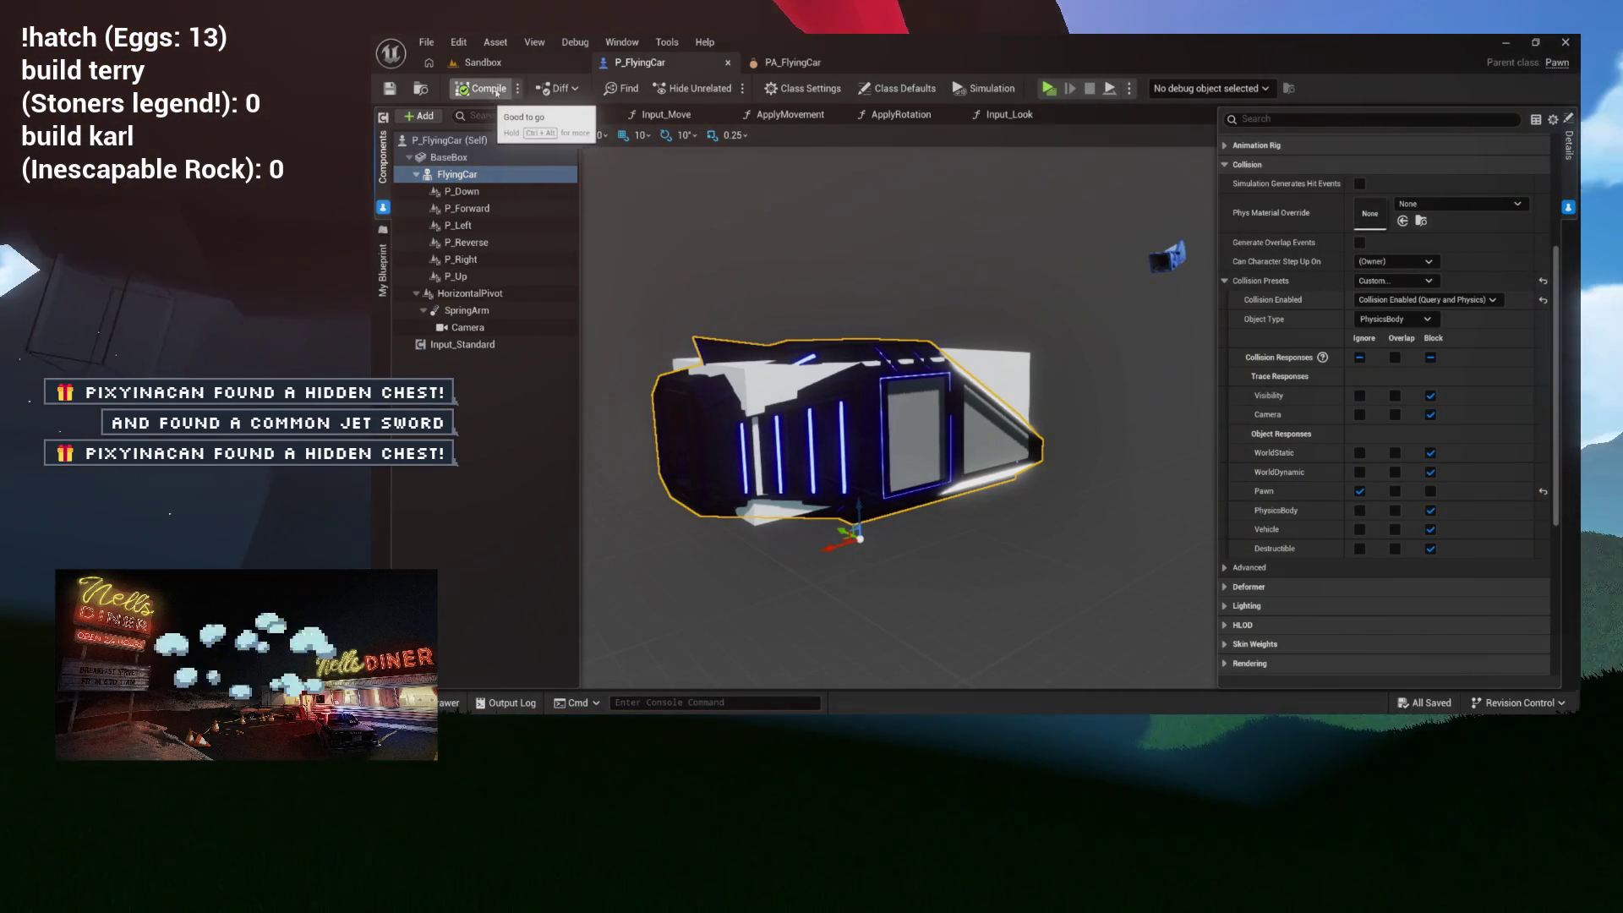
{"action": "left_click", "coordinate": [483, 63]}
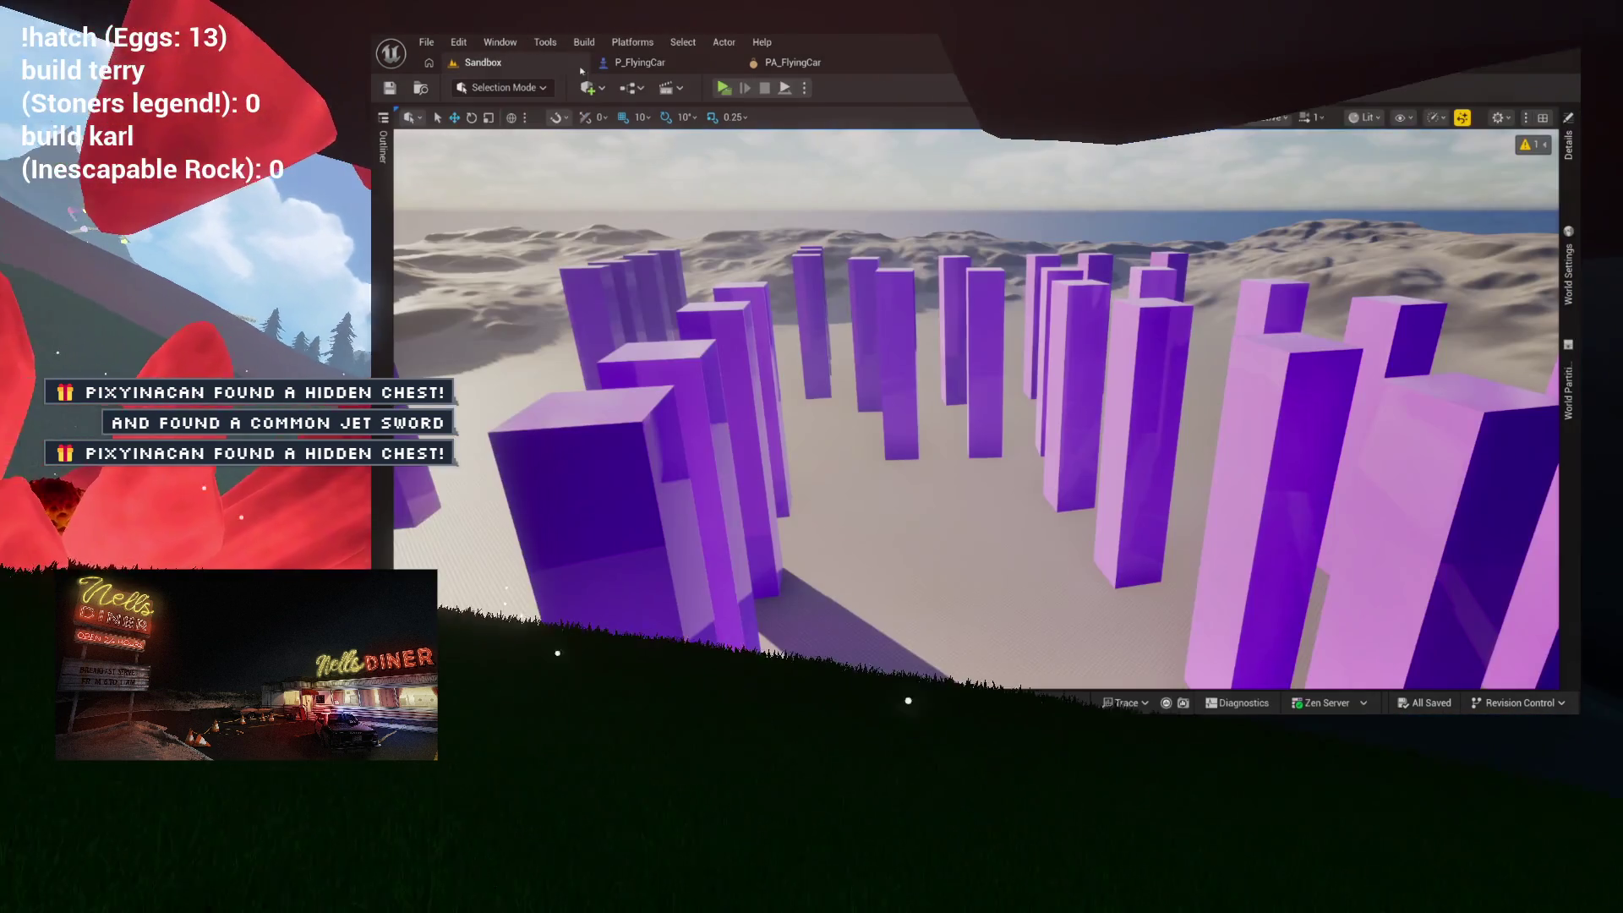
{"action": "left_click", "coordinate": [724, 88]}
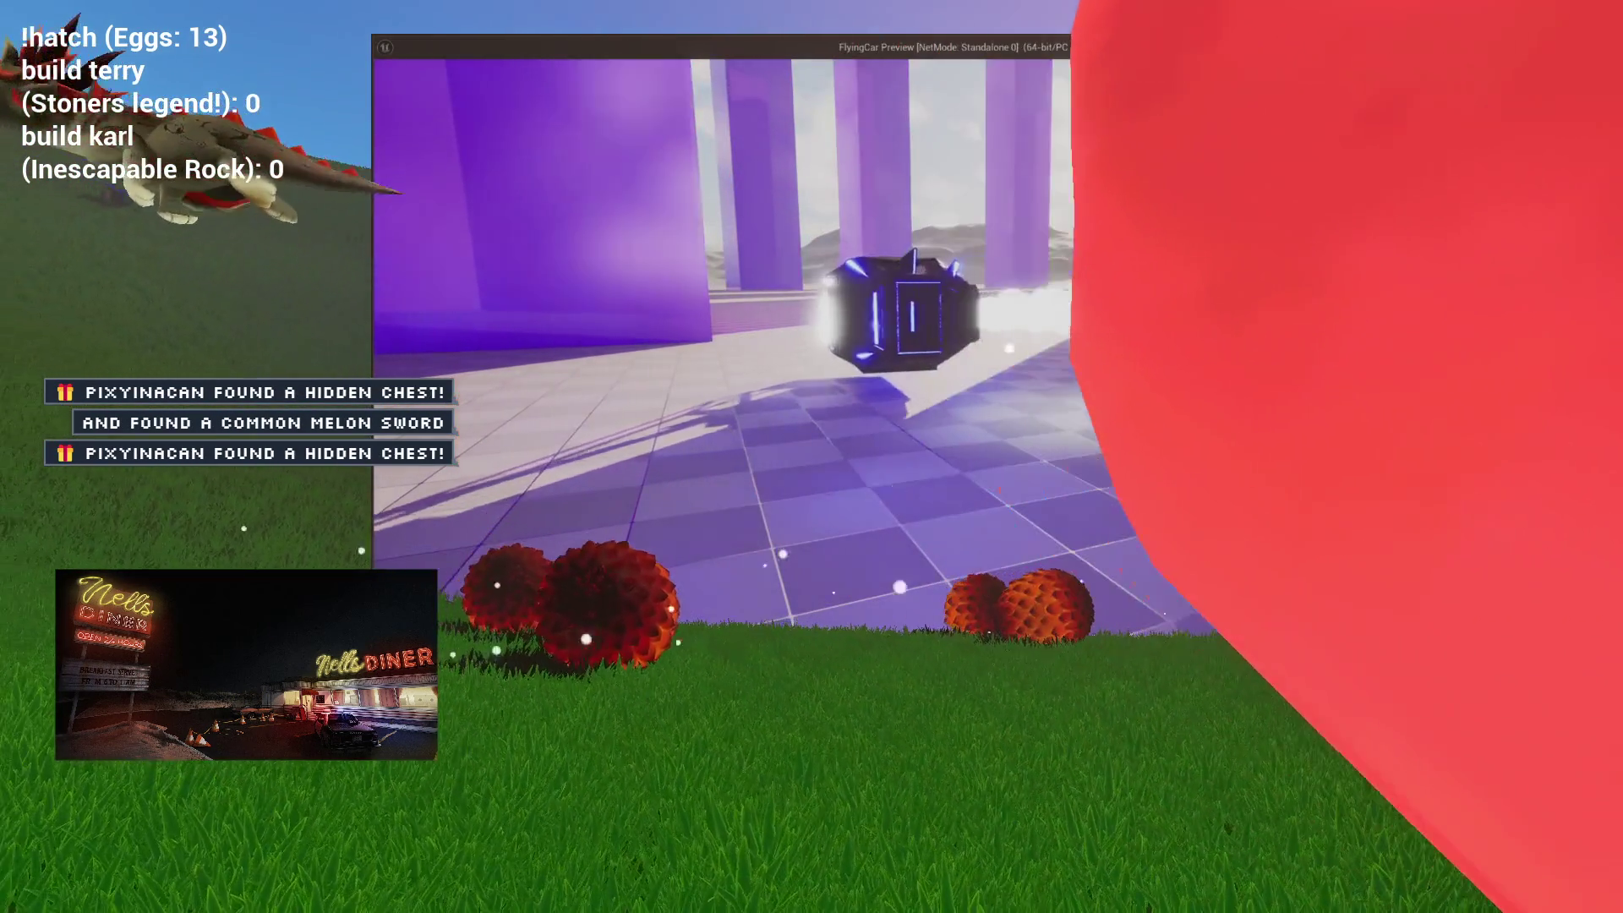
{"action": "key", "text": "d"}
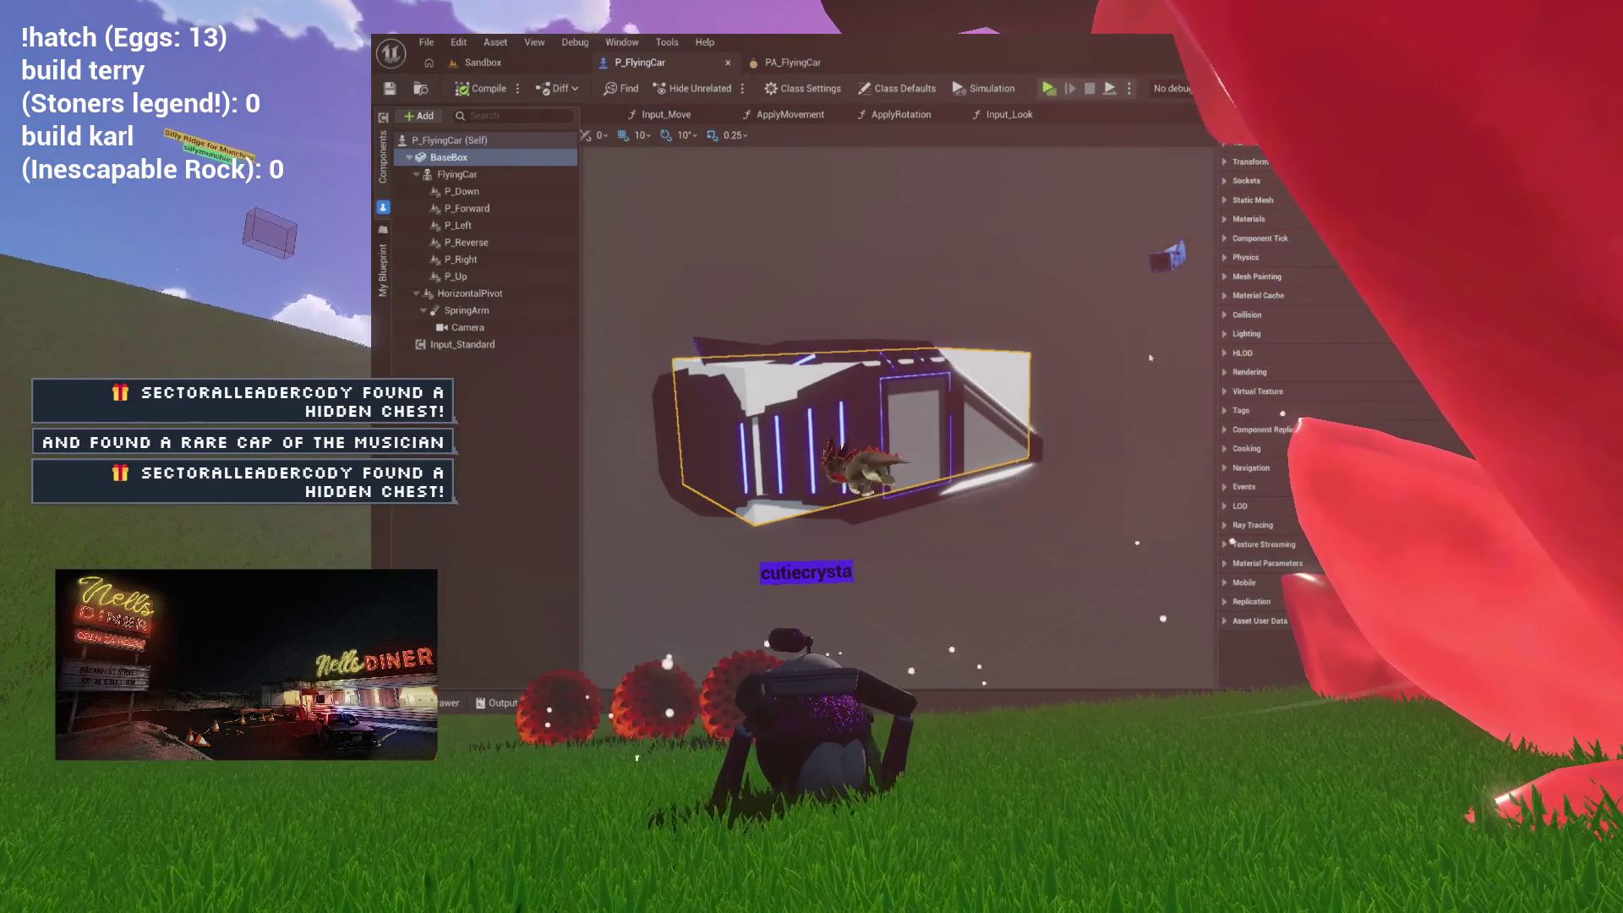
Step: Review BaseBox and FlyingCar physics and collision settings, then open the PA_FlyingCar physics asset
{"action": "left_click", "coordinate": [1260, 258]}
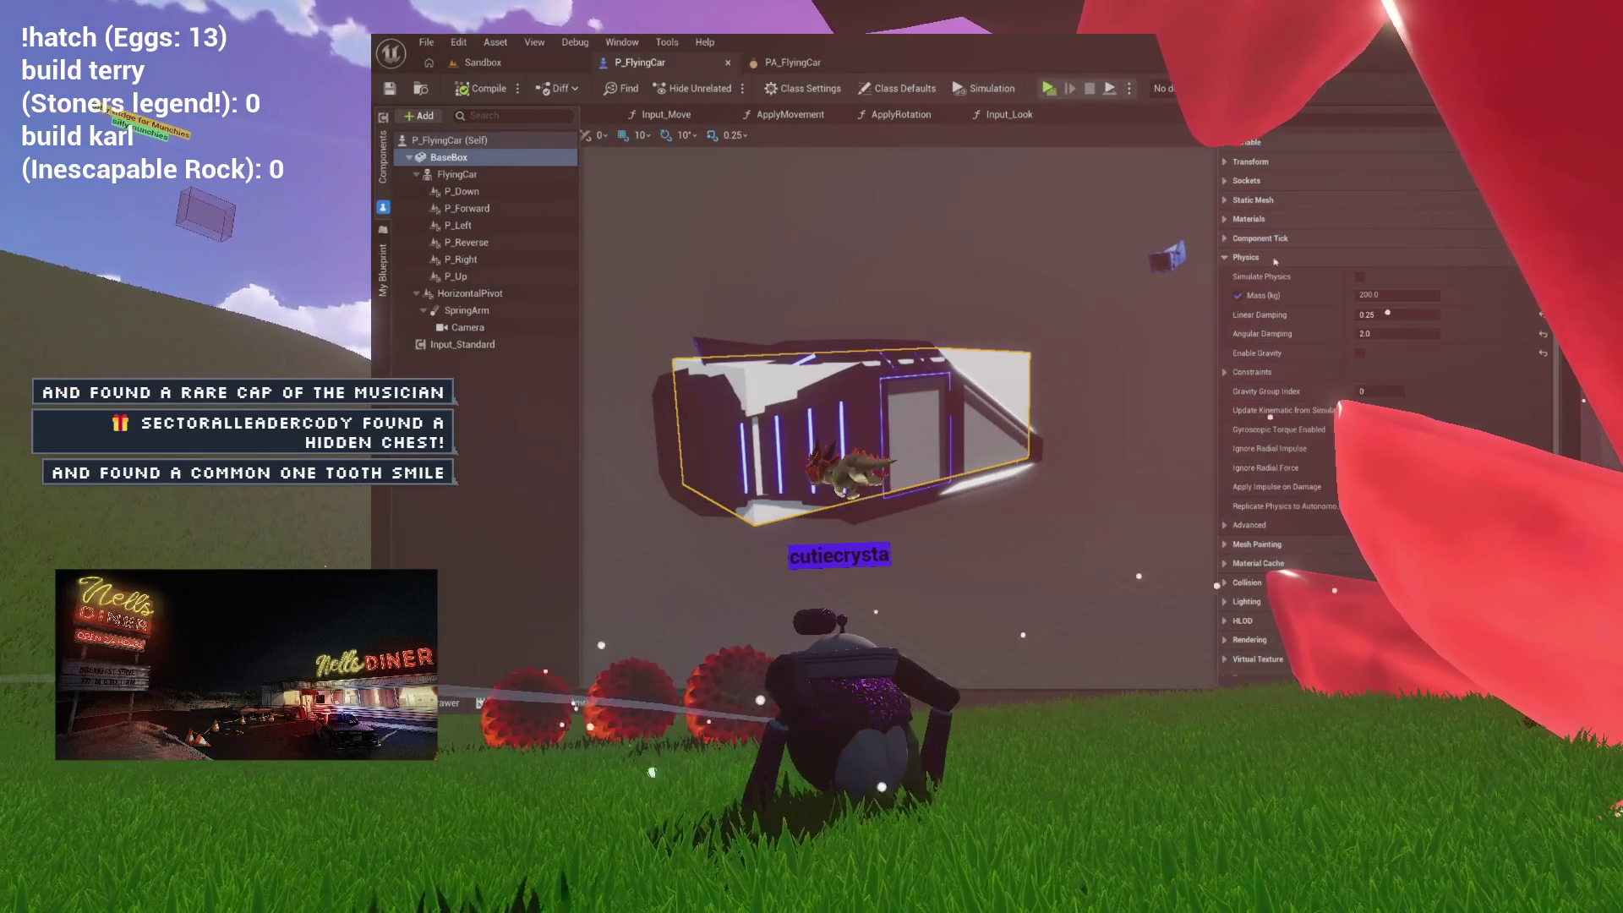
{"action": "left_click", "coordinate": [457, 174]}
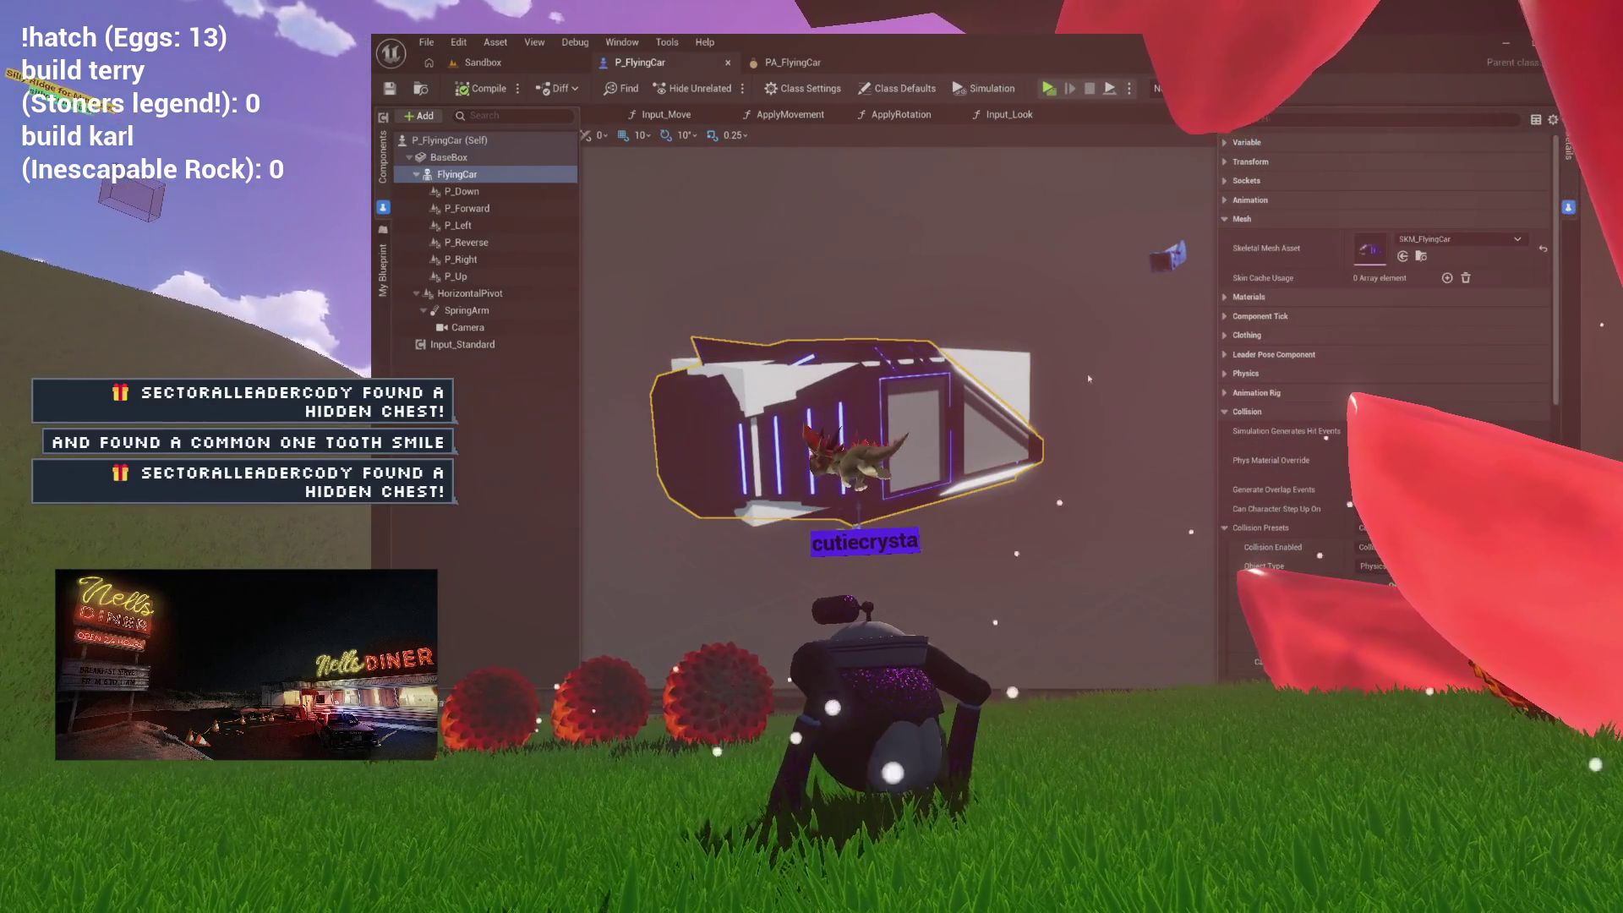
{"action": "left_click", "coordinate": [1232, 411]}
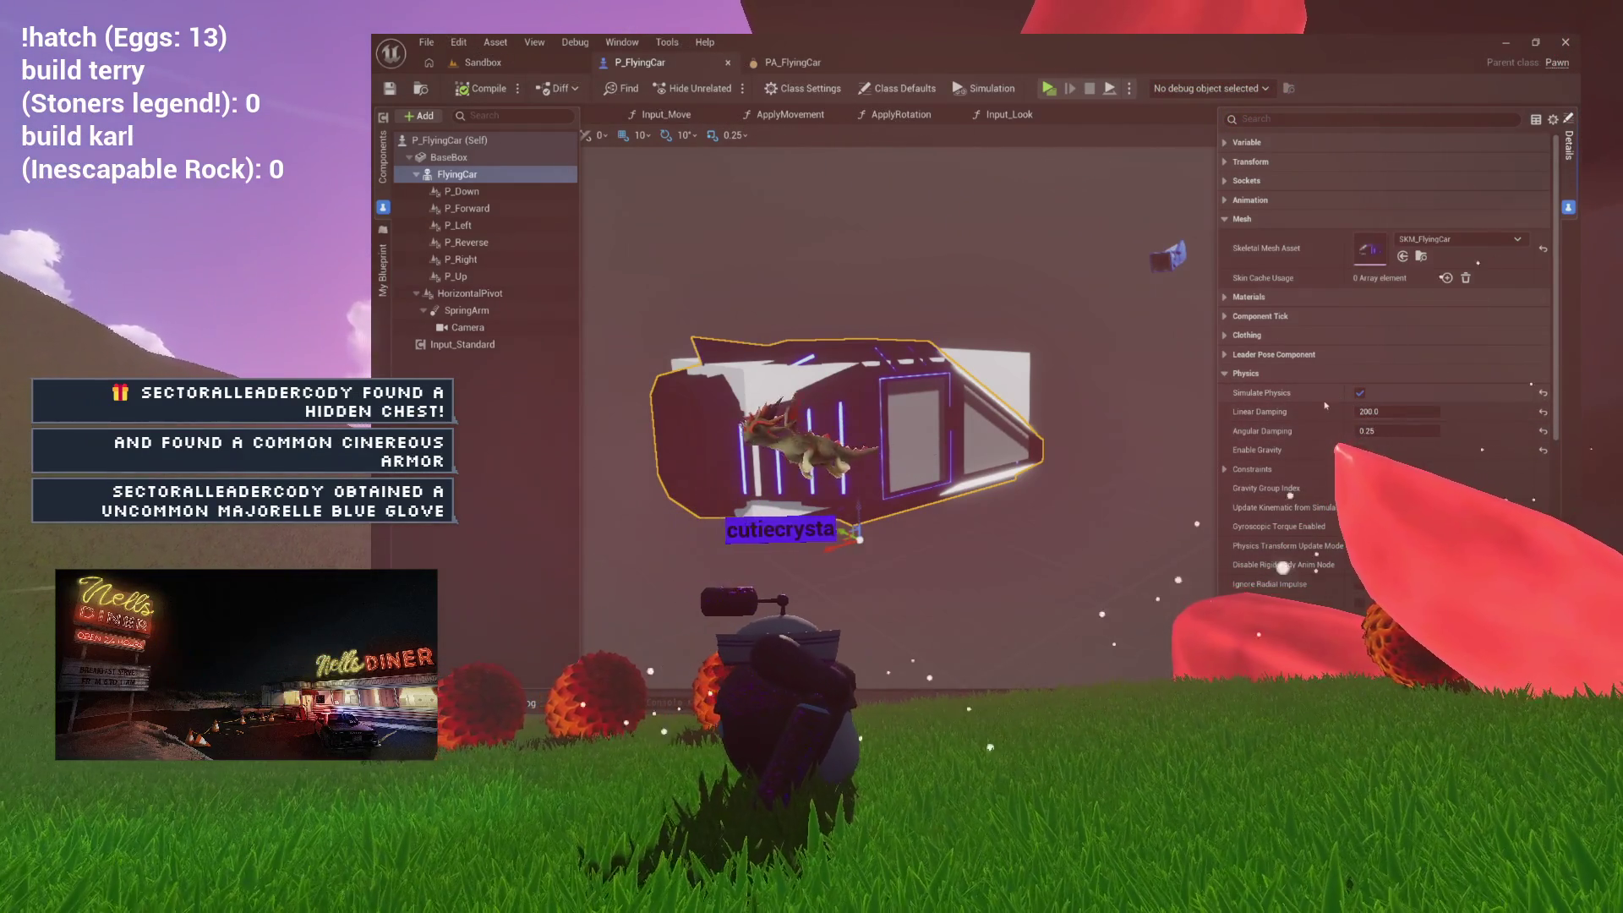
{"action": "scroll", "coordinate": [1285, 402], "scroll_direction": "down", "scroll_amount": 2}
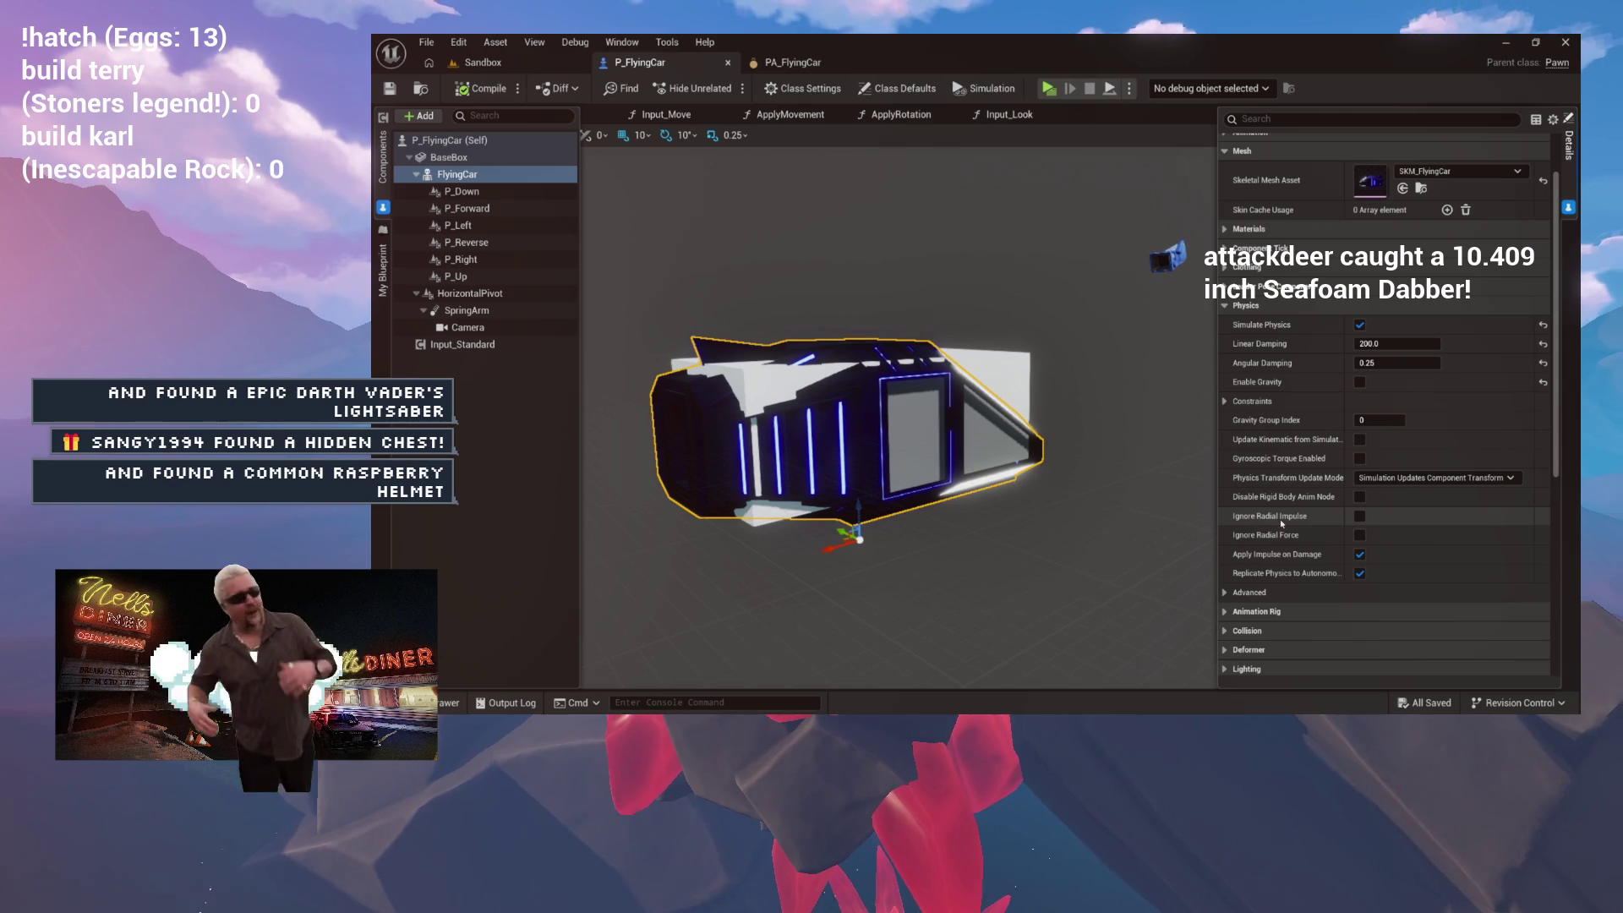
{"action": "scroll", "coordinate": [1231, 558], "scroll_direction": "down", "scroll_amount": 3}
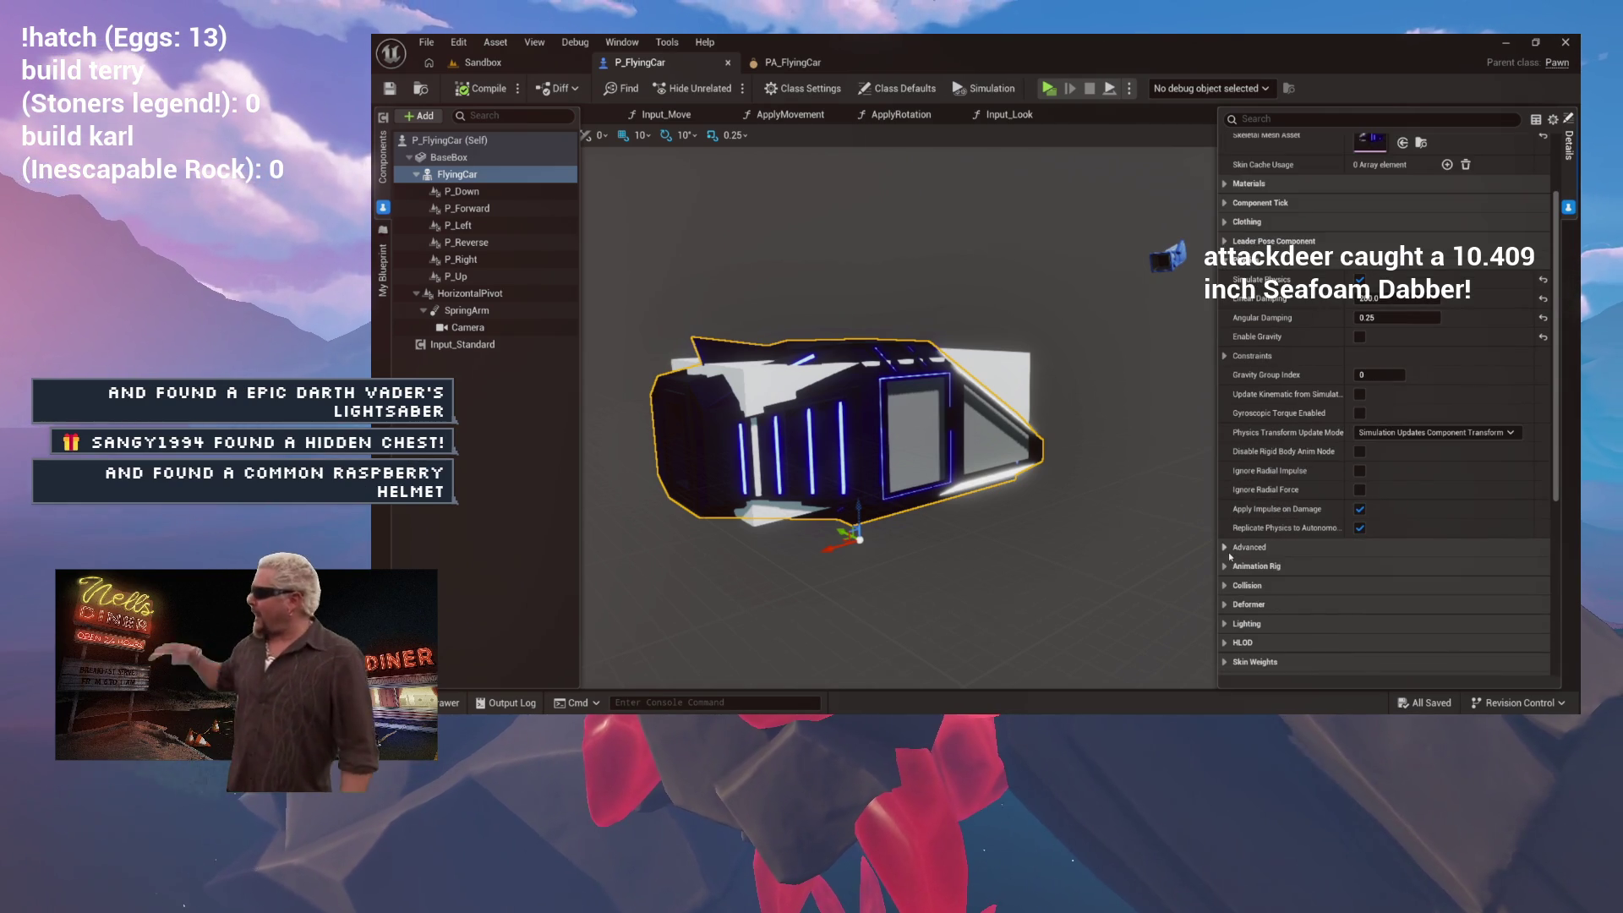
{"action": "left_click", "coordinate": [1225, 517]}
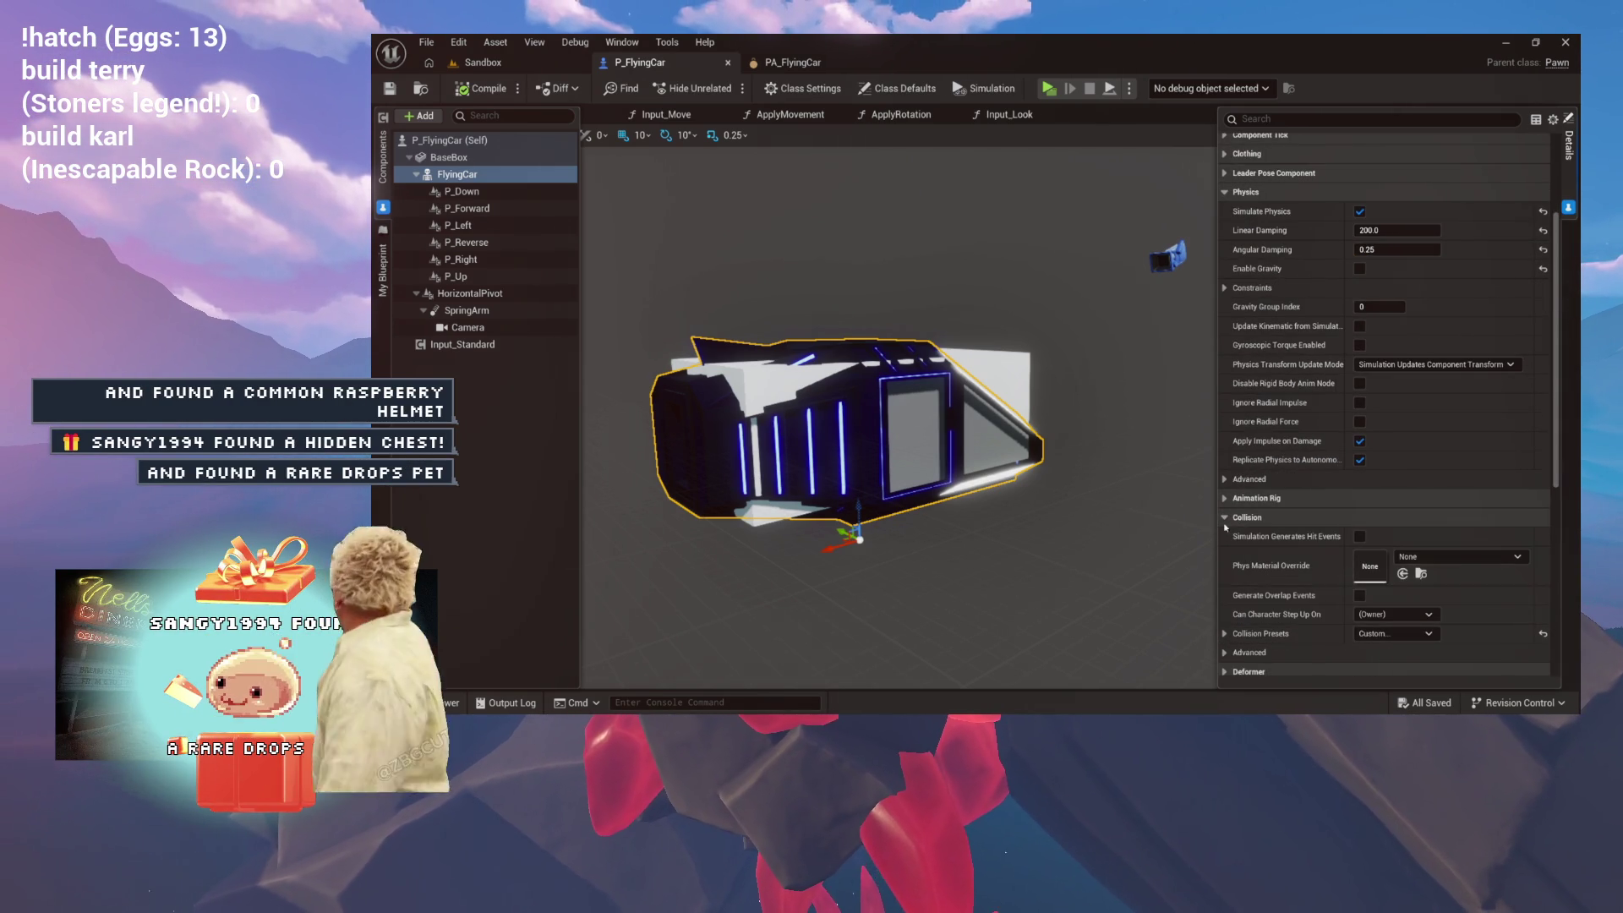
{"action": "left_click", "coordinate": [1225, 517]}
{"action": "scroll", "coordinate": [1283, 417], "scroll_direction": "up", "scroll_amount": 3}
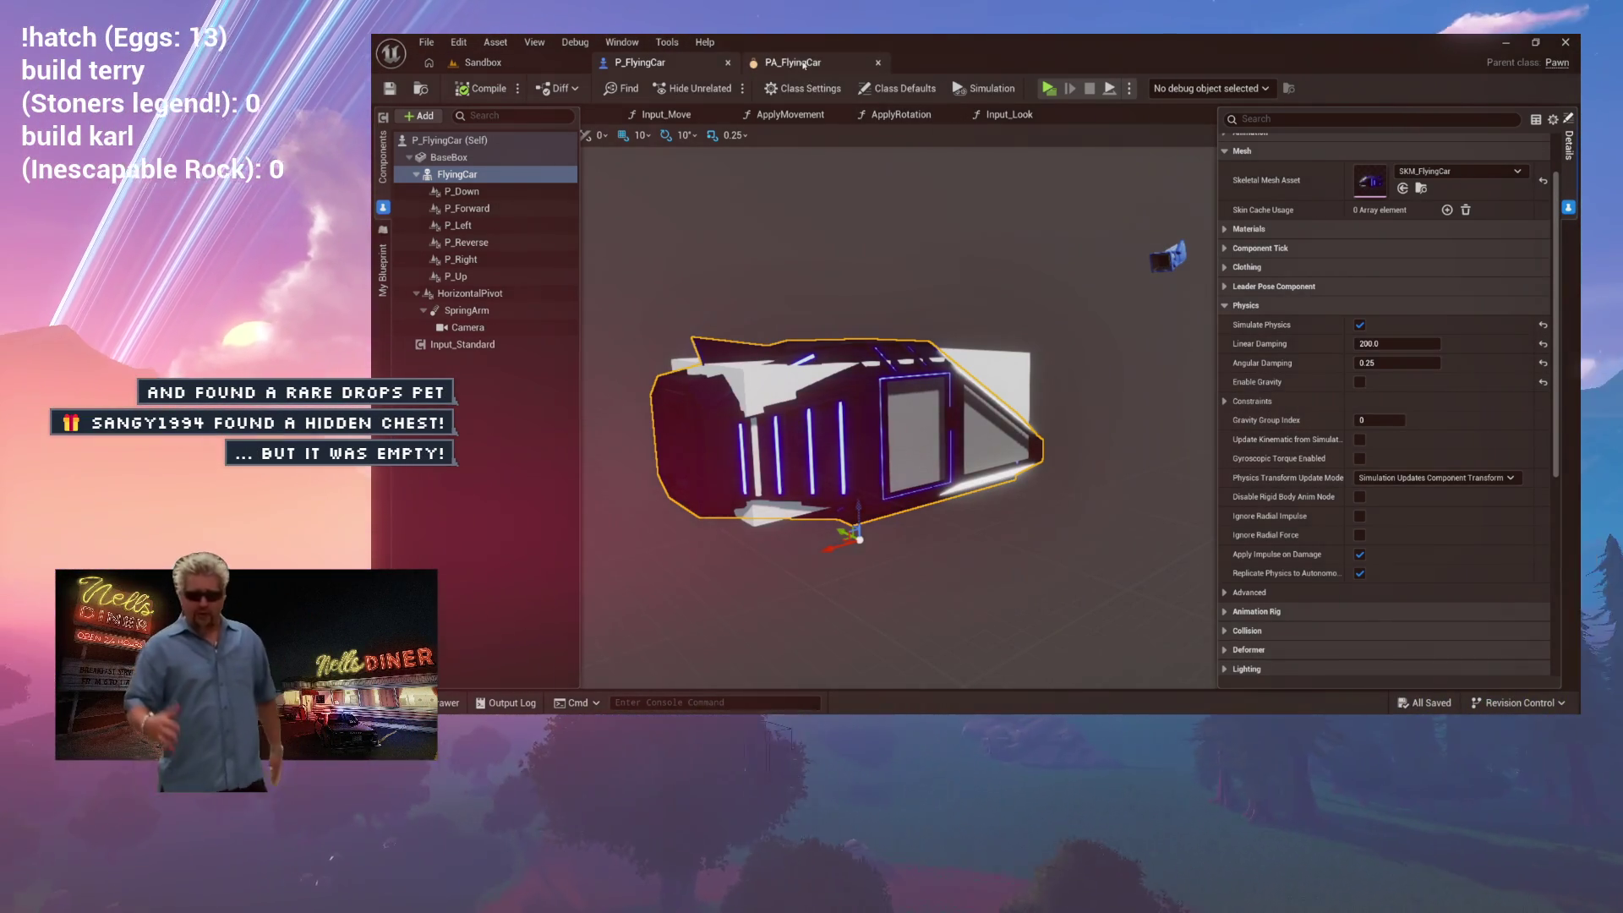
{"action": "left_click", "coordinate": [803, 64]}
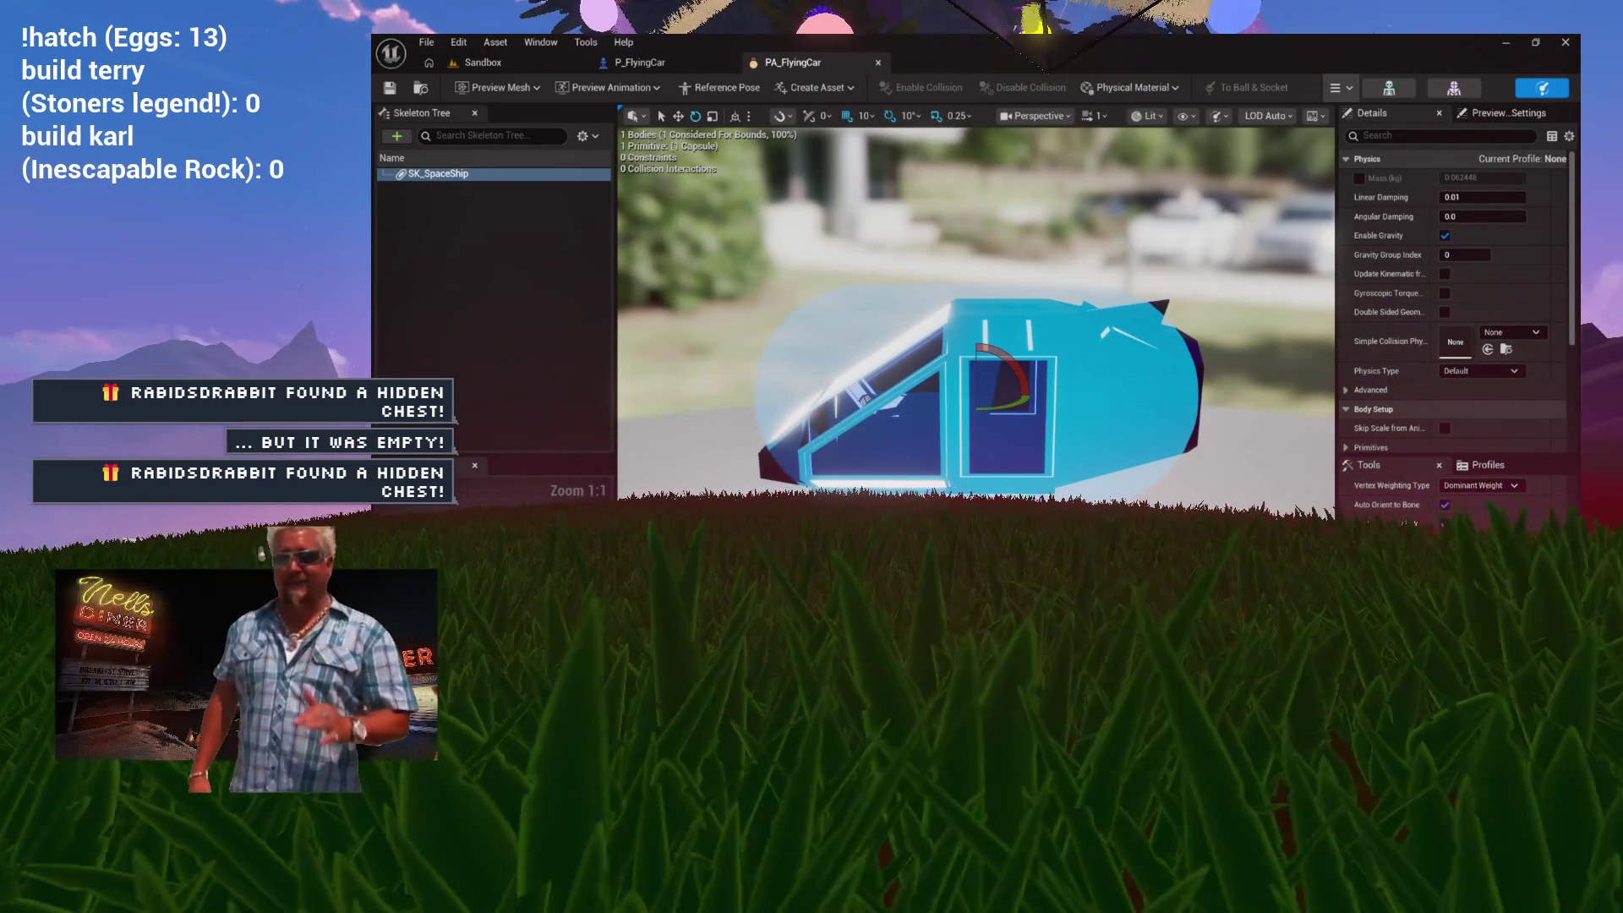
Step: Enable the Mass (kg) override on the car body in PA_FlyingCar and set it to 200
{"action": "scroll", "coordinate": [1435, 544], "scroll_direction": "up", "scroll_amount": 2}
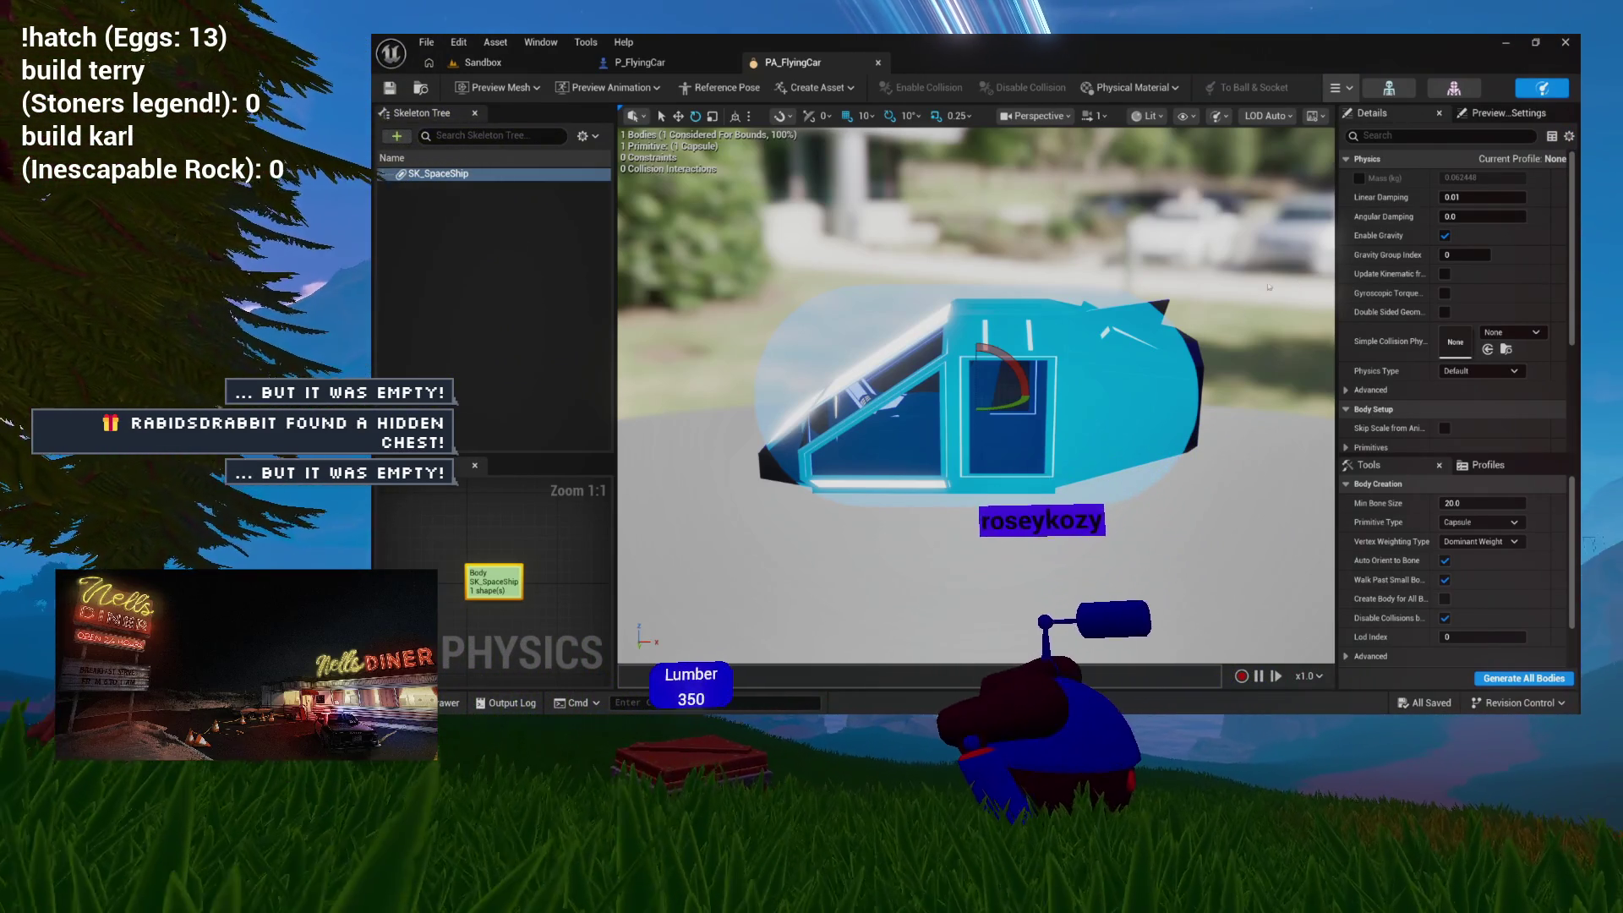
{"action": "scroll", "coordinate": [1398, 282], "scroll_direction": "down", "scroll_amount": 3}
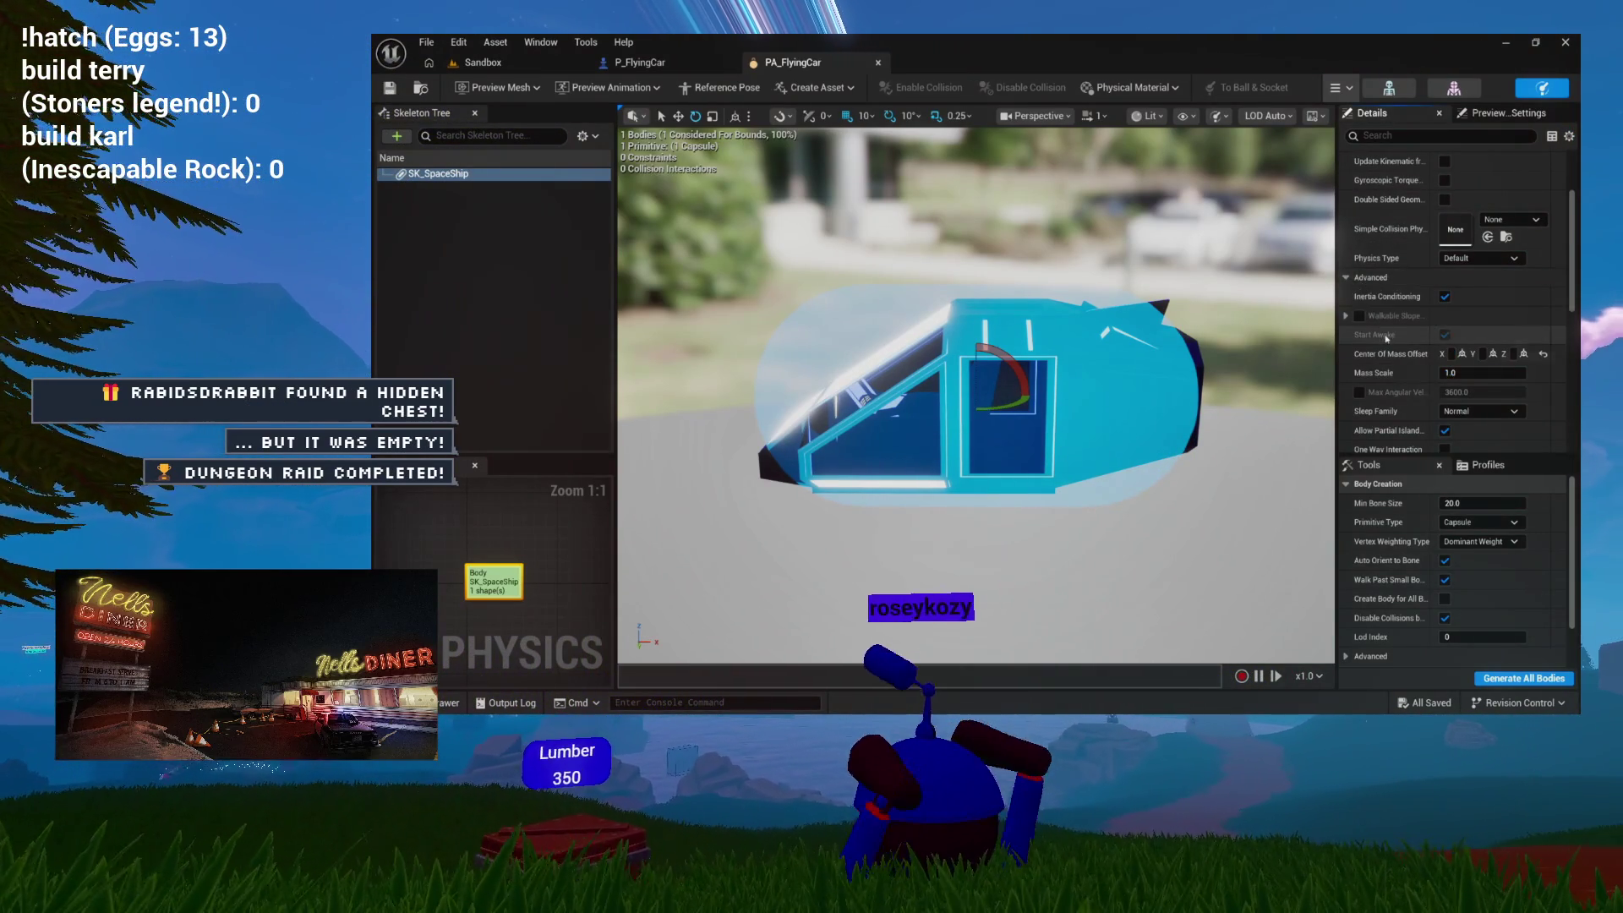
{"action": "scroll", "coordinate": [1386, 338], "scroll_direction": "down", "scroll_amount": 2}
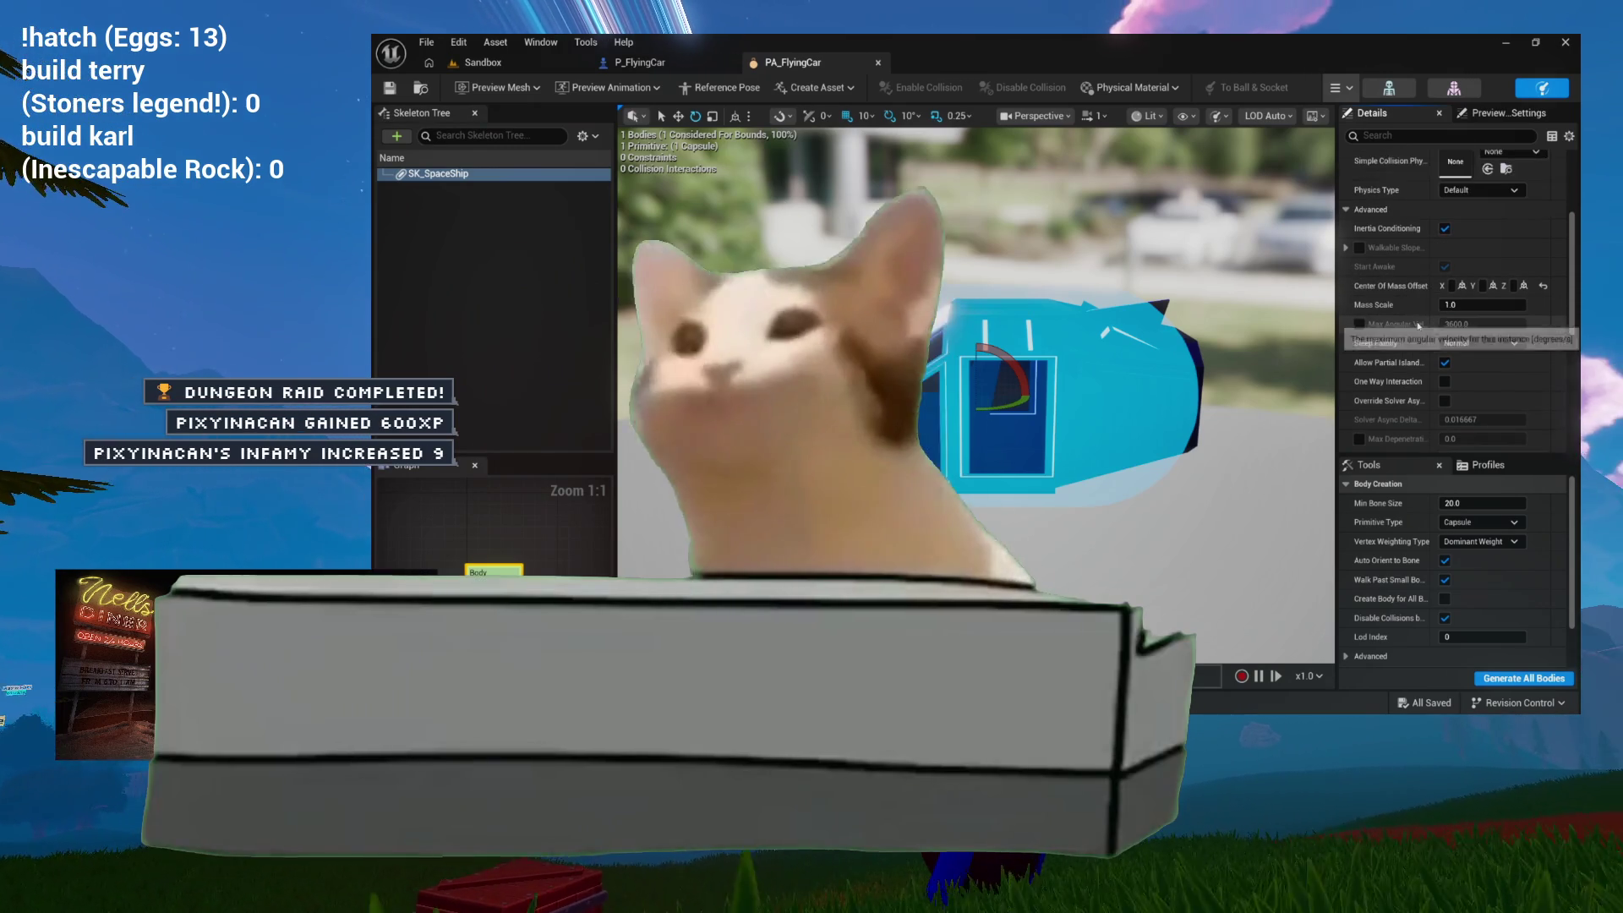
{"action": "scroll", "coordinate": [1415, 323], "scroll_direction": "up", "scroll_amount": 4}
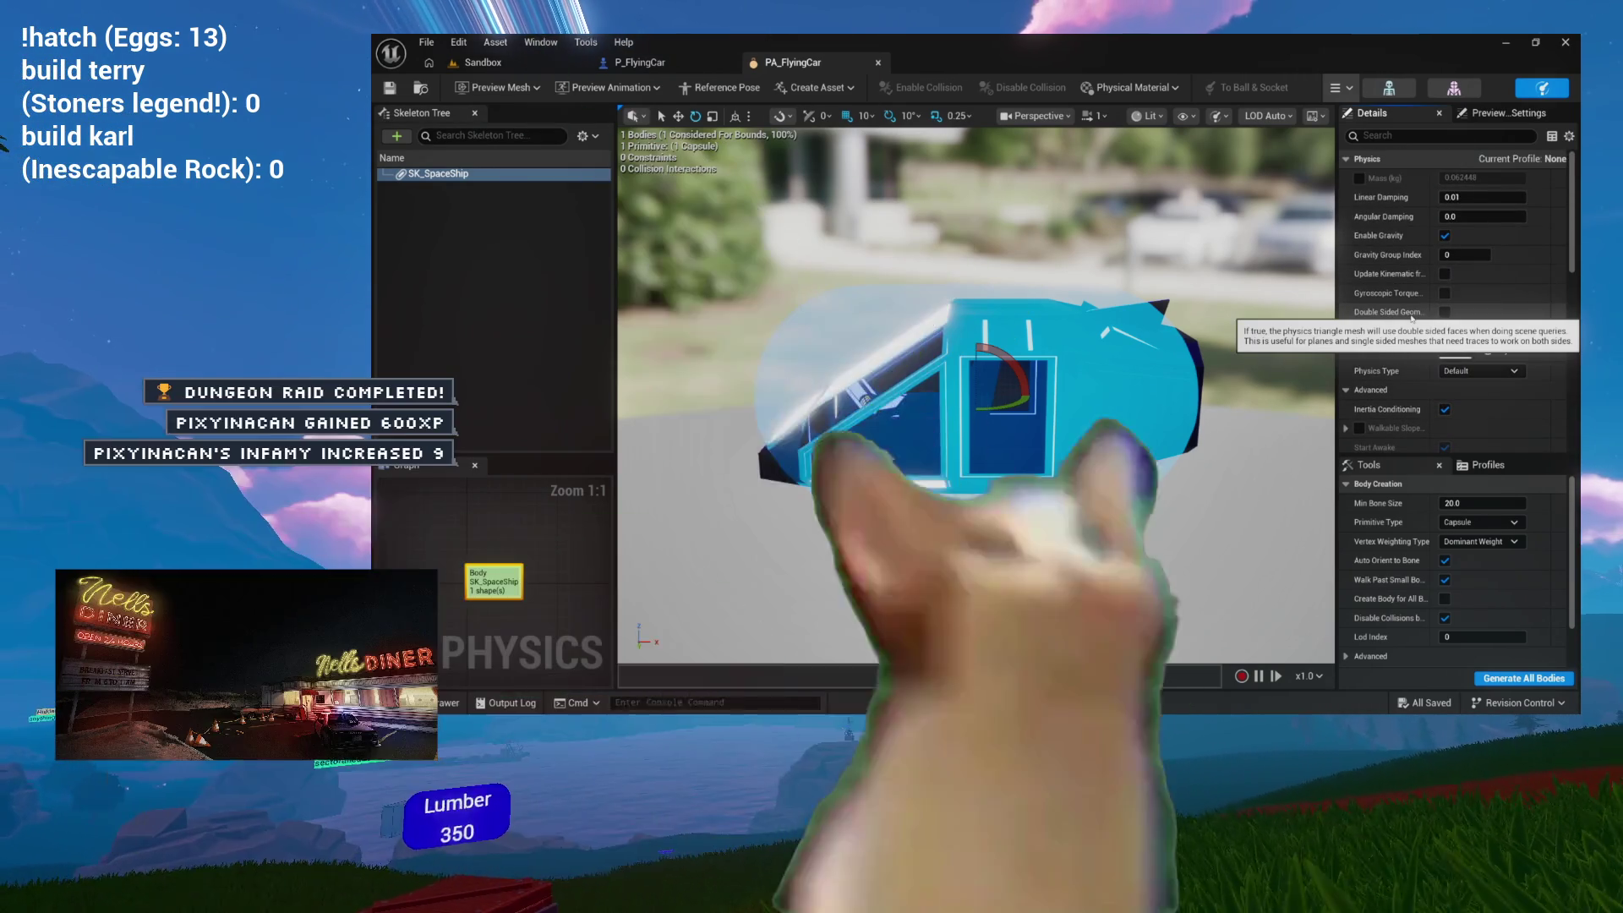
{"action": "scroll", "coordinate": [1407, 257], "scroll_direction": "up", "scroll_amount": 1}
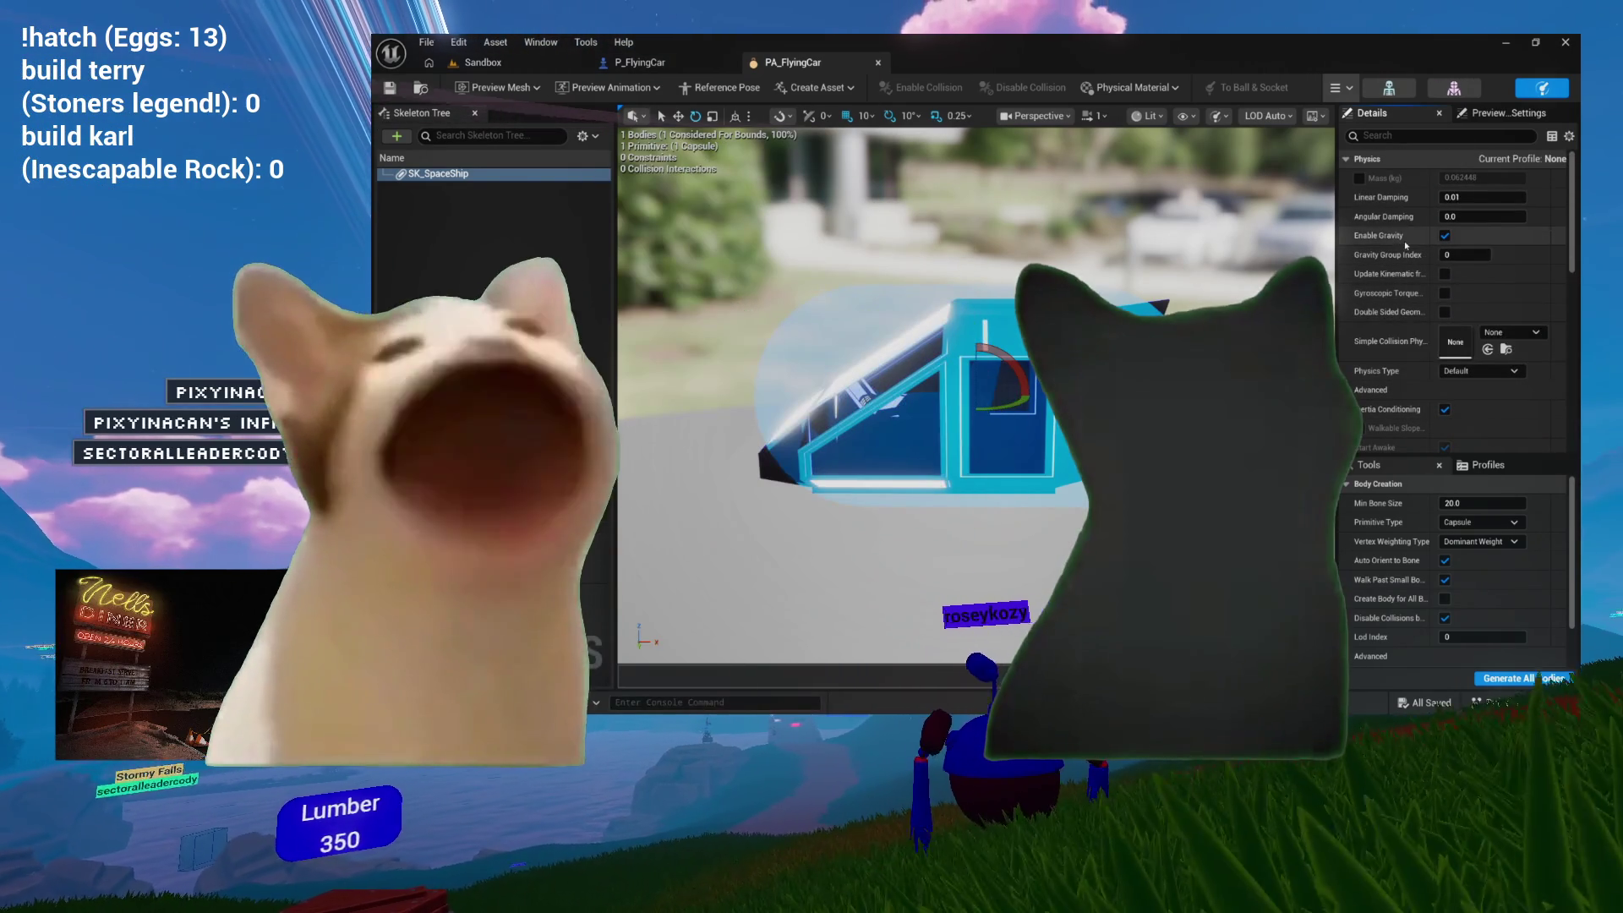
{"action": "left_click", "coordinate": [1359, 179]}
{"action": "type", "text": "200"}
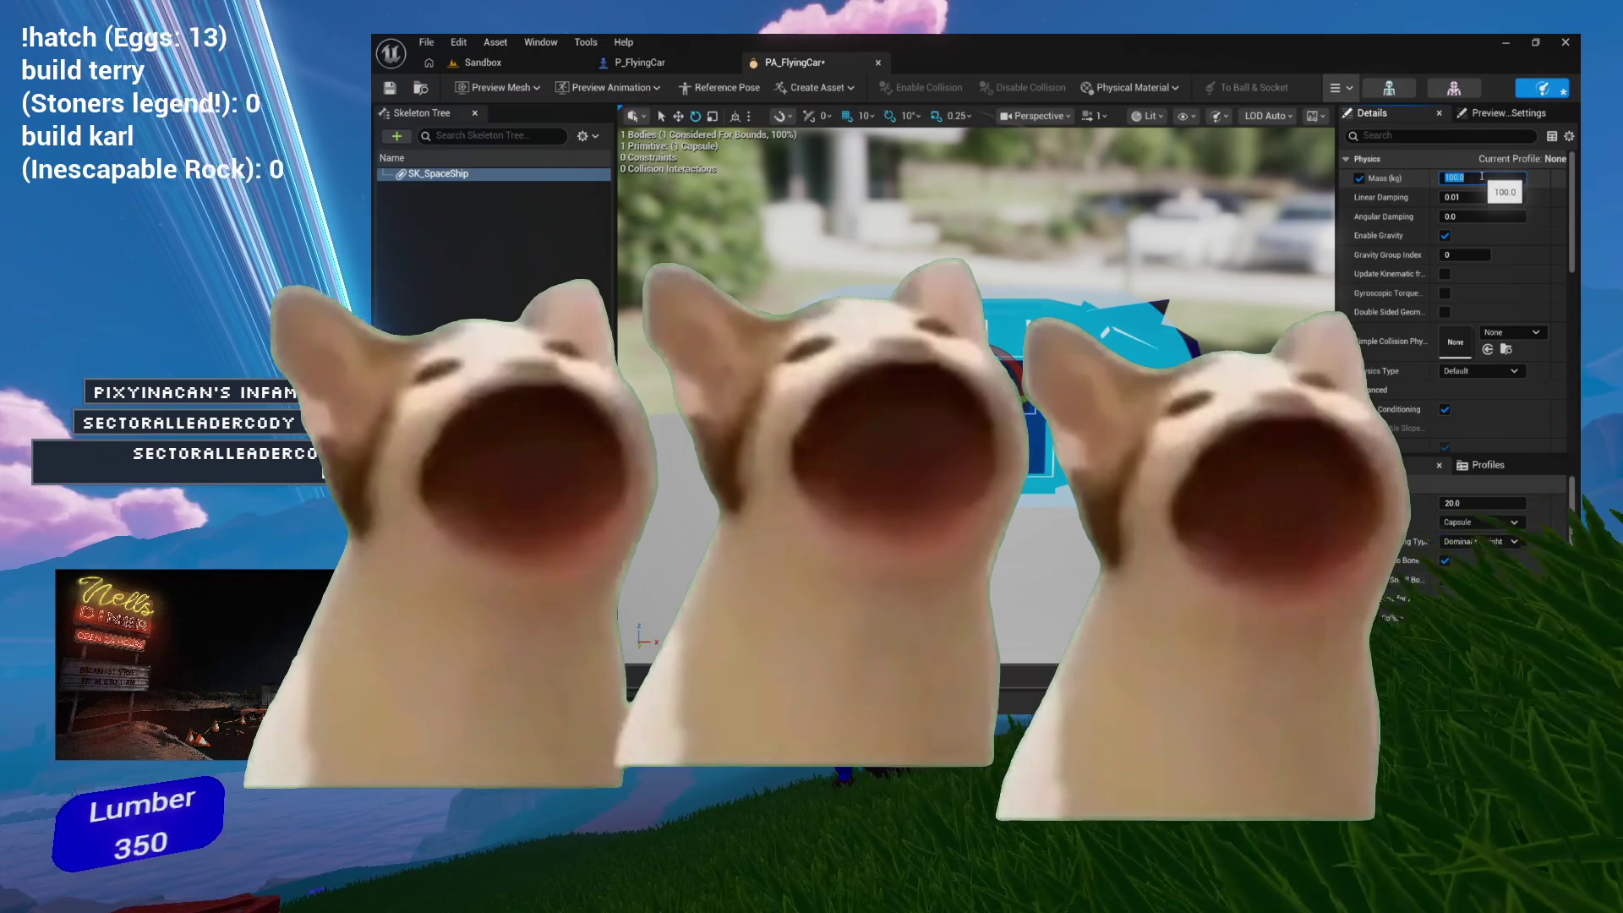
{"action": "key", "text": "Return"}
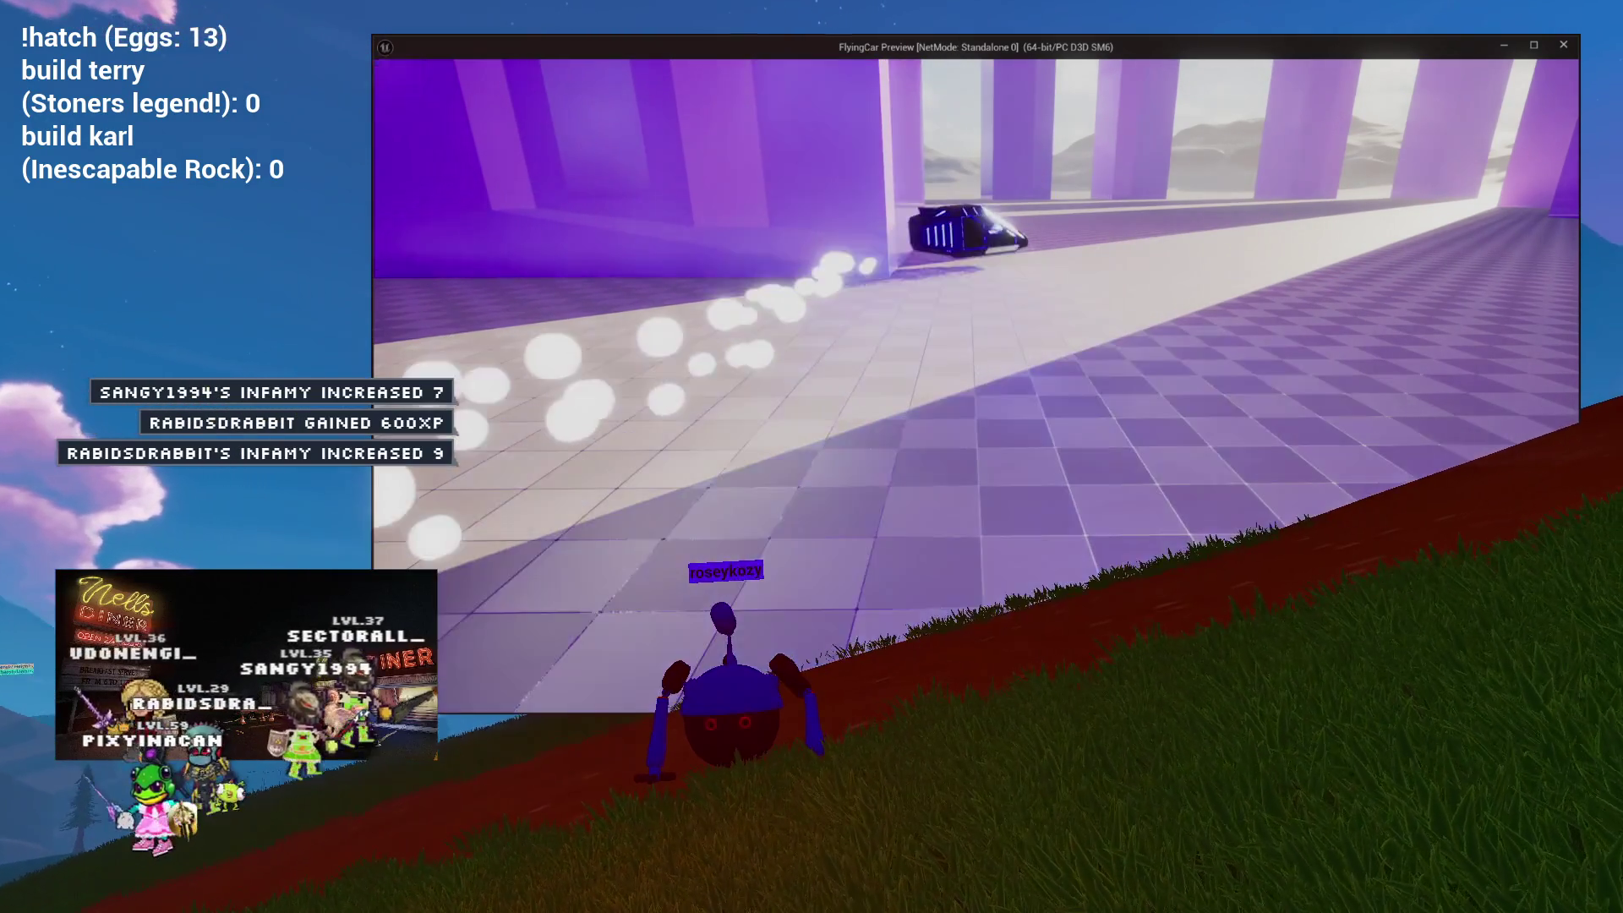
Step: Close the standalone FlyingCar preview to return to the Sandbox level editor
{"action": "key", "text": "Escape"}
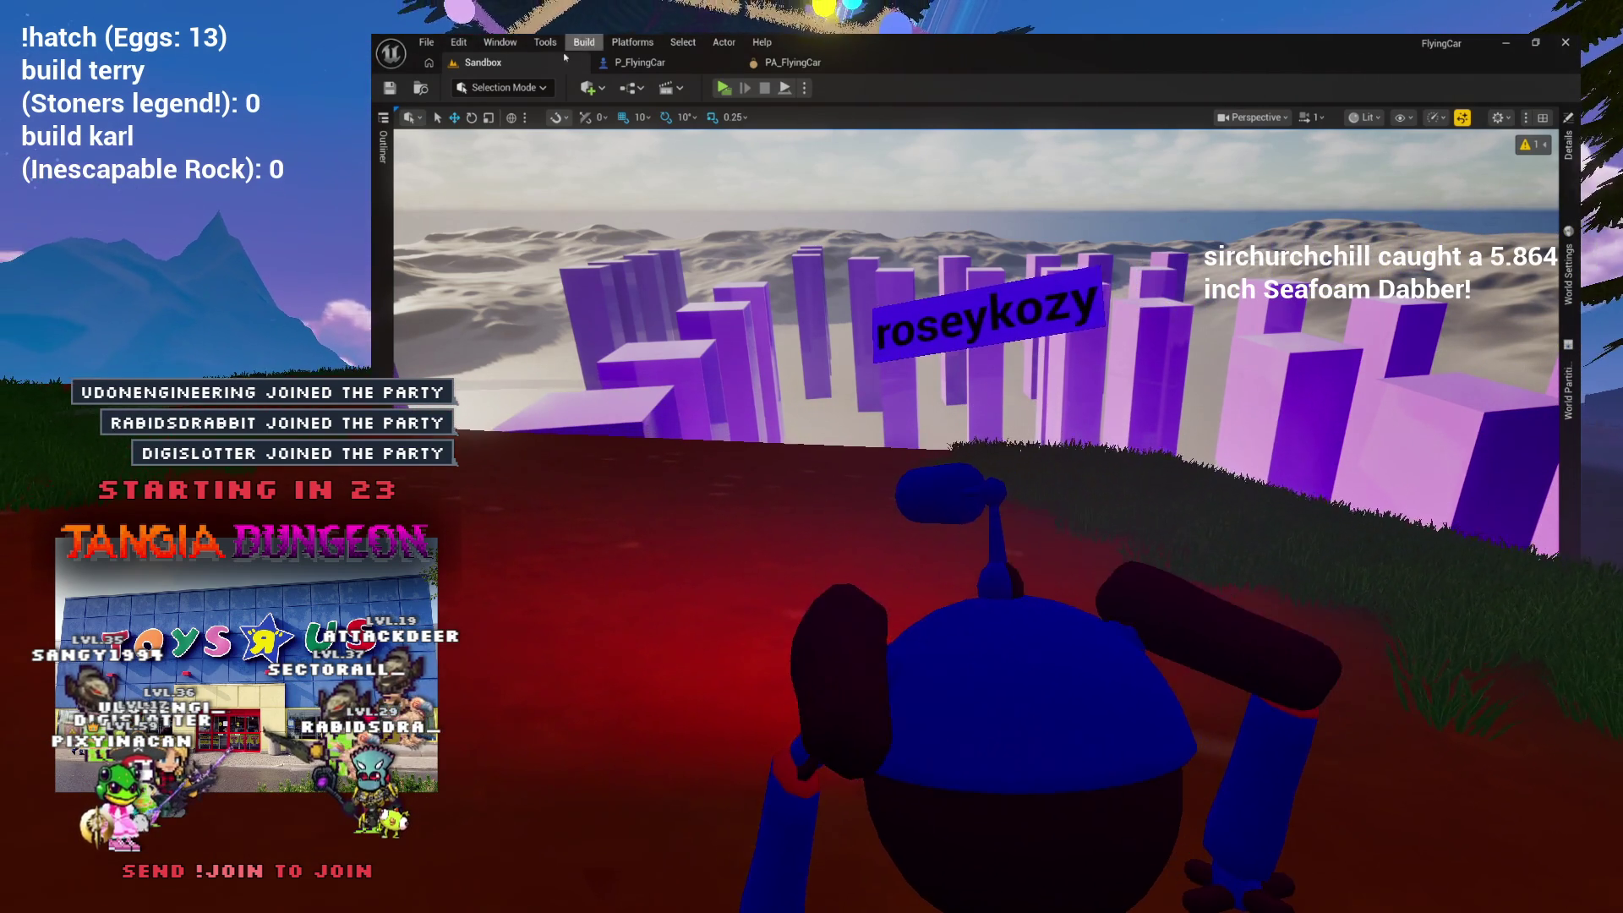
Step: Return to the P_FlyingCar blueprint, select the car mesh and orbit the viewport around it
{"action": "left_click", "coordinate": [714, 64]}
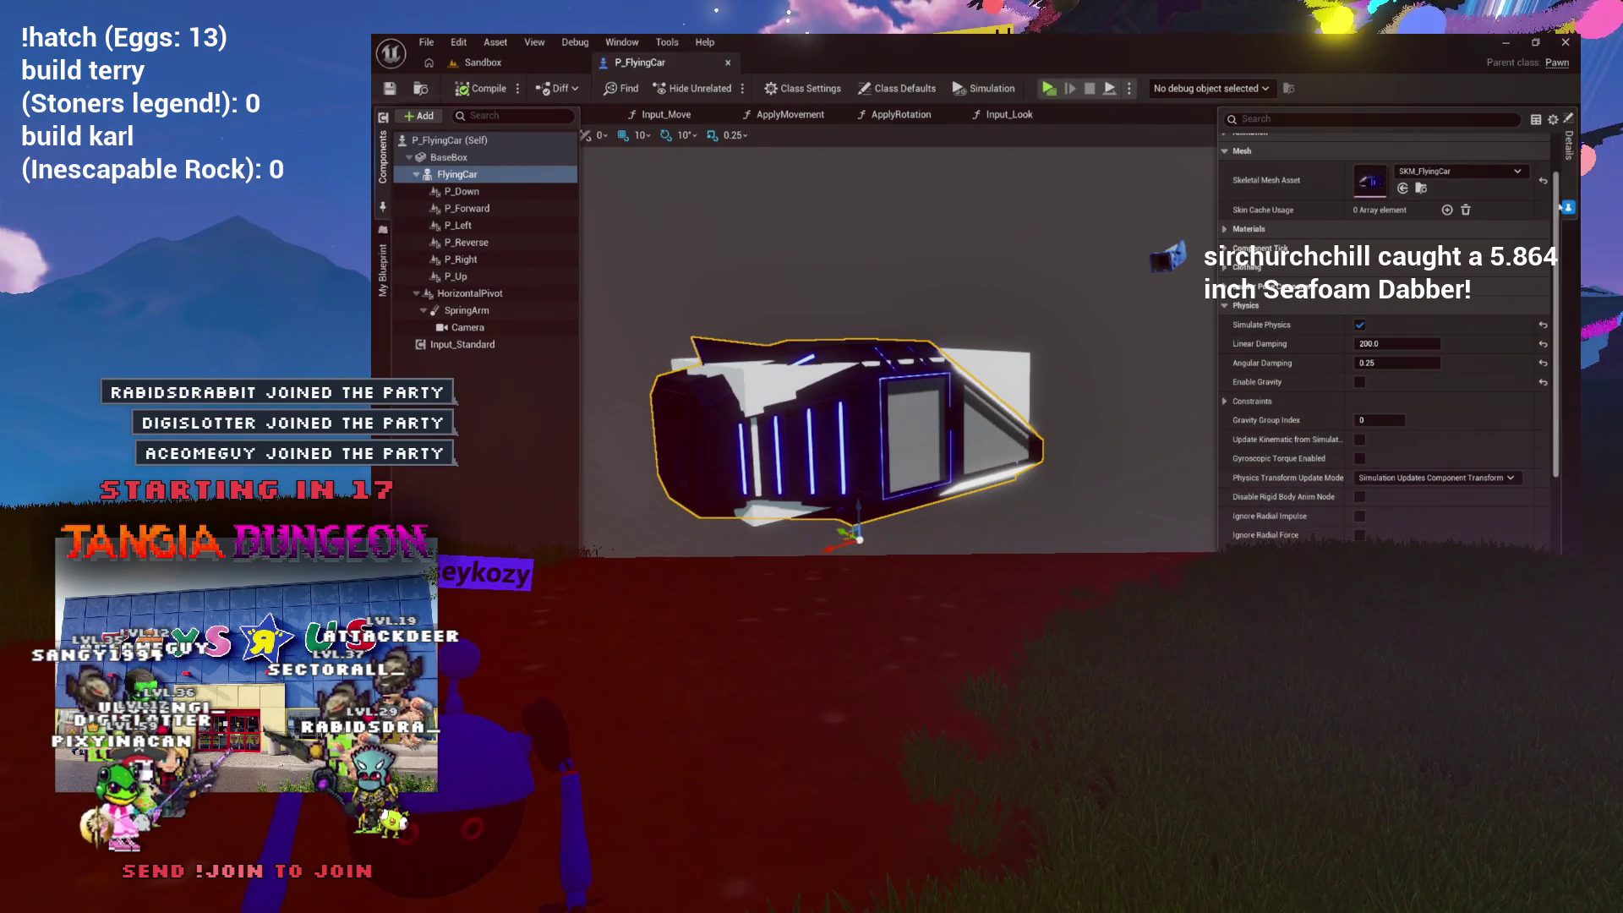
{"action": "left_click", "coordinate": [1246, 168]}
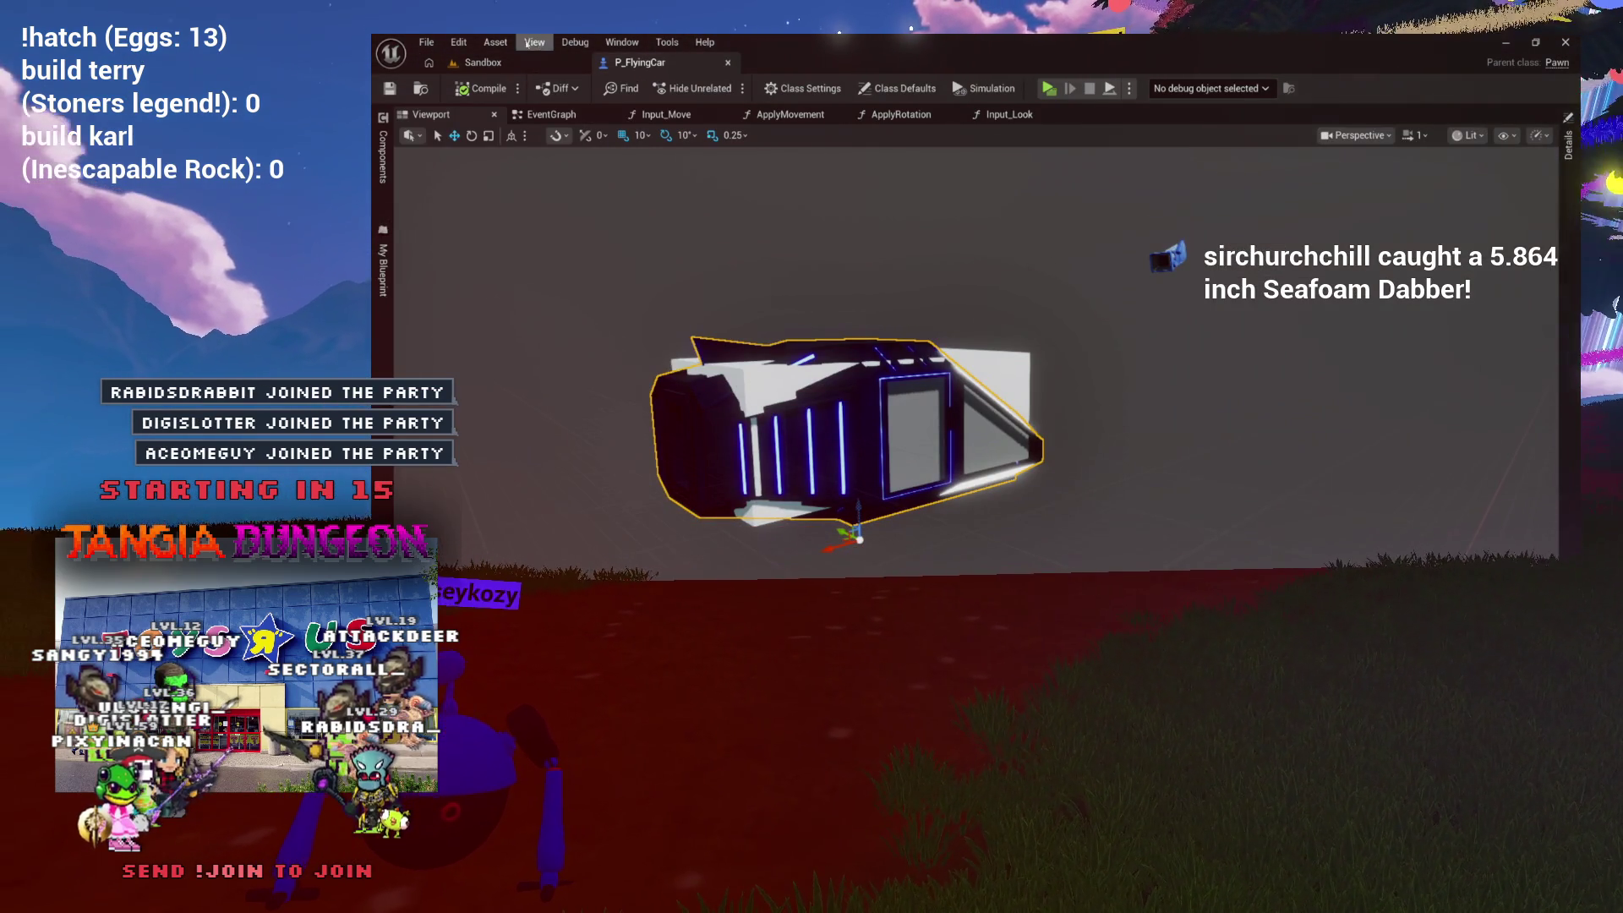
{"action": "left_click", "coordinate": [523, 59]}
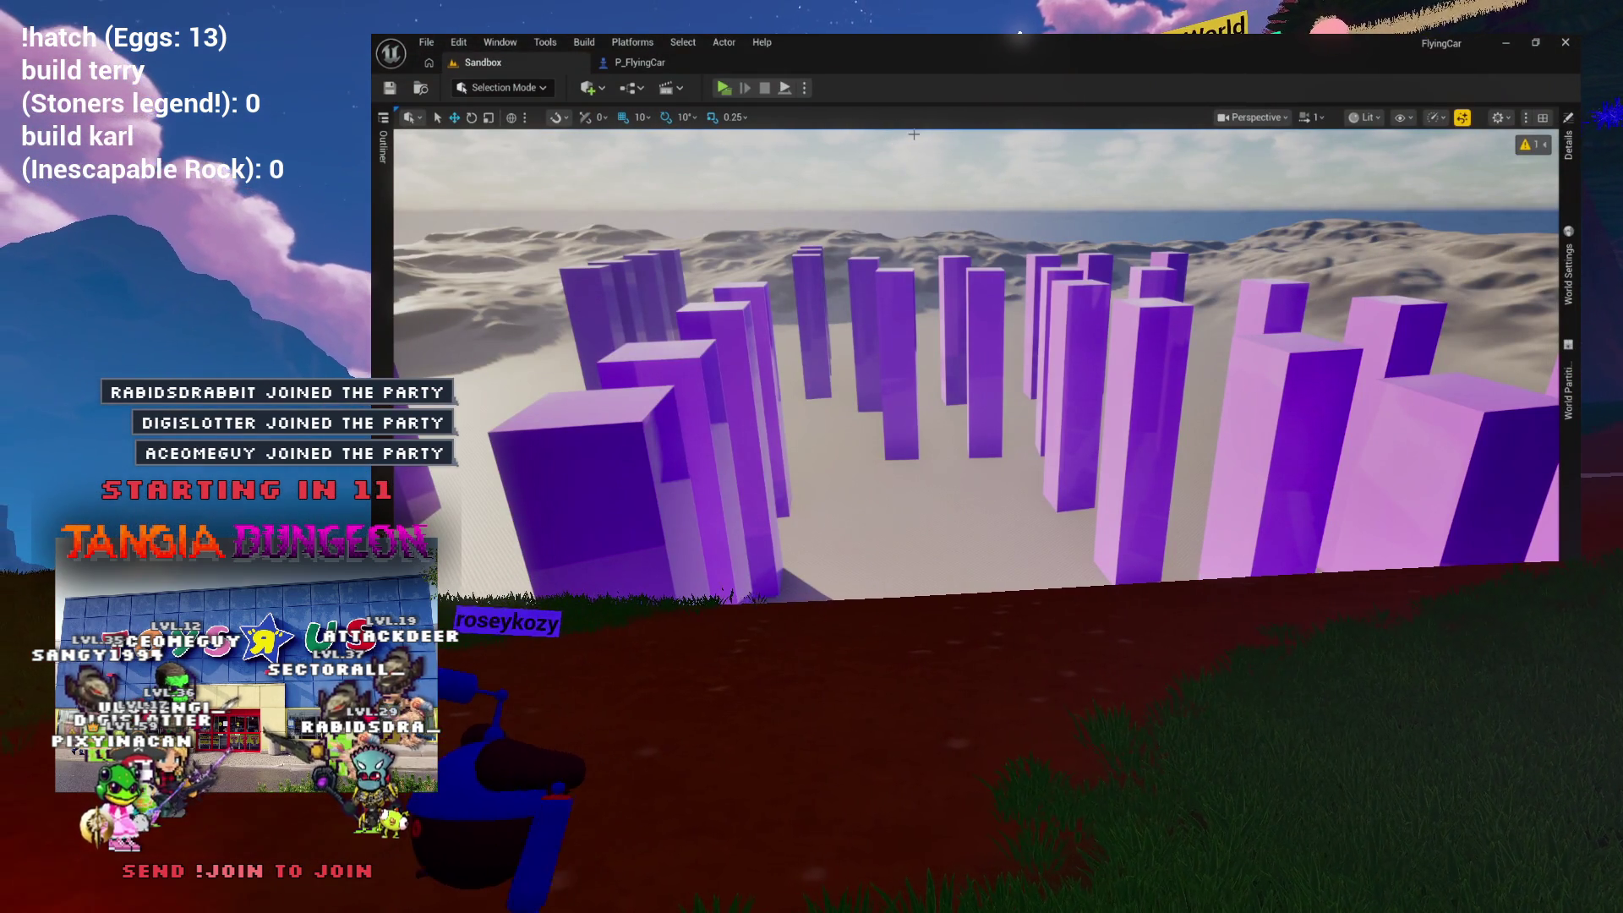
{"action": "left_click", "coordinate": [664, 66]}
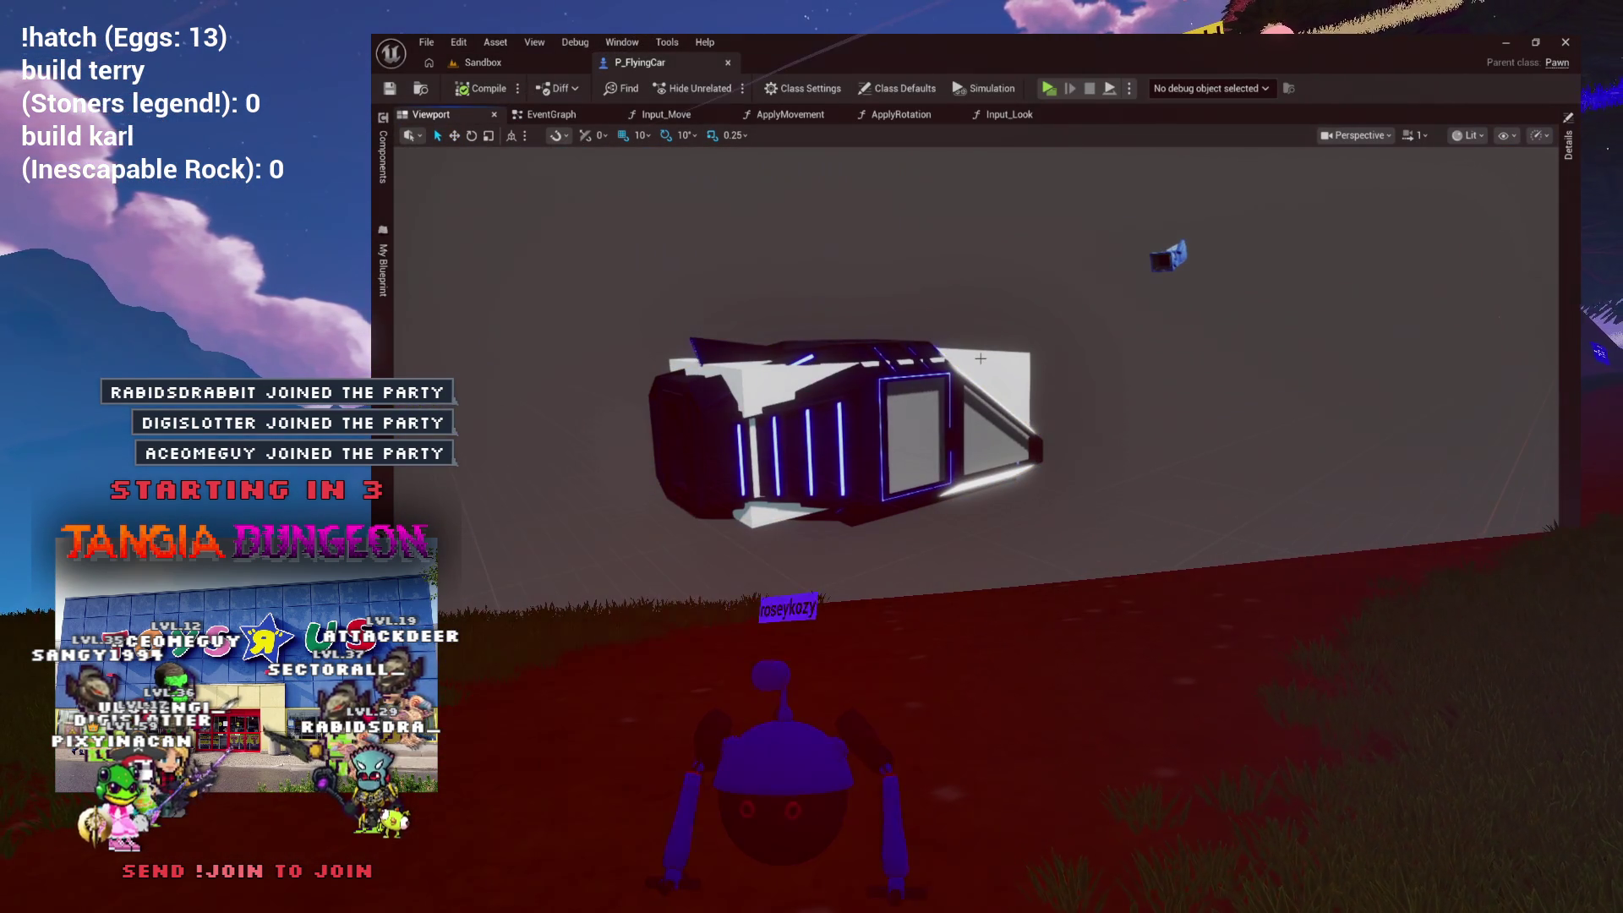
{"action": "left_click", "coordinate": [1006, 364]}
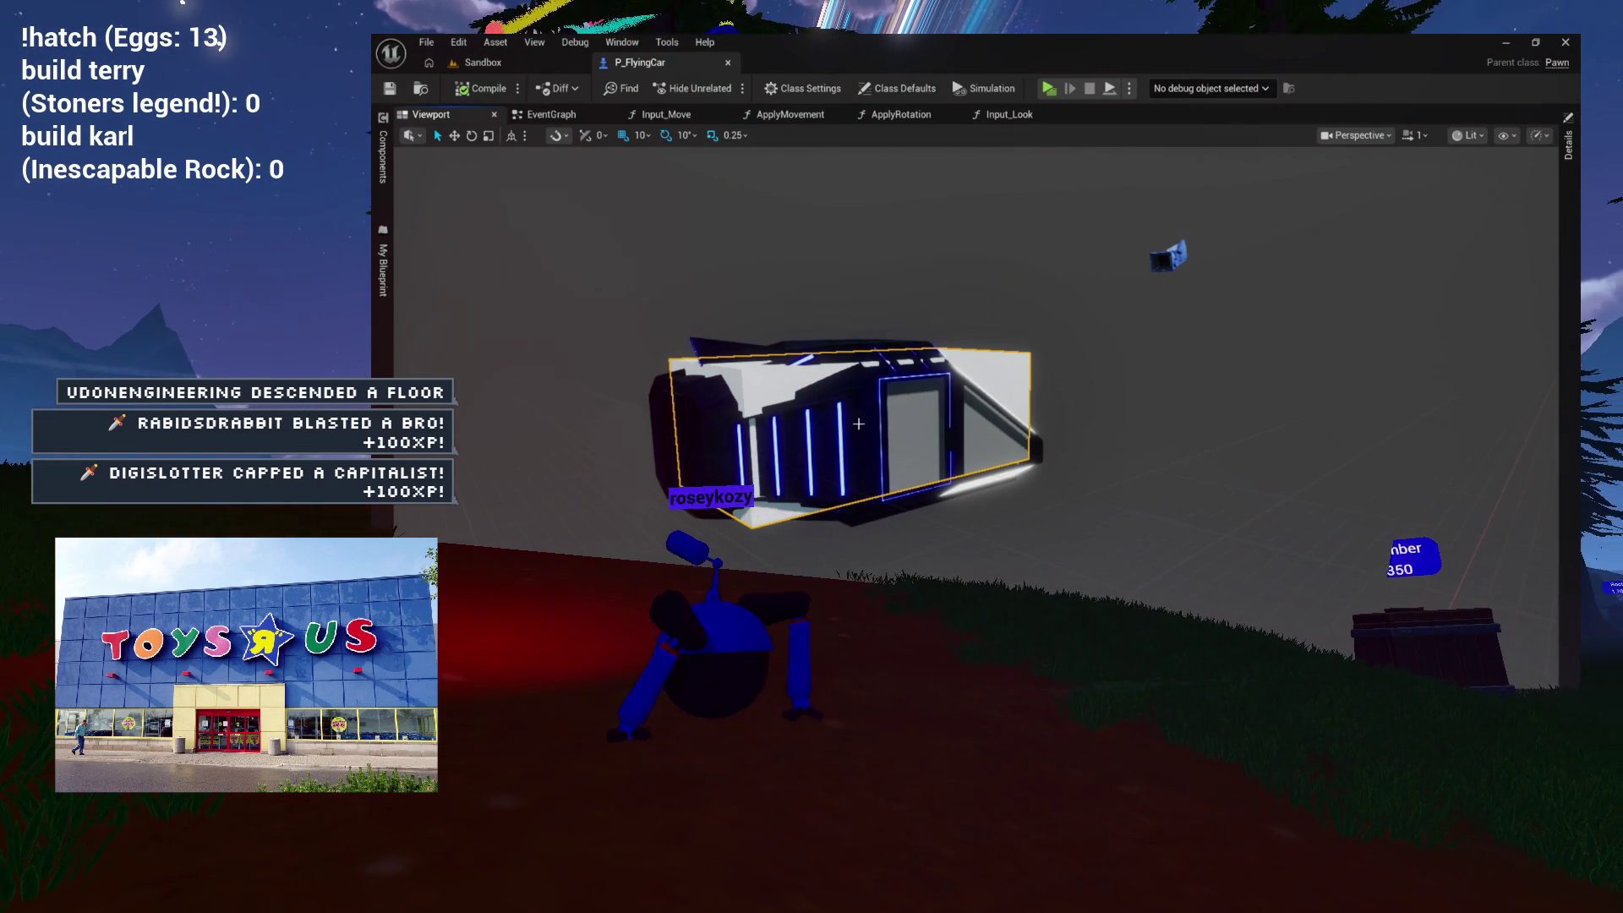
{"action": "mouse_move", "coordinate": [992, 421]}
{"action": "left_mouse_down"}
{"action": "mouse_move", "coordinate": [823, 370]}
{"action": "mouse_move", "coordinate": [872, 244]}
{"action": "left_mouse_up"}
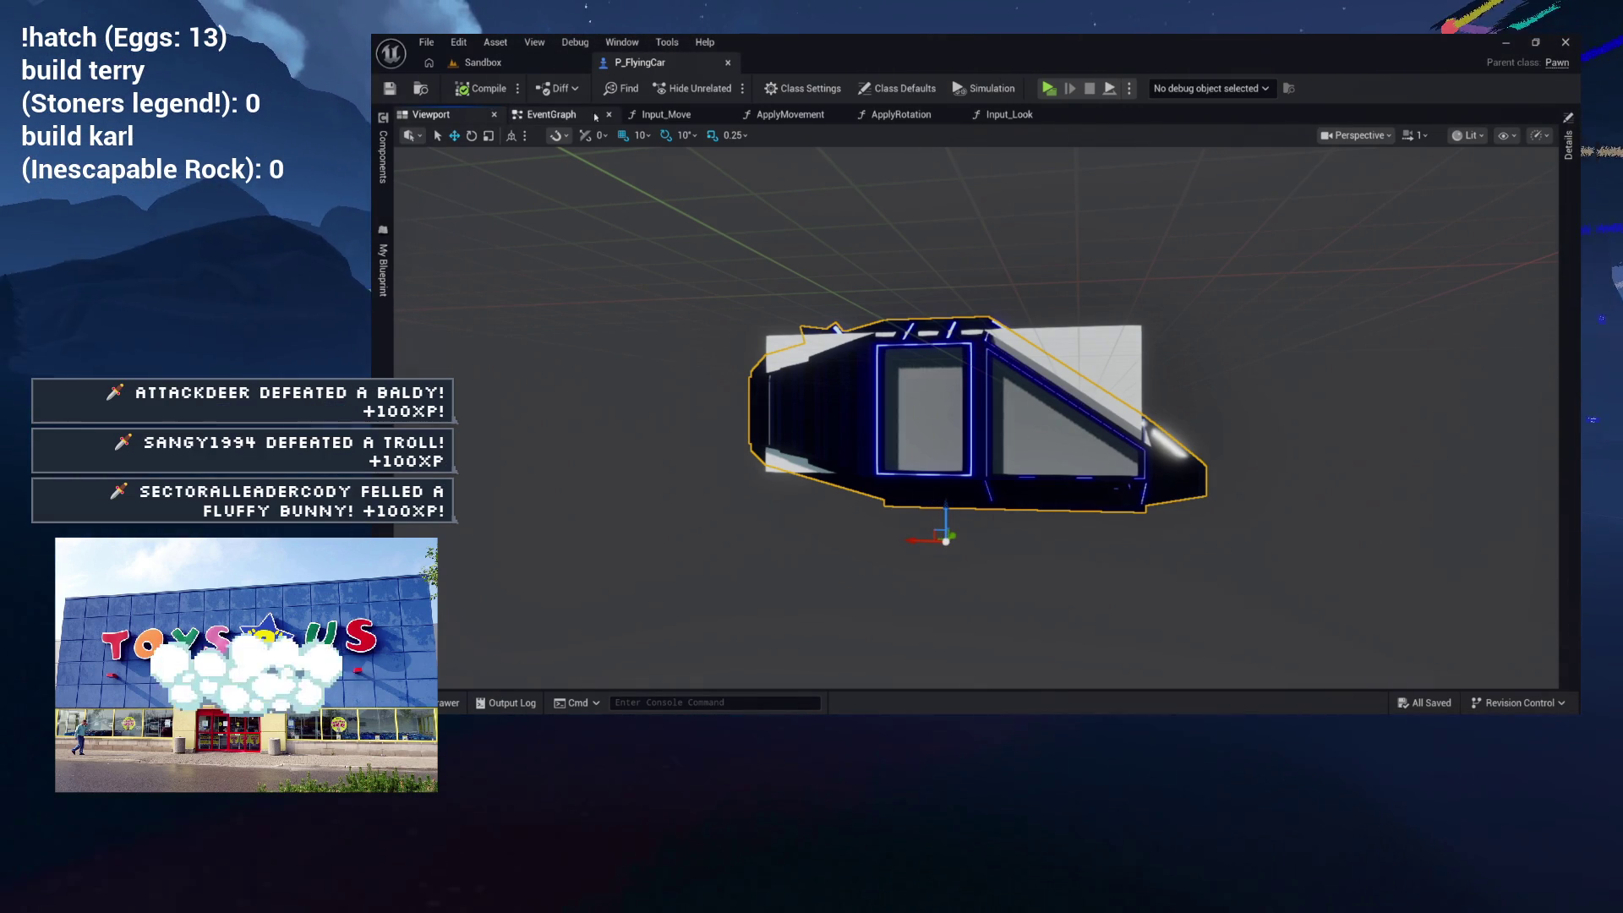
Step: Look over the Input_Move and ApplyMovement function graphs, then go back to the car Viewport
{"action": "left_click", "coordinate": [668, 114]}
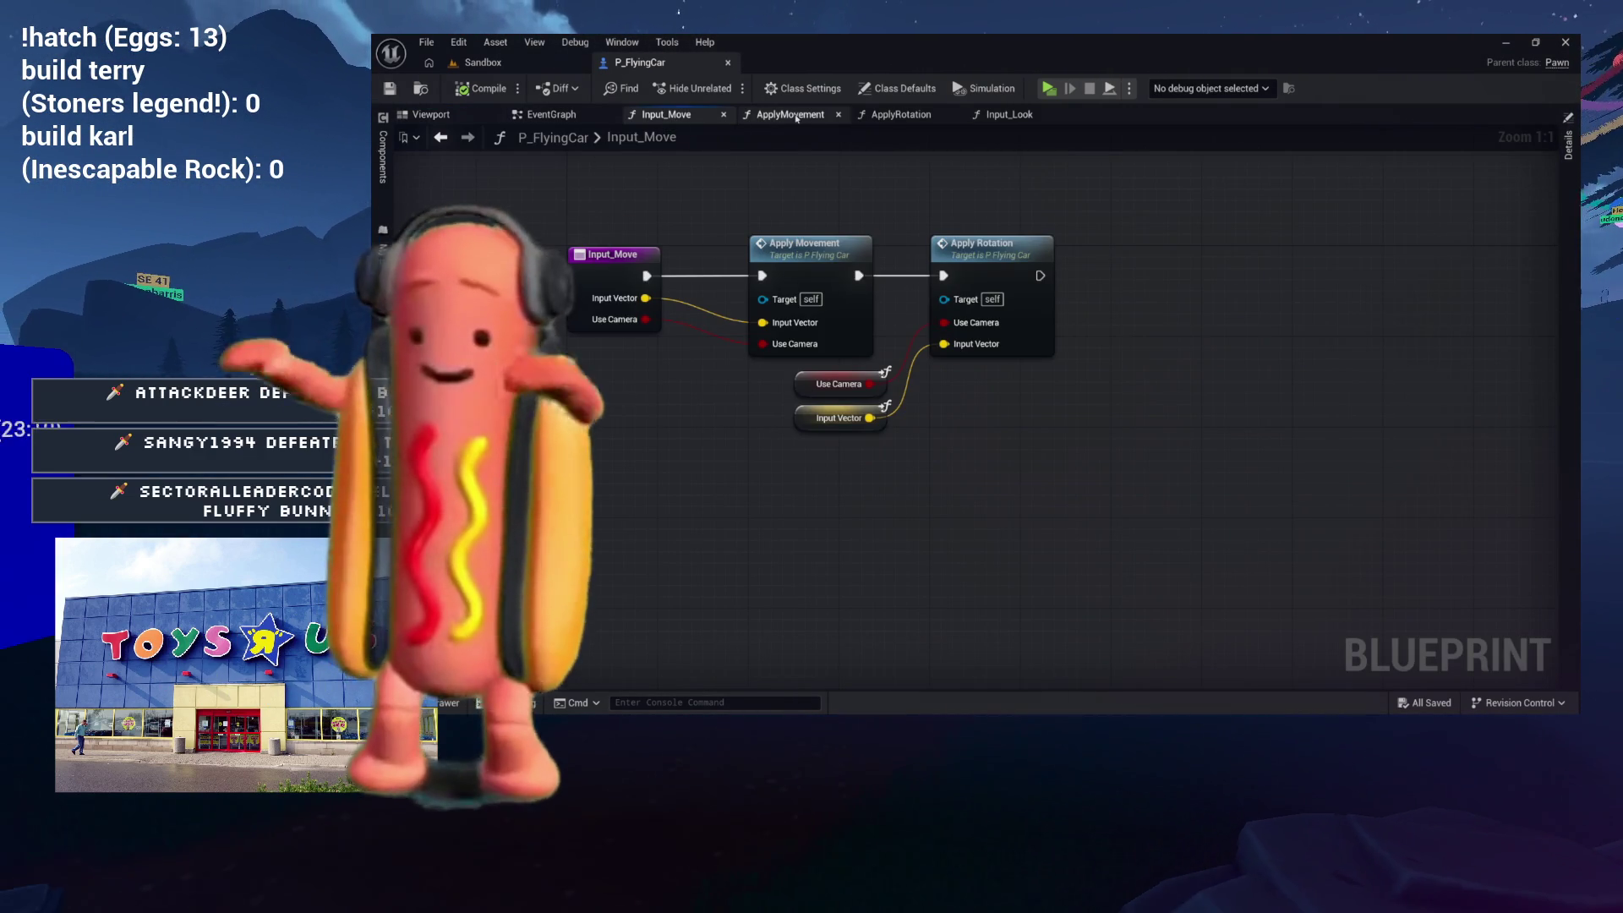
{"action": "left_click", "coordinate": [790, 114]}
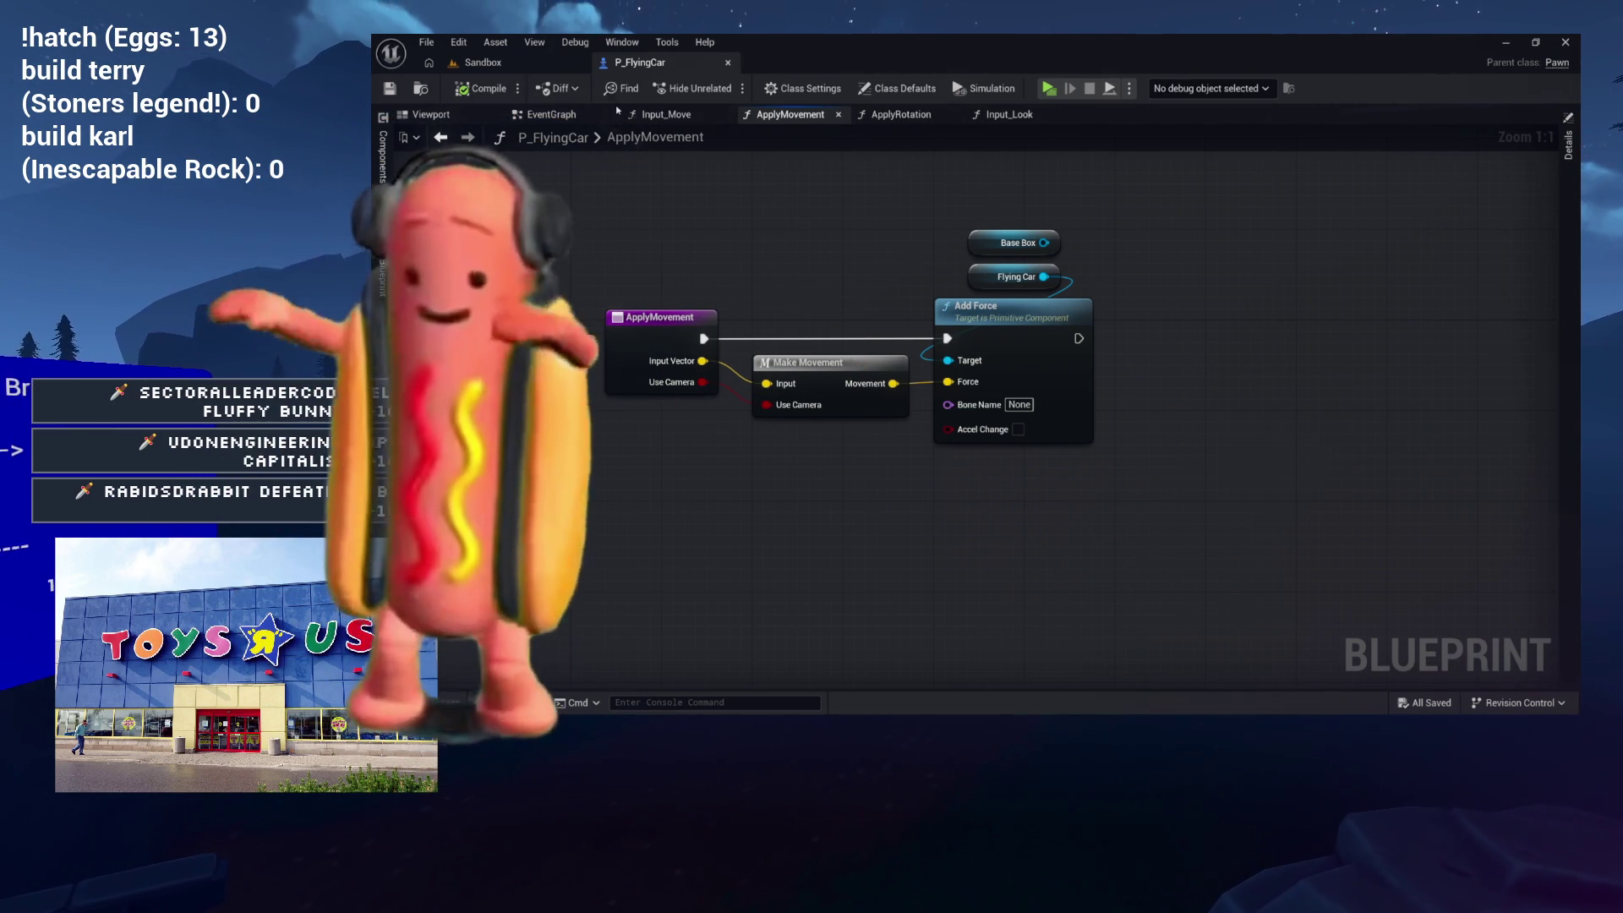
{"action": "left_click", "coordinate": [431, 114]}
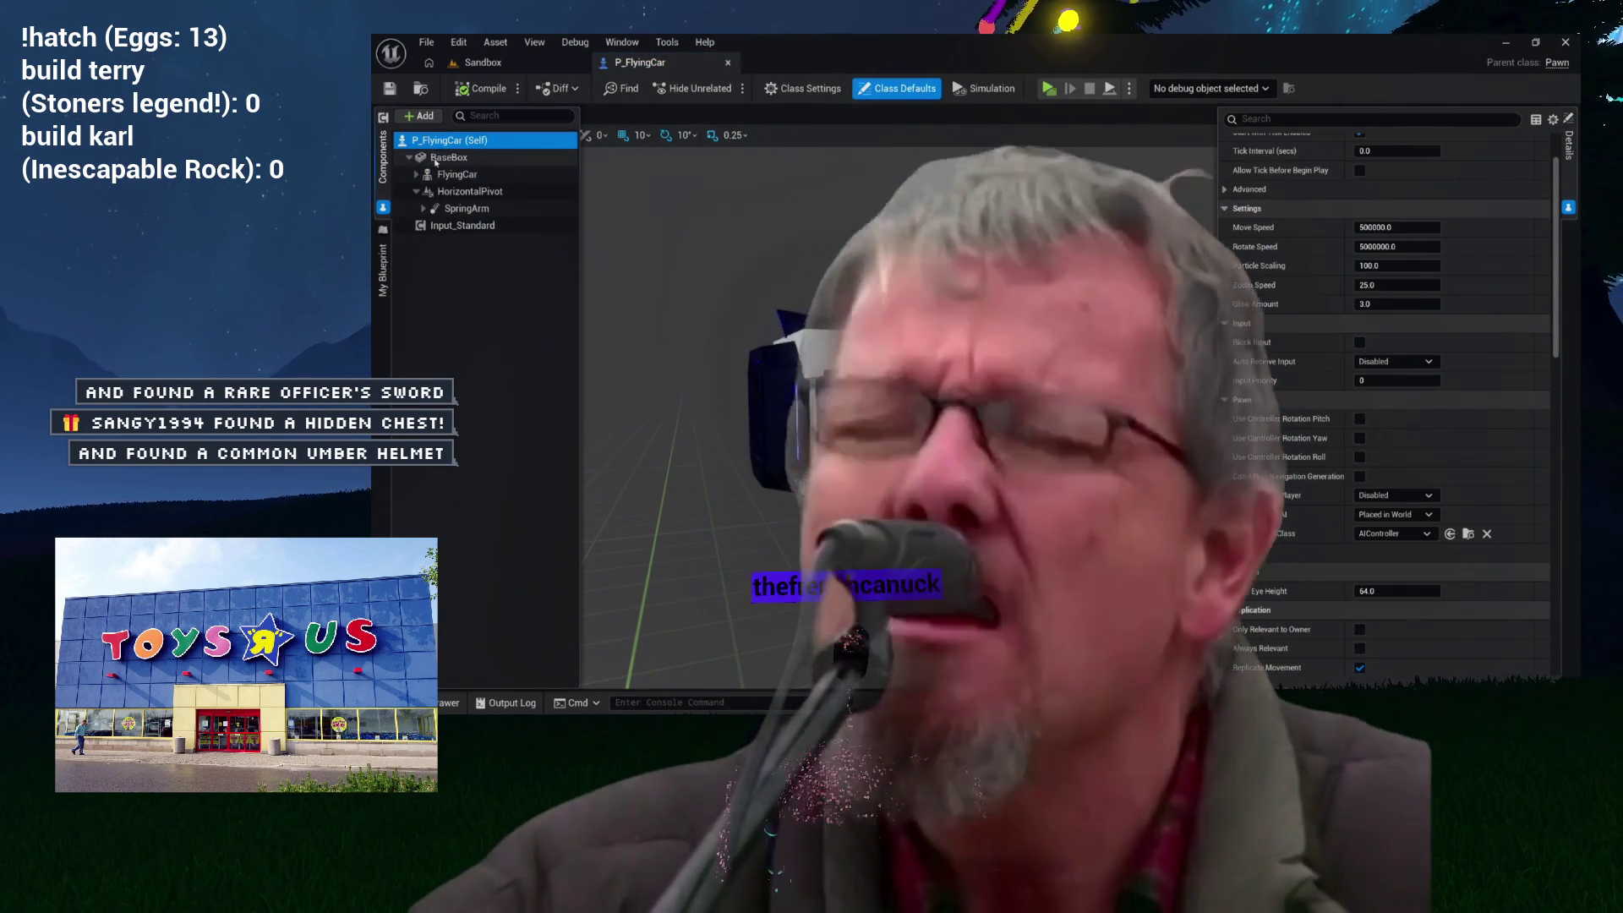
Step: Add a Physics Handle component under BaseBox and rename it CameraLock
{"action": "left_click", "coordinate": [436, 159]}
{"action": "left_click", "coordinate": [425, 117]}
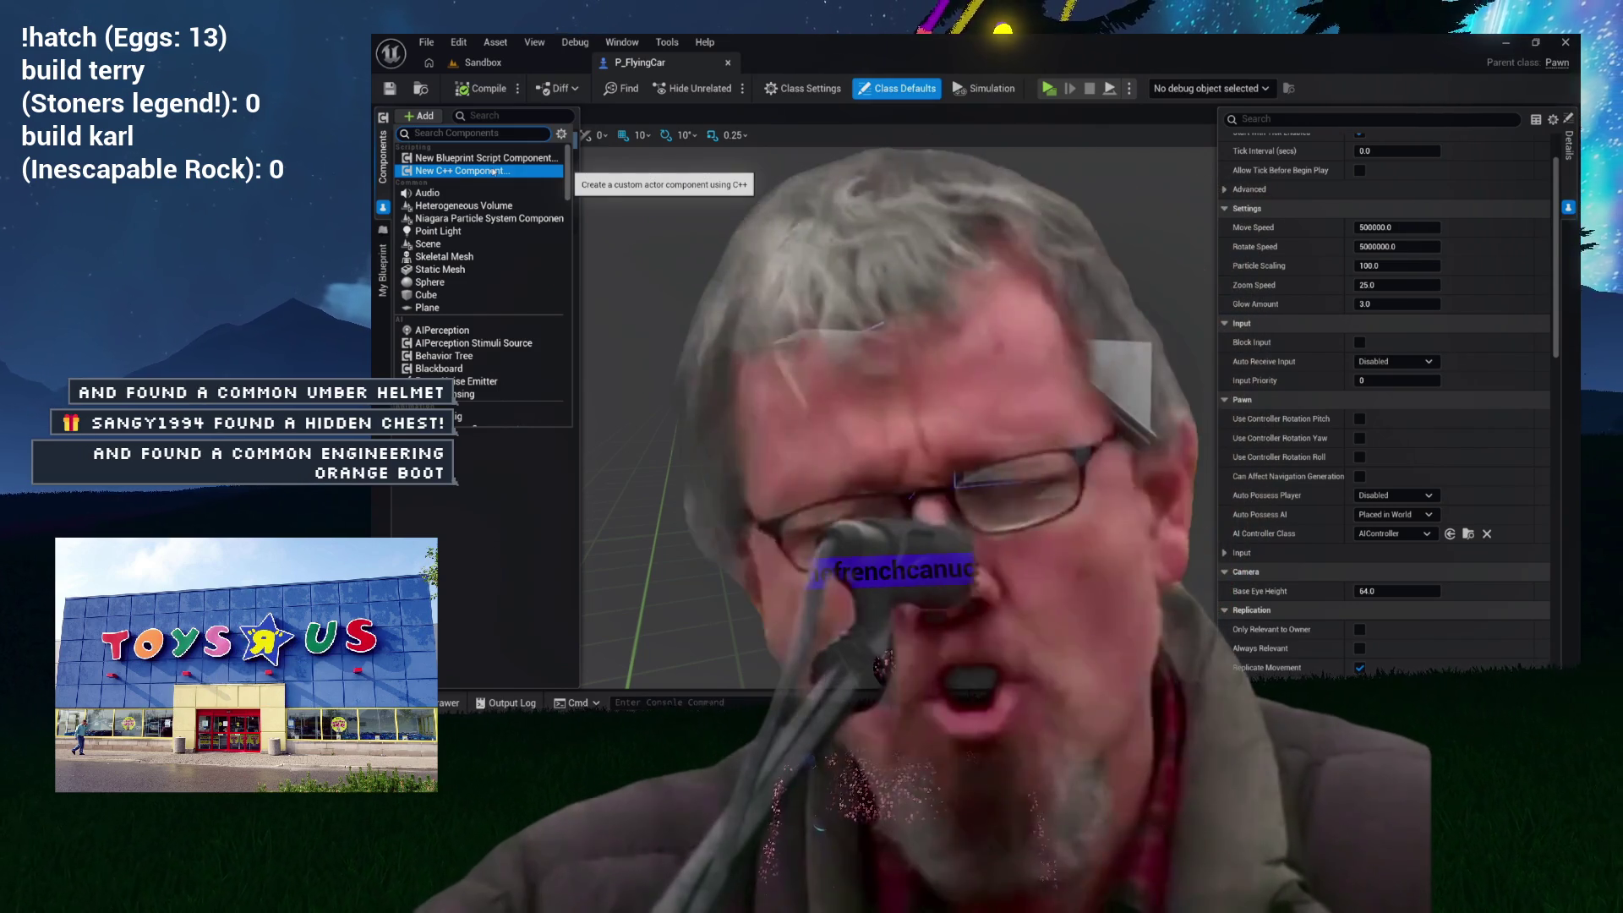
{"action": "type", "text": "physics"}
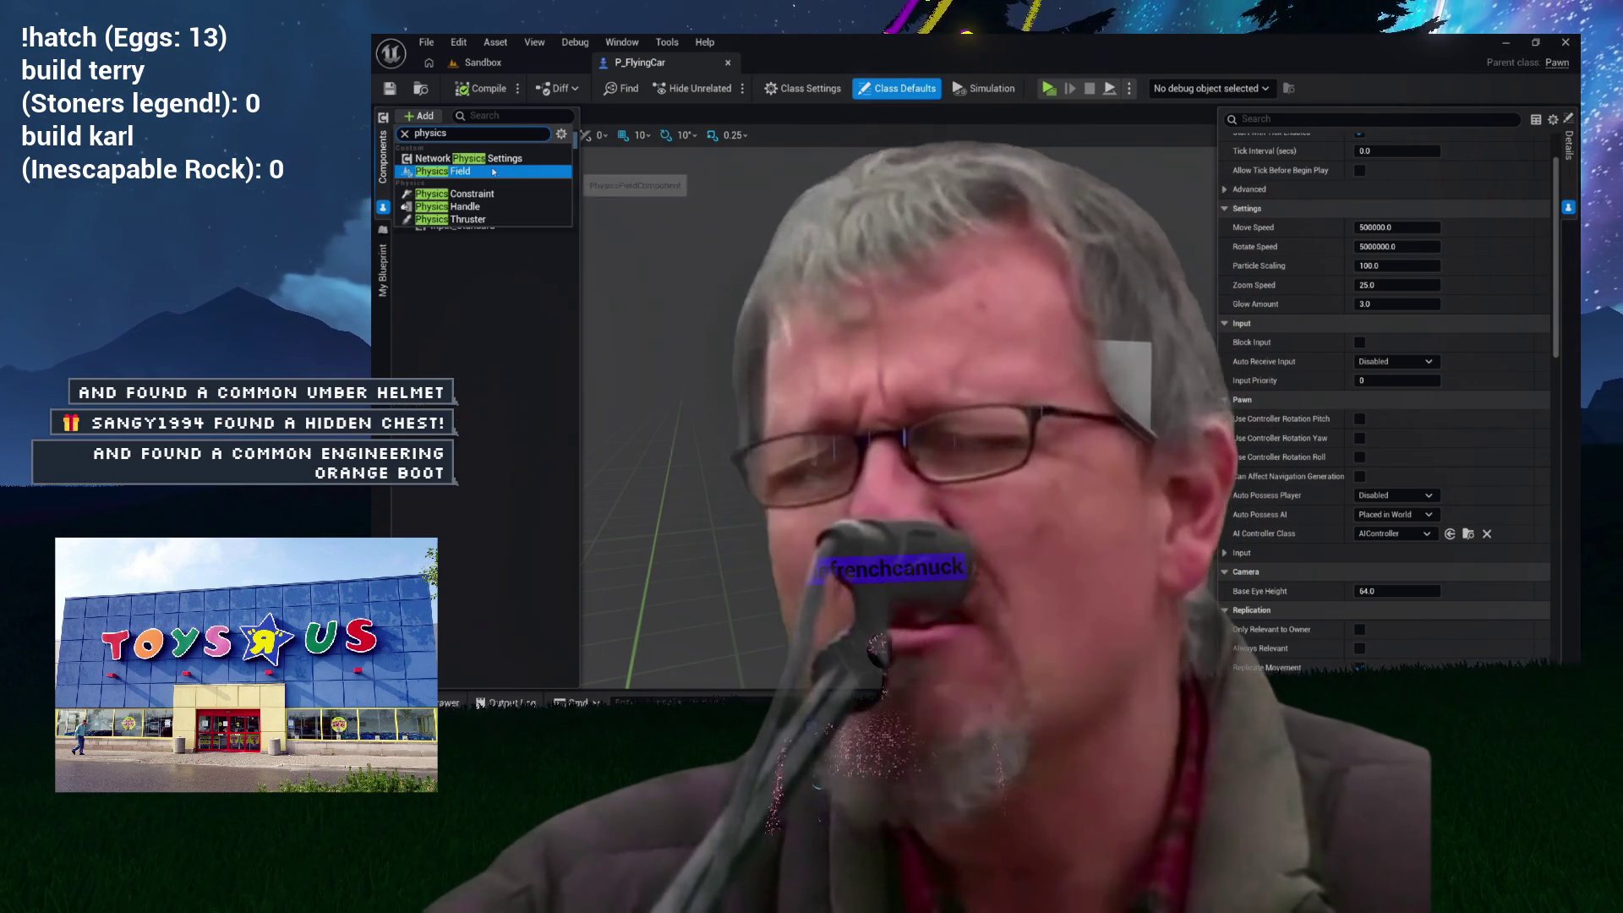
{"action": "left_click", "coordinate": [478, 207]}
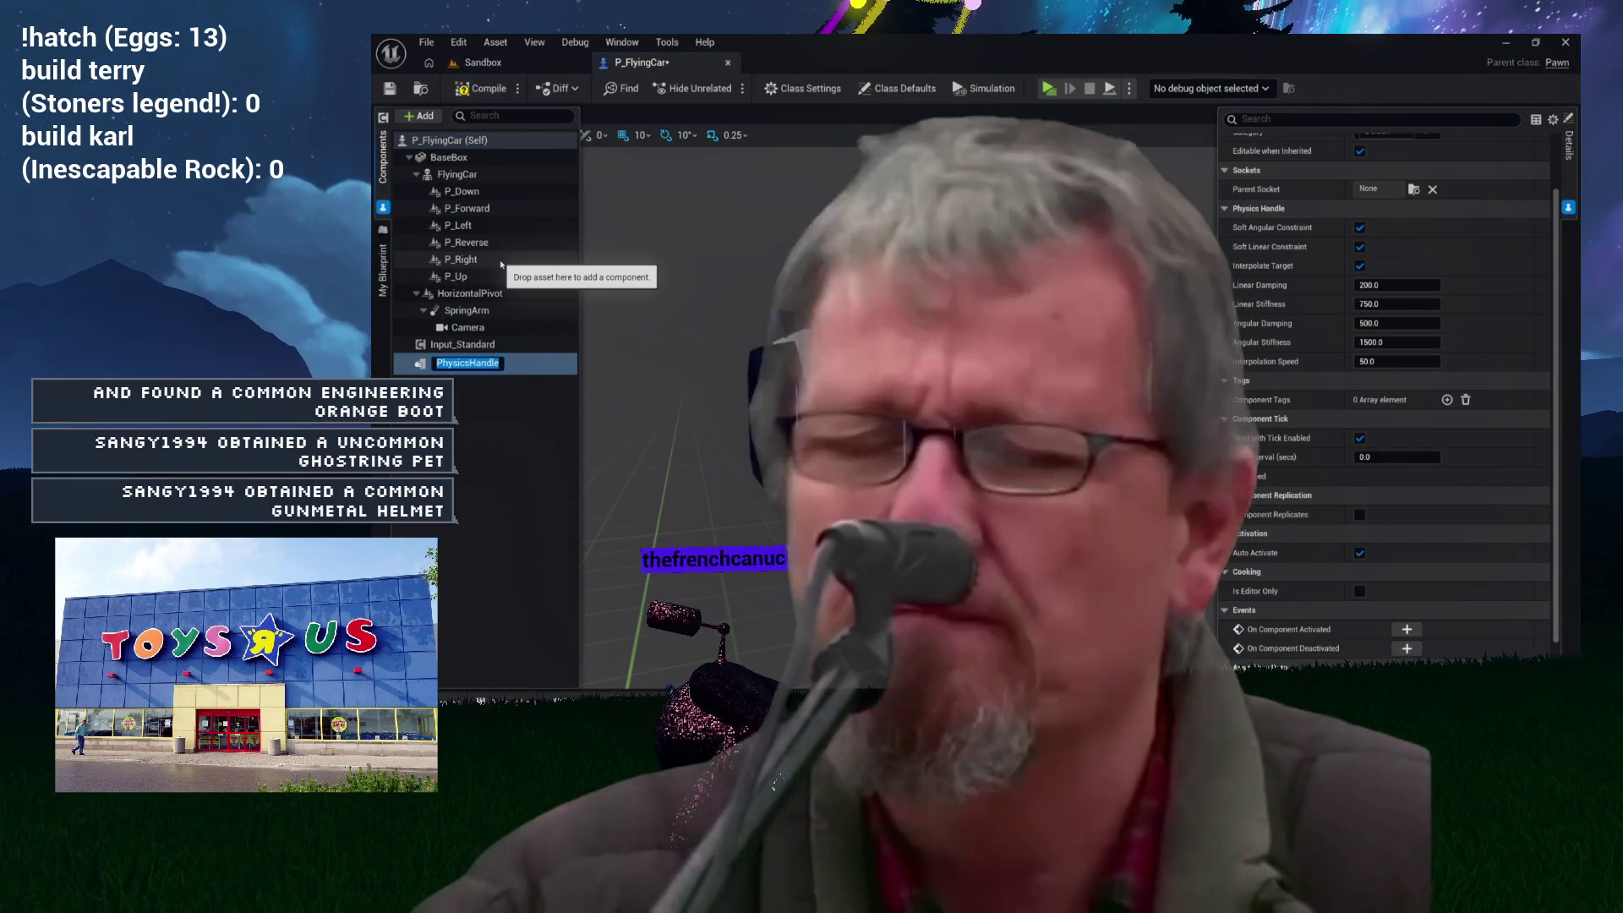
{"action": "type", "text": "CameraLock"}
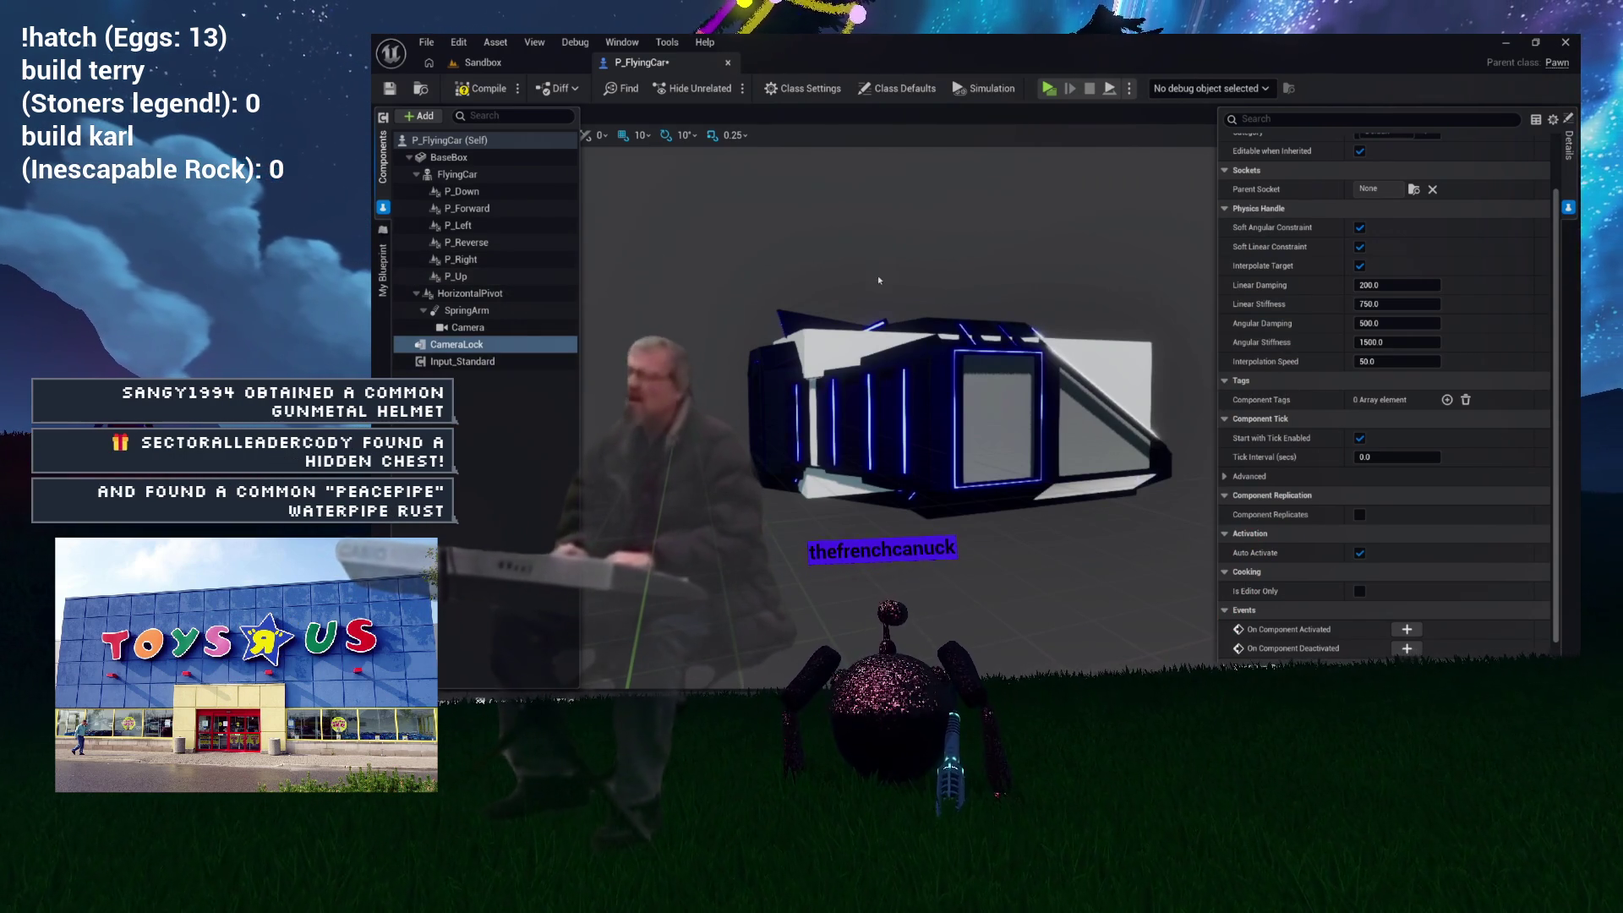
{"action": "scroll", "coordinate": [1350, 204], "scroll_direction": "up", "scroll_amount": 3}
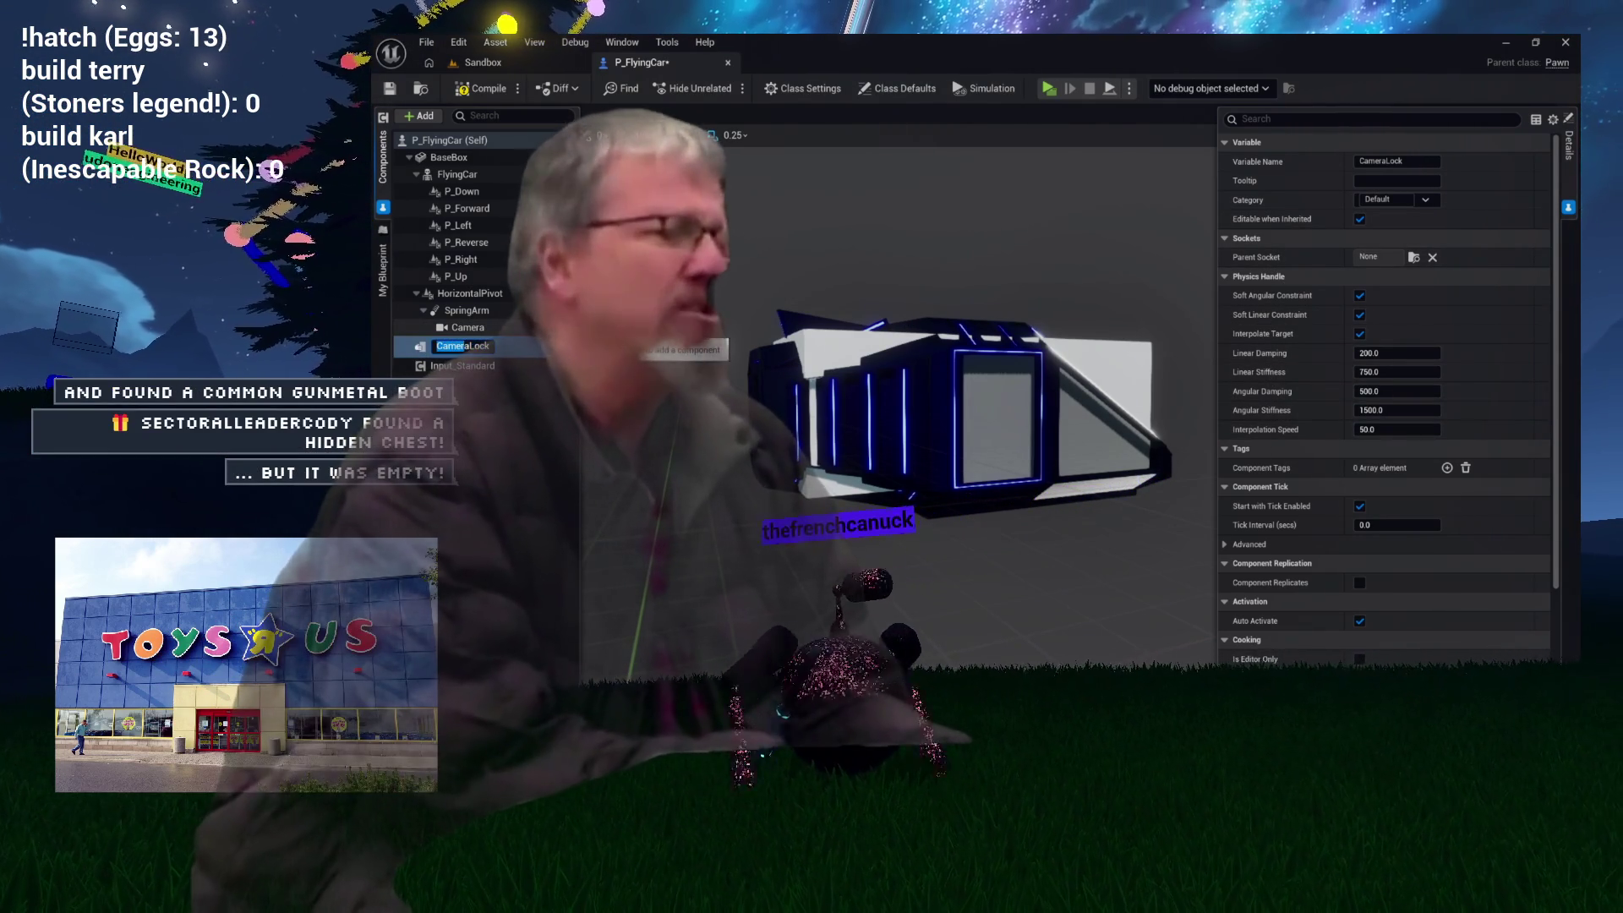
{"action": "type", "text": "C"}
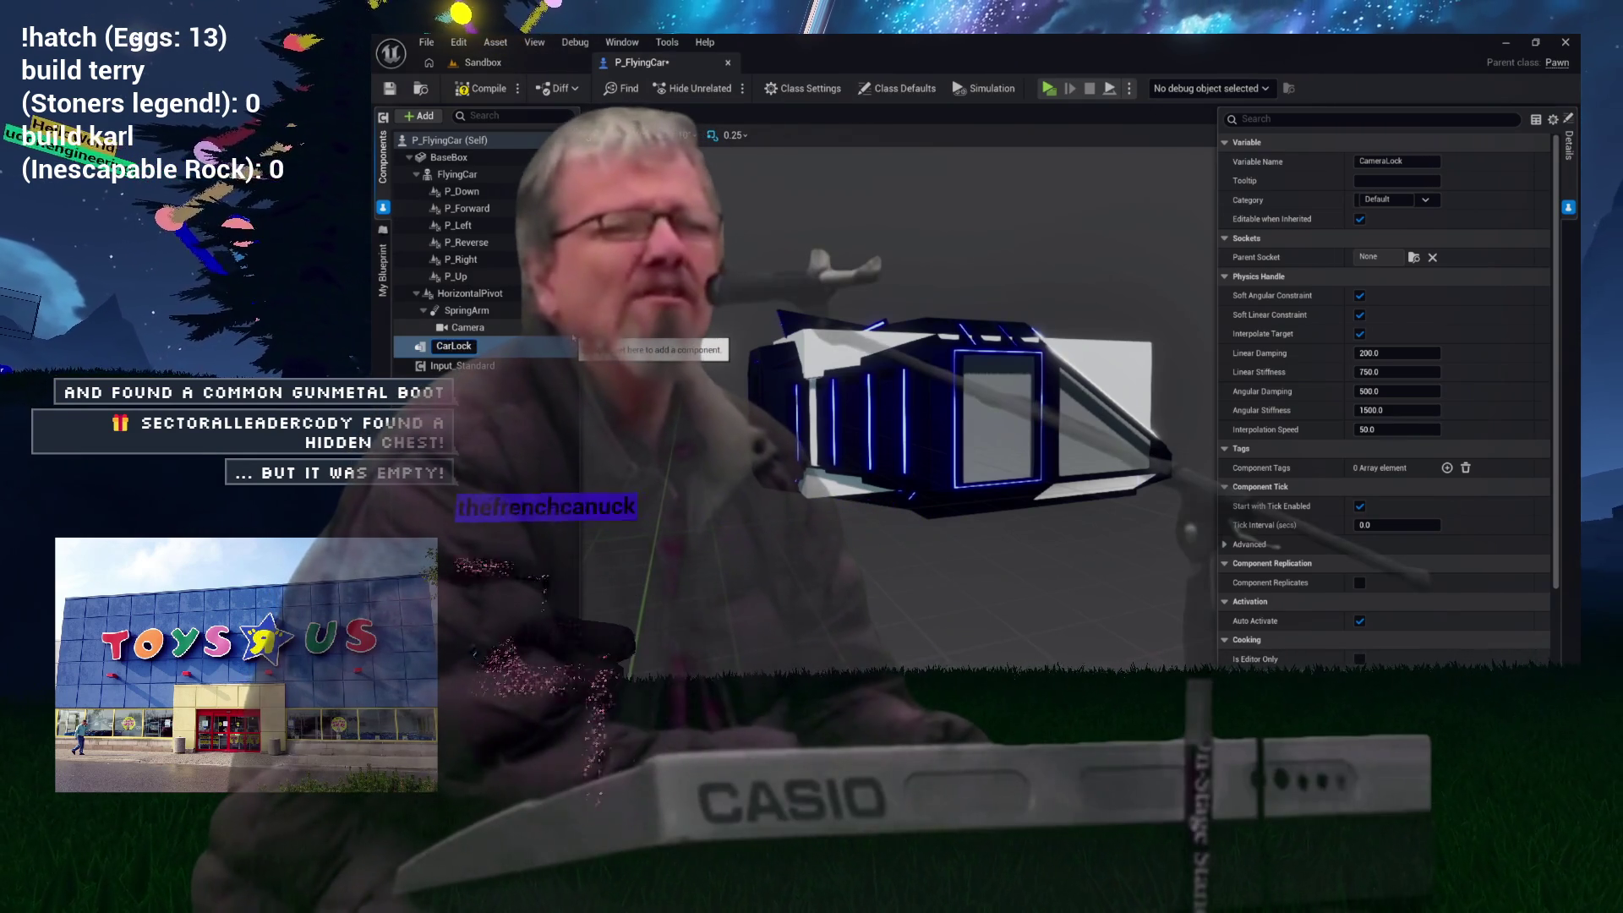
{"action": "key", "text": "Return"}
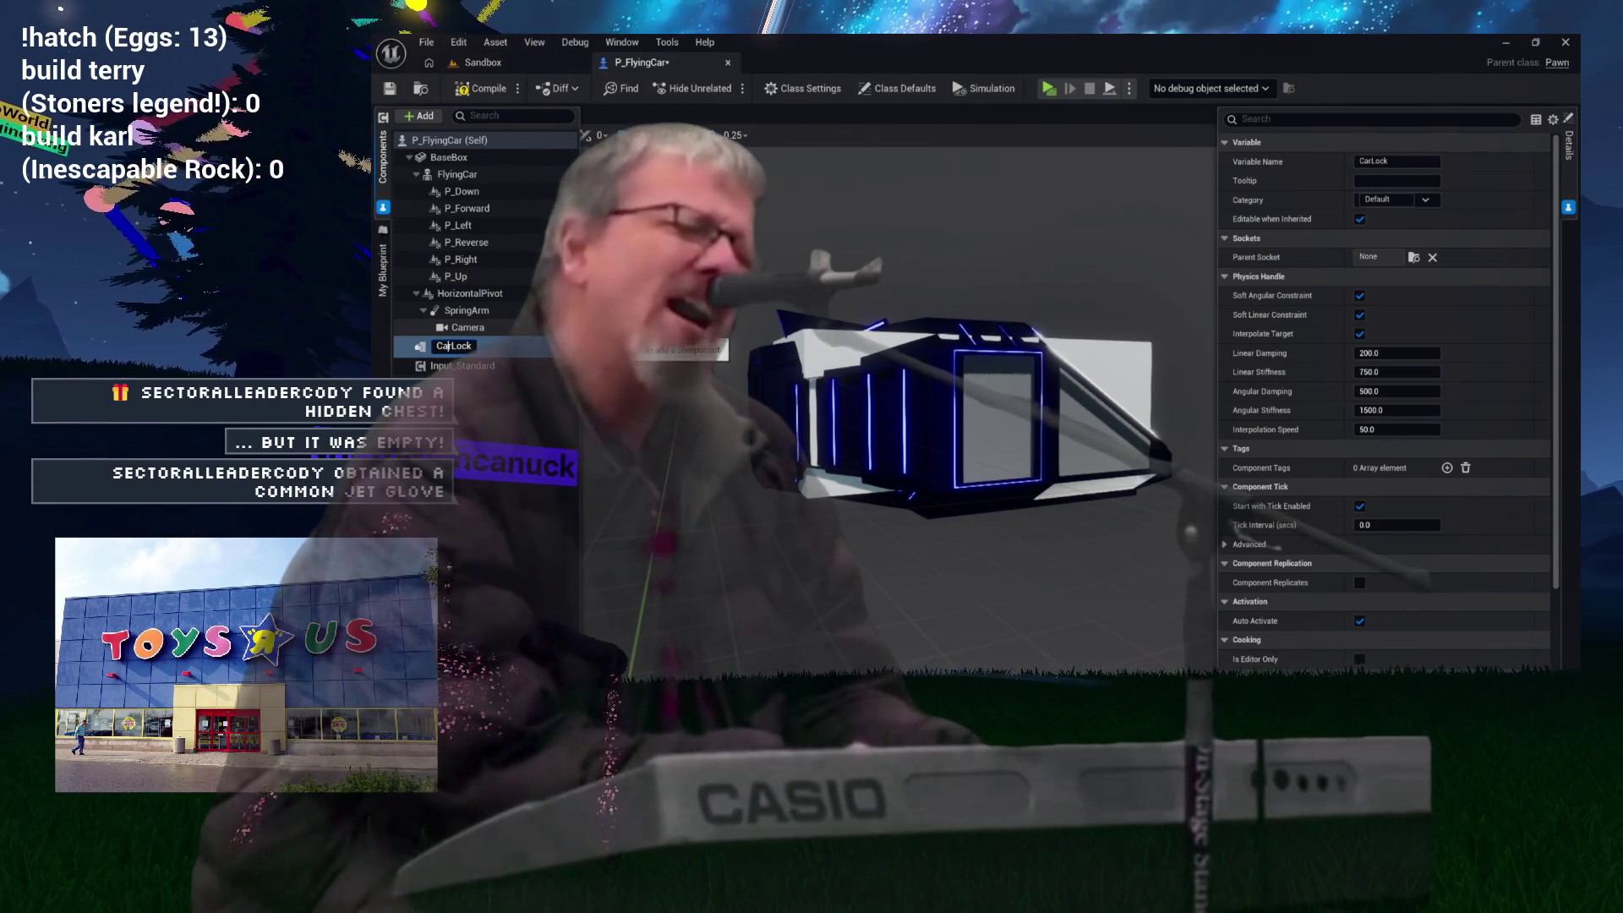
{"action": "type", "text": "mera"}
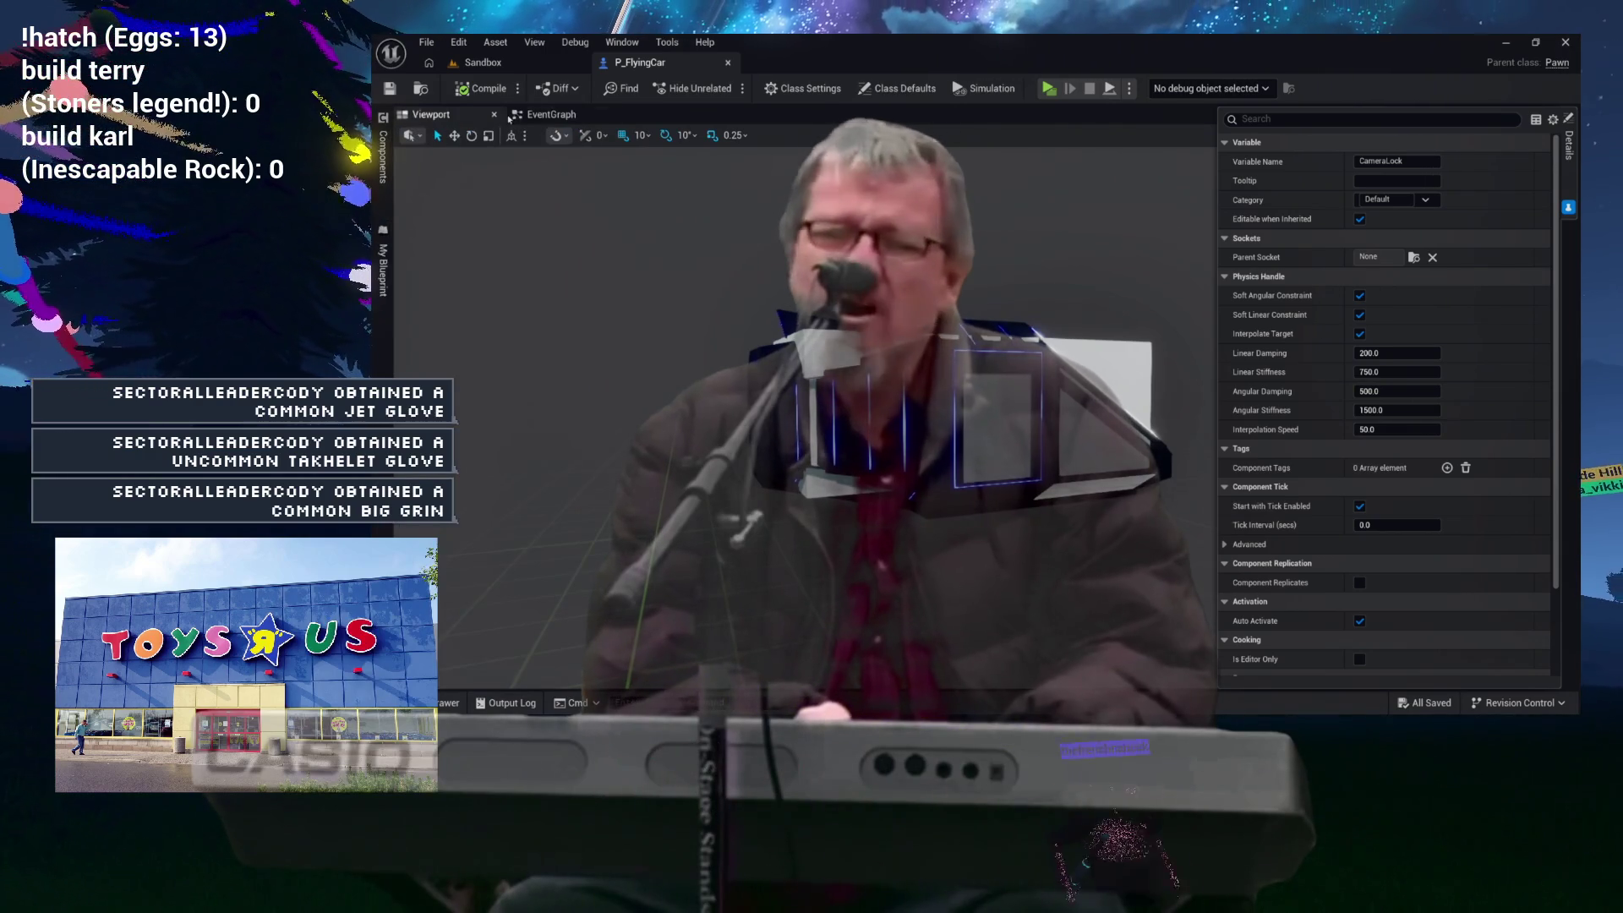
Step: Place an Event Tick node in empty EventGraph space and center it in view
{"action": "left_click", "coordinate": [548, 114]}
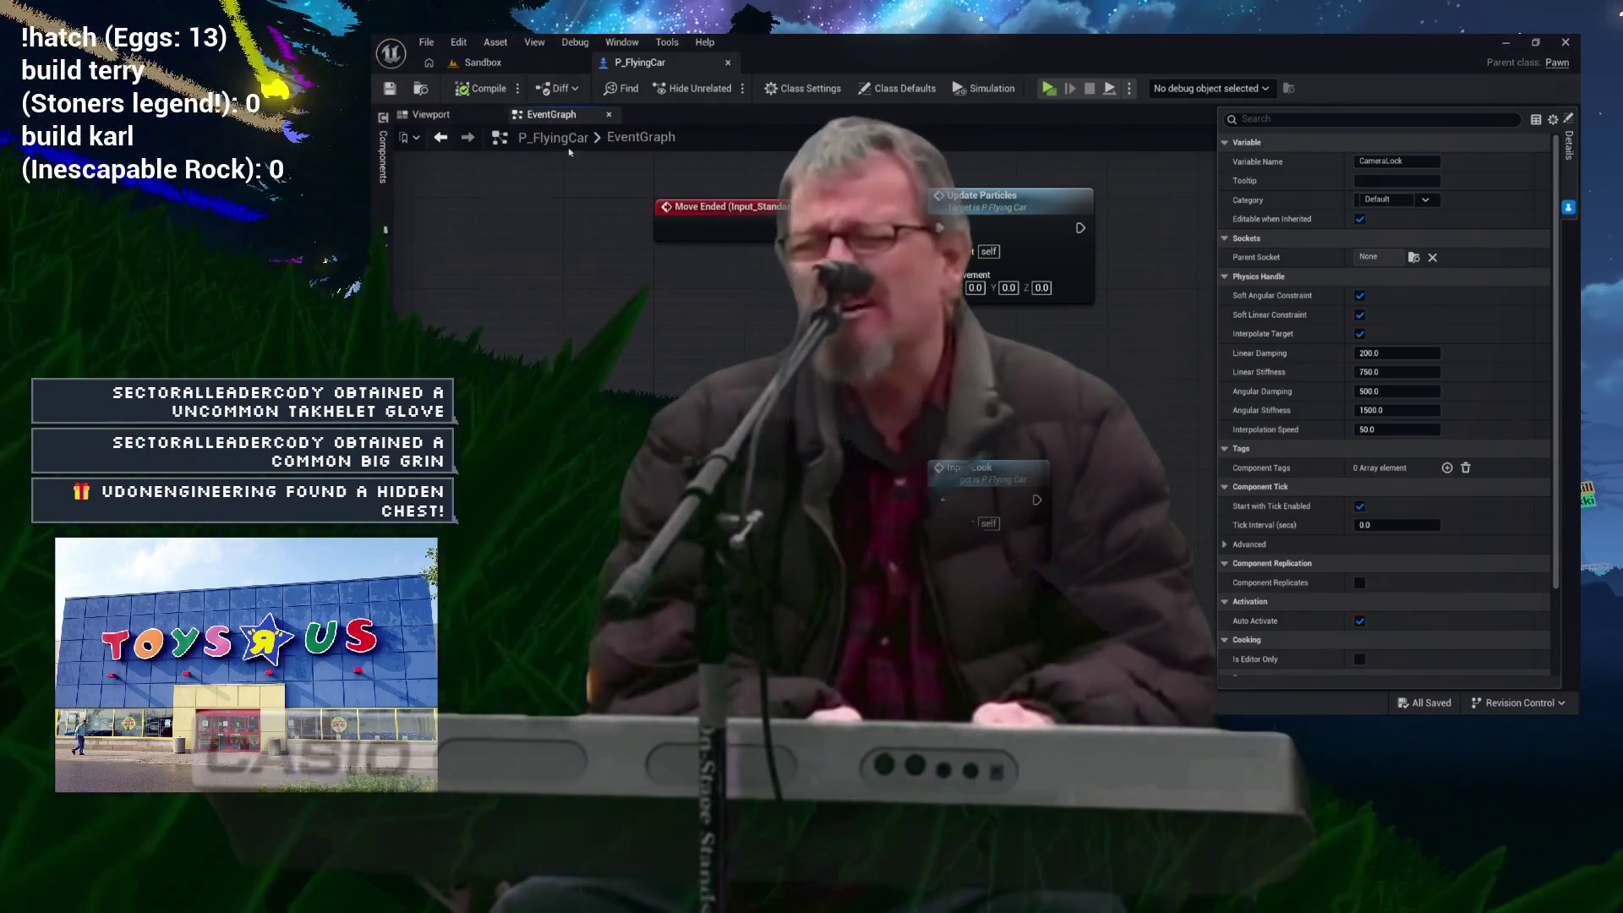
{"action": "key", "text": "Home"}
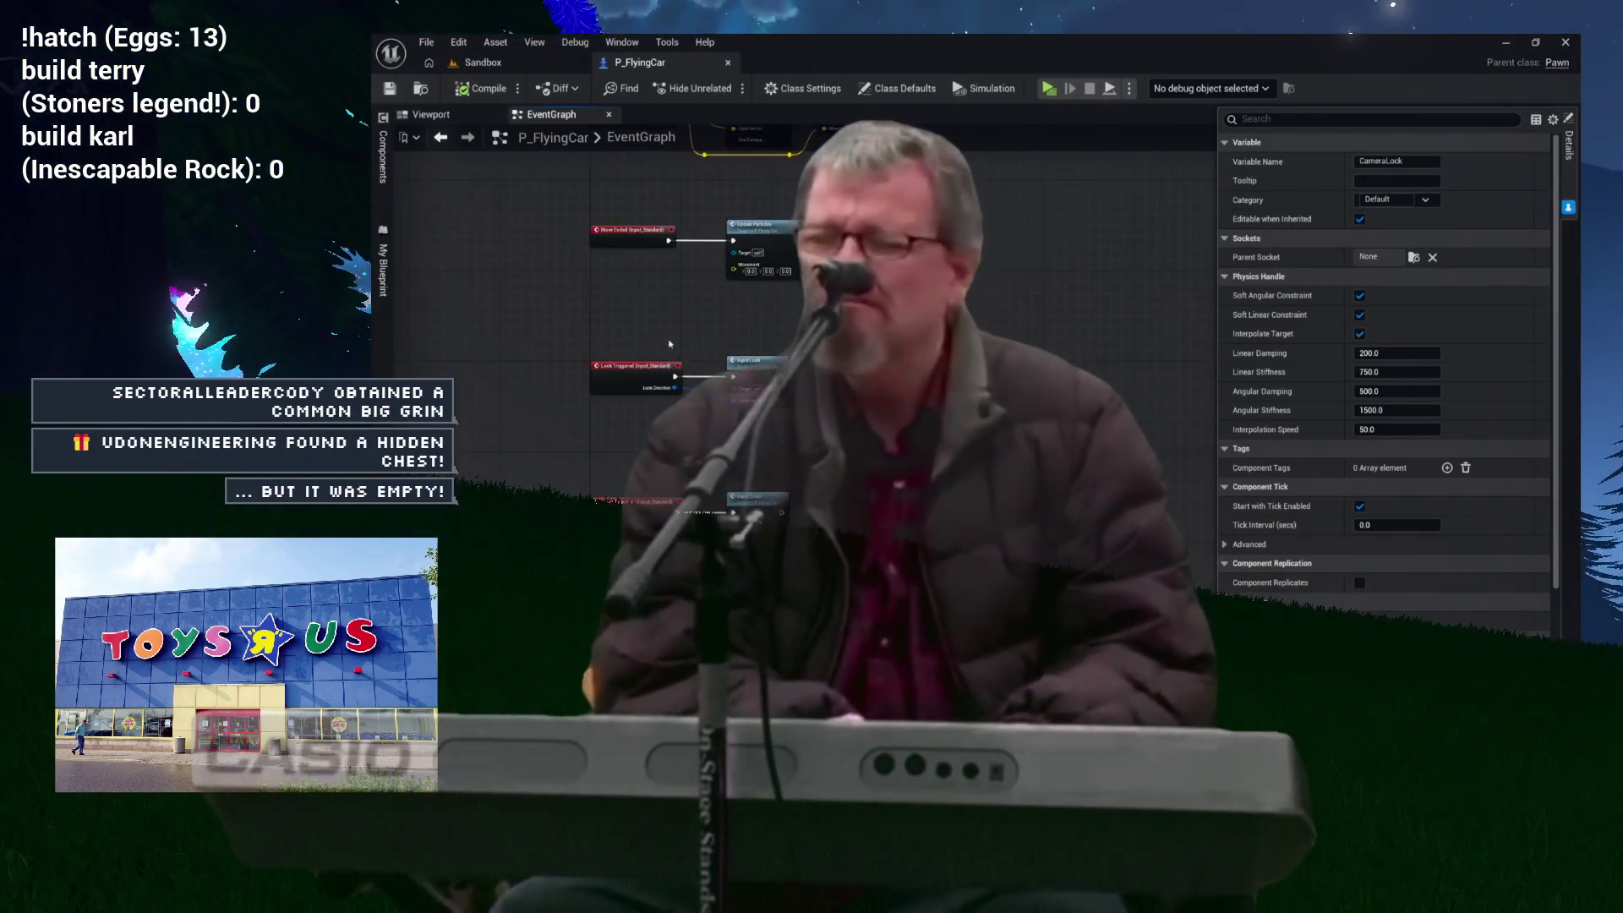
{"action": "scroll", "coordinate": [635, 372], "scroll_direction": "down", "scroll_amount": 3}
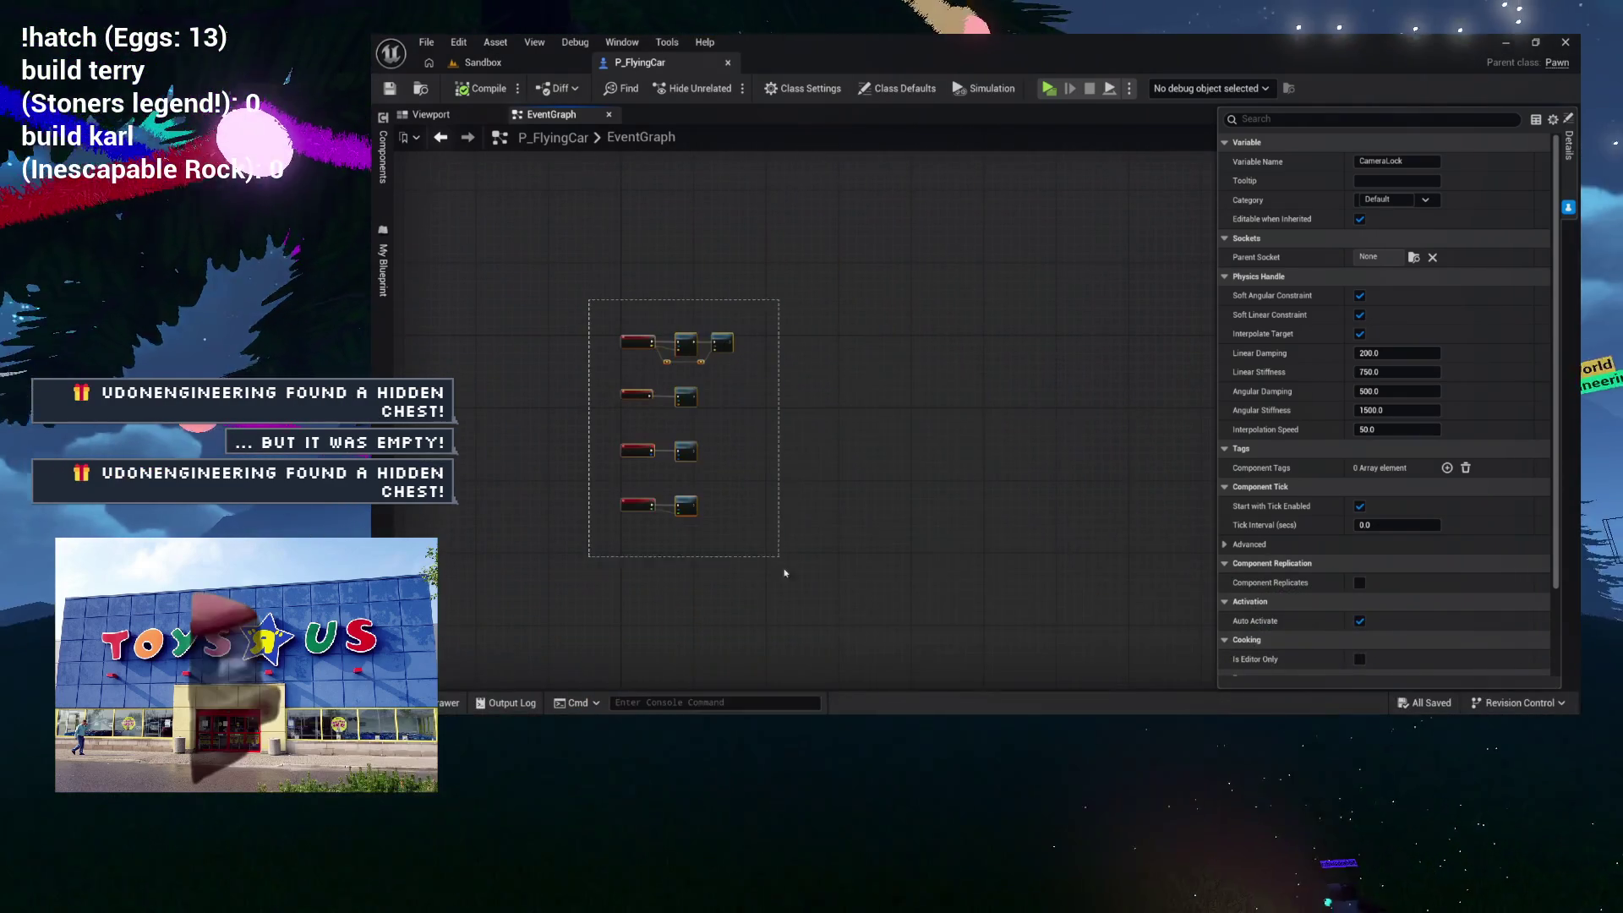
{"action": "left_click", "coordinate": [636, 376]}
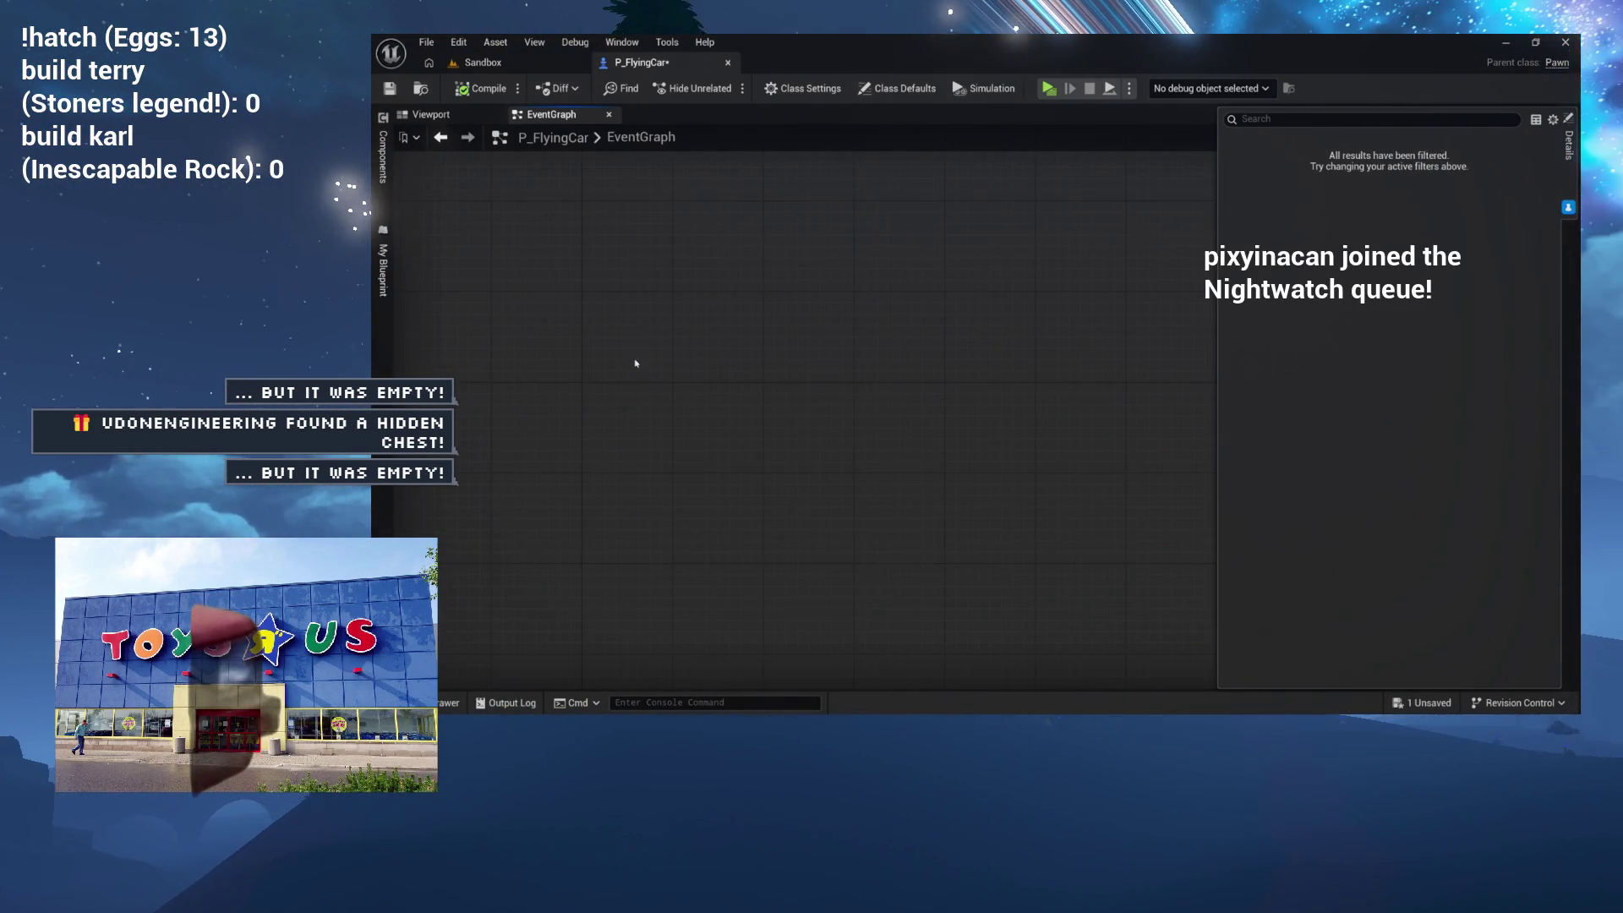
{"action": "right_click", "coordinate": [583, 382]}
{"action": "type", "text": "event ti"}
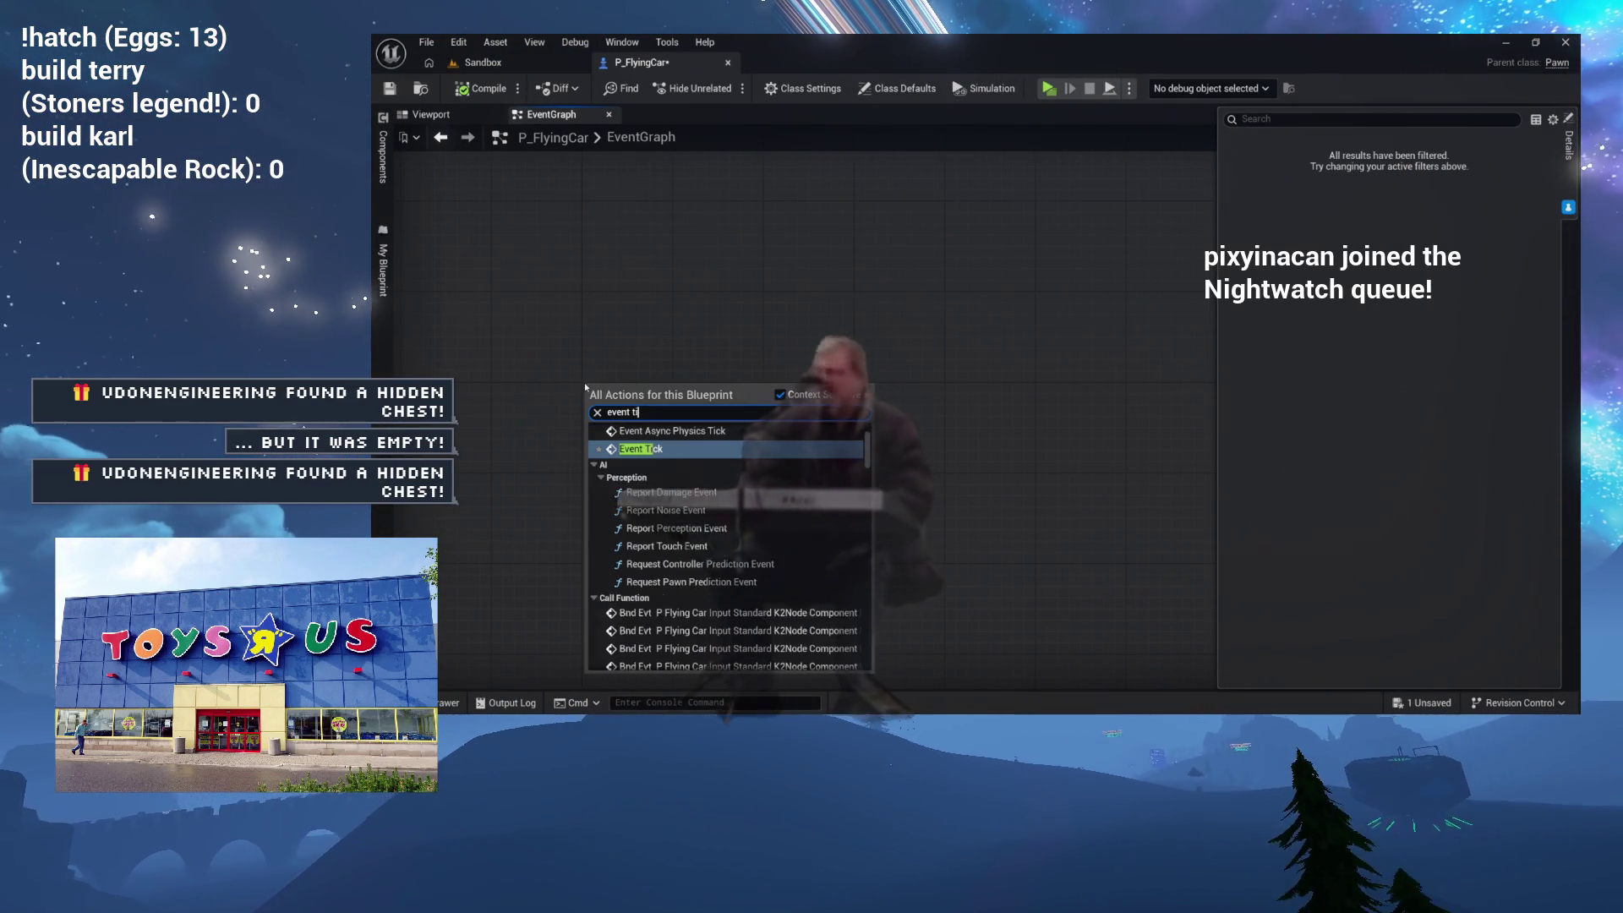
{"action": "key", "text": "Return"}
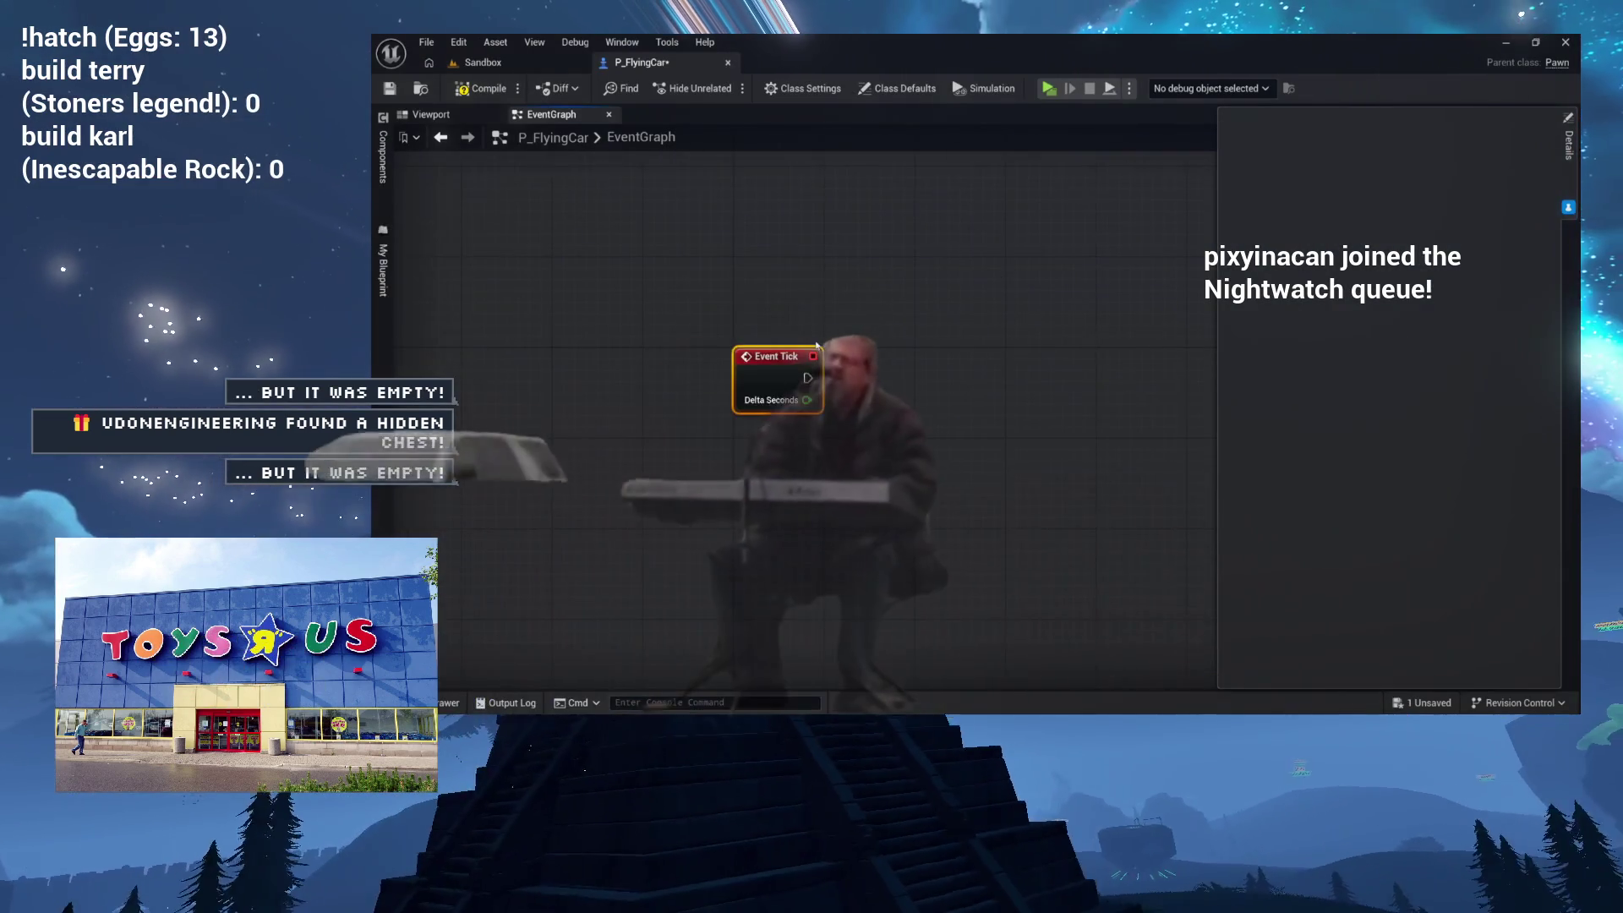
{"action": "left_click_drag", "start_coordinate": [816, 344], "coordinate": [789, 357]}
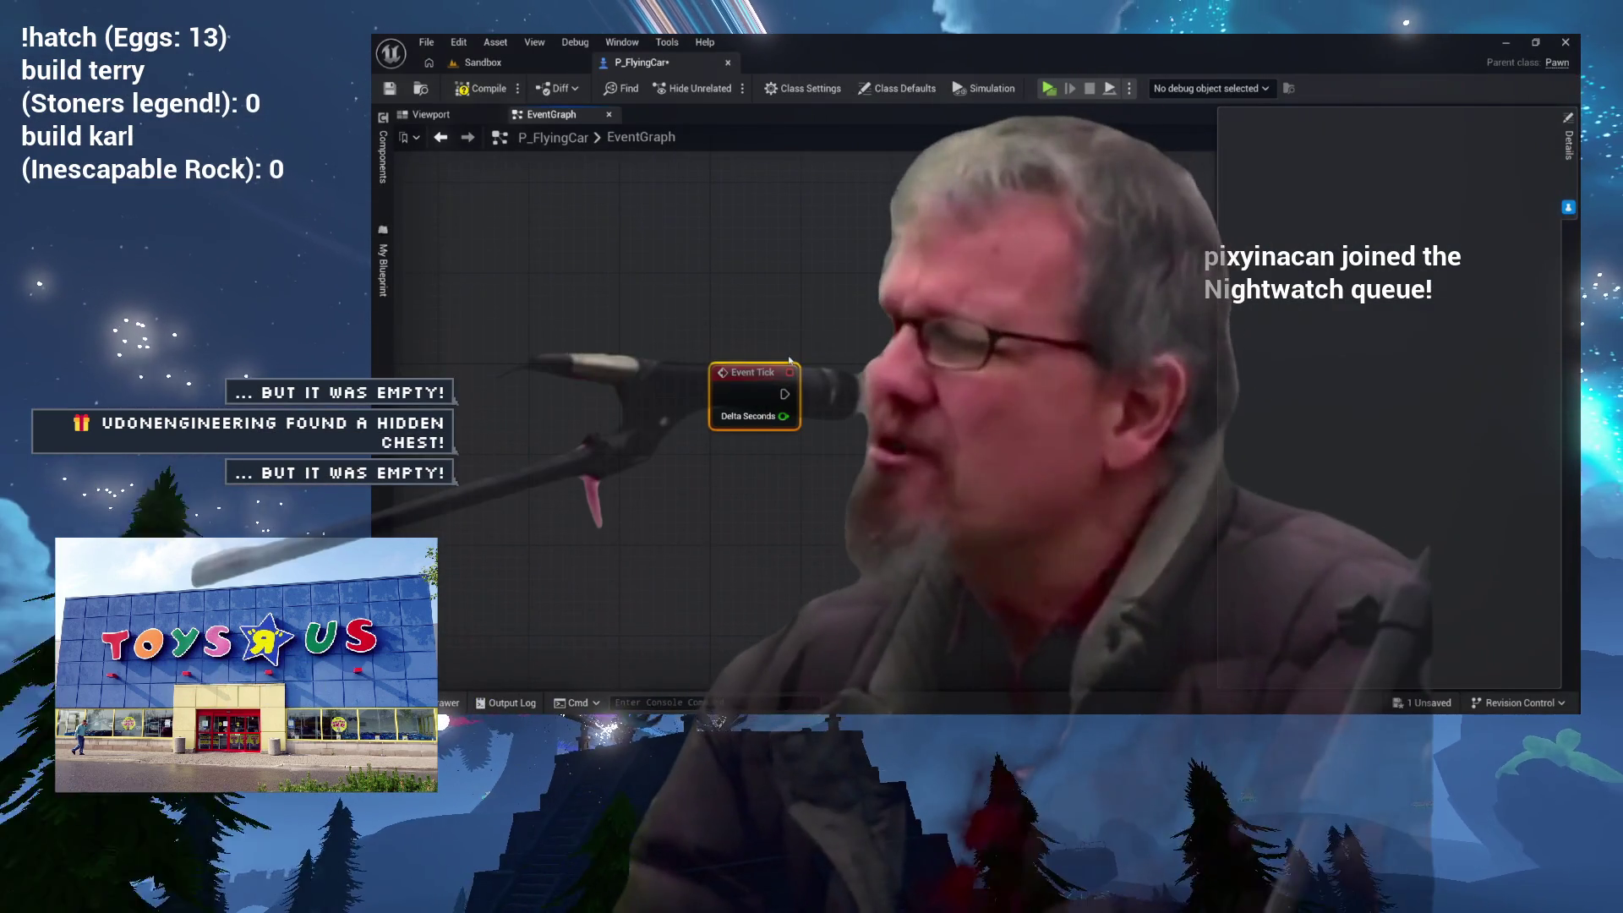
{"action": "scroll", "coordinate": [789, 358], "scroll_direction": "up", "scroll_amount": 3}
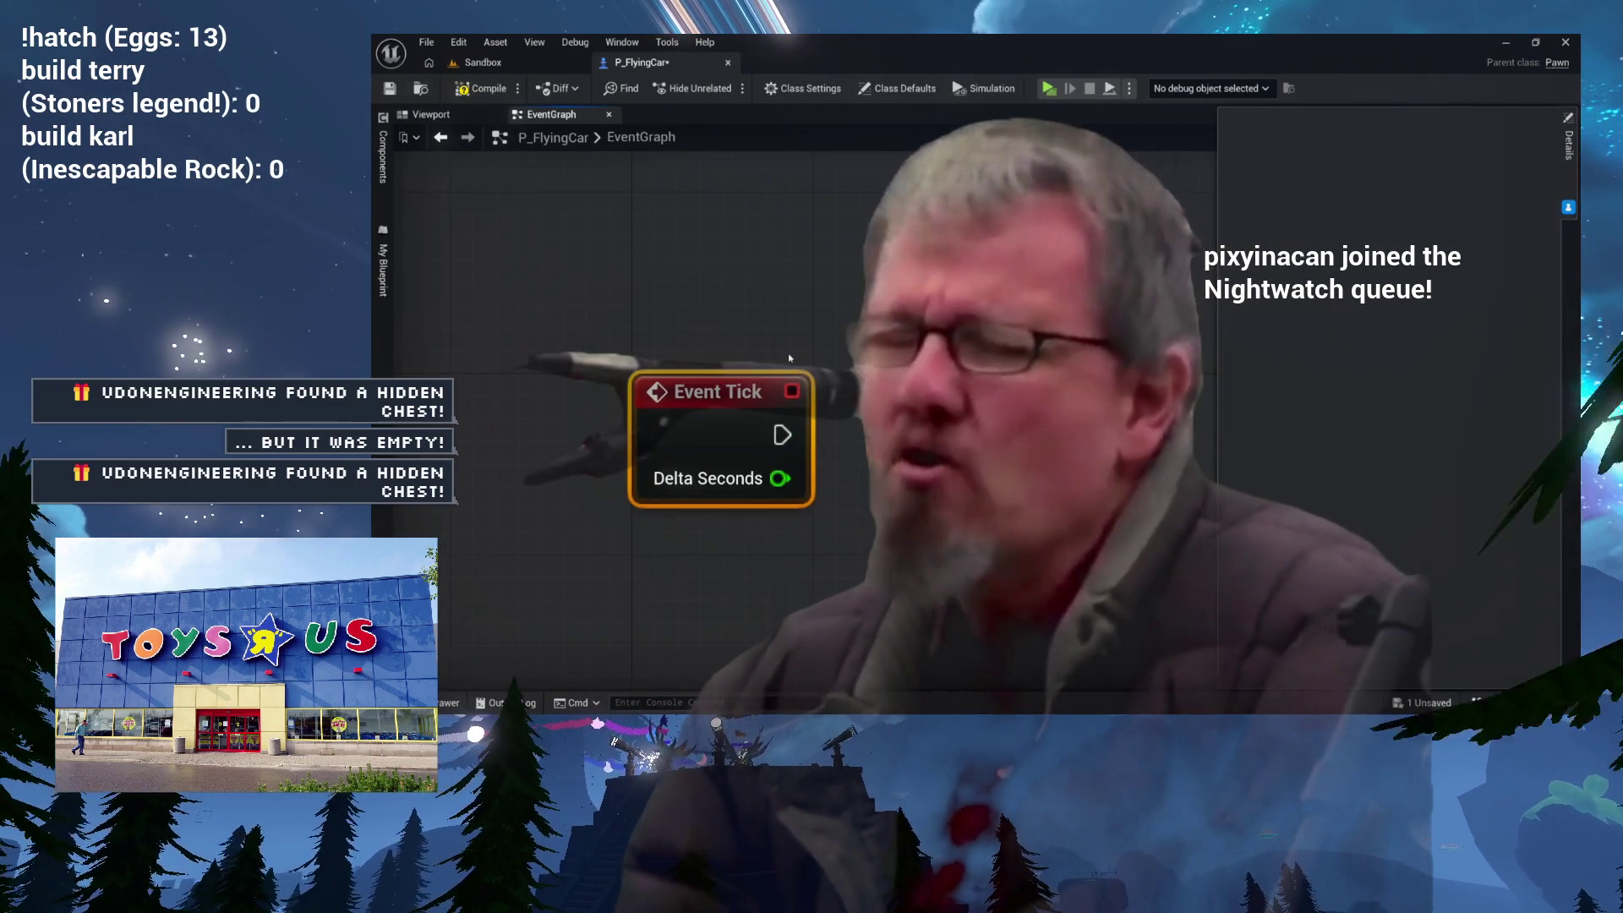
{"action": "mouse_move", "coordinate": [792, 347]}
{"action": "left_mouse_down"}
{"action": "mouse_move", "coordinate": [811, 290]}
{"action": "mouse_move", "coordinate": [794, 284]}
{"action": "left_mouse_up"}
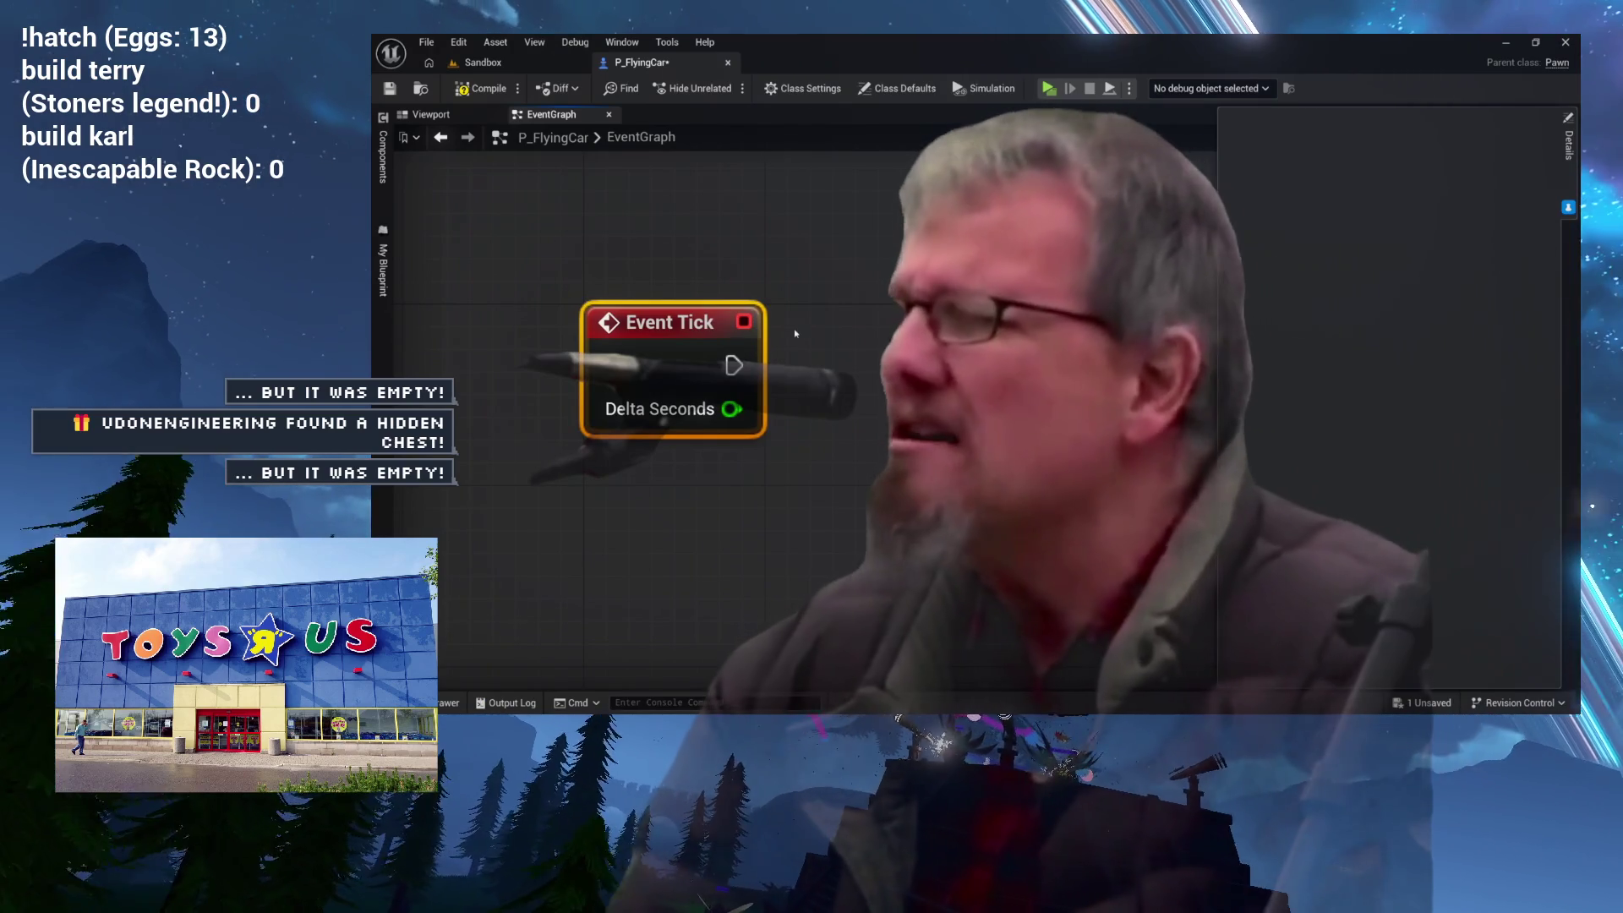
{"action": "left_click_drag", "start_coordinate": [854, 354], "coordinate": [761, 351]}
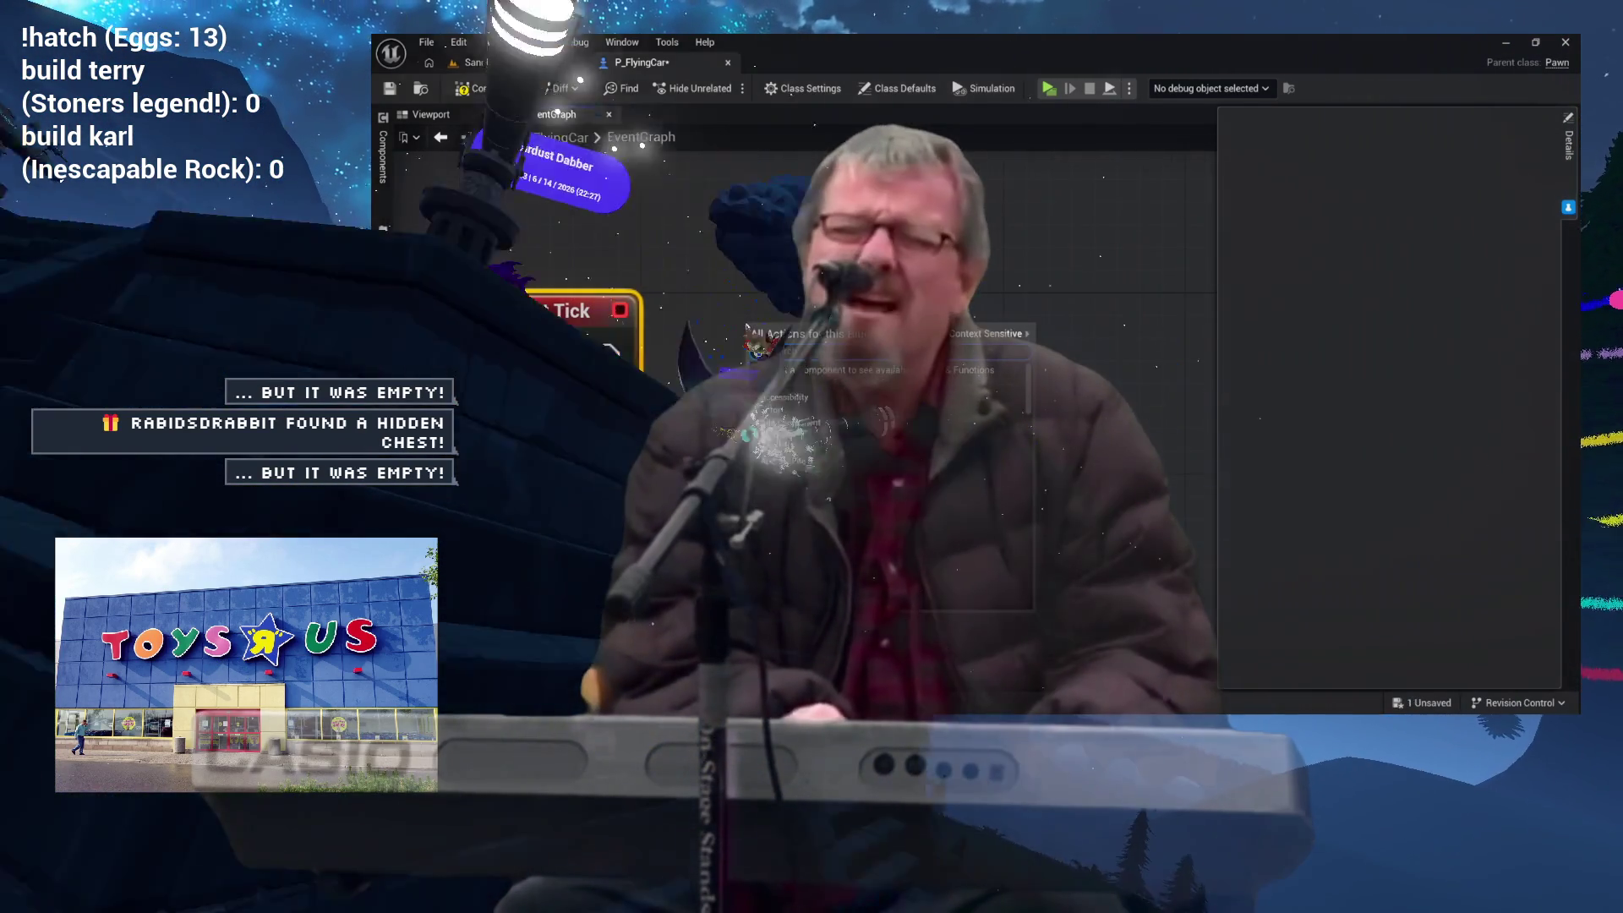
Step: Drag CameraLock into the graph and add its Set Target Location and Rotation node
{"action": "left_click", "coordinate": [379, 145]}
{"action": "left_click_drag", "start_coordinate": [456, 344], "coordinate": [997, 296]}
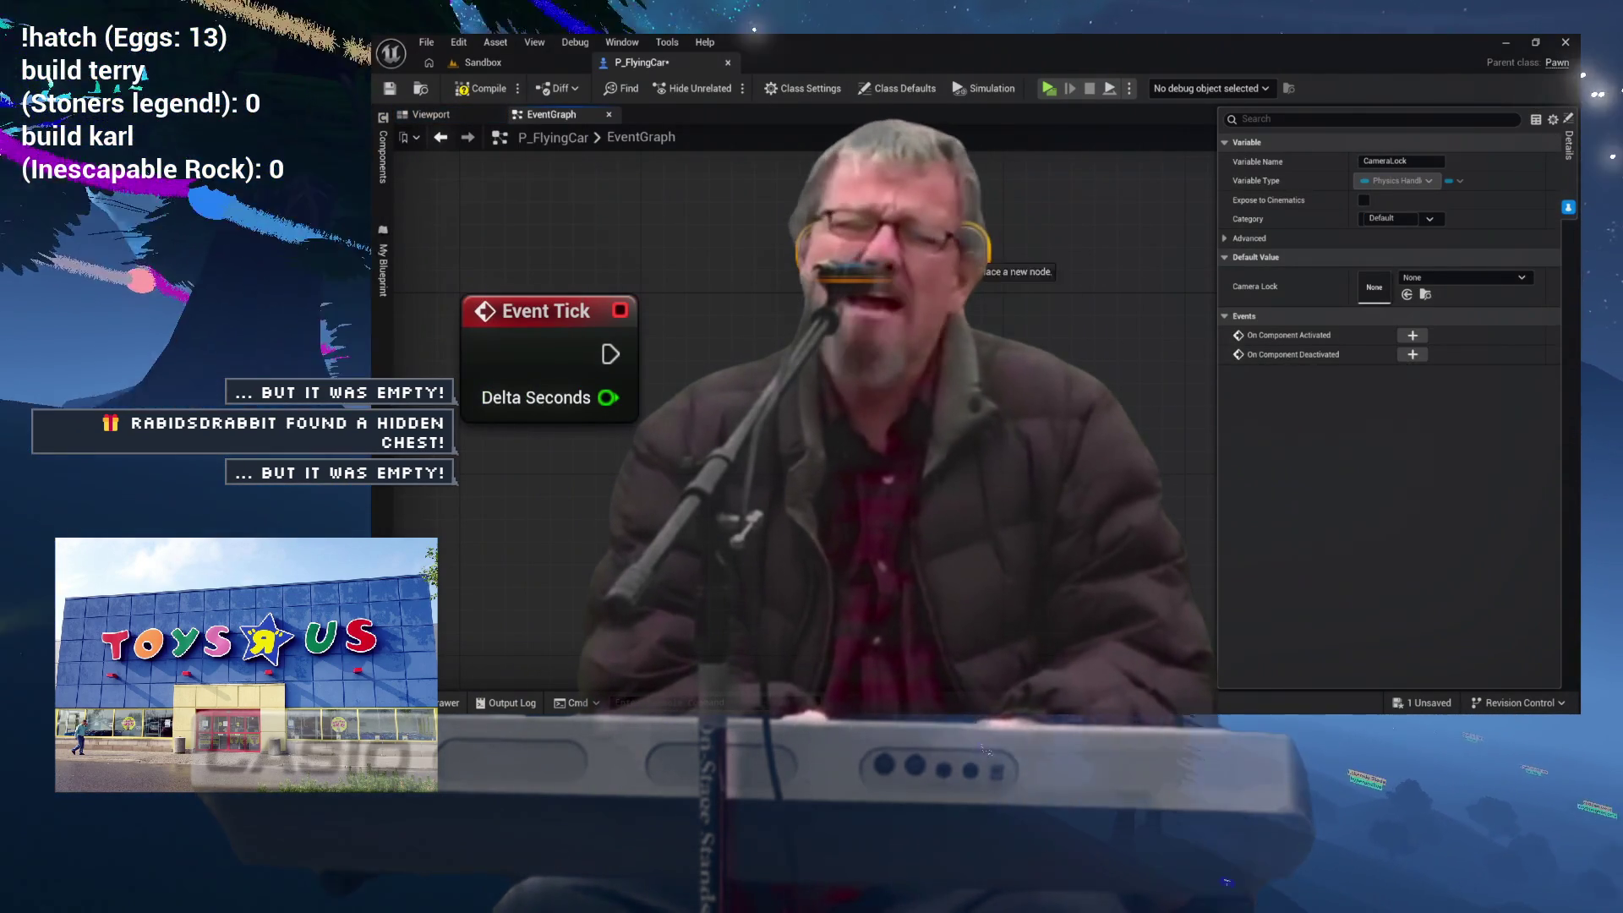
{"action": "type", "text": "set target"}
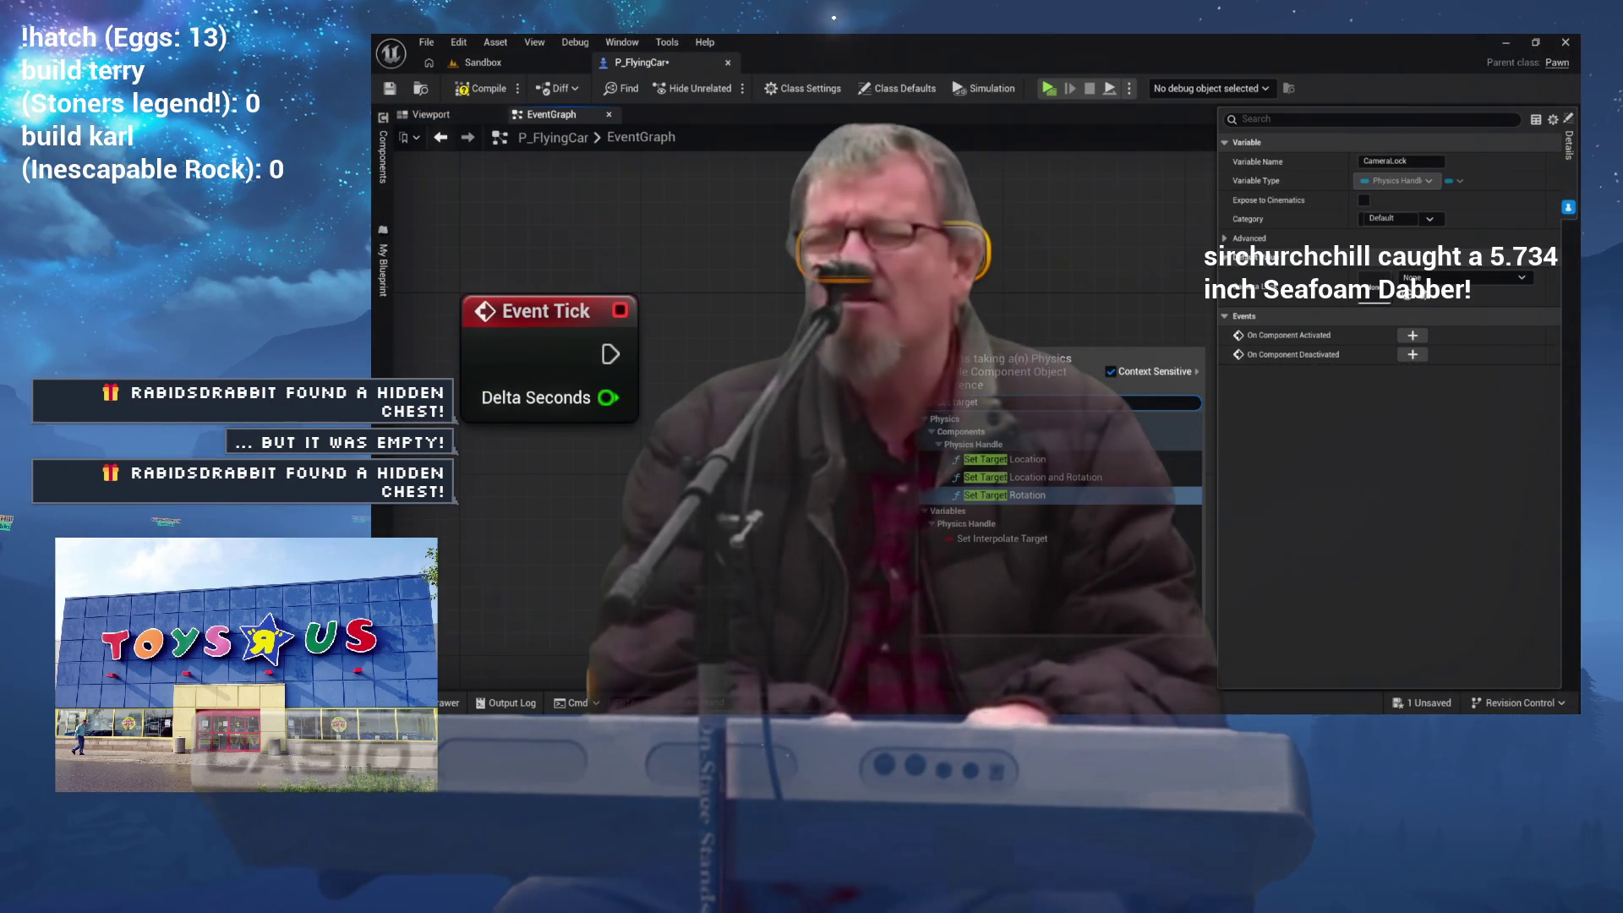
{"action": "left_click", "coordinate": [1019, 478]}
Step: Wire Event Tick's execution into Set Target Location and Rotation and tidy the node layout
{"action": "left_click_drag", "start_coordinate": [607, 355], "coordinate": [1175, 376]}
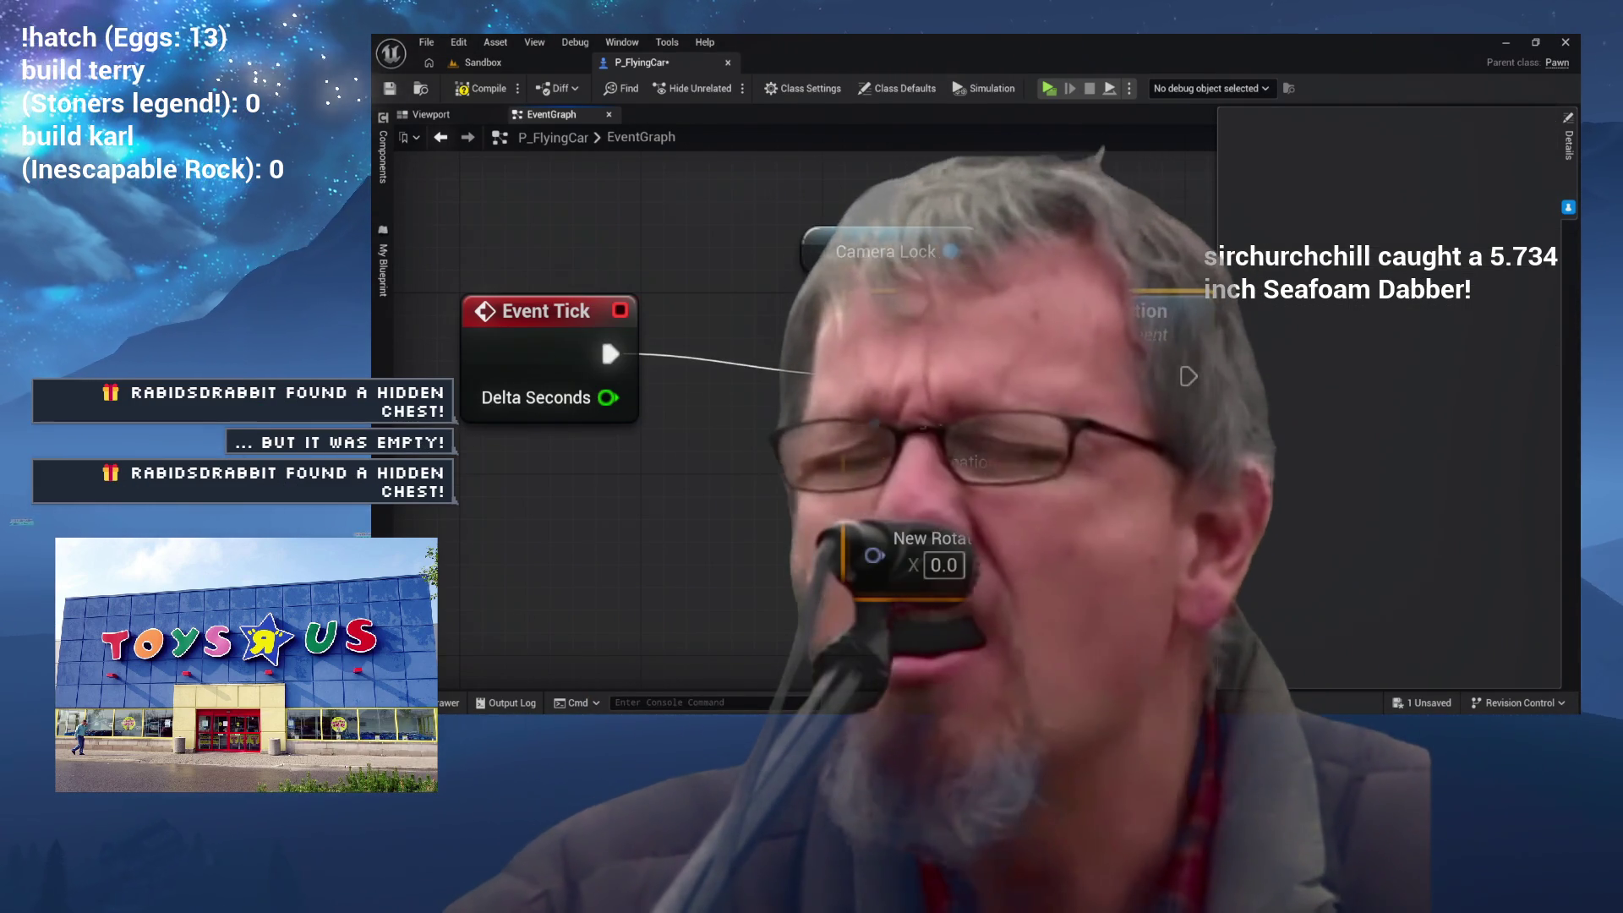
{"action": "left_click_drag", "start_coordinate": [972, 311], "coordinate": [951, 289]}
{"action": "mouse_move", "coordinate": [761, 377]}
{"action": "left_mouse_down"}
{"action": "mouse_move", "coordinate": [825, 342]}
{"action": "mouse_move", "coordinate": [835, 361]}
{"action": "left_mouse_up"}
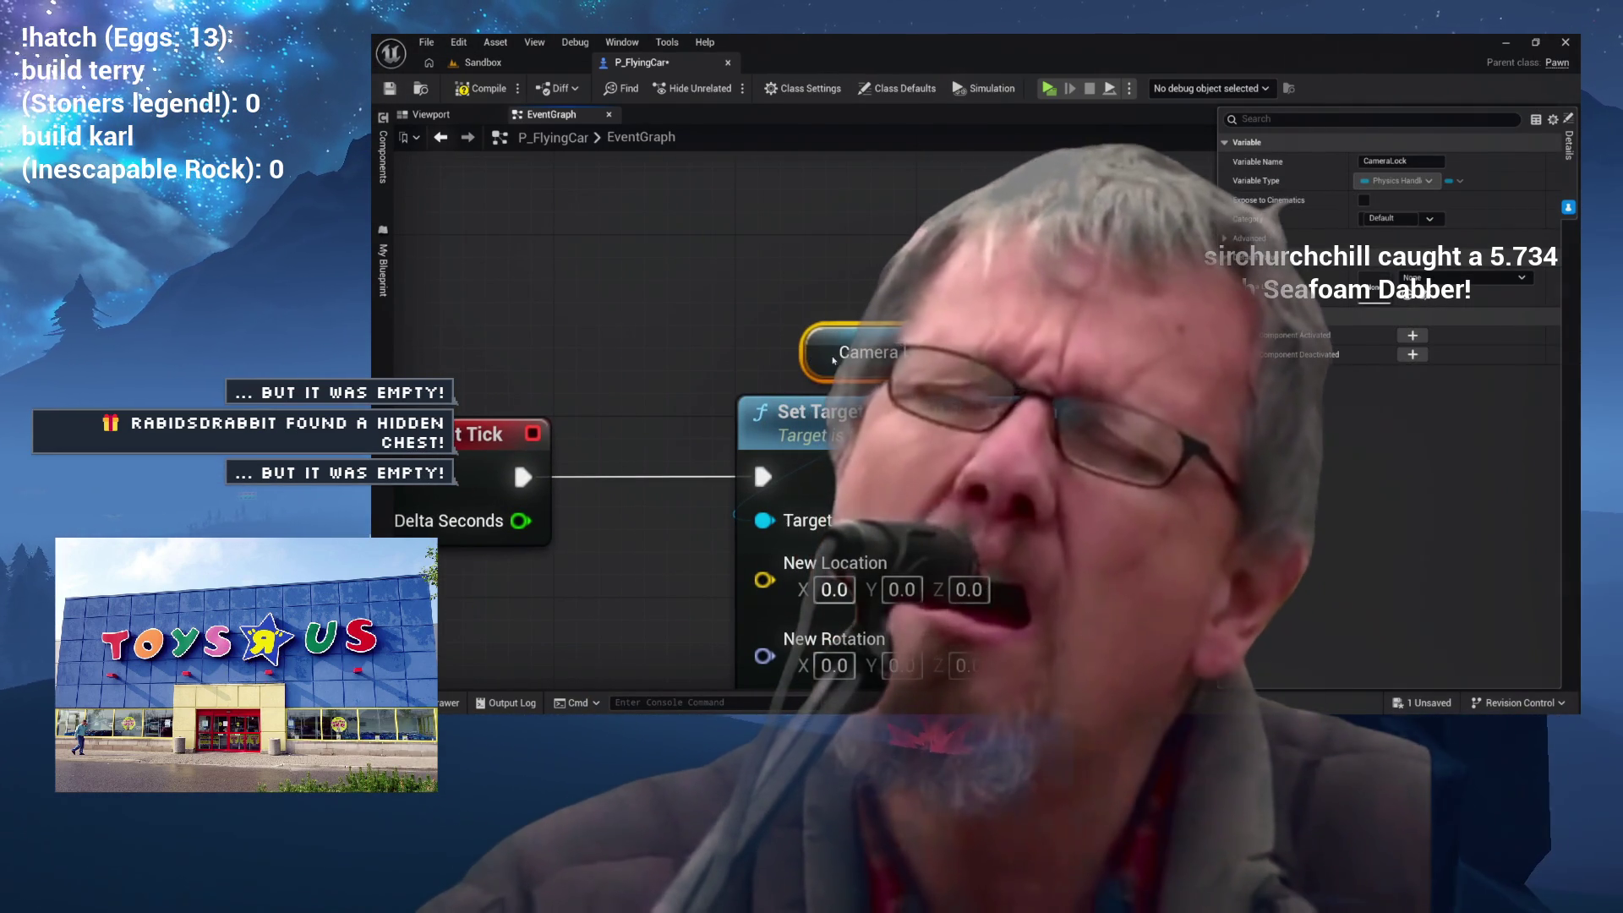
{"action": "scroll", "coordinate": [871, 258], "scroll_direction": "down", "scroll_amount": 1}
{"action": "scroll", "coordinate": [752, 249], "scroll_direction": "down", "scroll_amount": 1}
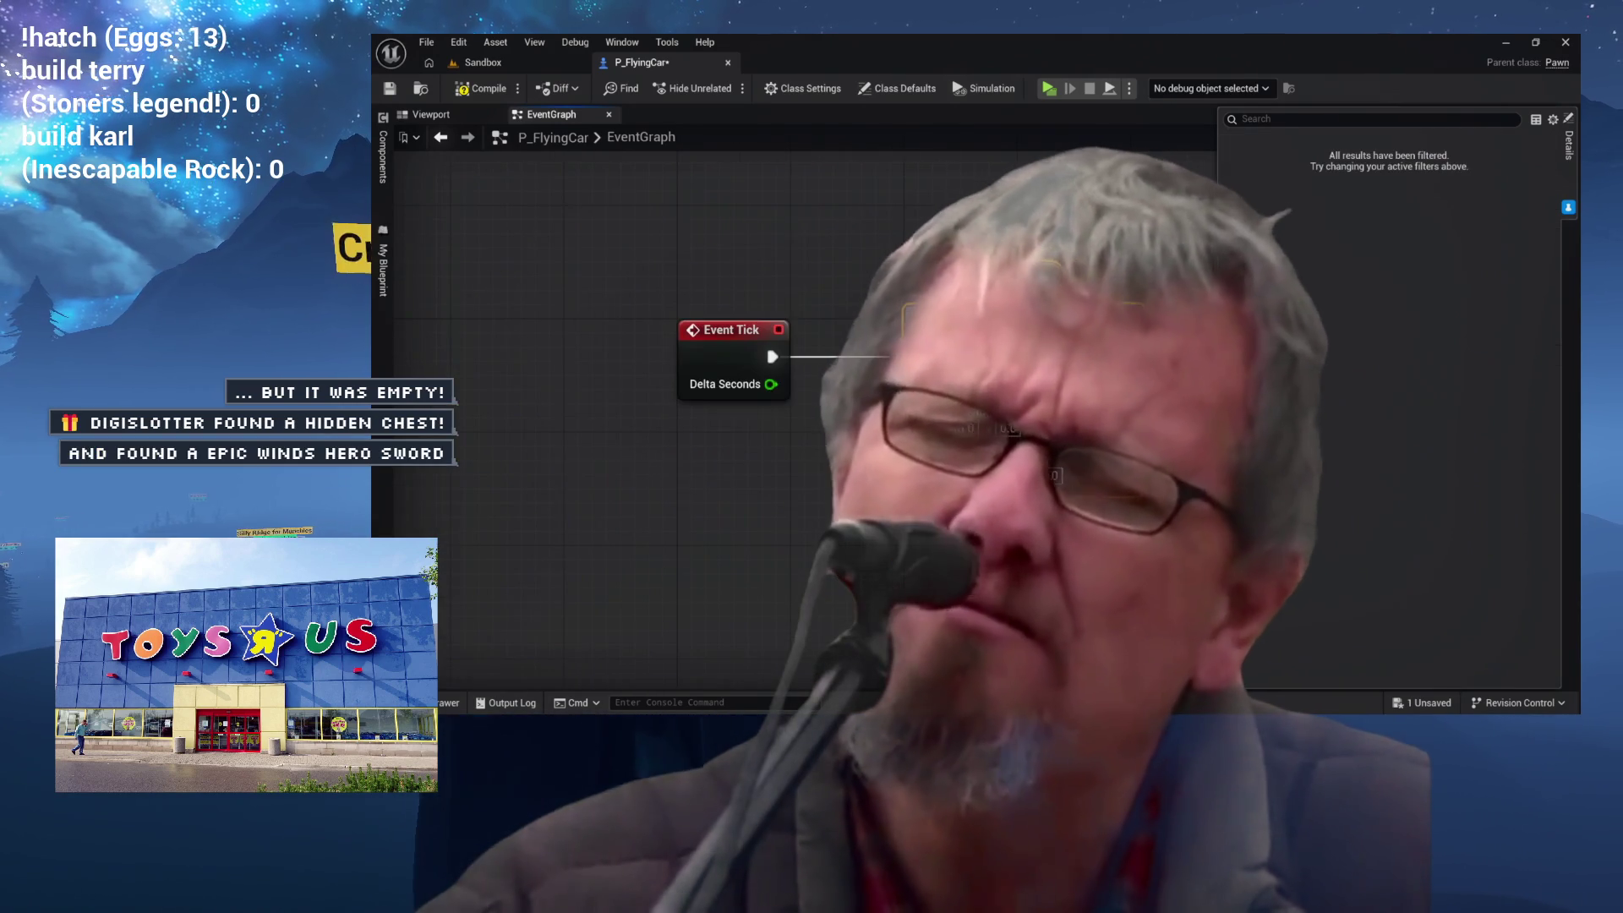
Step: Move the tick nodes lower and add an Event BeginPlay node above them
{"action": "left_click_drag", "start_coordinate": [709, 340], "coordinate": [708, 568]}
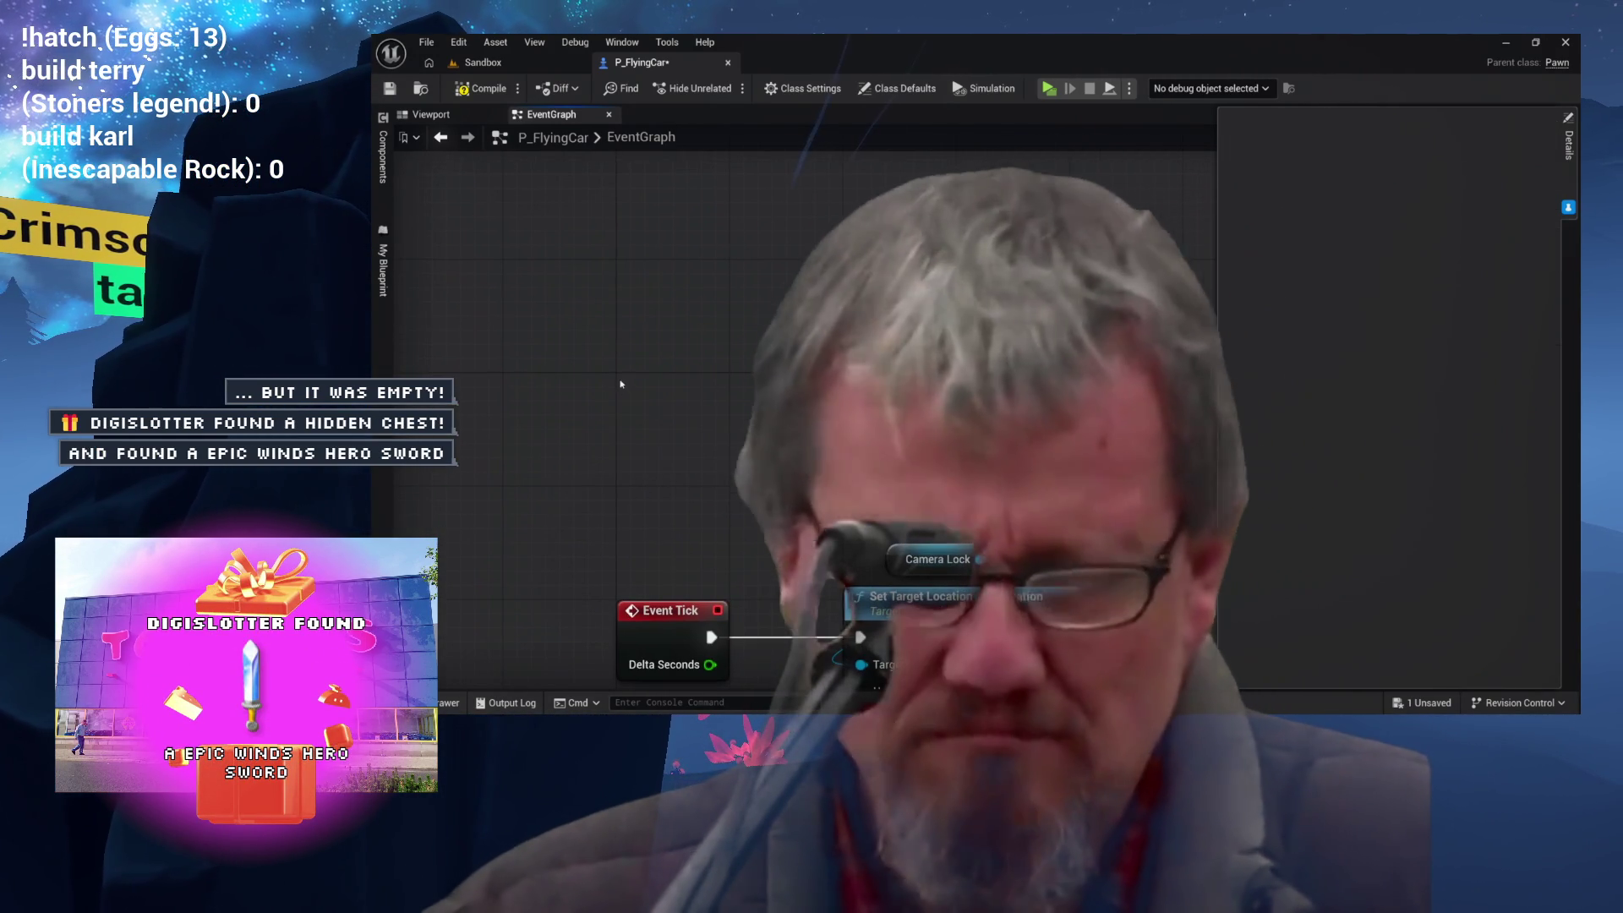
{"action": "right_click", "coordinate": [621, 378]}
{"action": "type", "text": "beginplay"}
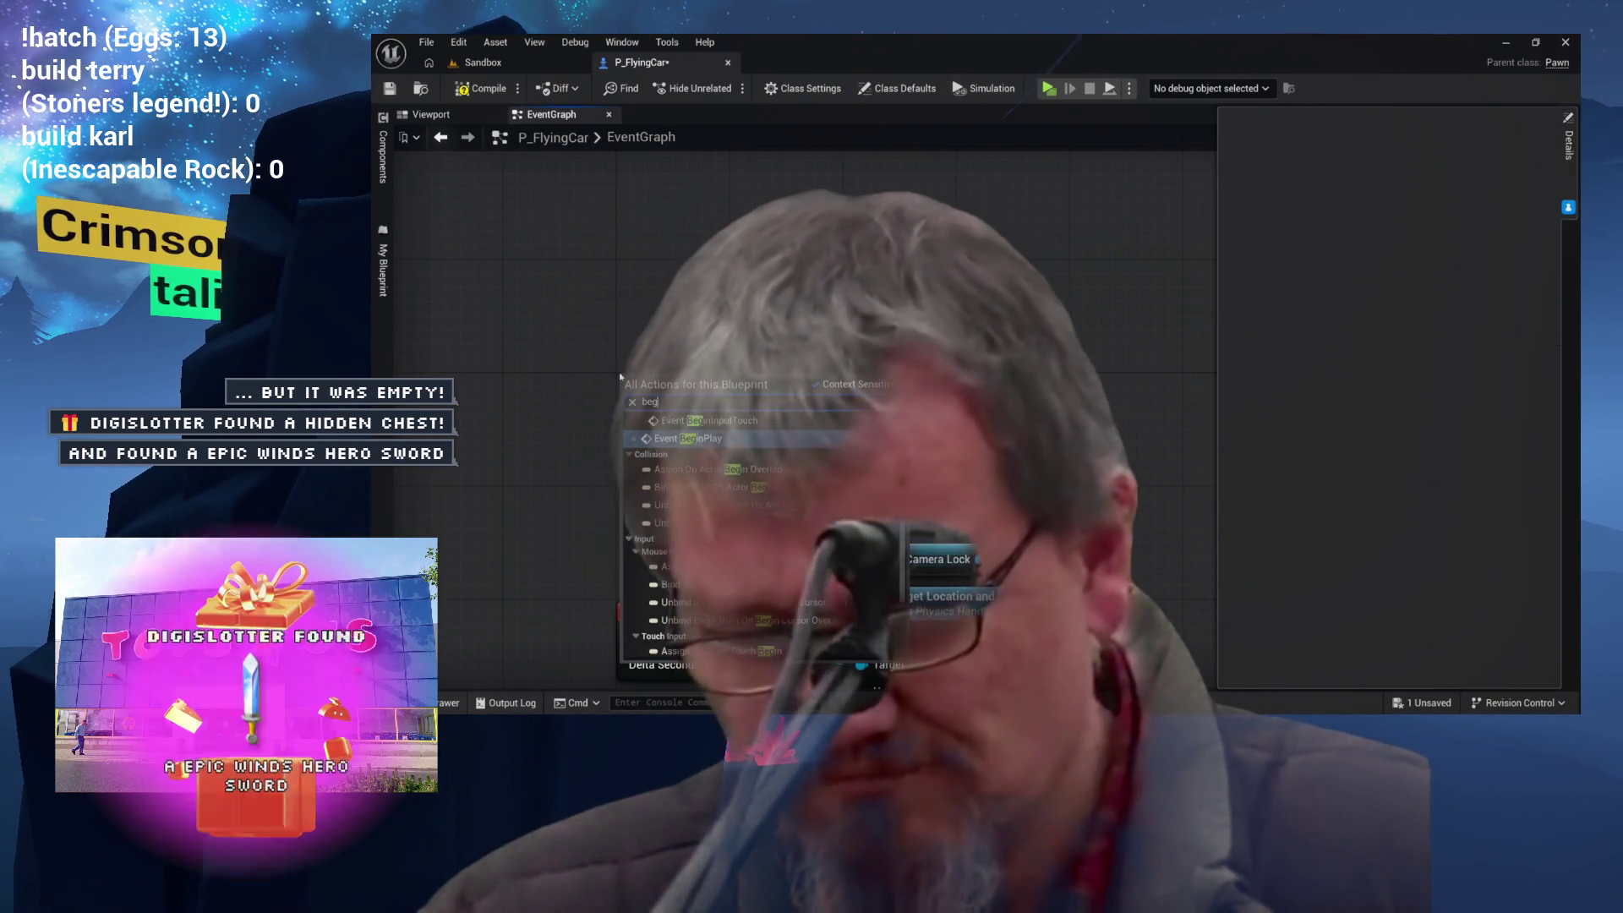
{"action": "key", "text": "Return"}
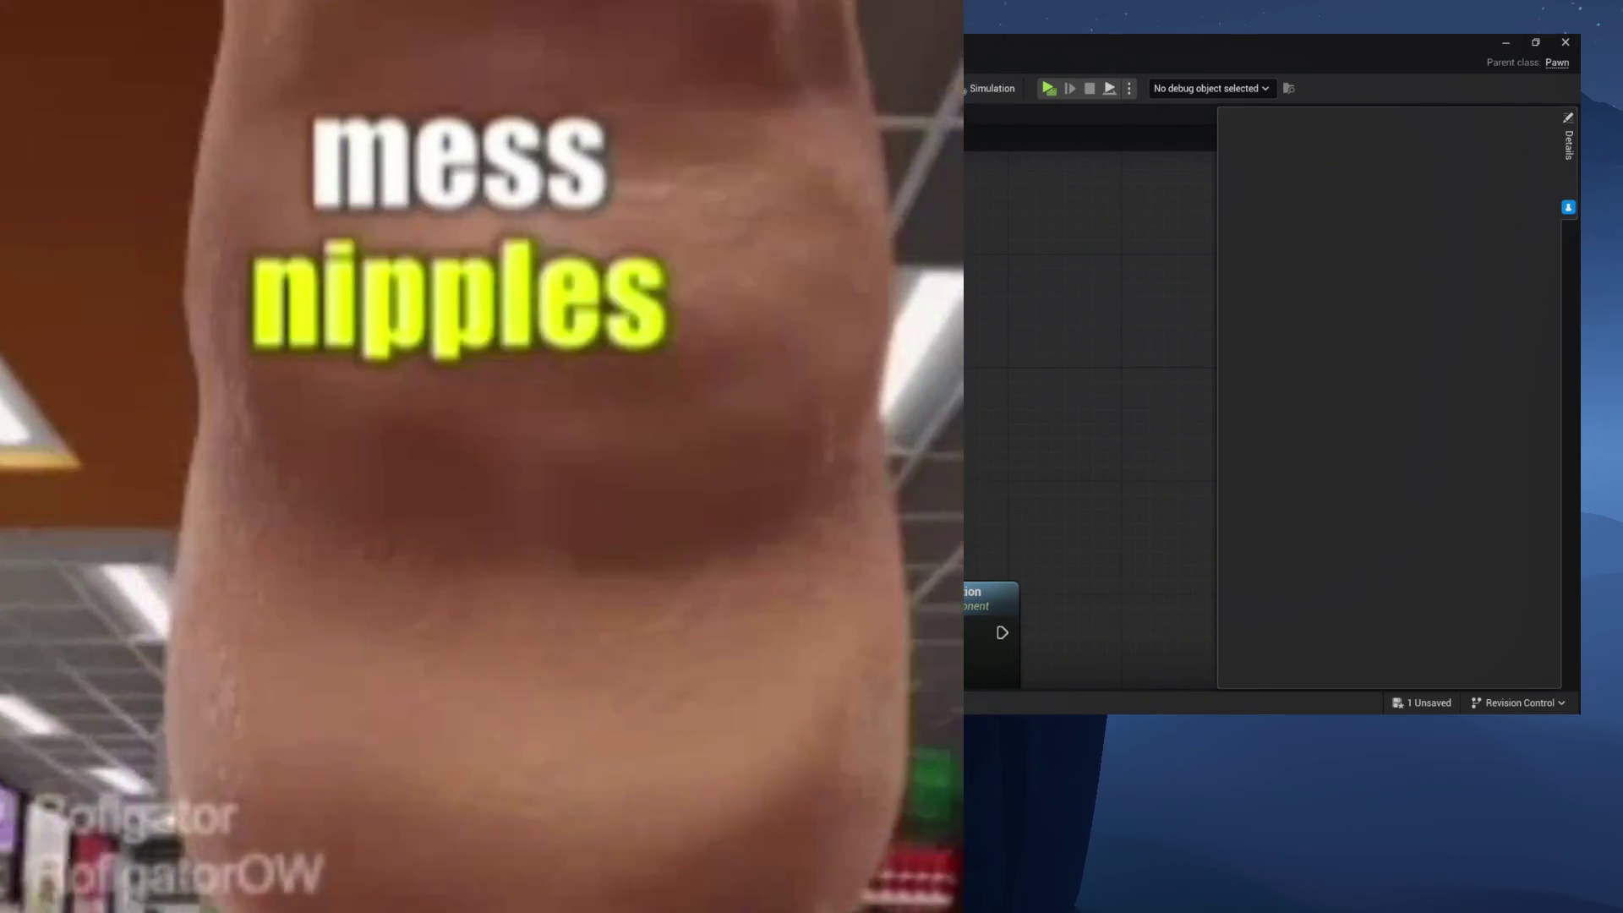
{"action": "right_click", "coordinate": [765, 397]}
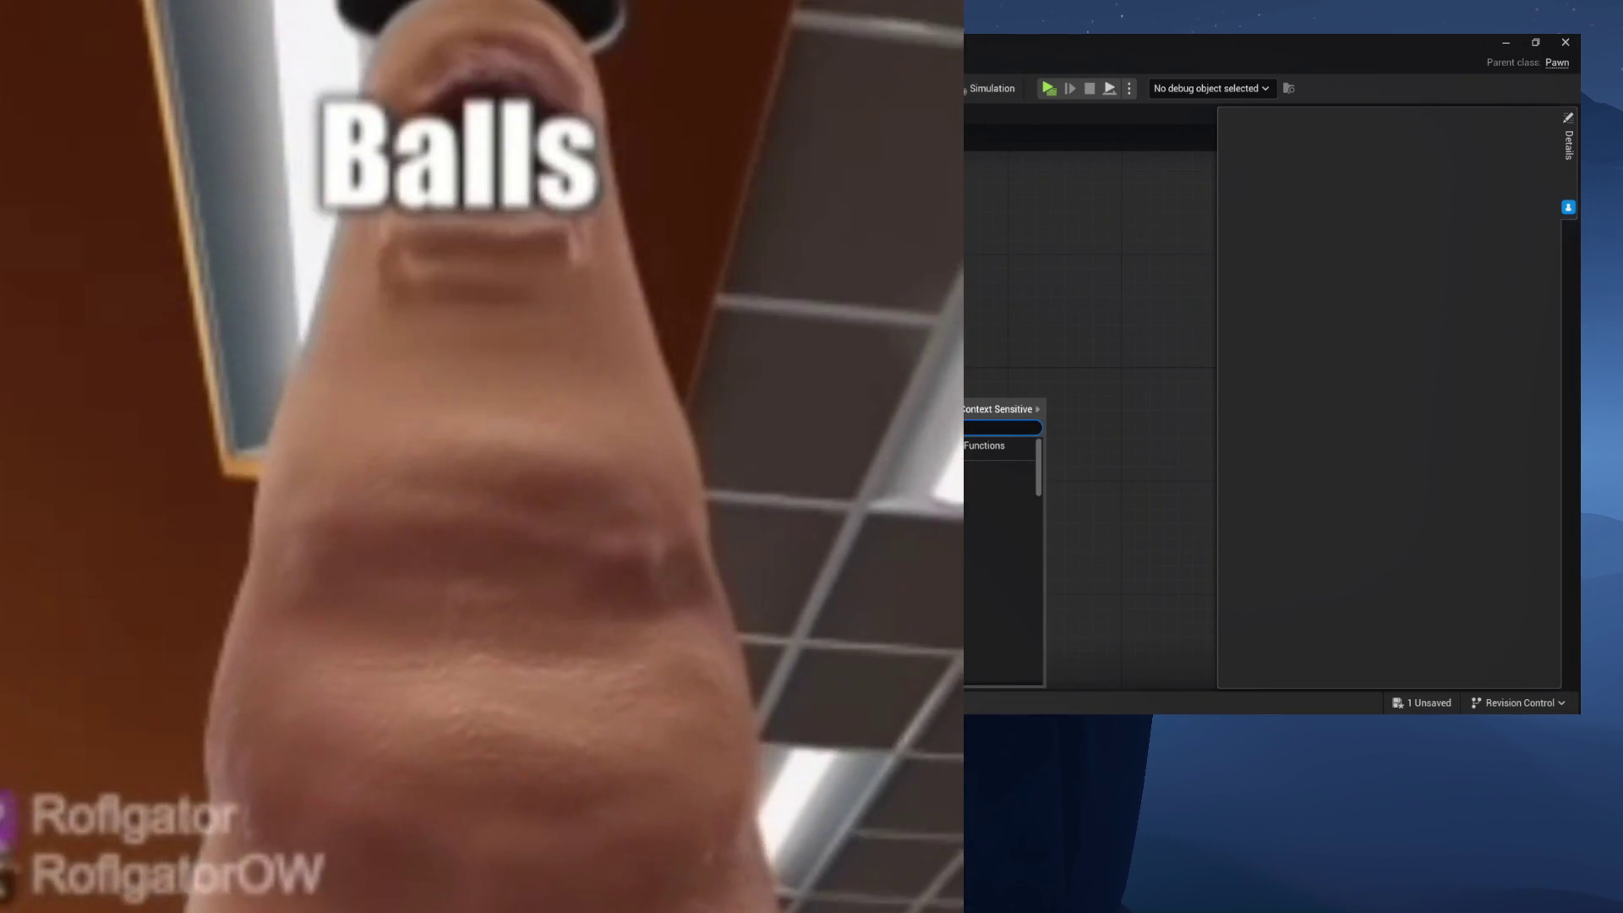
{"action": "key", "text": "Return"}
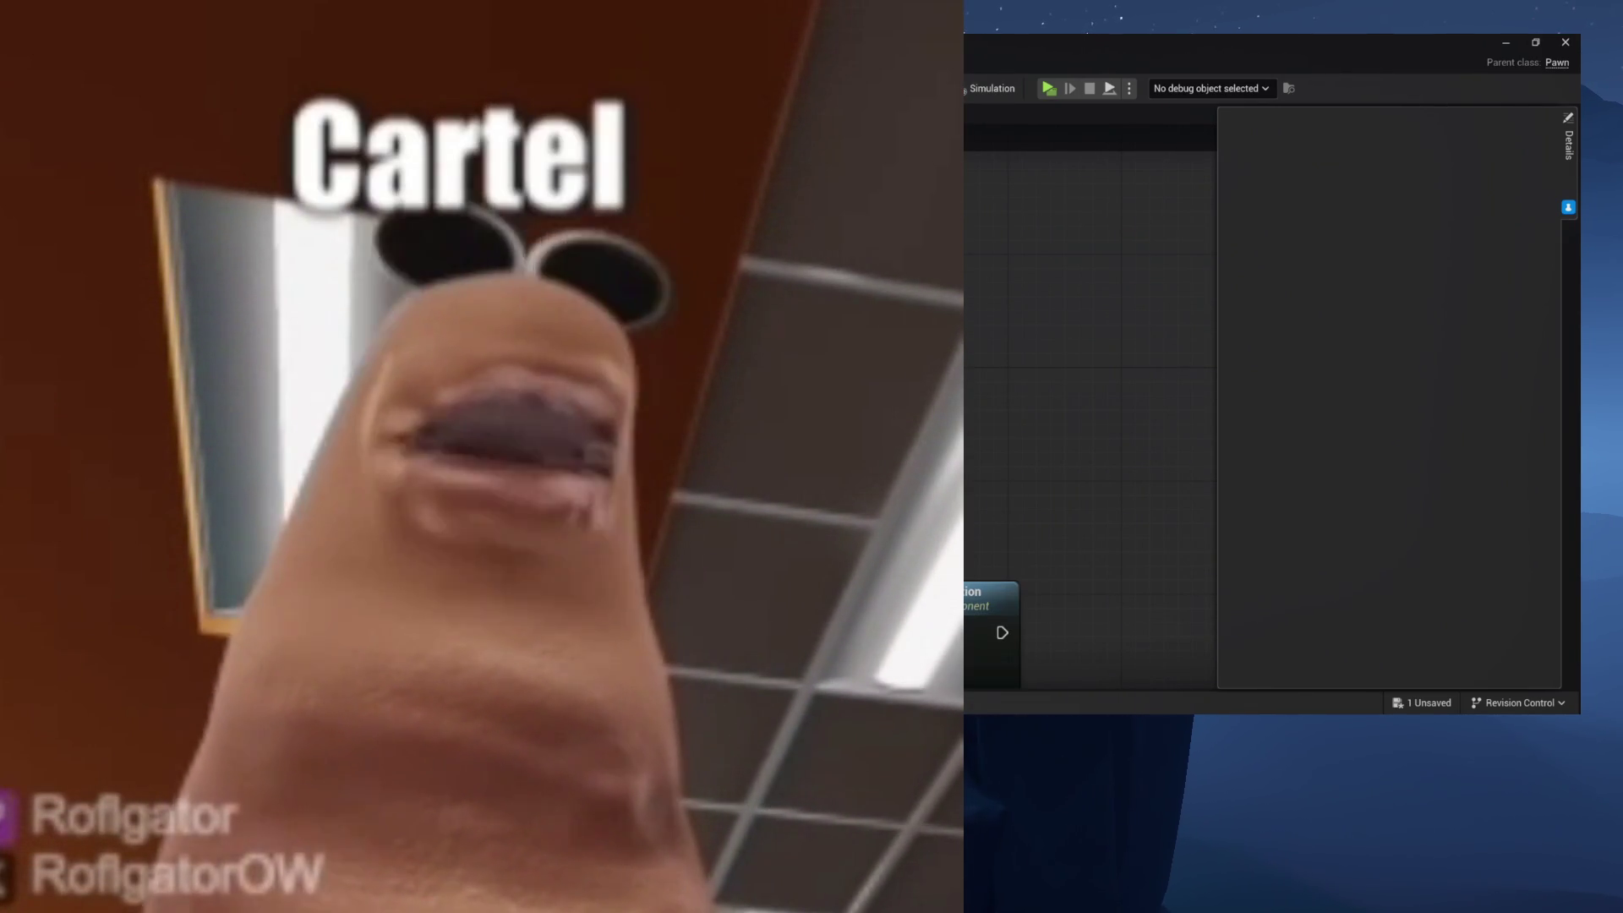
Step: Duplicate the Camera Lock getter and search its pin for Grab Component actions
{"action": "left_click", "coordinate": [876, 555]}
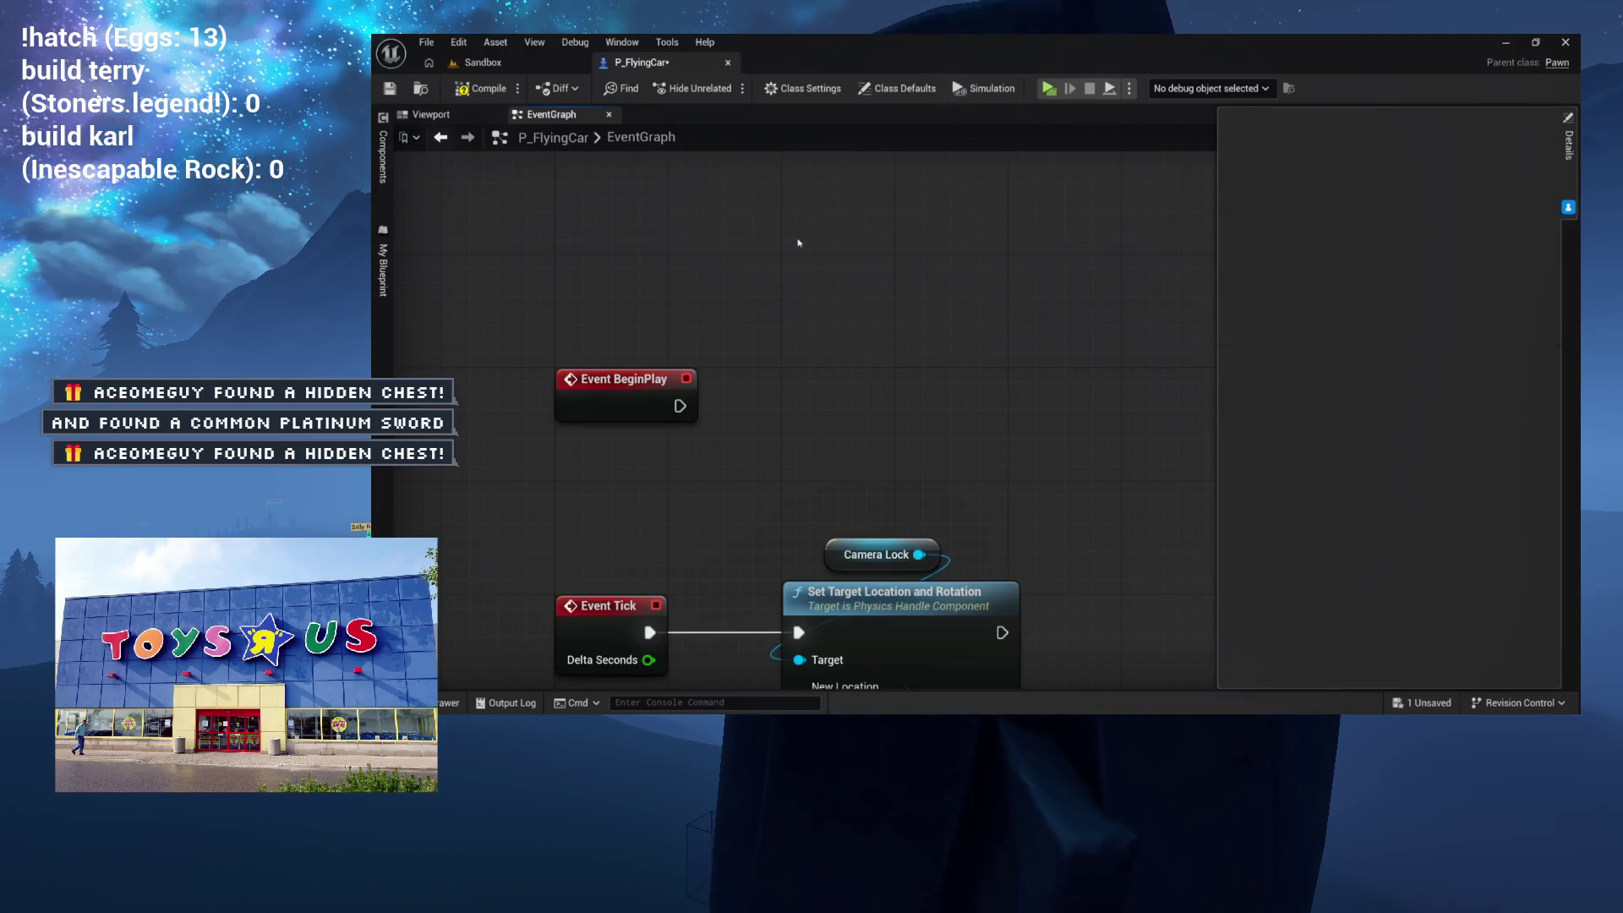
{"action": "key", "text": "ctrl+c"}
{"action": "key", "text": "ctrl+v"}
{"action": "left_click_drag", "start_coordinate": [891, 242], "coordinate": [851, 299]}
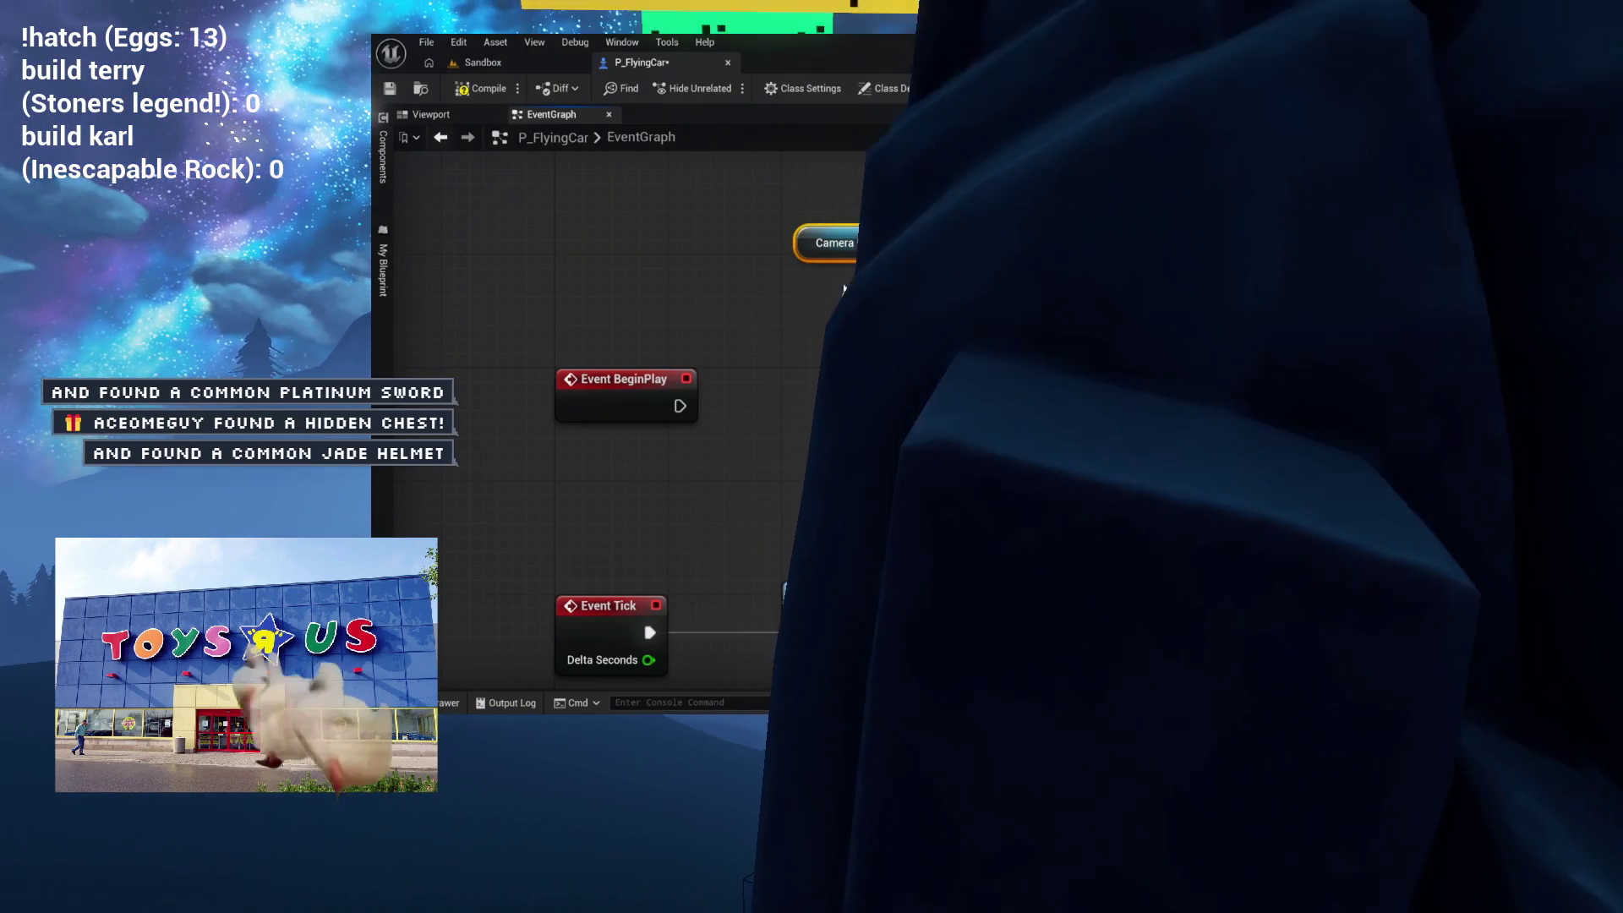
{"action": "type", "text": "grab"}
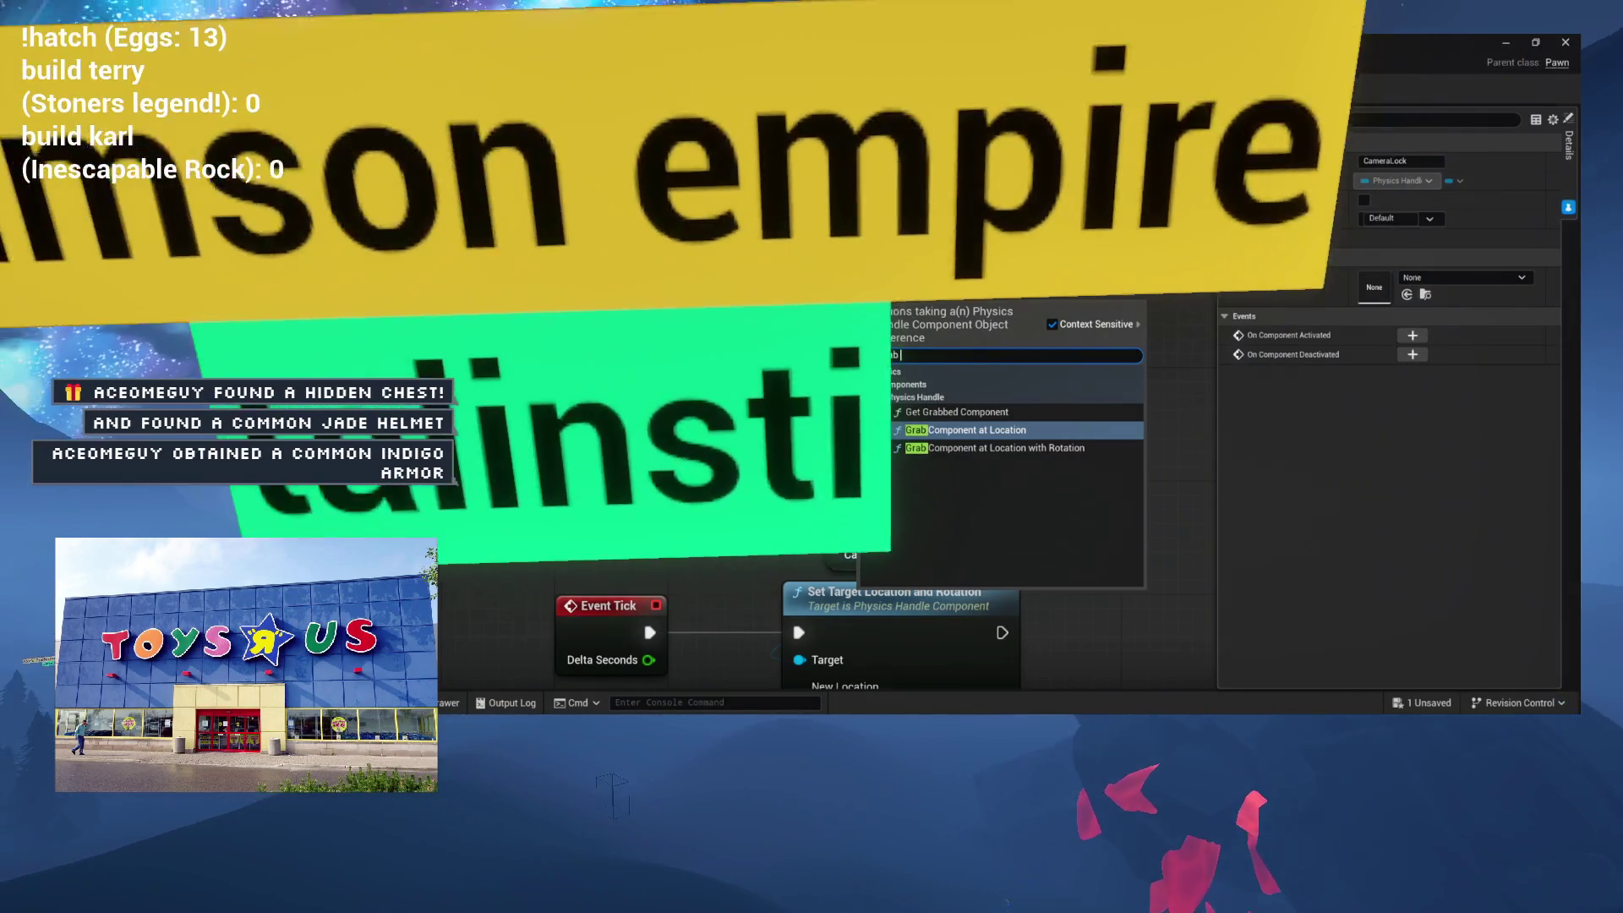
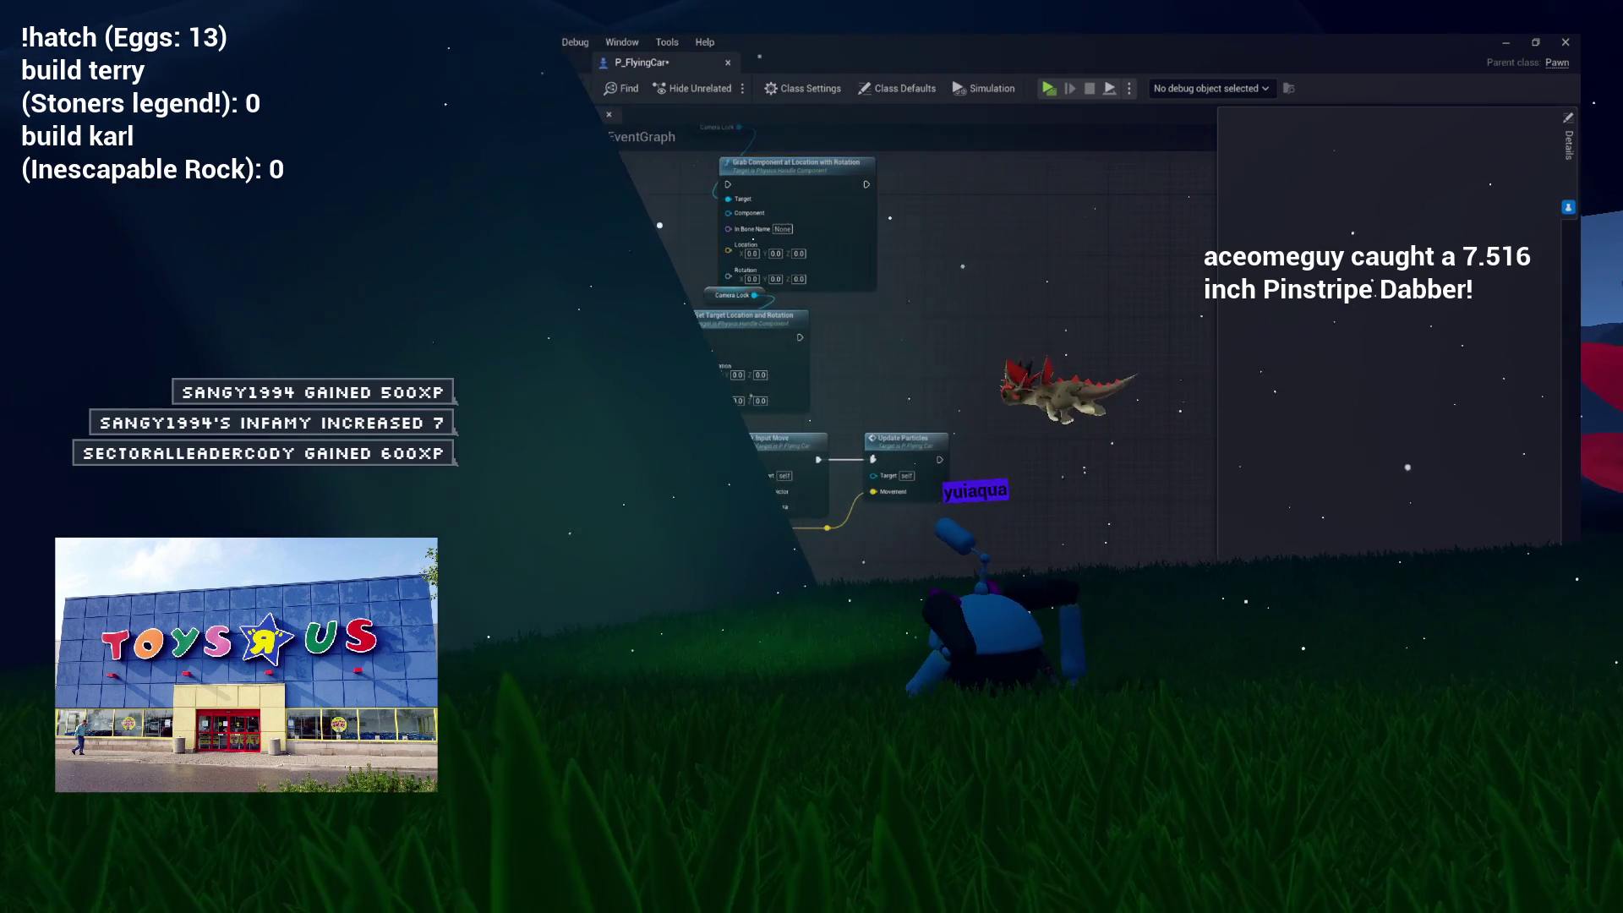
Step: Pan the EventGraph and nudge the Grab Component at Location with Rotation node beside Event BeginPlay
{"action": "mouse_move", "coordinate": [967, 236]}
{"action": "left_mouse_down"}
{"action": "mouse_move", "coordinate": [889, 453]}
{"action": "mouse_move", "coordinate": [865, 446]}
{"action": "mouse_move", "coordinate": [909, 390]}
{"action": "mouse_move", "coordinate": [912, 427]}
{"action": "mouse_move", "coordinate": [933, 357]}
{"action": "left_mouse_up"}
{"action": "left_click_drag", "start_coordinate": [828, 346], "coordinate": [856, 304]}
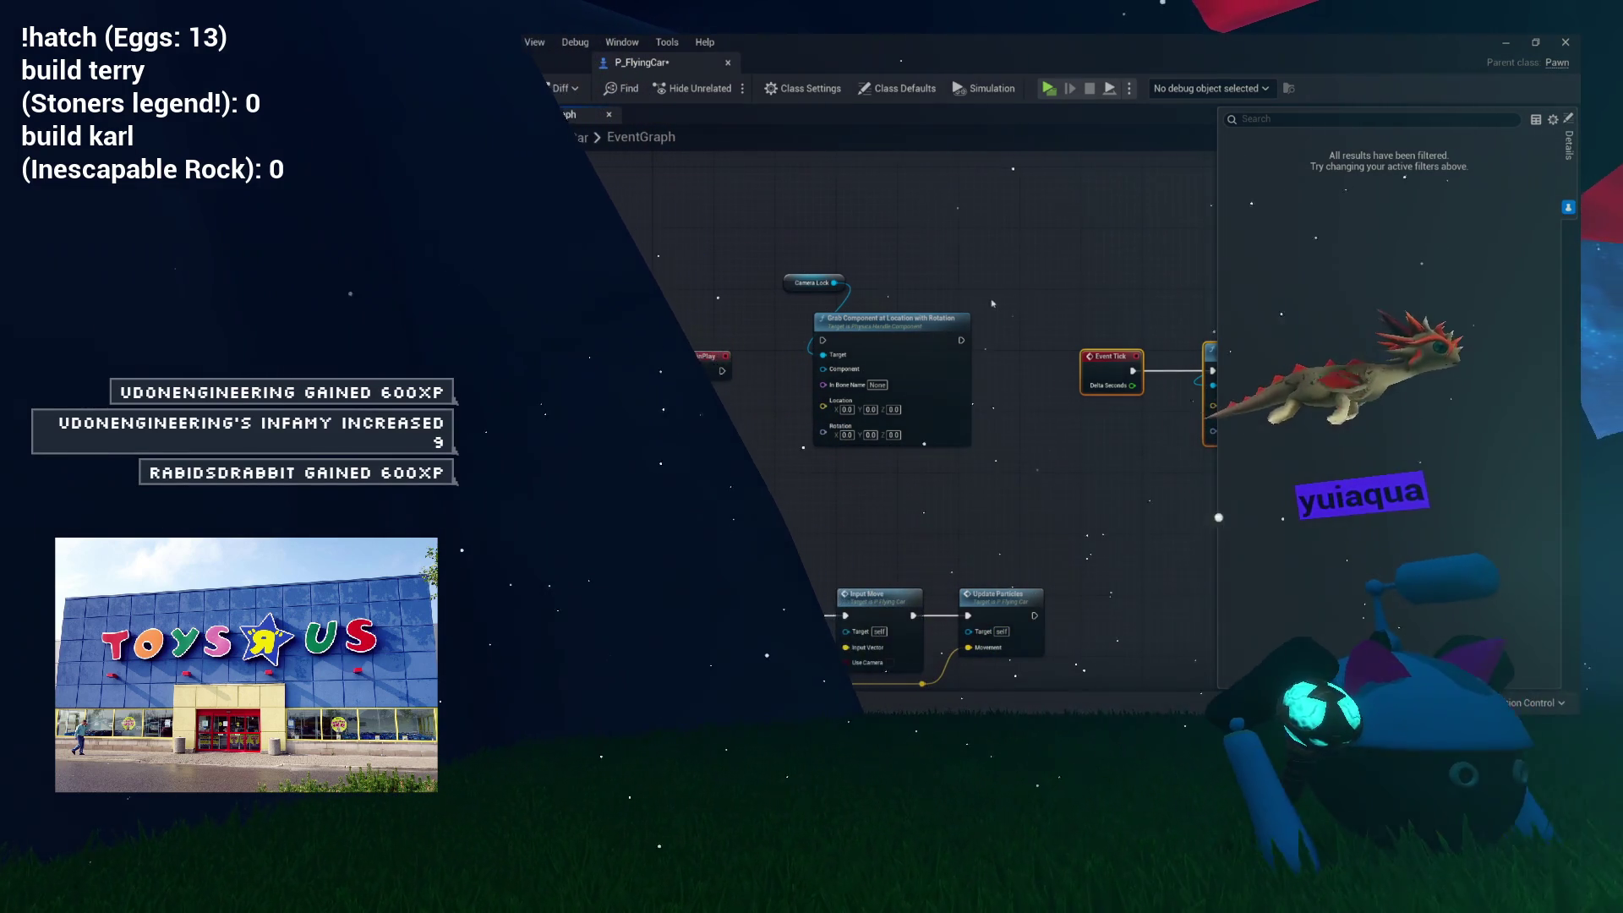
{"action": "left_click_drag", "start_coordinate": [946, 301], "coordinate": [838, 308]}
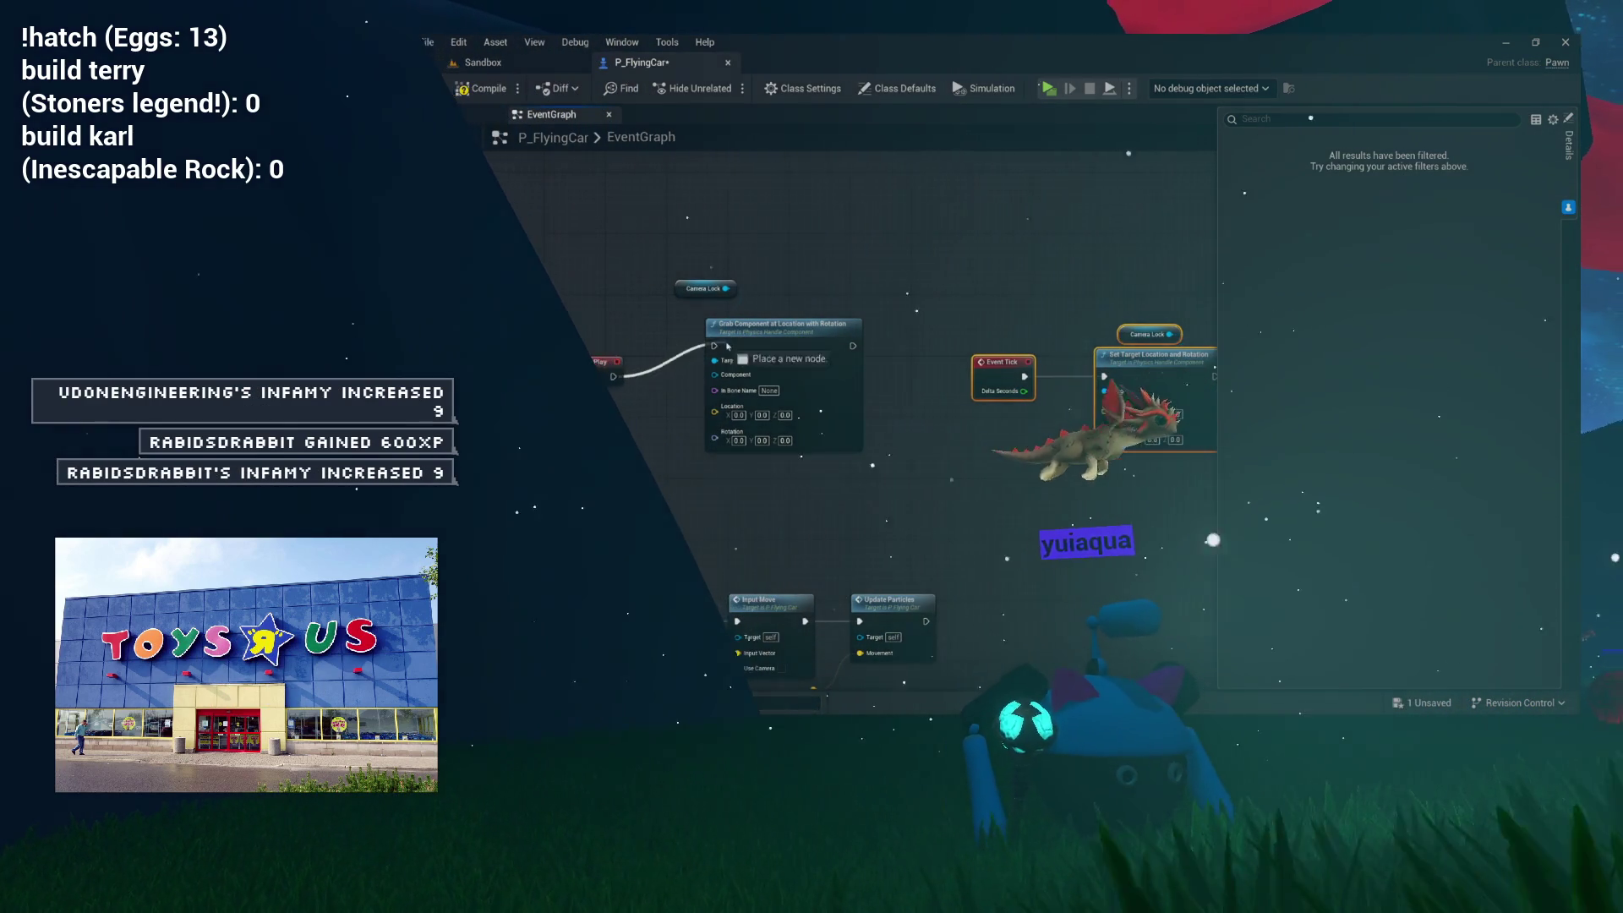
{"action": "left_click_drag", "start_coordinate": [721, 350], "coordinate": [735, 357]}
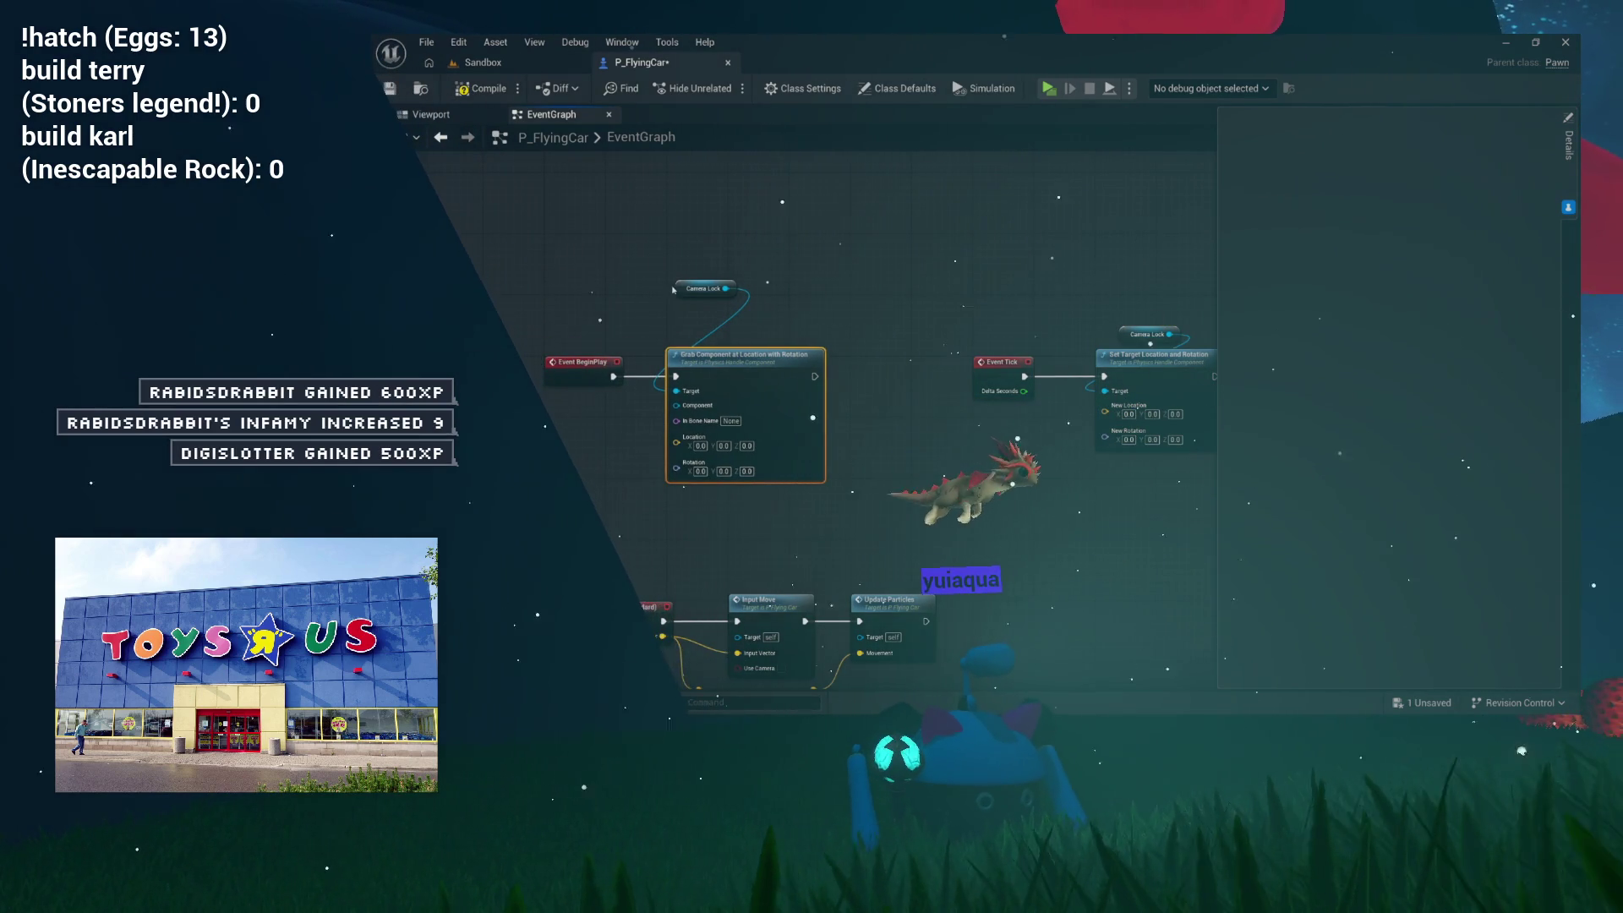
{"action": "scroll", "coordinate": [744, 364], "scroll_direction": "up", "scroll_amount": 3}
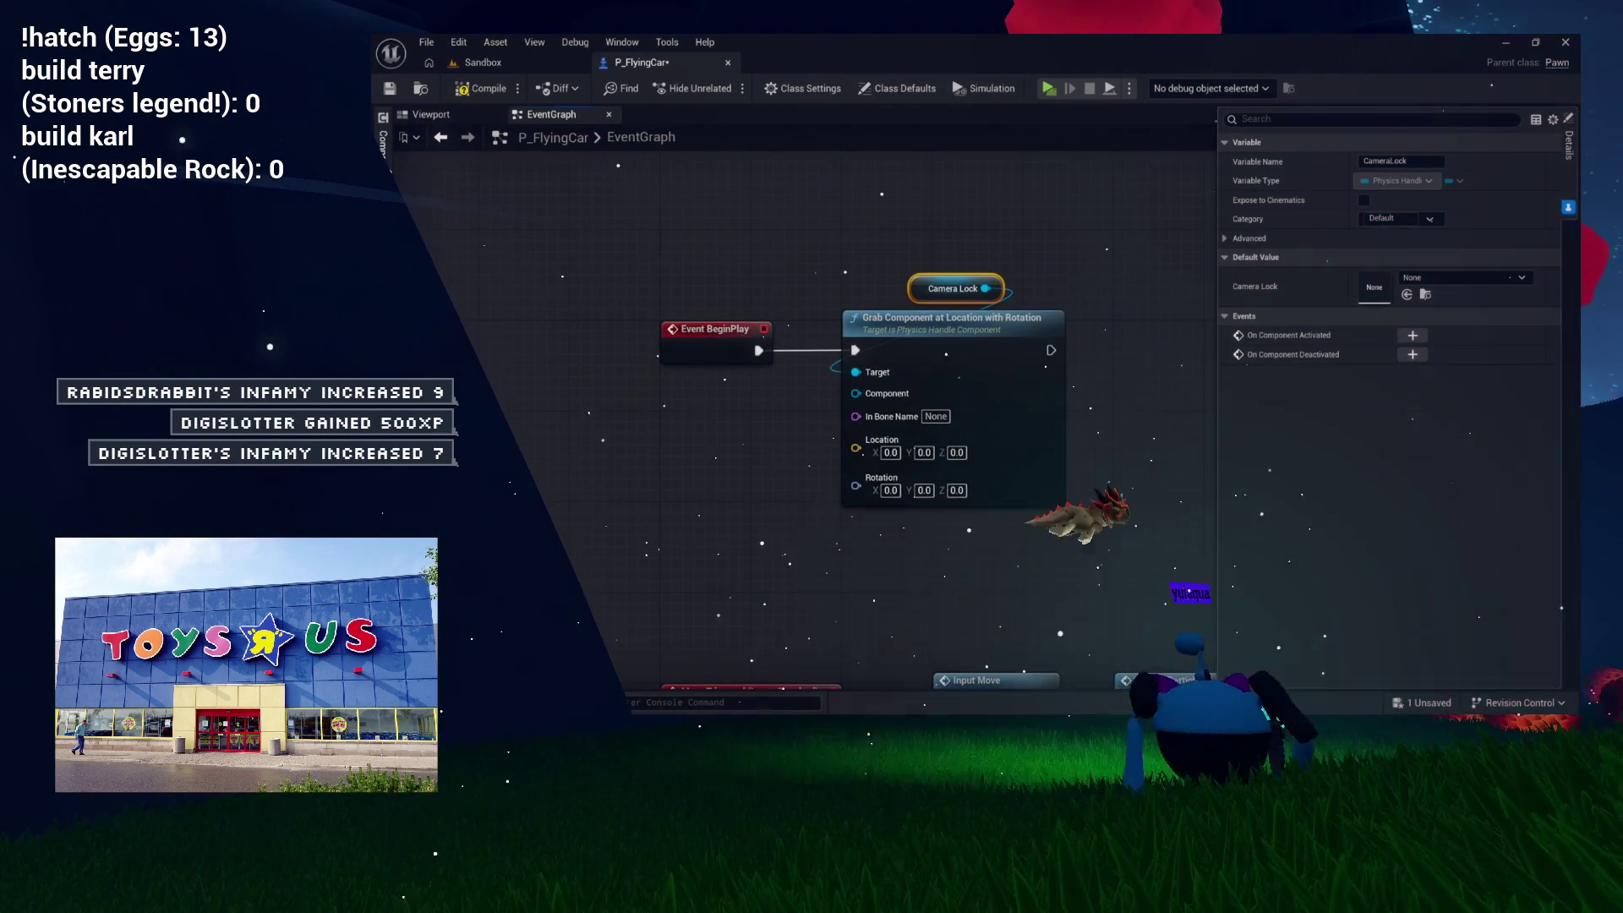
Step: Drag the FlyingCar component into the EventGraph as a getter and select the grab node
{"action": "left_click", "coordinate": [383, 146]}
{"action": "left_click_drag", "start_coordinate": [444, 180], "coordinate": [677, 388]}
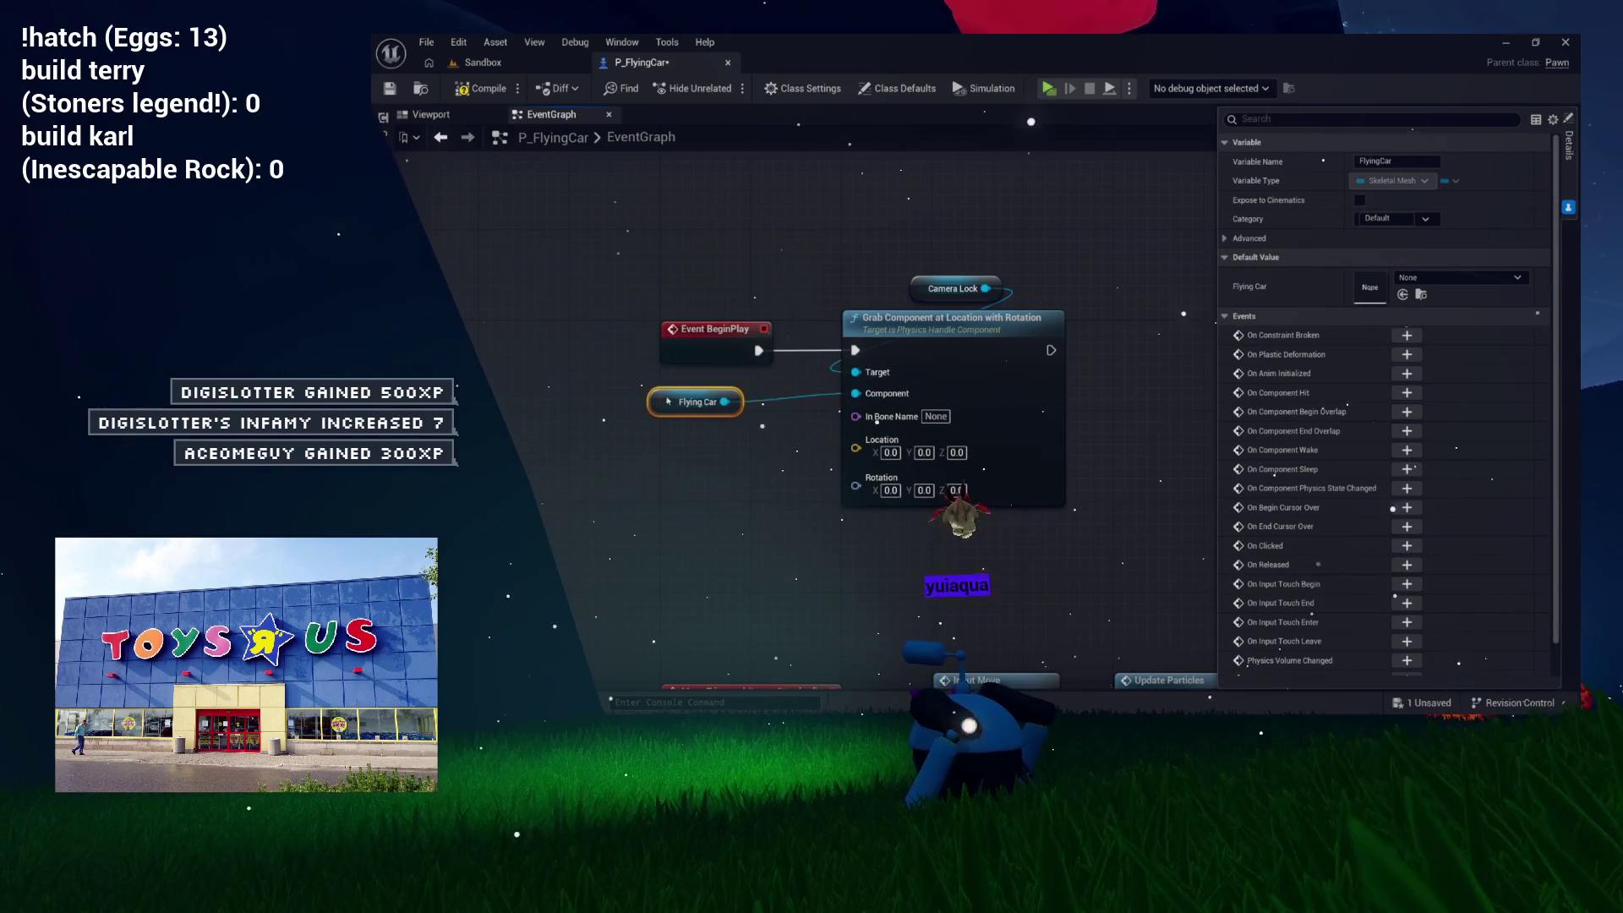
{"action": "mouse_move", "coordinate": [871, 319]}
{"action": "left_mouse_down"}
{"action": "mouse_move", "coordinate": [811, 286]}
{"action": "mouse_move", "coordinate": [830, 249]}
{"action": "left_mouse_up"}
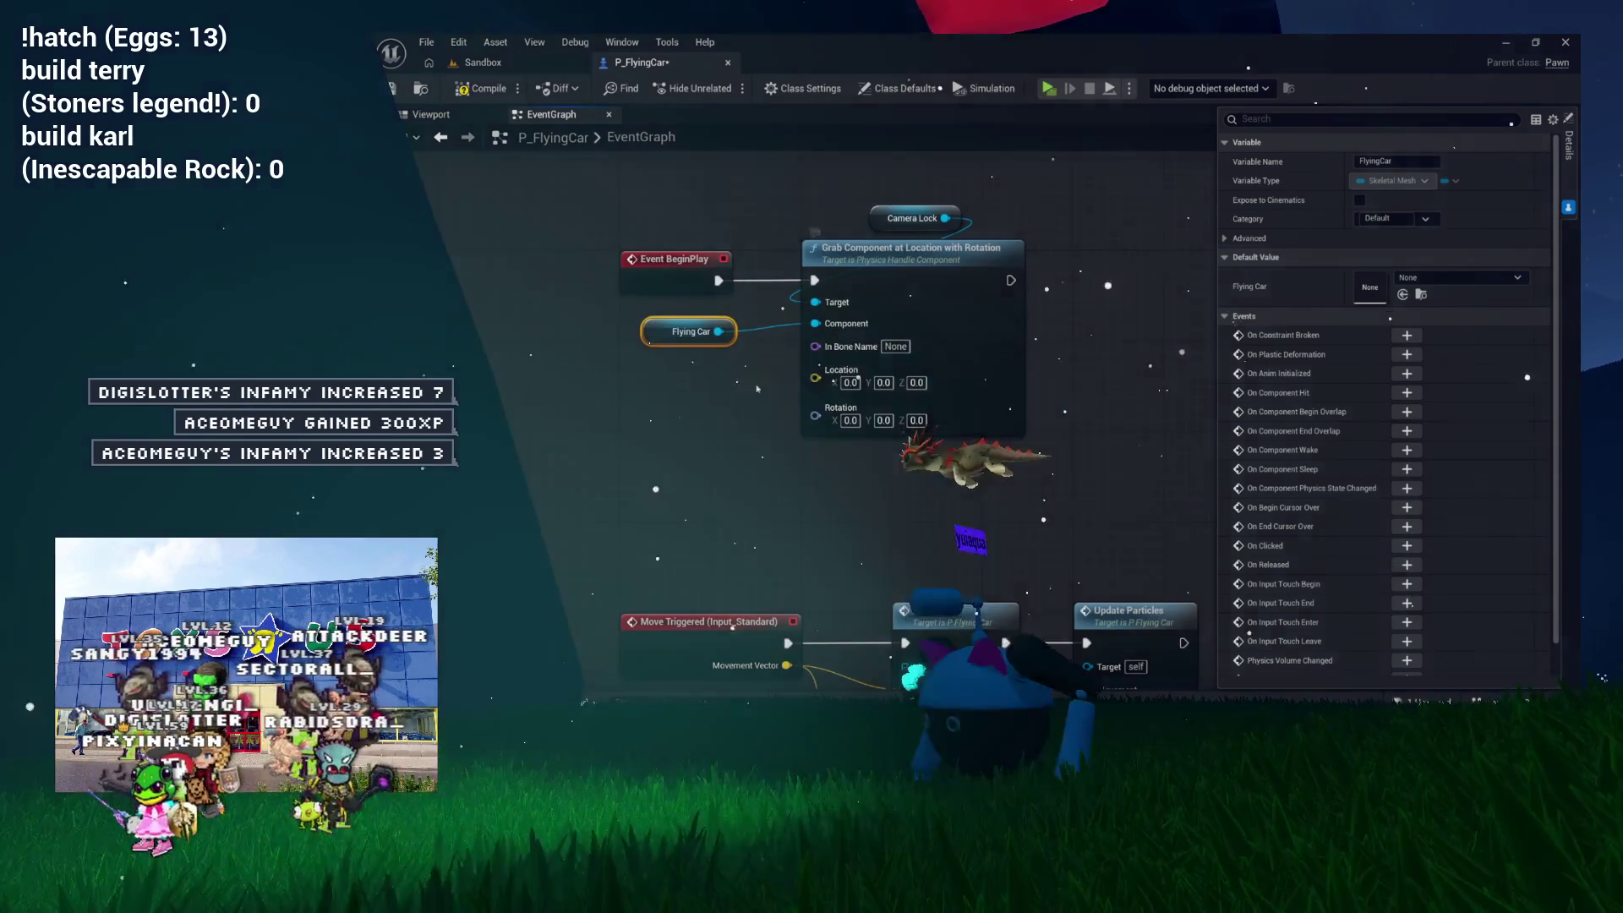
{"action": "left_click_drag", "start_coordinate": [709, 361], "coordinate": [798, 358]}
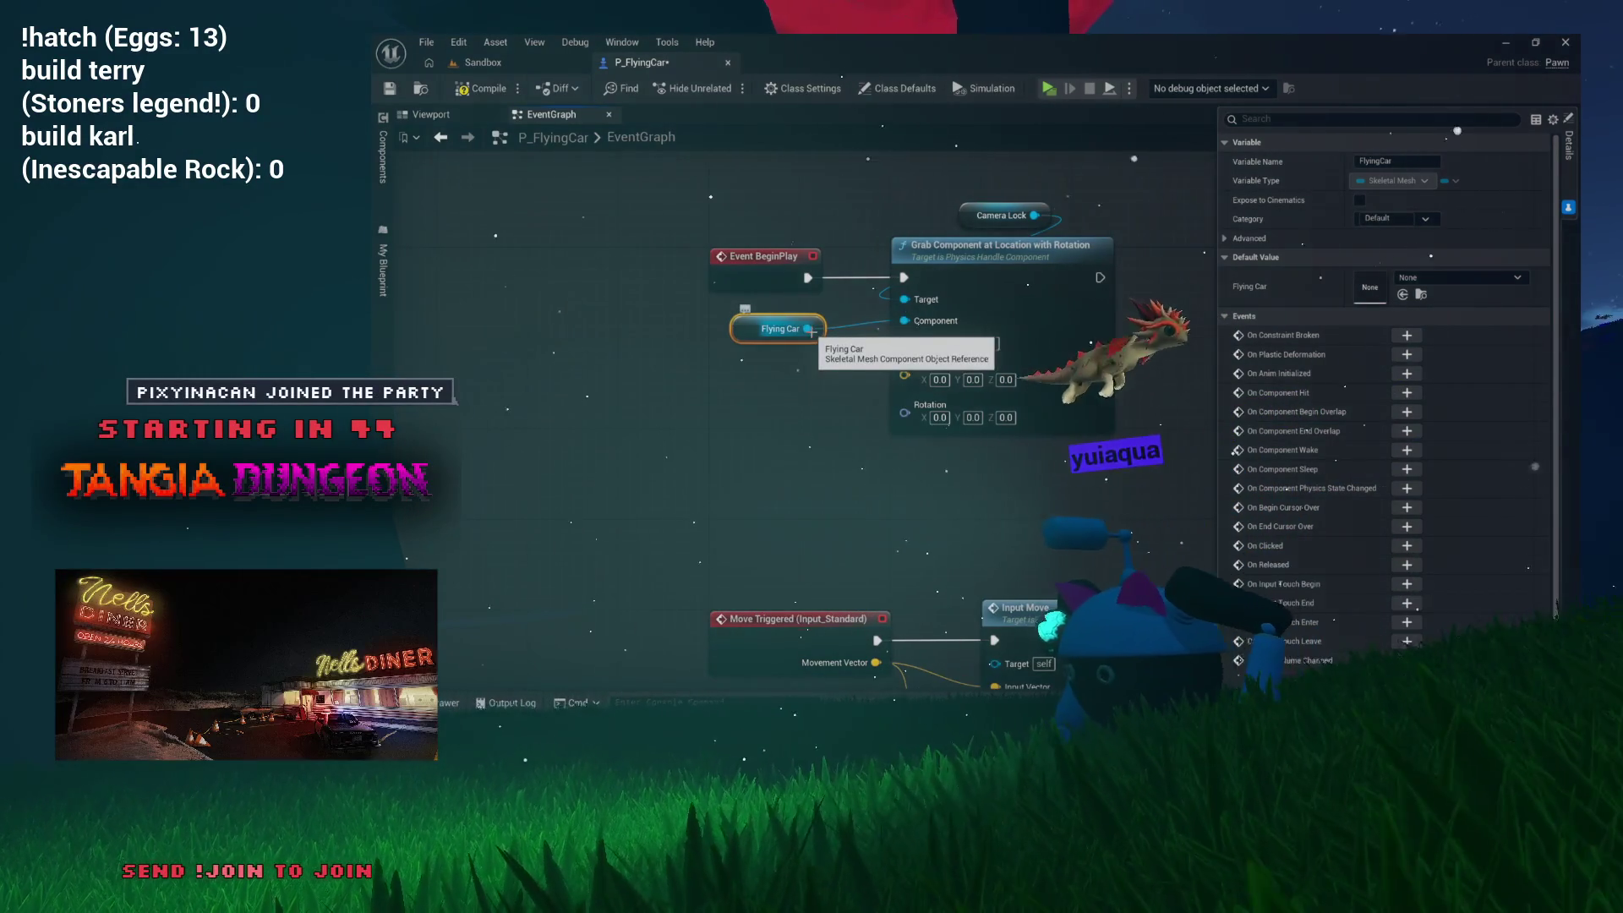
{"action": "left_click", "coordinate": [940, 387]}
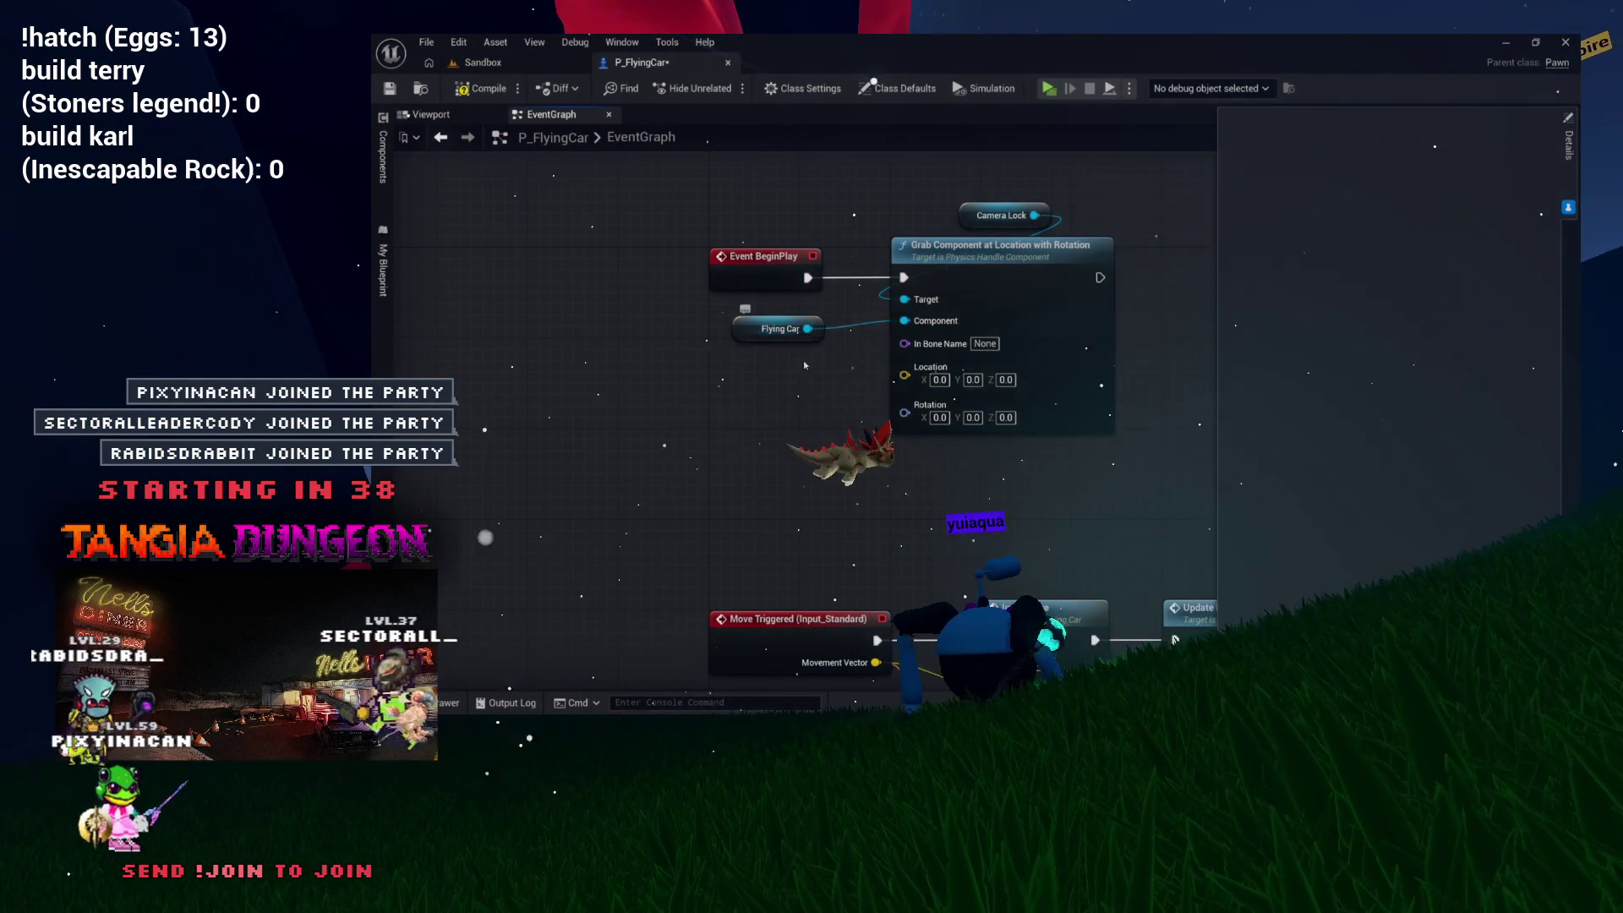
Step: Try a Get World Location node off Flying Car, then delete it
{"action": "left_click_drag", "start_coordinate": [751, 407], "coordinate": [717, 390]}
{"action": "type", "text": "et "}
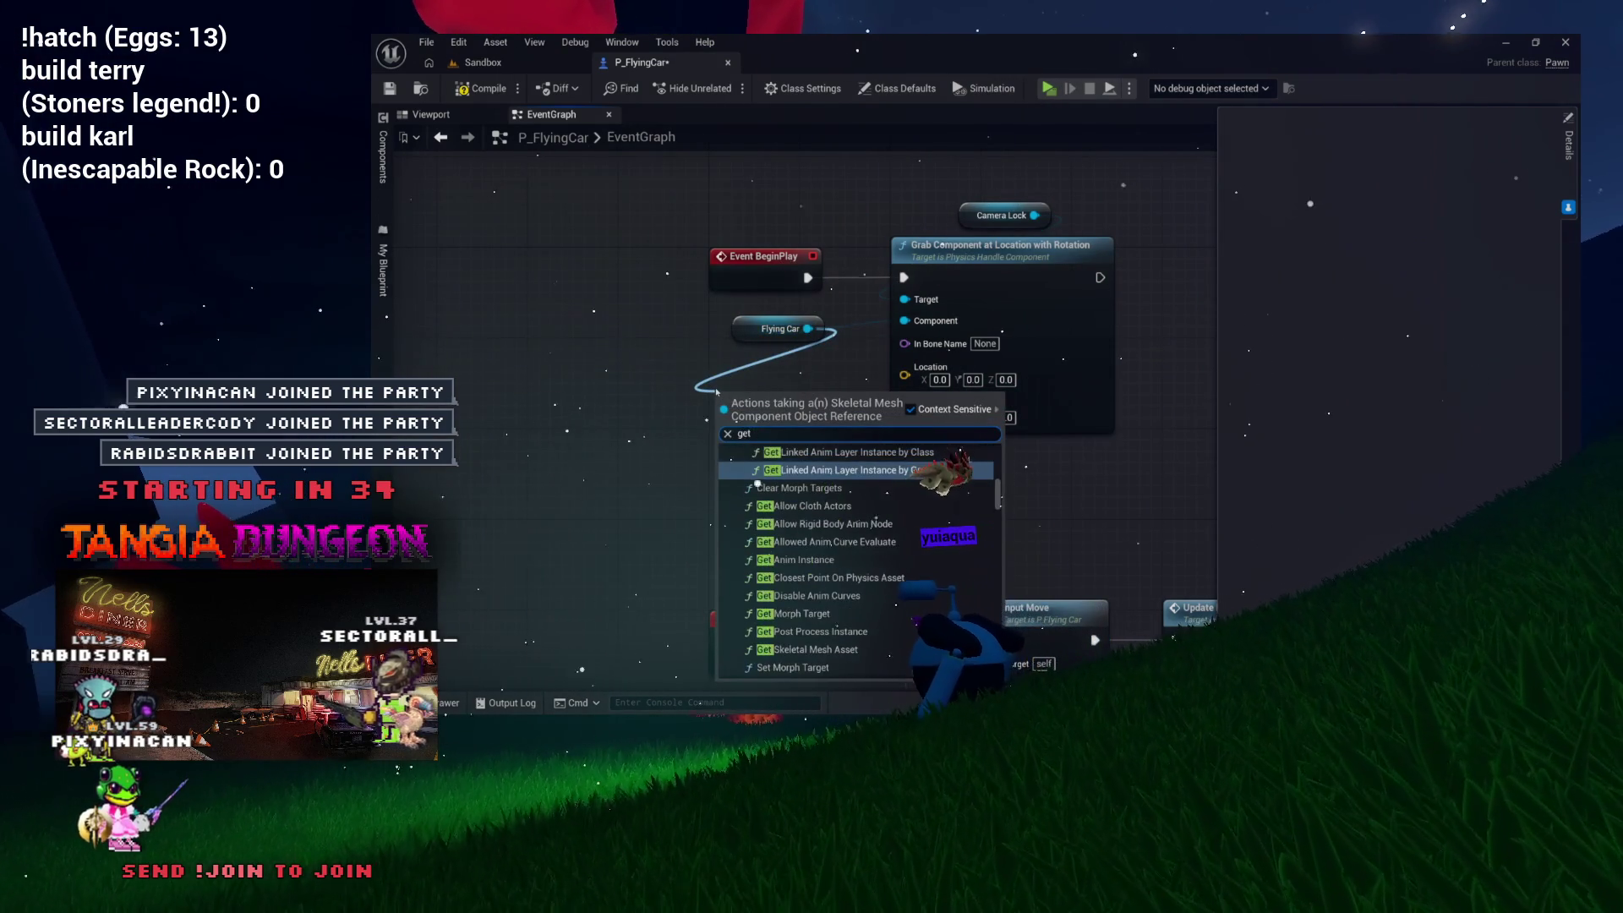
{"action": "type", "text": "actor locat"}
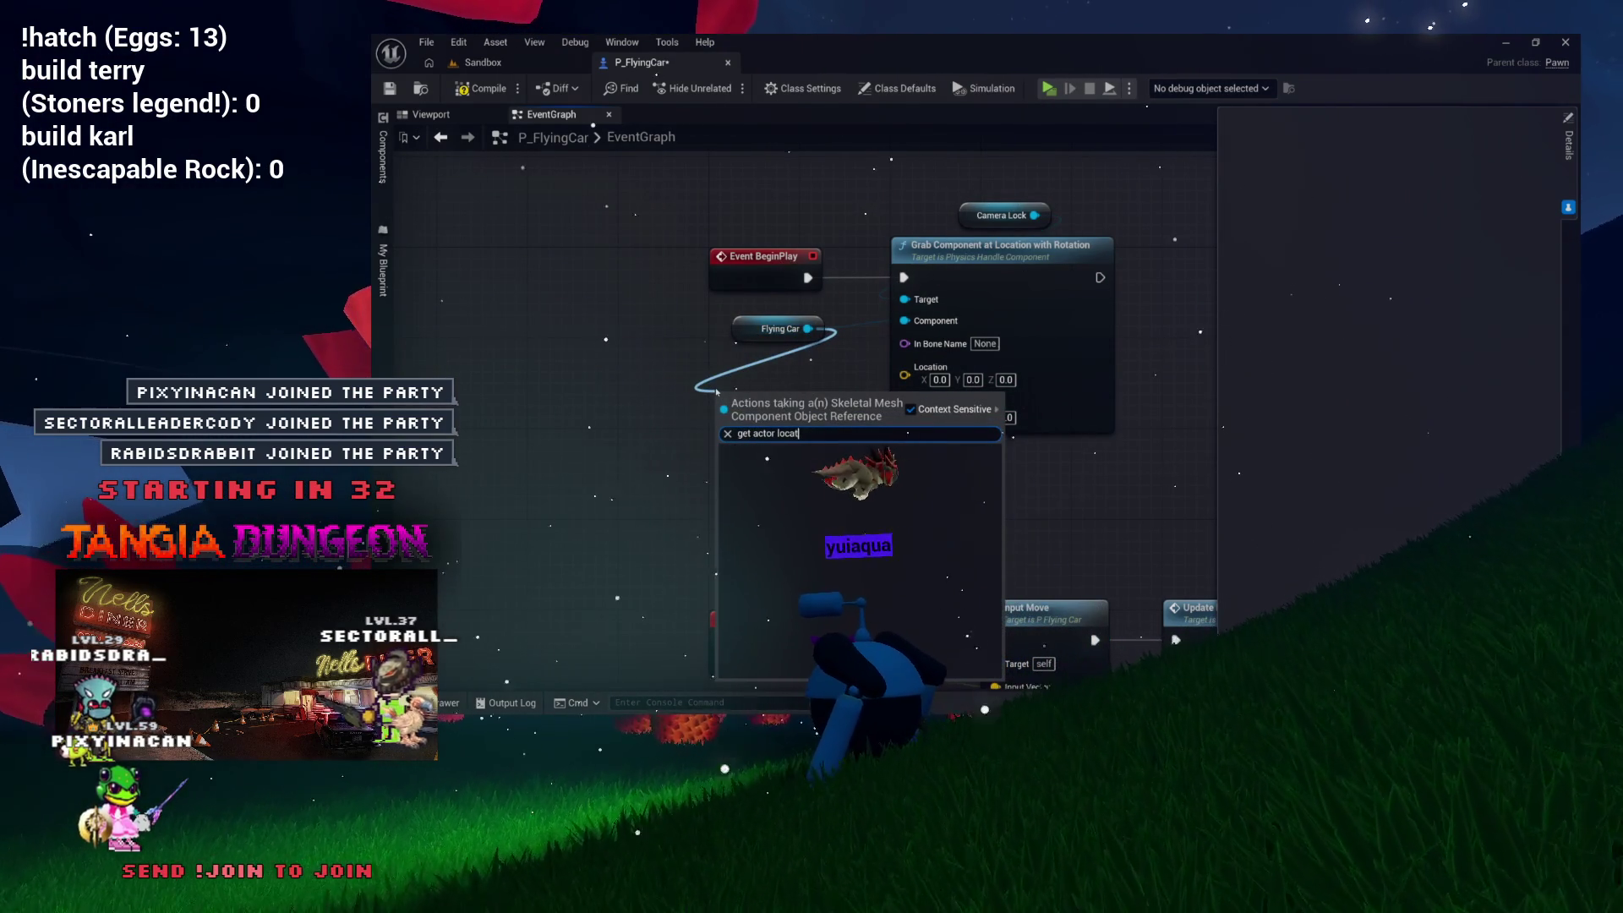
{"action": "key", "text": "BackSpace"}
{"action": "key", "text": "BackSpace"}
{"action": "key", "text": "BackSpace"}
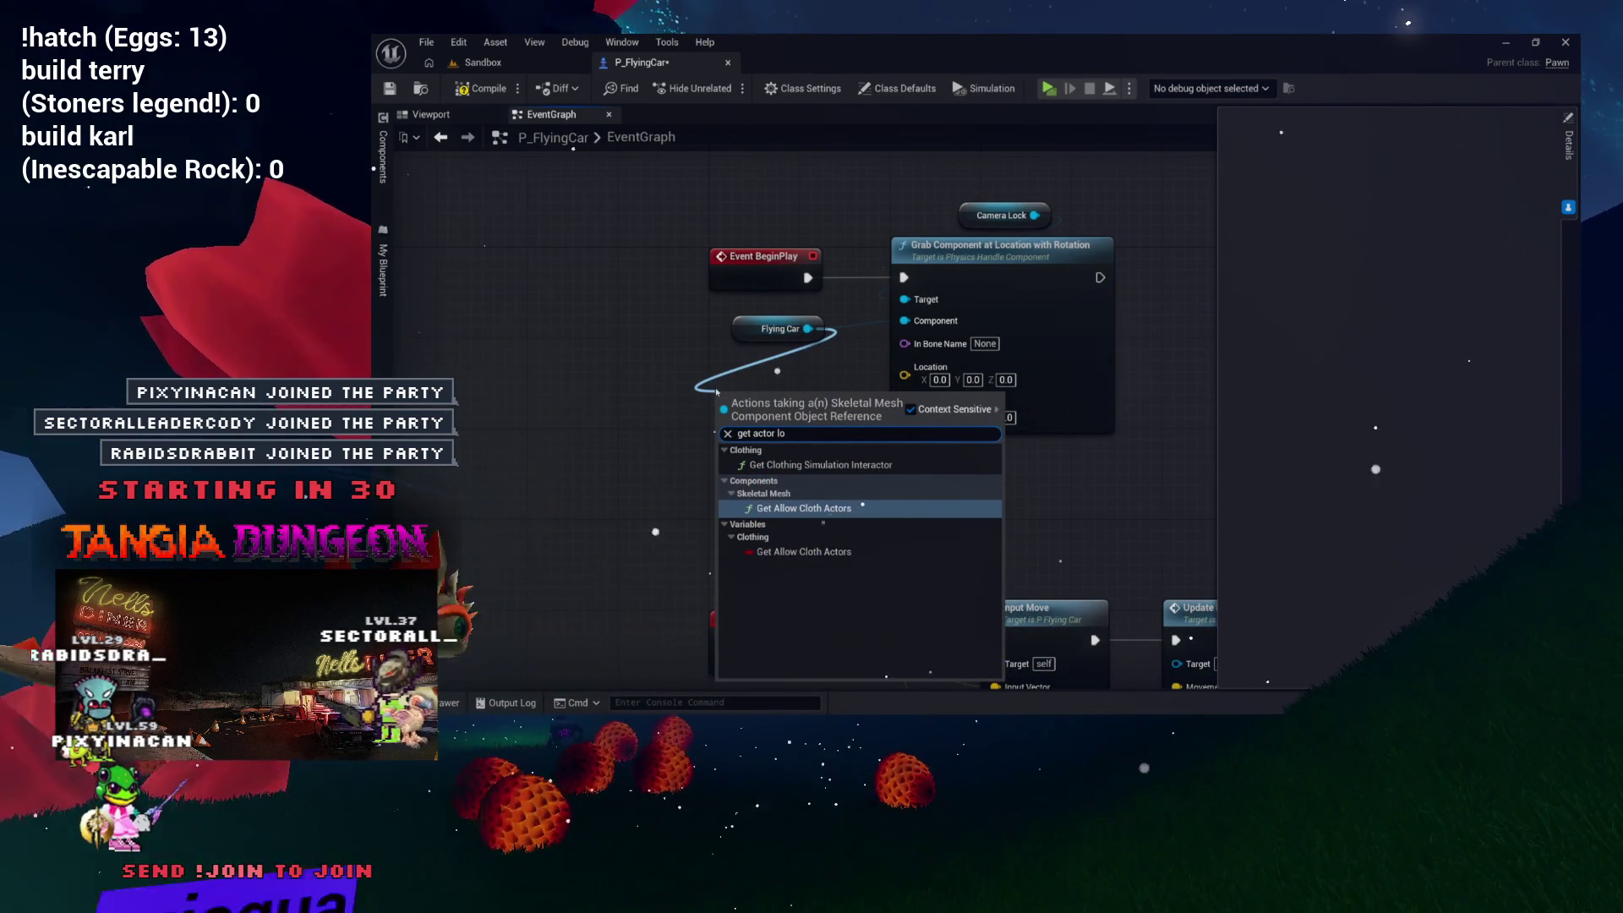
{"action": "key", "text": "BackSpace"}
{"action": "key", "text": "BackSpace"}
{"action": "key", "text": "BackSpace"}
{"action": "type", "text": "world location"}
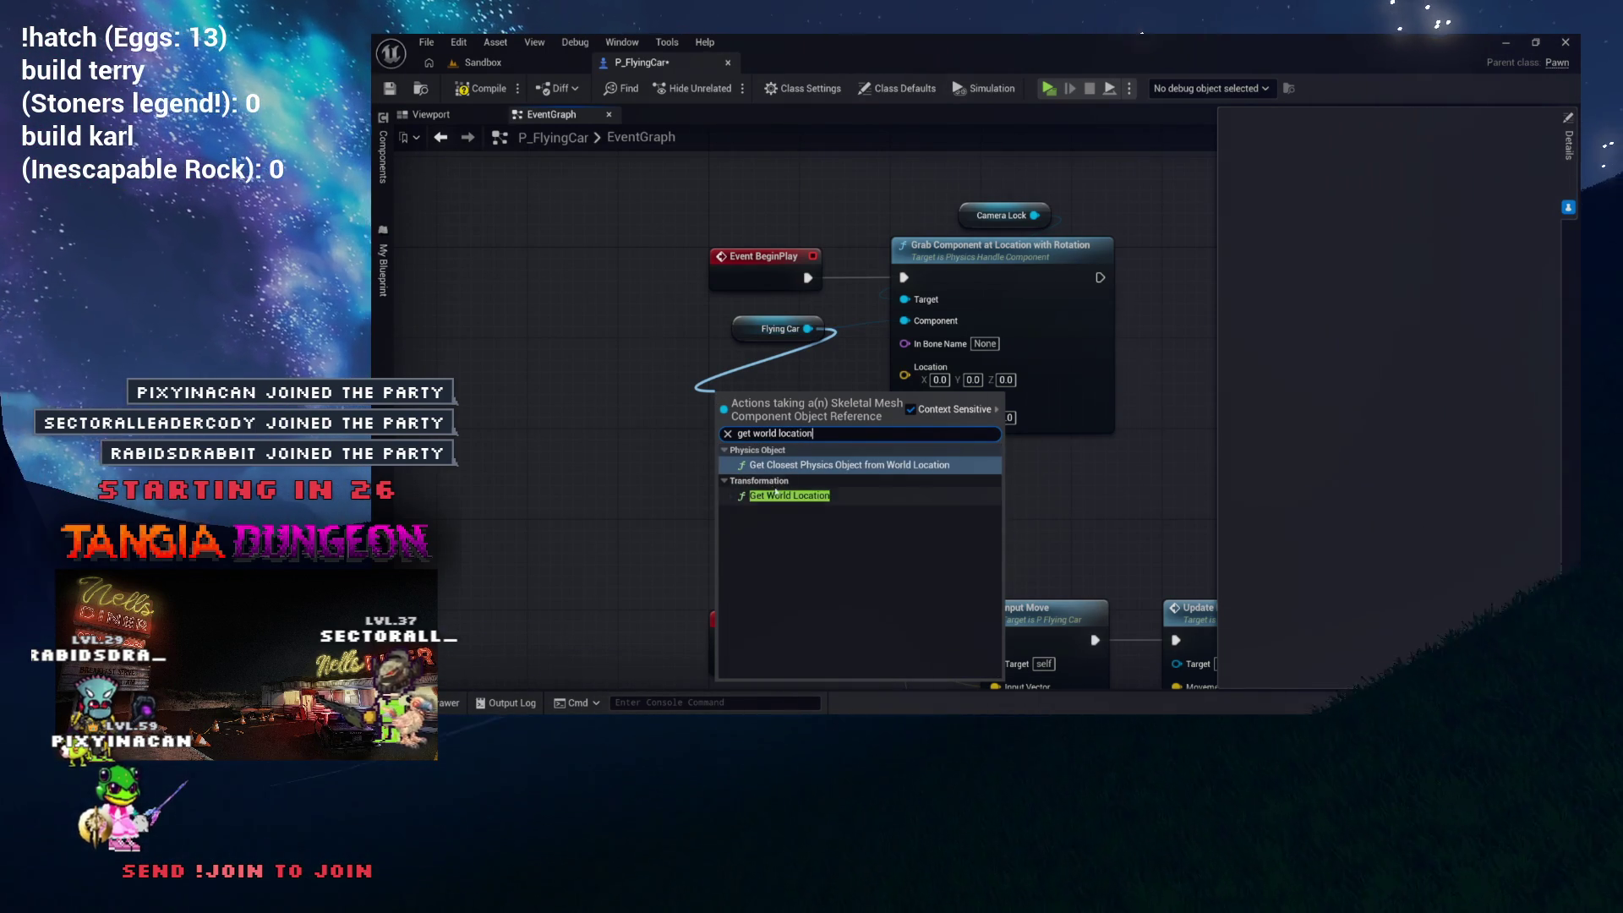
{"action": "left_click", "coordinate": [776, 496]}
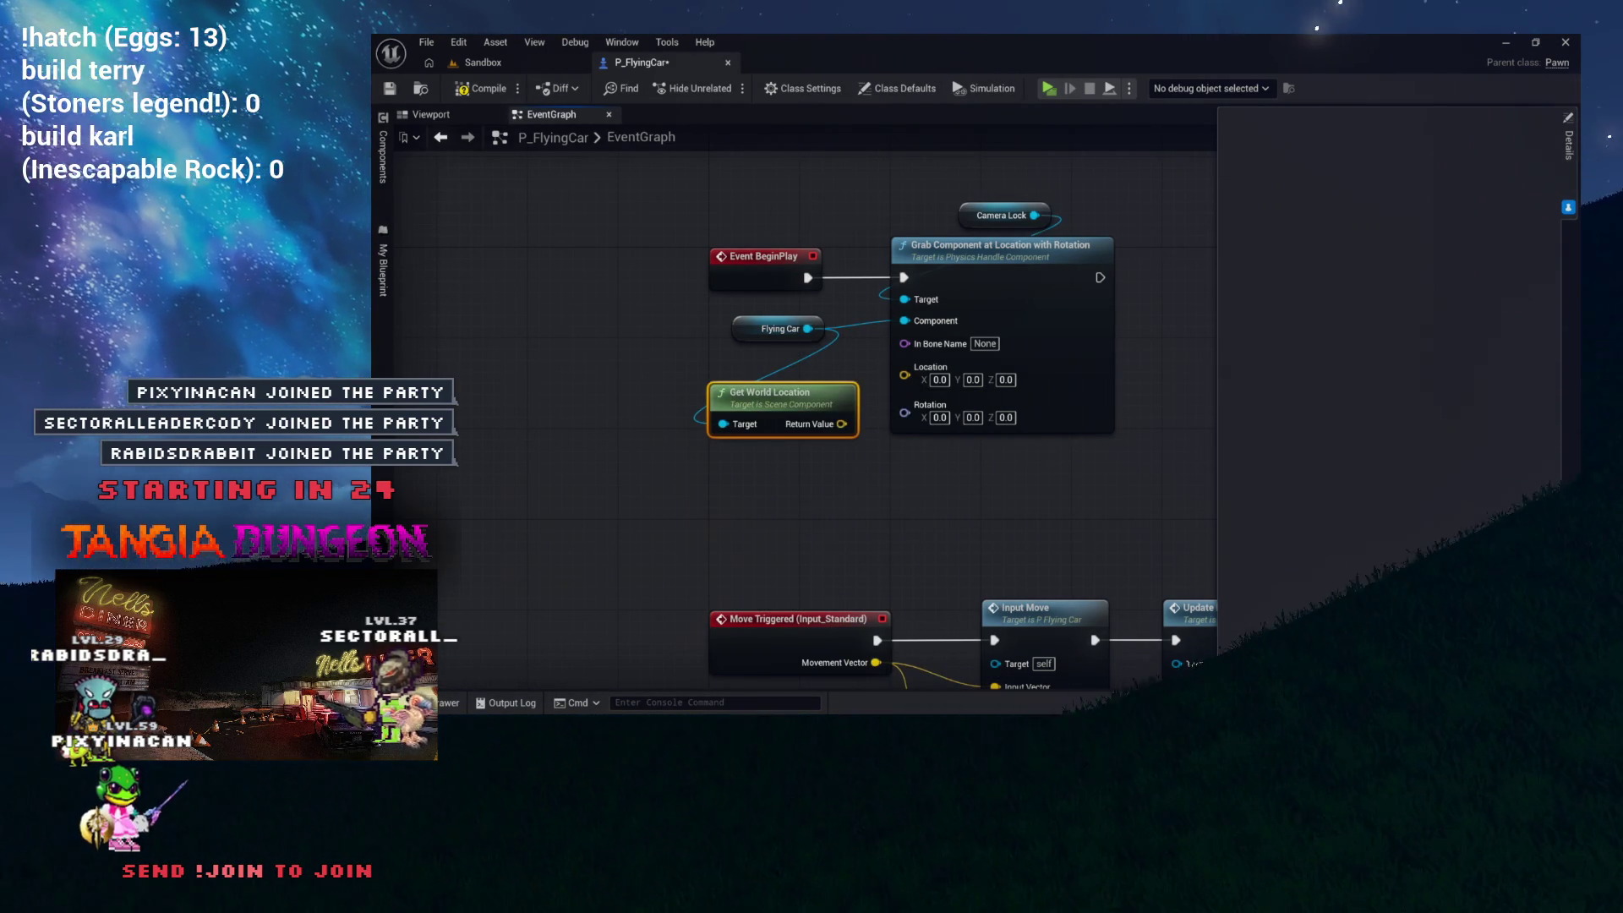
{"action": "mouse_move", "coordinate": [774, 394]}
{"action": "left_mouse_down"}
{"action": "mouse_move", "coordinate": [728, 371]}
{"action": "mouse_move", "coordinate": [851, 383]}
{"action": "left_mouse_up"}
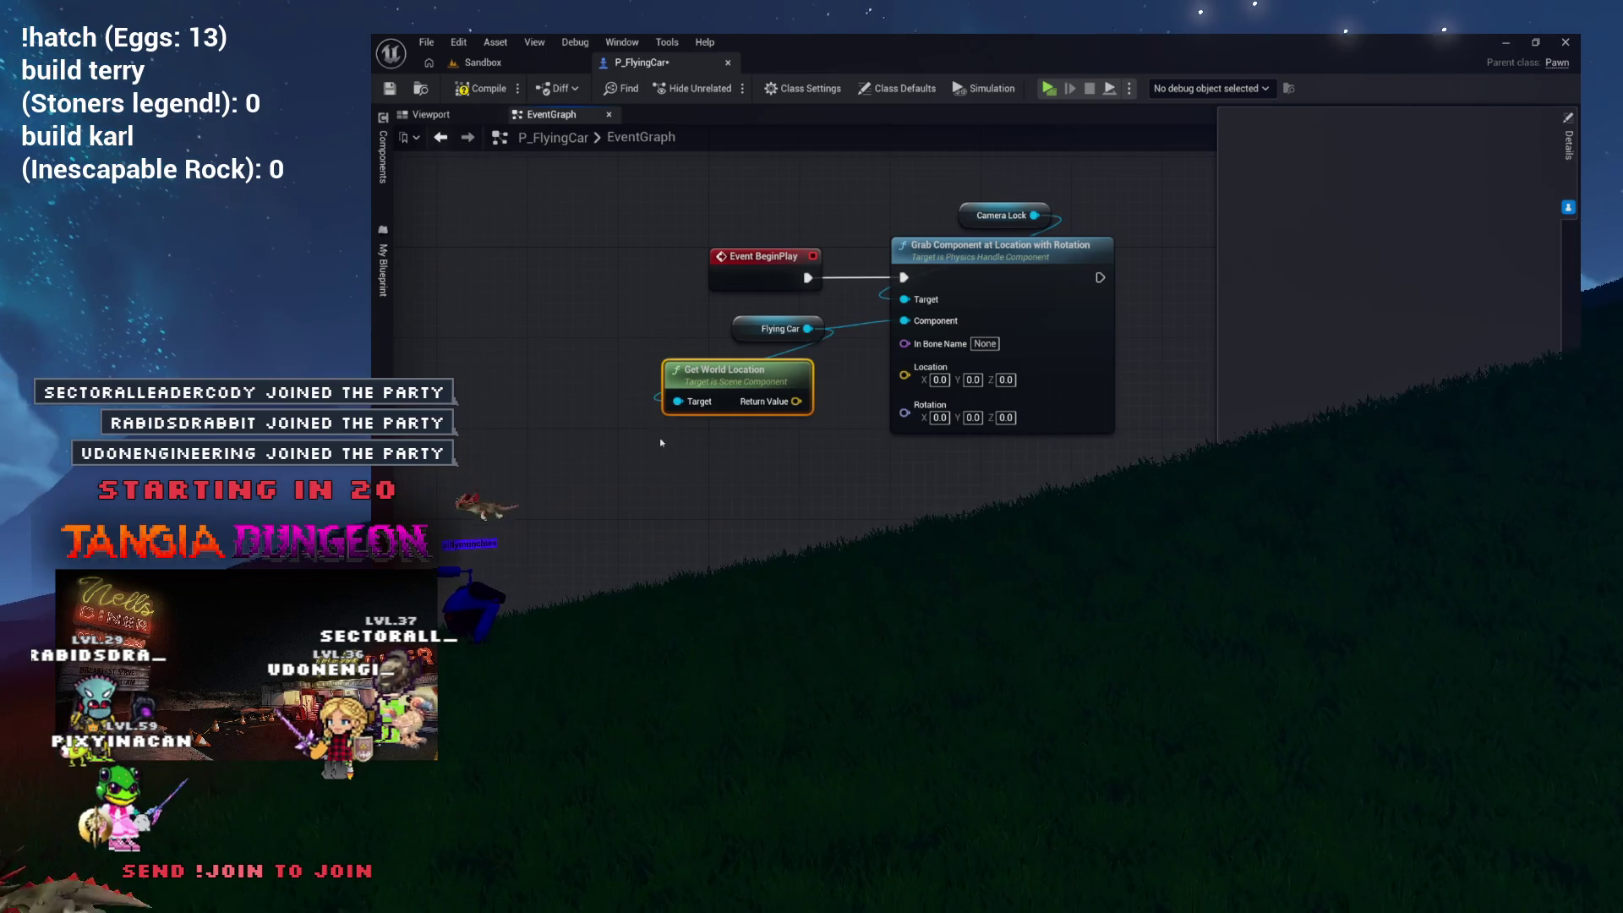
{"action": "key", "text": "Delete"}
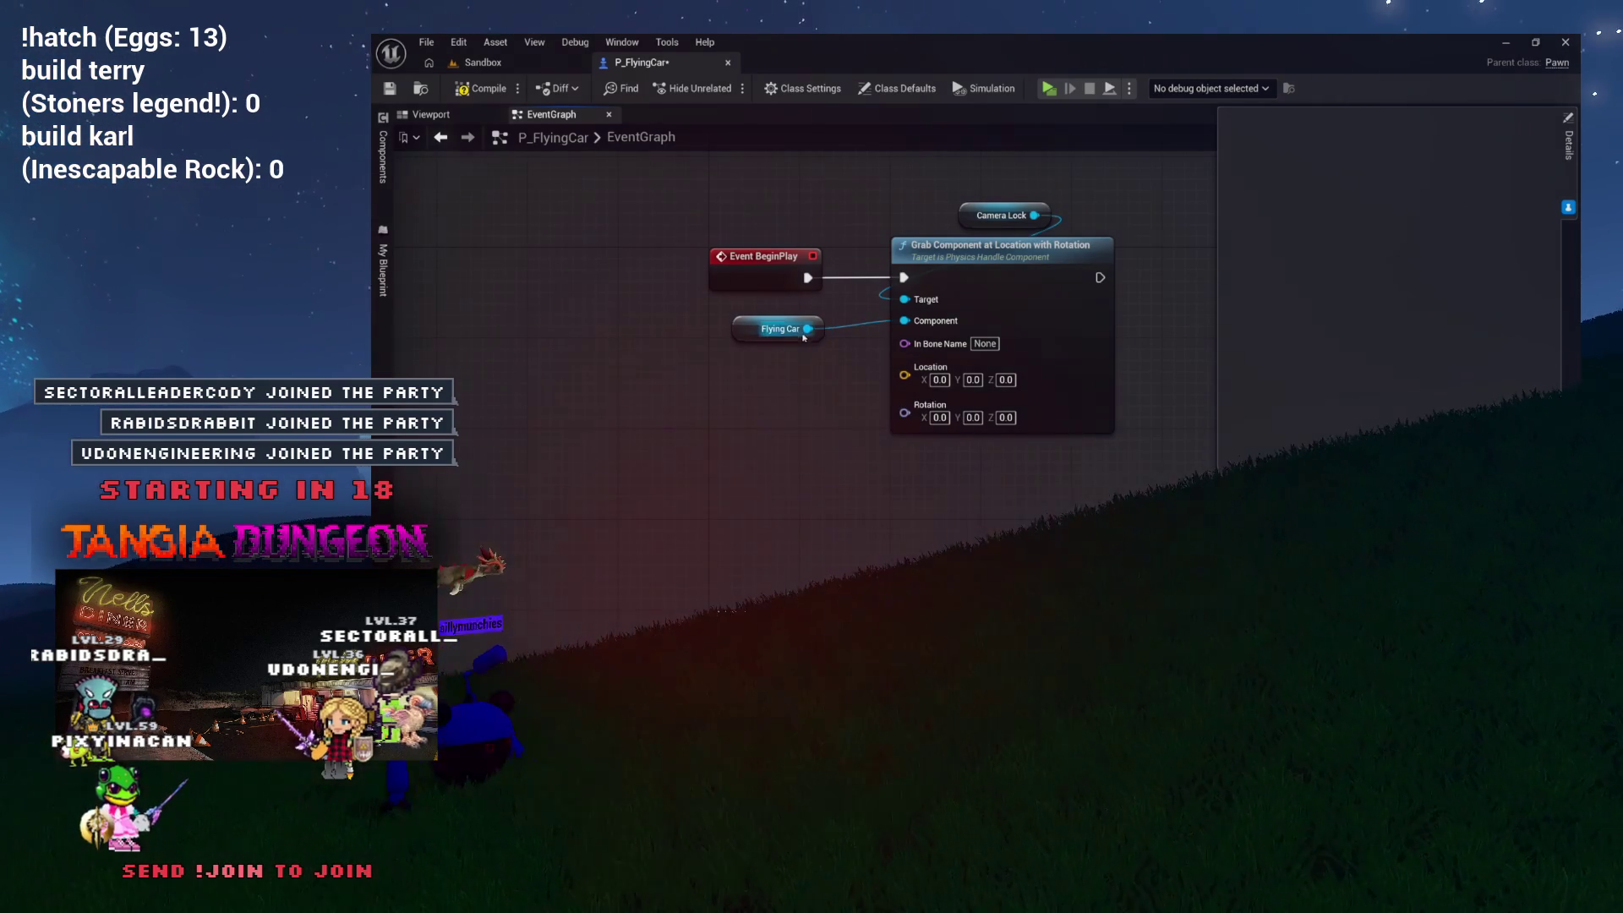
Step: Add Get World Transform off Flying Car, split its Return Value, and wire it into the grab node
{"action": "left_click_drag", "start_coordinate": [743, 371], "coordinate": [743, 367]}
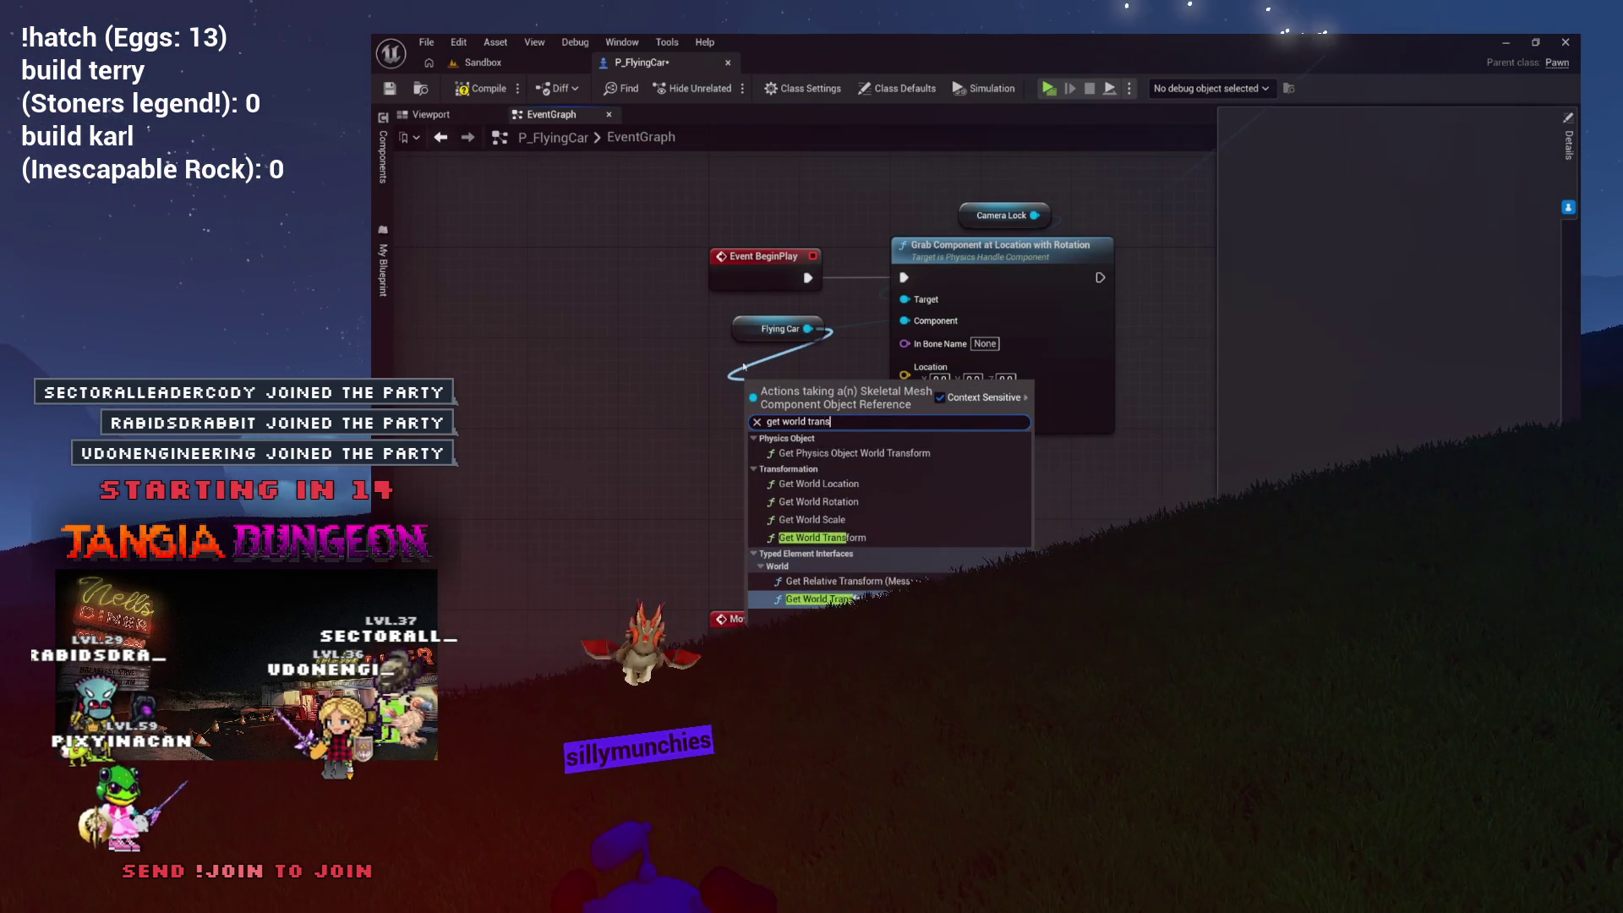
{"action": "left_click", "coordinate": [812, 538]}
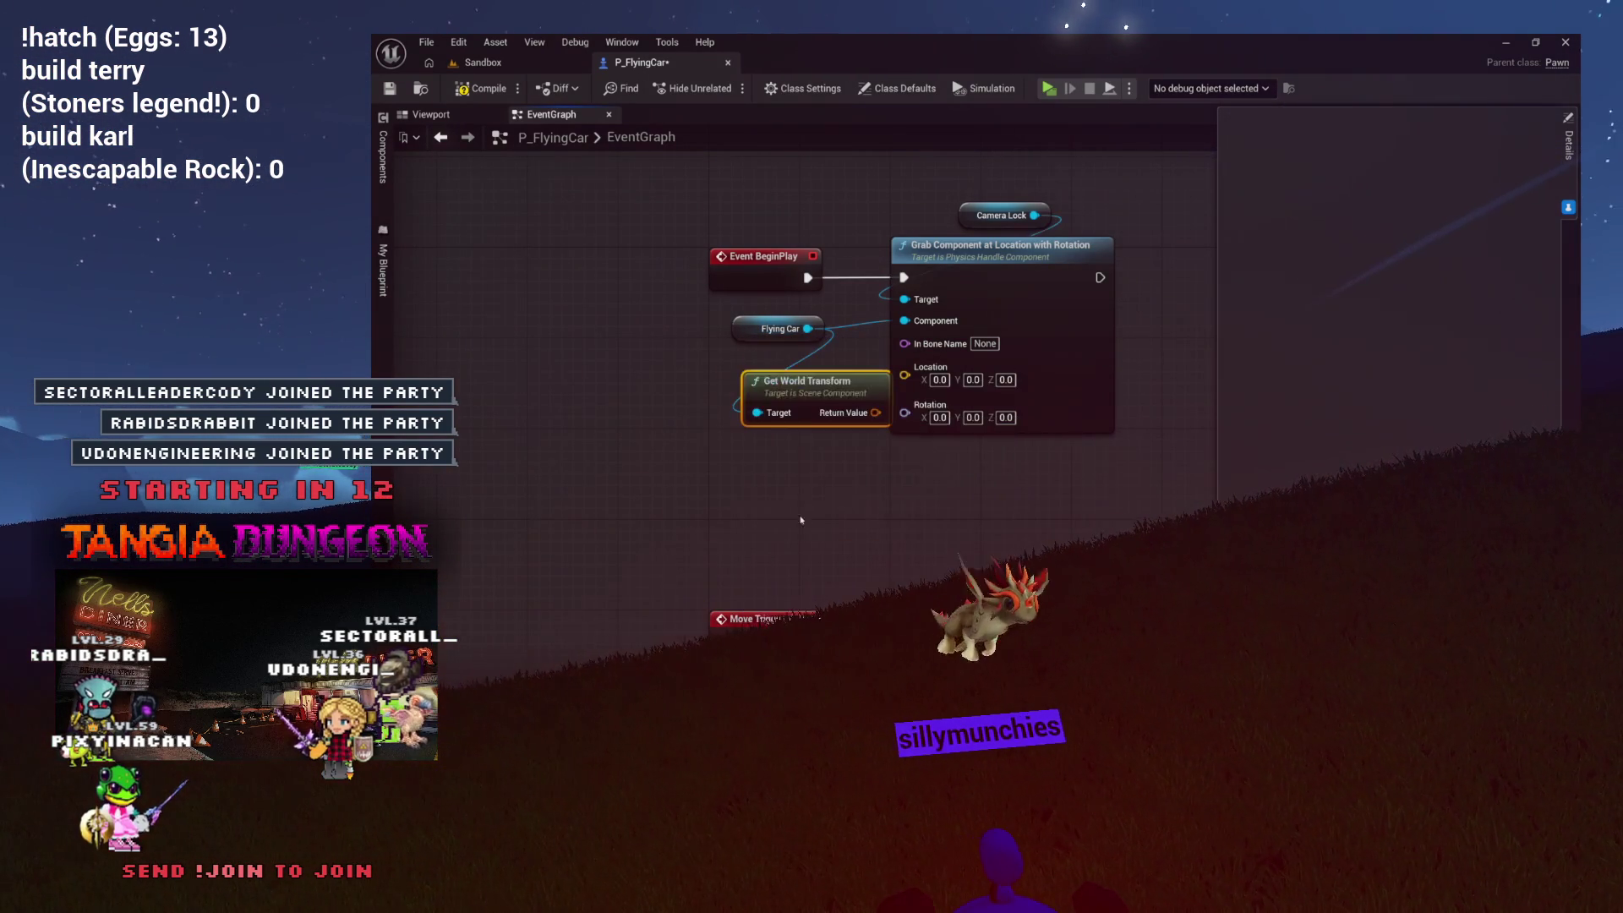
{"action": "right_click", "coordinate": [769, 380]}
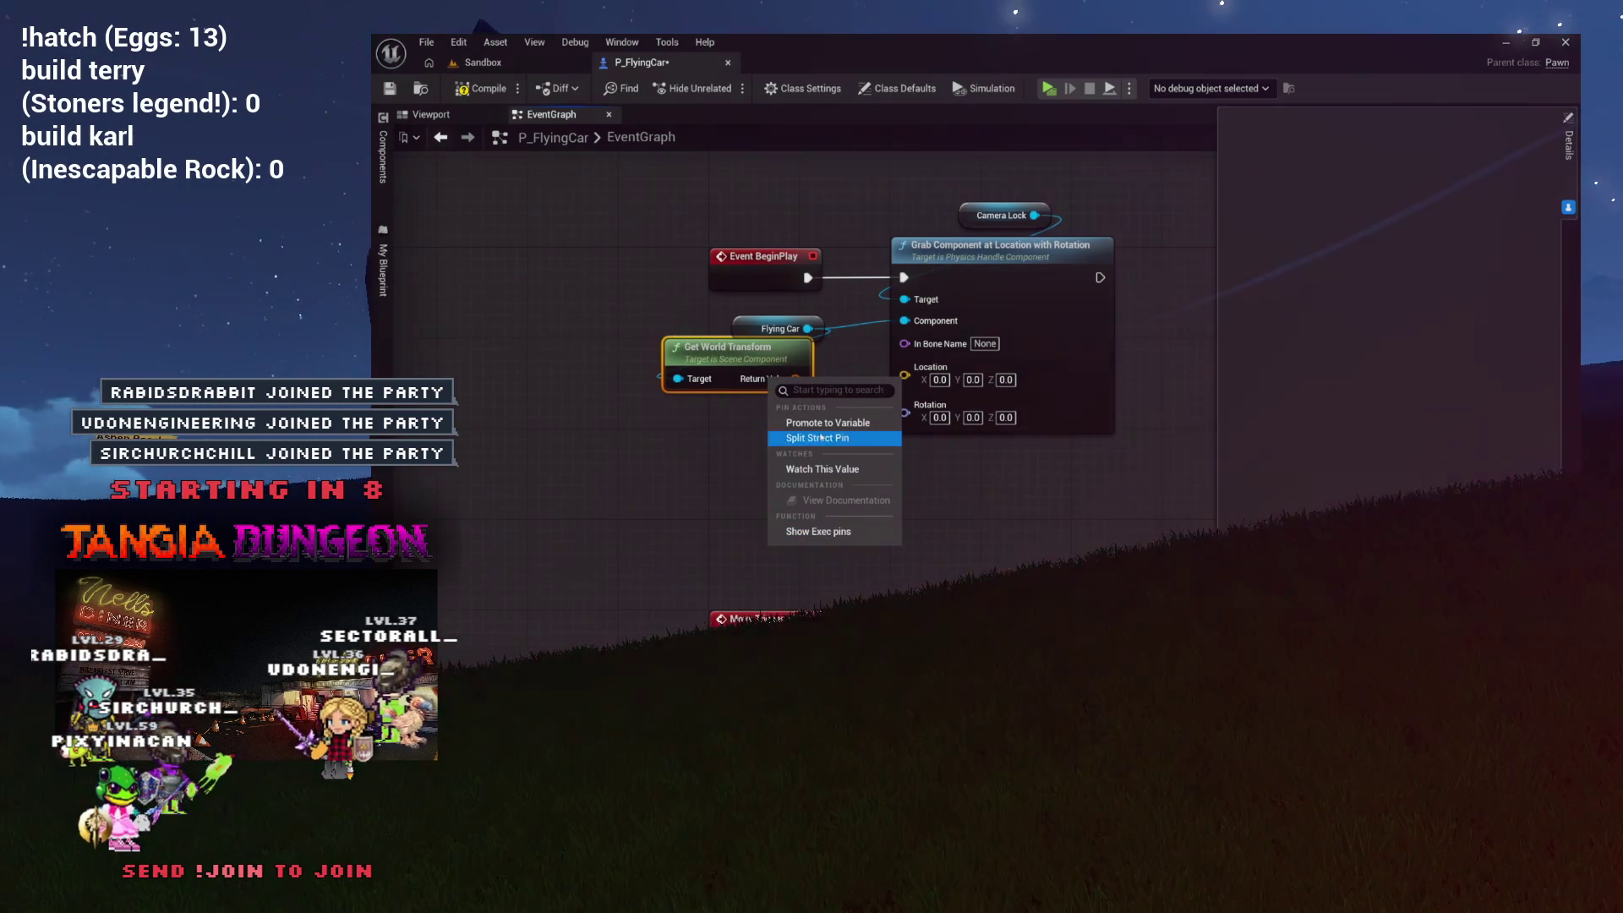
{"action": "left_click", "coordinate": [825, 438]}
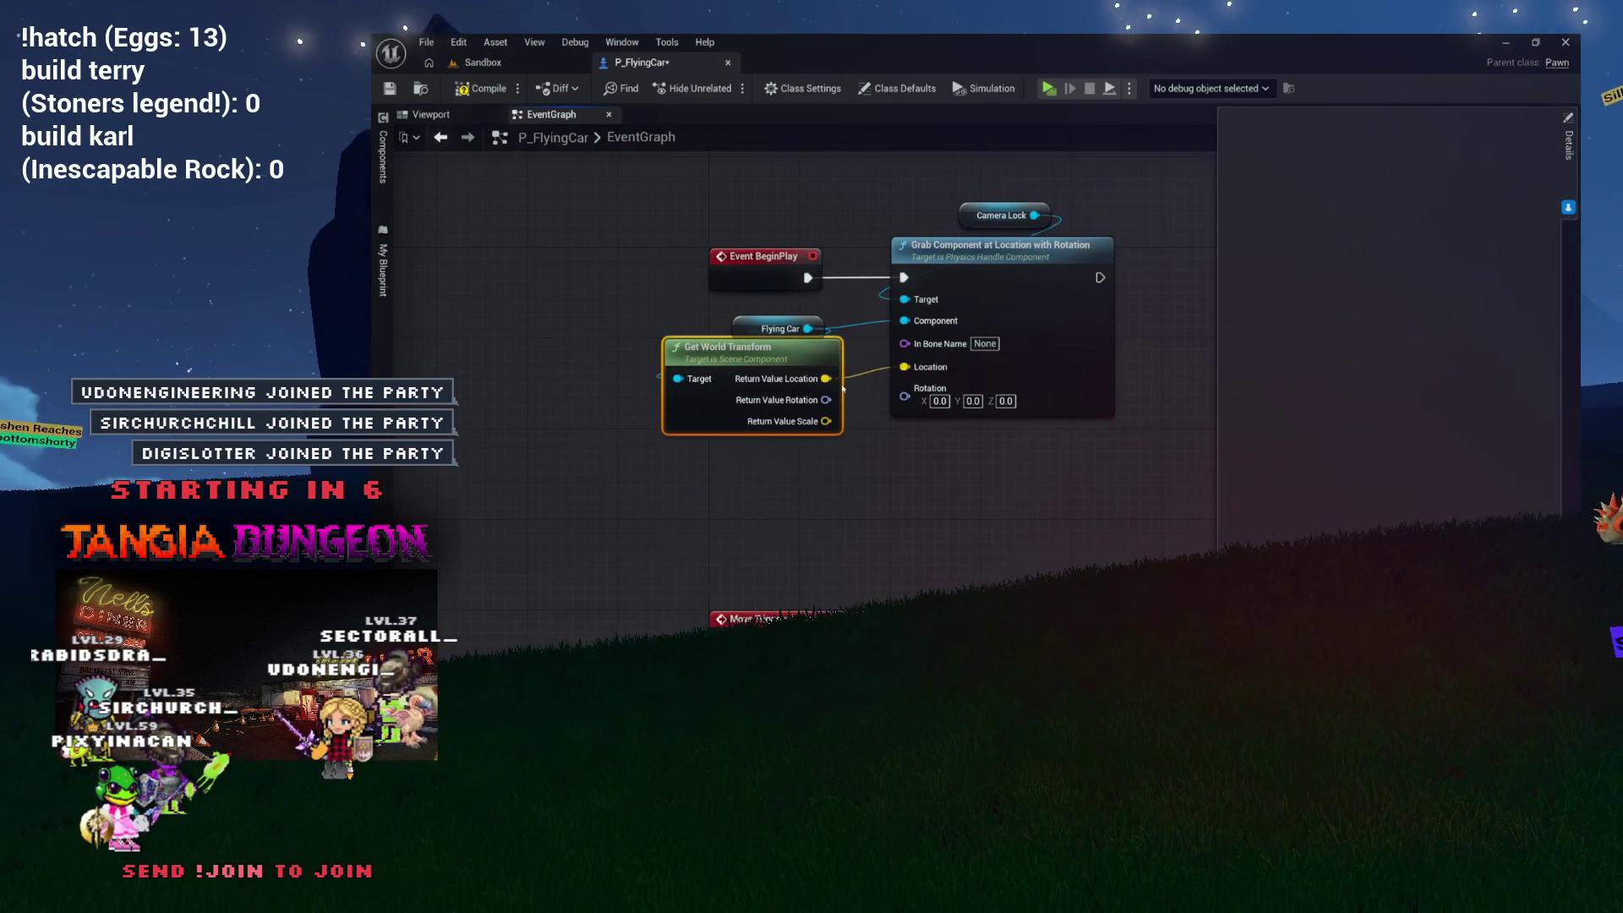
{"action": "left_click_drag", "start_coordinate": [779, 361], "coordinate": [792, 371]}
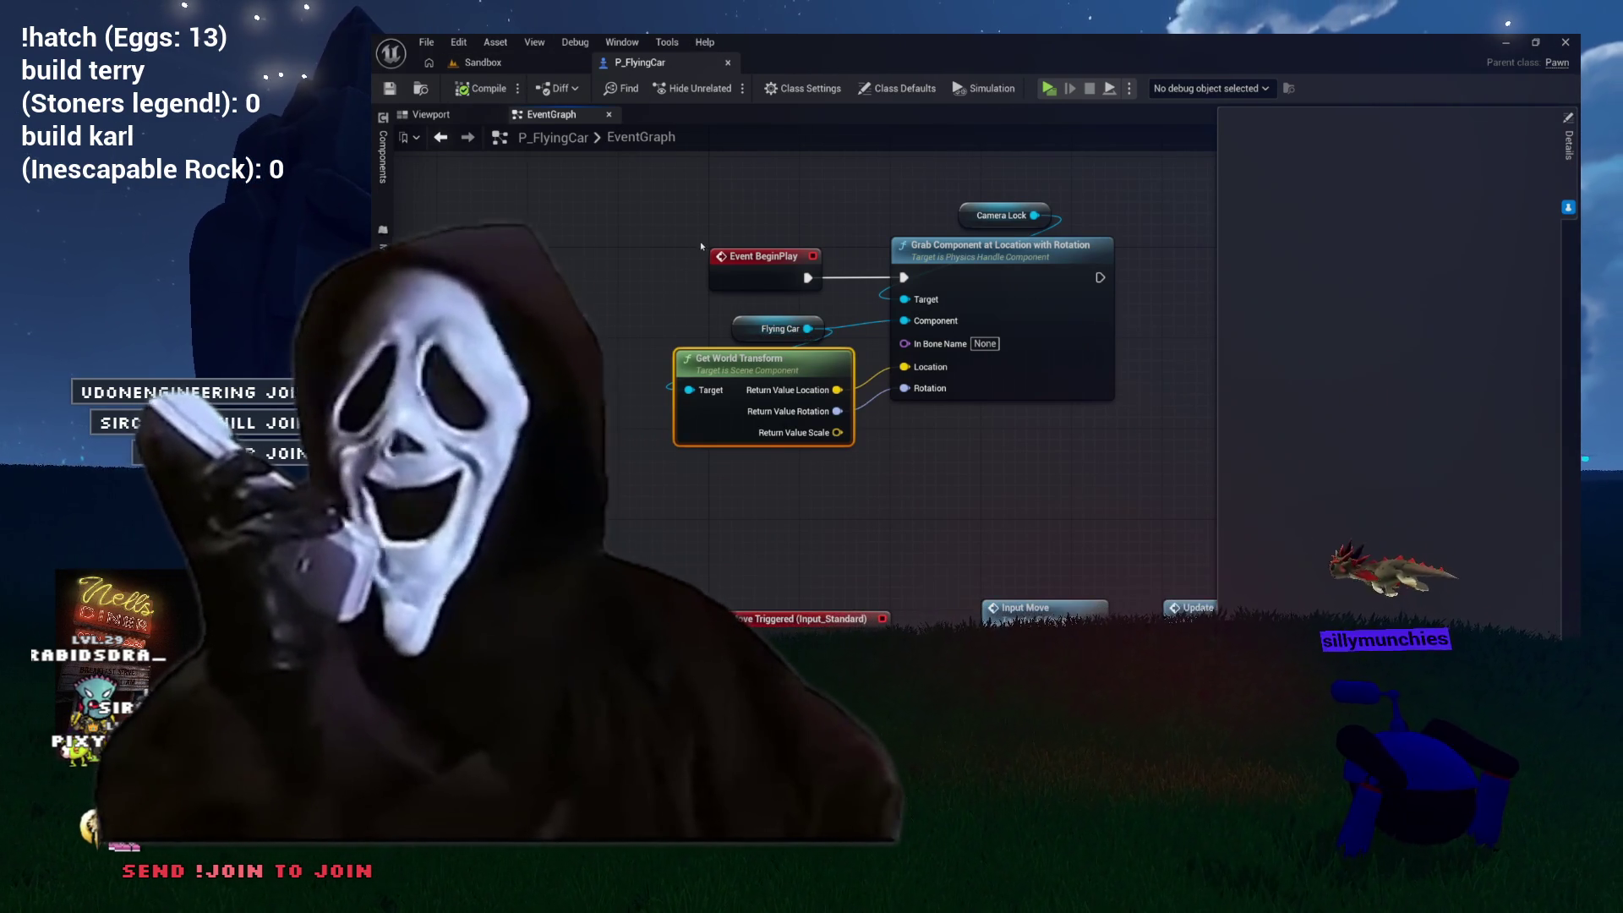
Step: Bring Event Tick into view and select the Set Target Location and Rotation nodes
{"action": "mouse_move", "coordinate": [931, 470]}
{"action": "left_mouse_down"}
{"action": "mouse_move", "coordinate": [861, 524]}
{"action": "mouse_move", "coordinate": [726, 532]}
{"action": "left_mouse_up"}
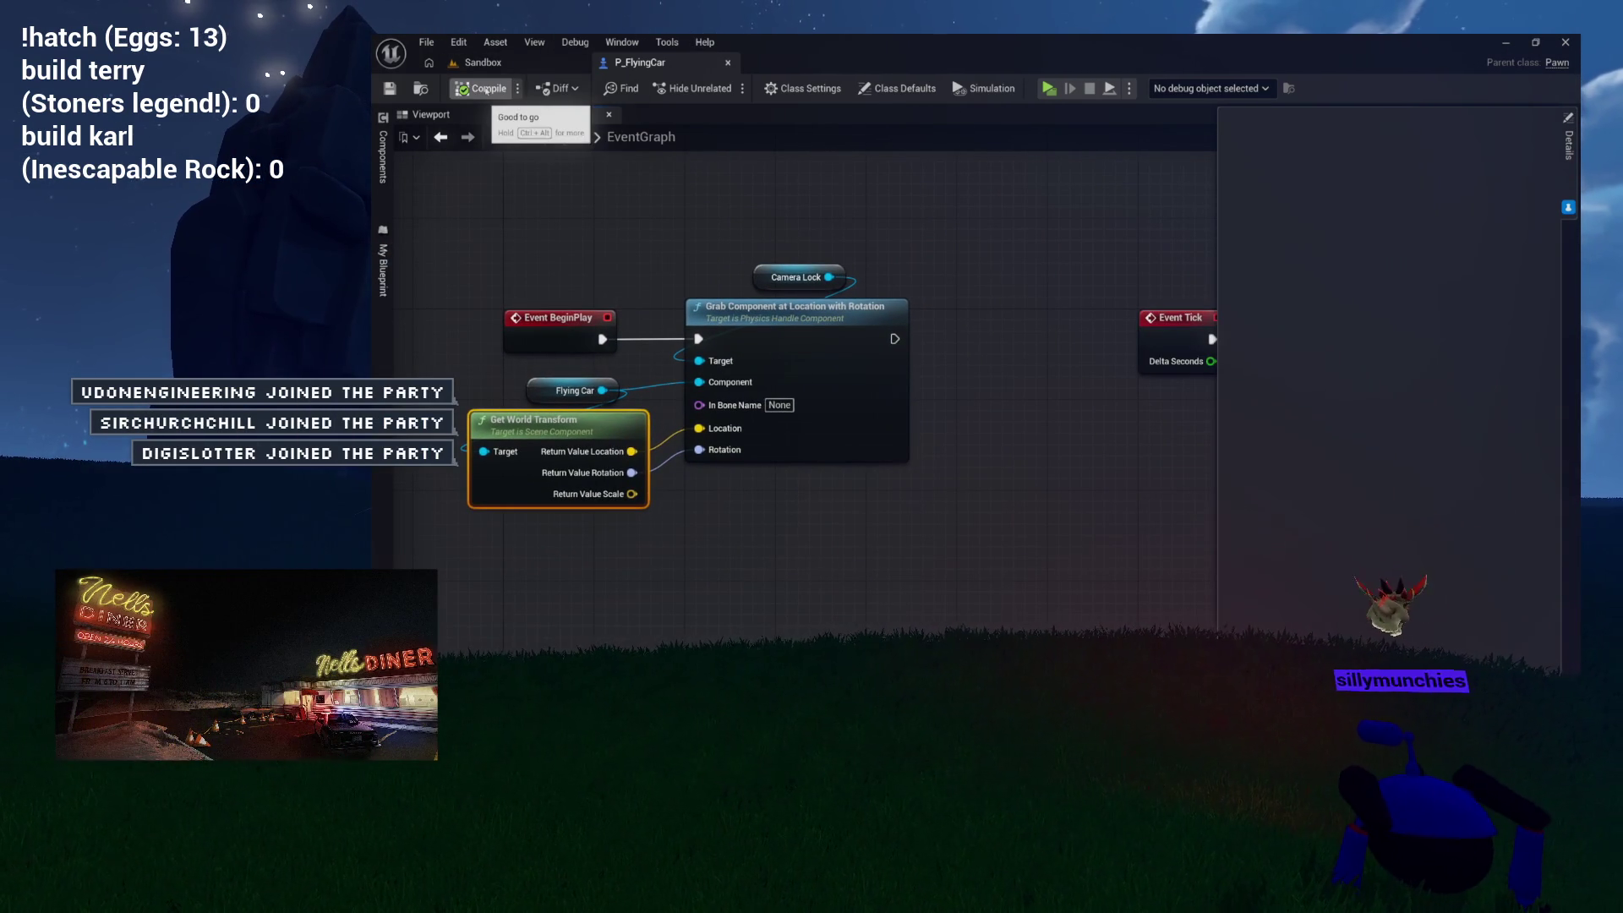
{"action": "mouse_move", "coordinate": [951, 227]}
{"action": "left_mouse_down"}
{"action": "mouse_move", "coordinate": [811, 228]}
{"action": "mouse_move", "coordinate": [972, 203]}
{"action": "mouse_move", "coordinate": [1028, 214]}
{"action": "mouse_move", "coordinate": [814, 245]}
{"action": "left_mouse_up"}
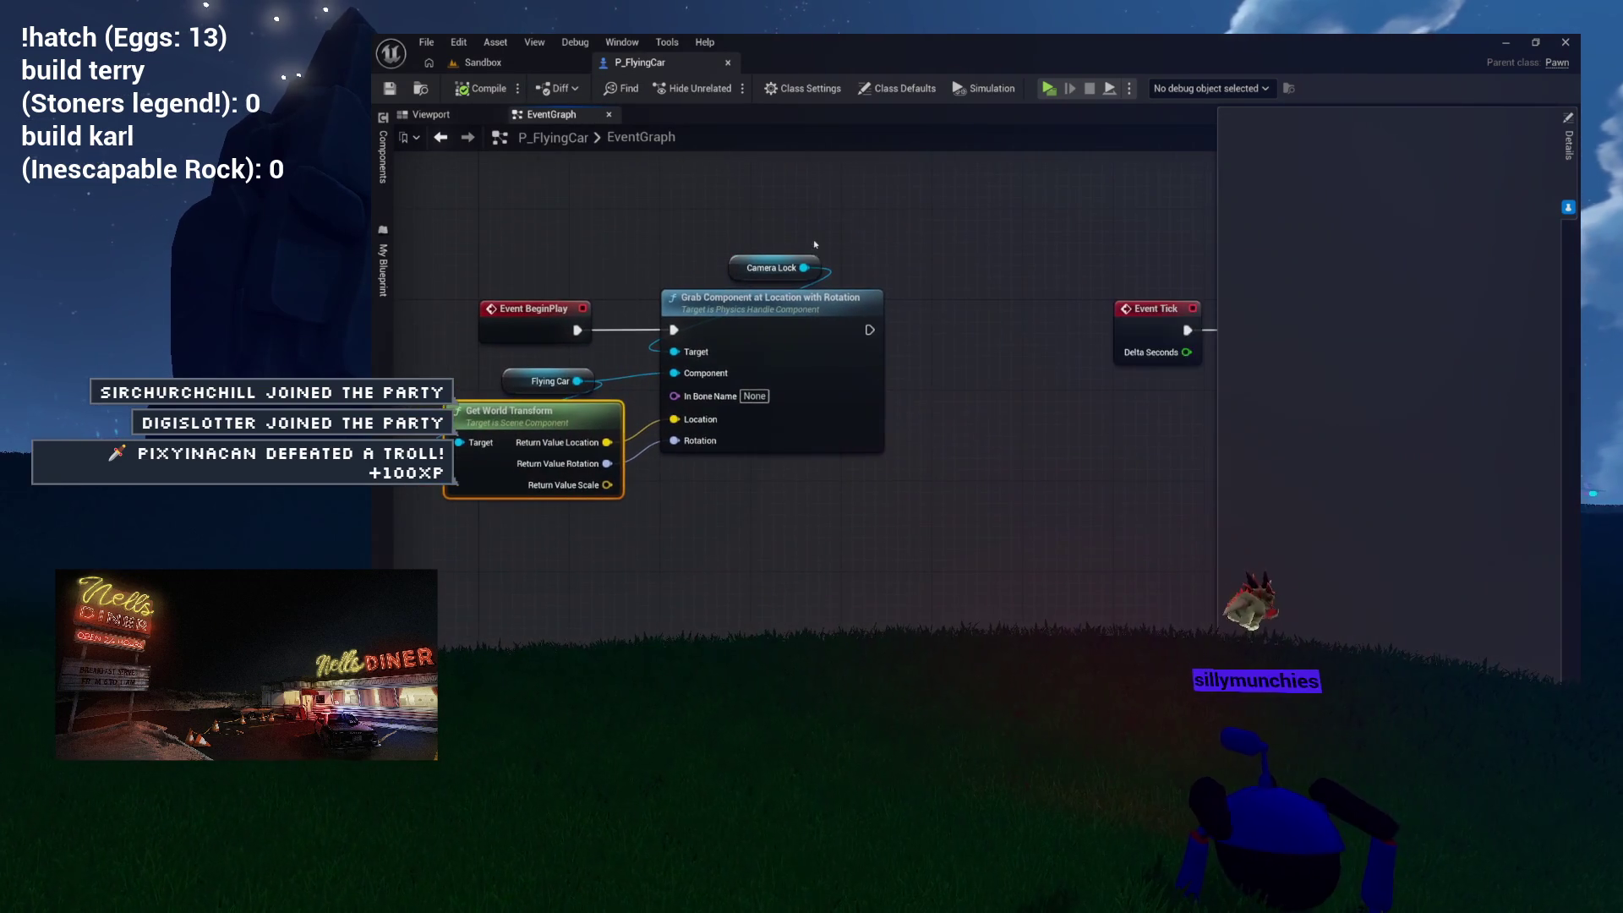
{"action": "mouse_move", "coordinate": [1069, 362]}
{"action": "left_mouse_down"}
{"action": "mouse_move", "coordinate": [648, 337]}
{"action": "mouse_move", "coordinate": [952, 325]}
{"action": "mouse_move", "coordinate": [588, 316]}
{"action": "left_mouse_up"}
{"action": "left_click_drag", "start_coordinate": [657, 218], "coordinate": [1006, 338]}
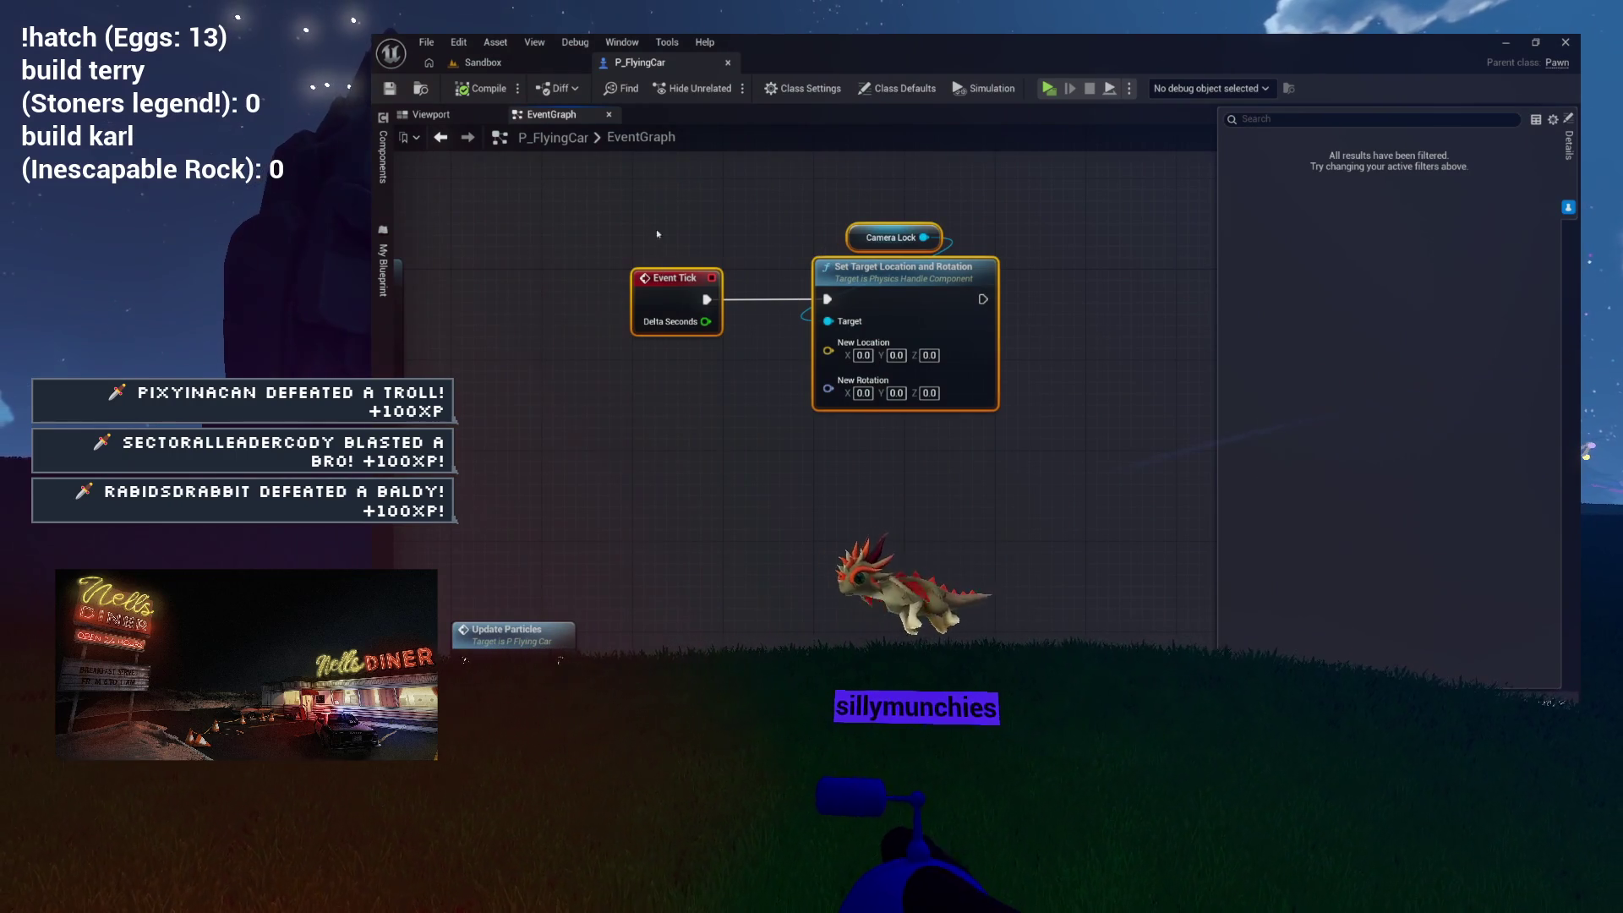
Step: Add a Base Box reference node with a Get World Transform node to the graph
{"action": "left_click", "coordinate": [382, 156]}
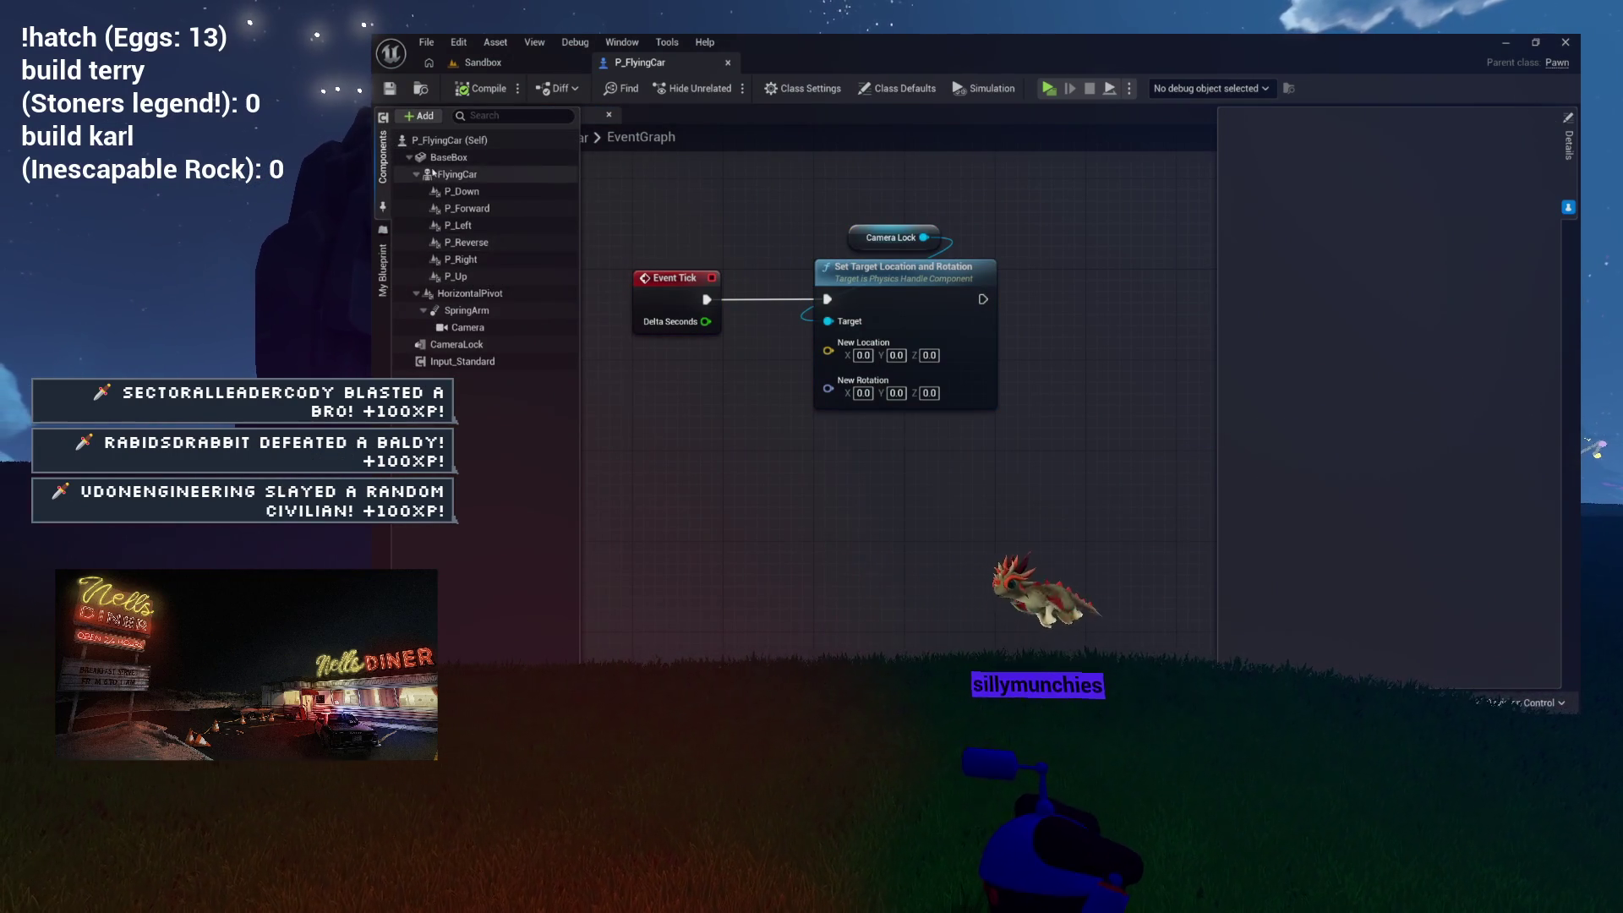
{"action": "left_click", "coordinate": [449, 157]}
{"action": "left_click_drag", "start_coordinate": [449, 157], "coordinate": [676, 385]}
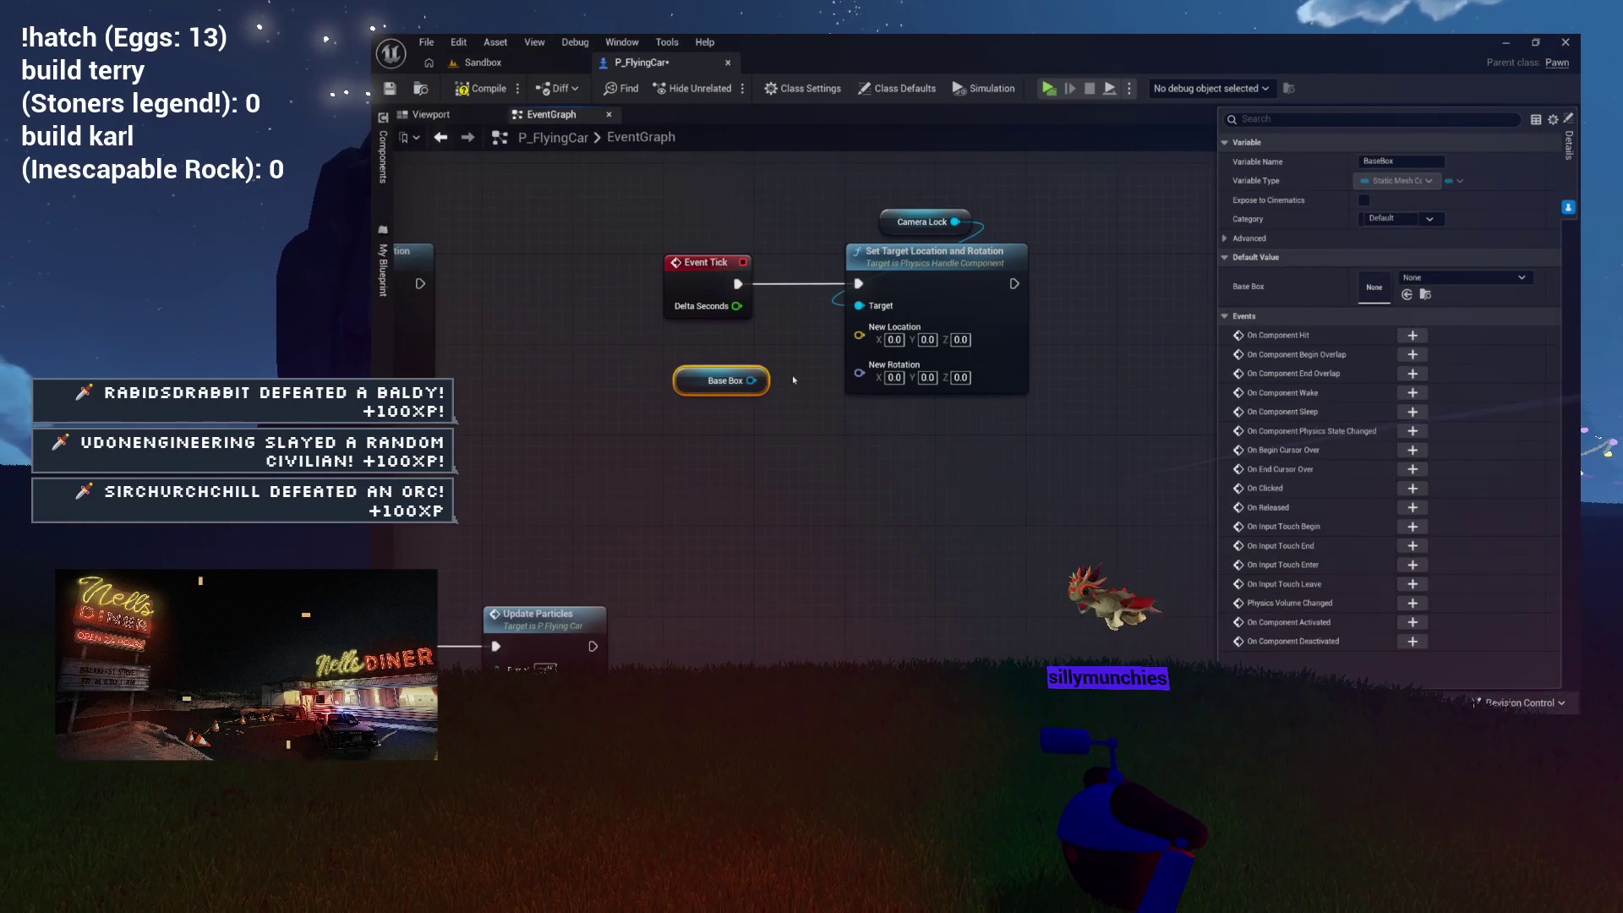
{"action": "left_click_drag", "start_coordinate": [922, 266], "coordinate": [1047, 255]}
{"action": "left_click_drag", "start_coordinate": [779, 449], "coordinate": [750, 430]}
{"action": "type", "text": "get world transform"}
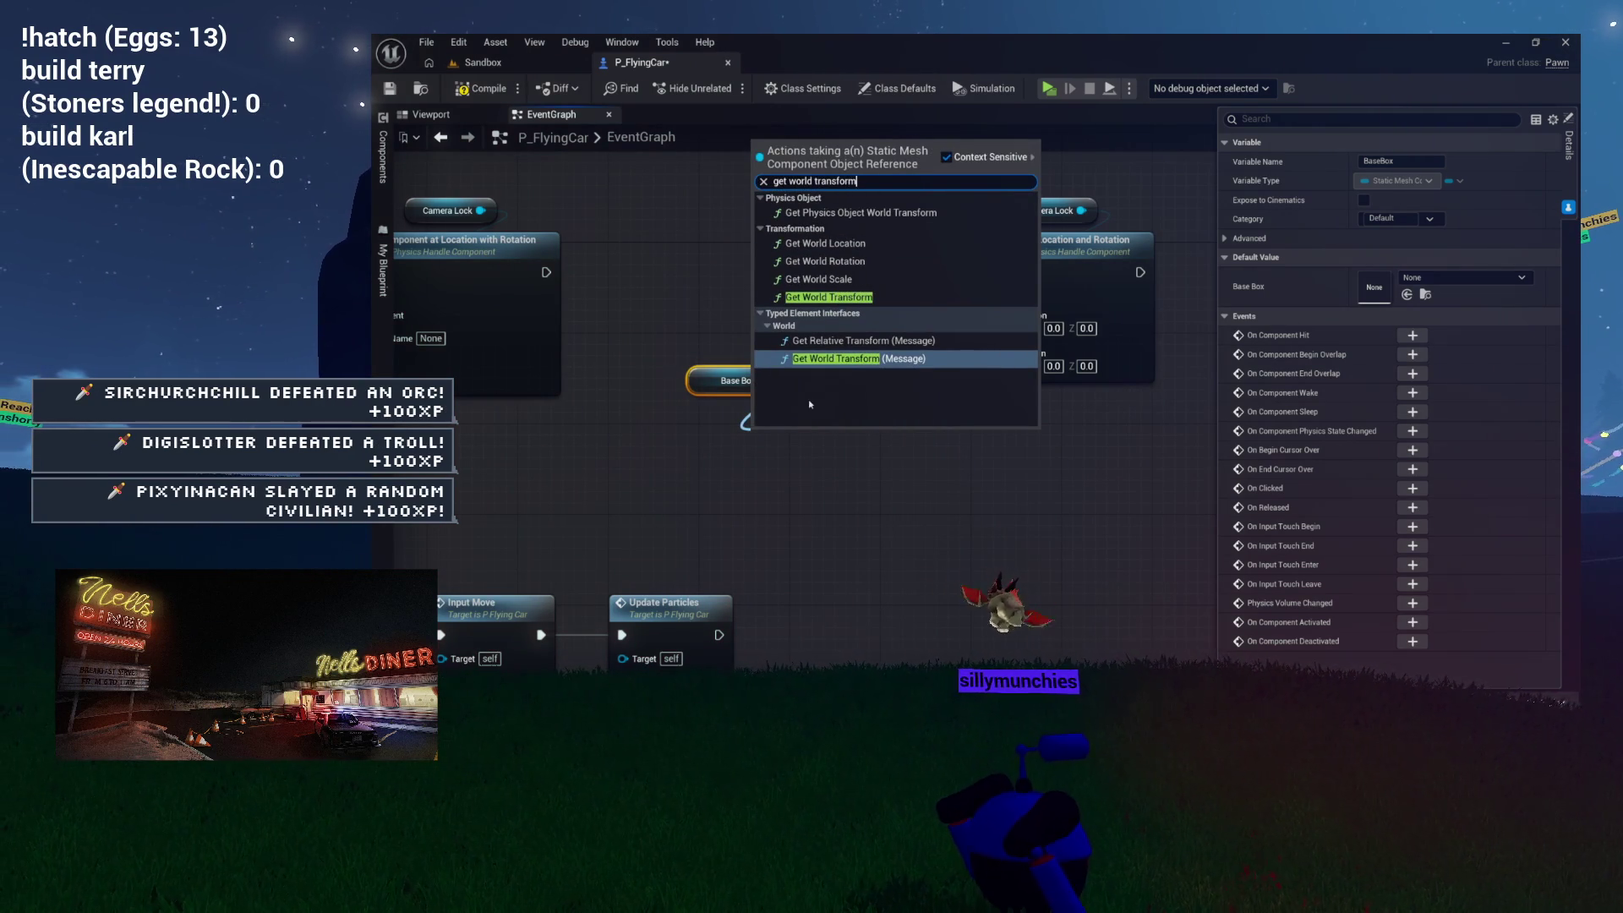
{"action": "left_click", "coordinate": [832, 297]}
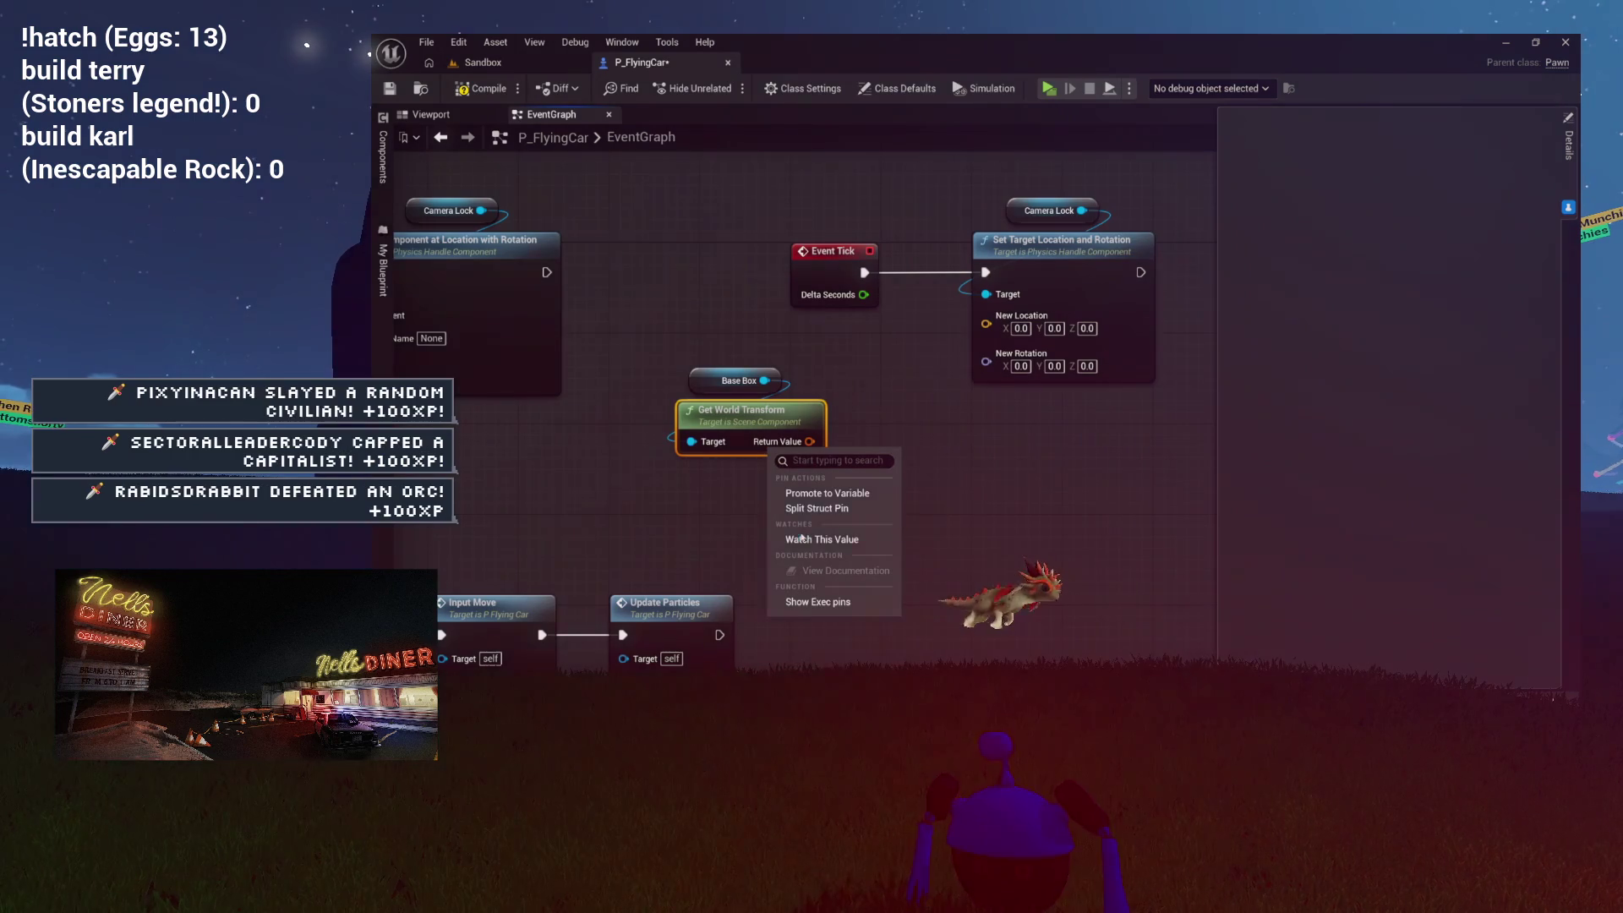
Step: Wire the transform's Location and Rotation into New Location and New Rotation, then compile
{"action": "mouse_move", "coordinate": [824, 450]}
{"action": "left_mouse_down"}
{"action": "mouse_move", "coordinate": [985, 315]}
{"action": "mouse_move", "coordinate": [935, 410]}
{"action": "mouse_move", "coordinate": [915, 415]}
{"action": "mouse_move", "coordinate": [985, 336]}
{"action": "left_mouse_up"}
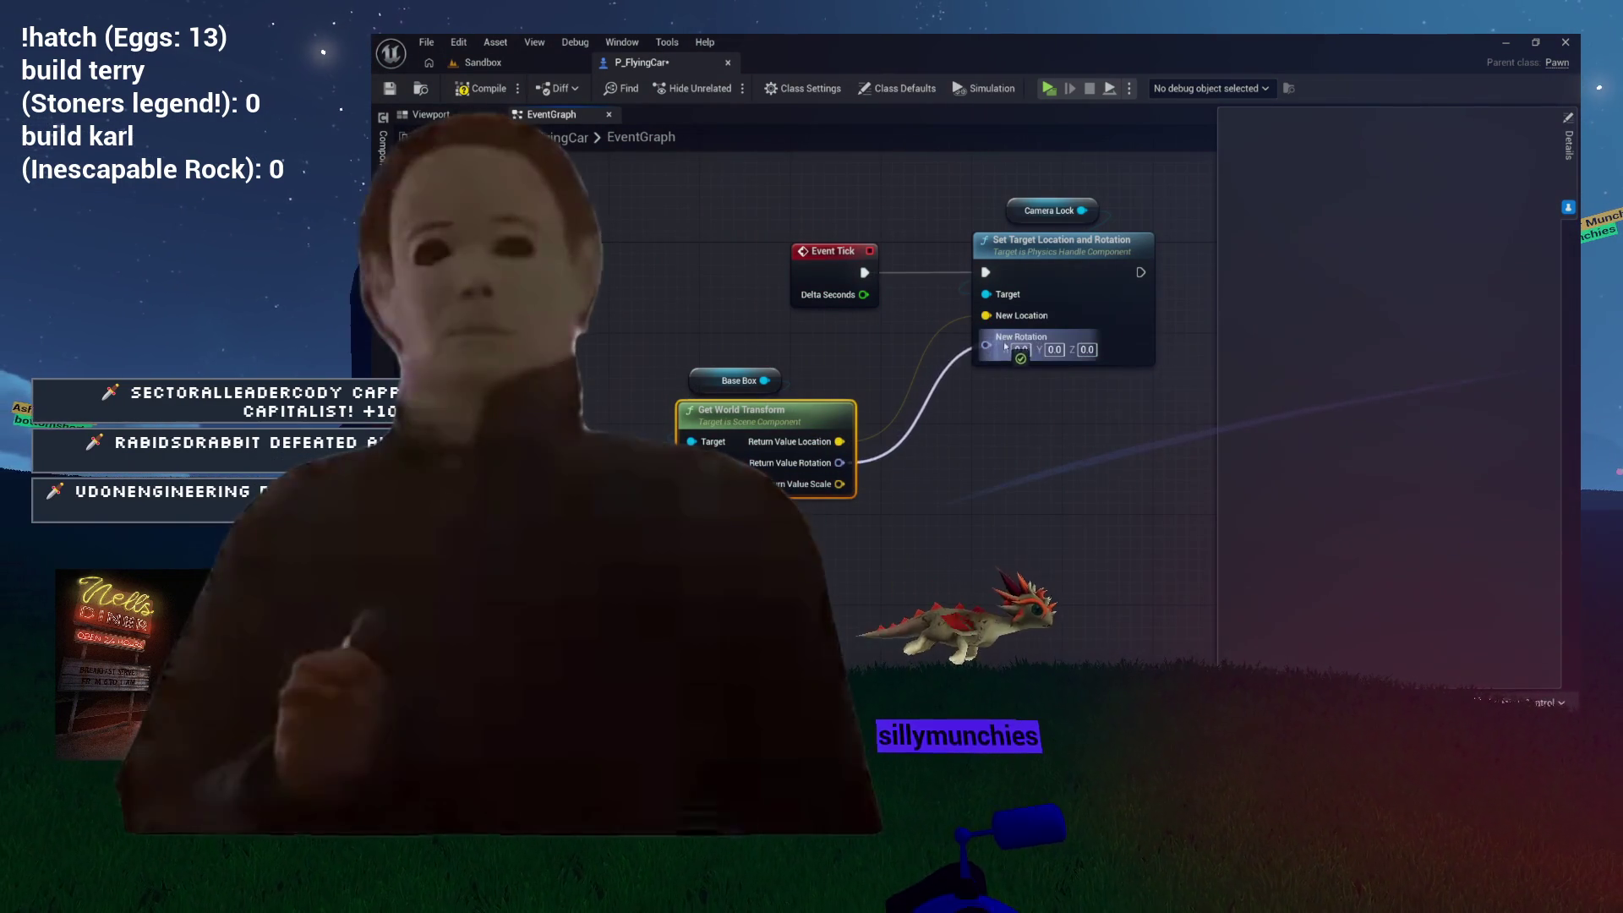
{"action": "left_click_drag", "start_coordinate": [1082, 211], "coordinate": [986, 295]}
{"action": "mouse_move", "coordinate": [764, 380]}
{"action": "left_mouse_down"}
{"action": "mouse_move", "coordinate": [692, 442]}
{"action": "mouse_move", "coordinate": [844, 372]}
{"action": "mouse_move", "coordinate": [804, 355]}
{"action": "left_mouse_up"}
{"action": "left_click", "coordinate": [740, 378]}
{"action": "left_click", "coordinate": [842, 375]}
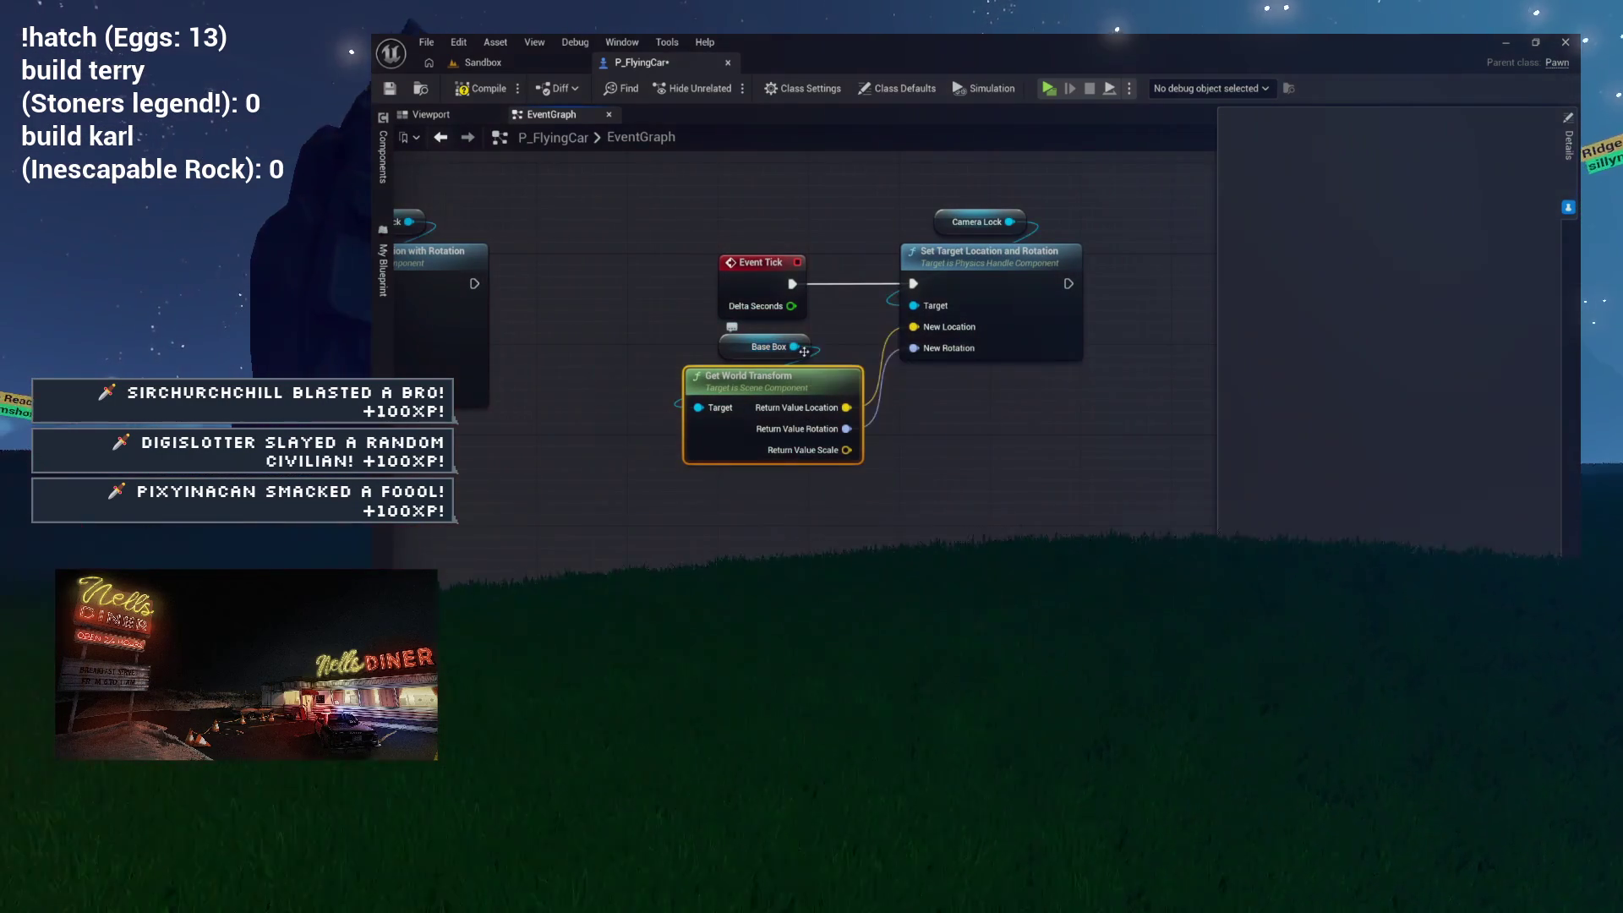
{"action": "left_click_drag", "start_coordinate": [735, 188], "coordinate": [689, 255]}
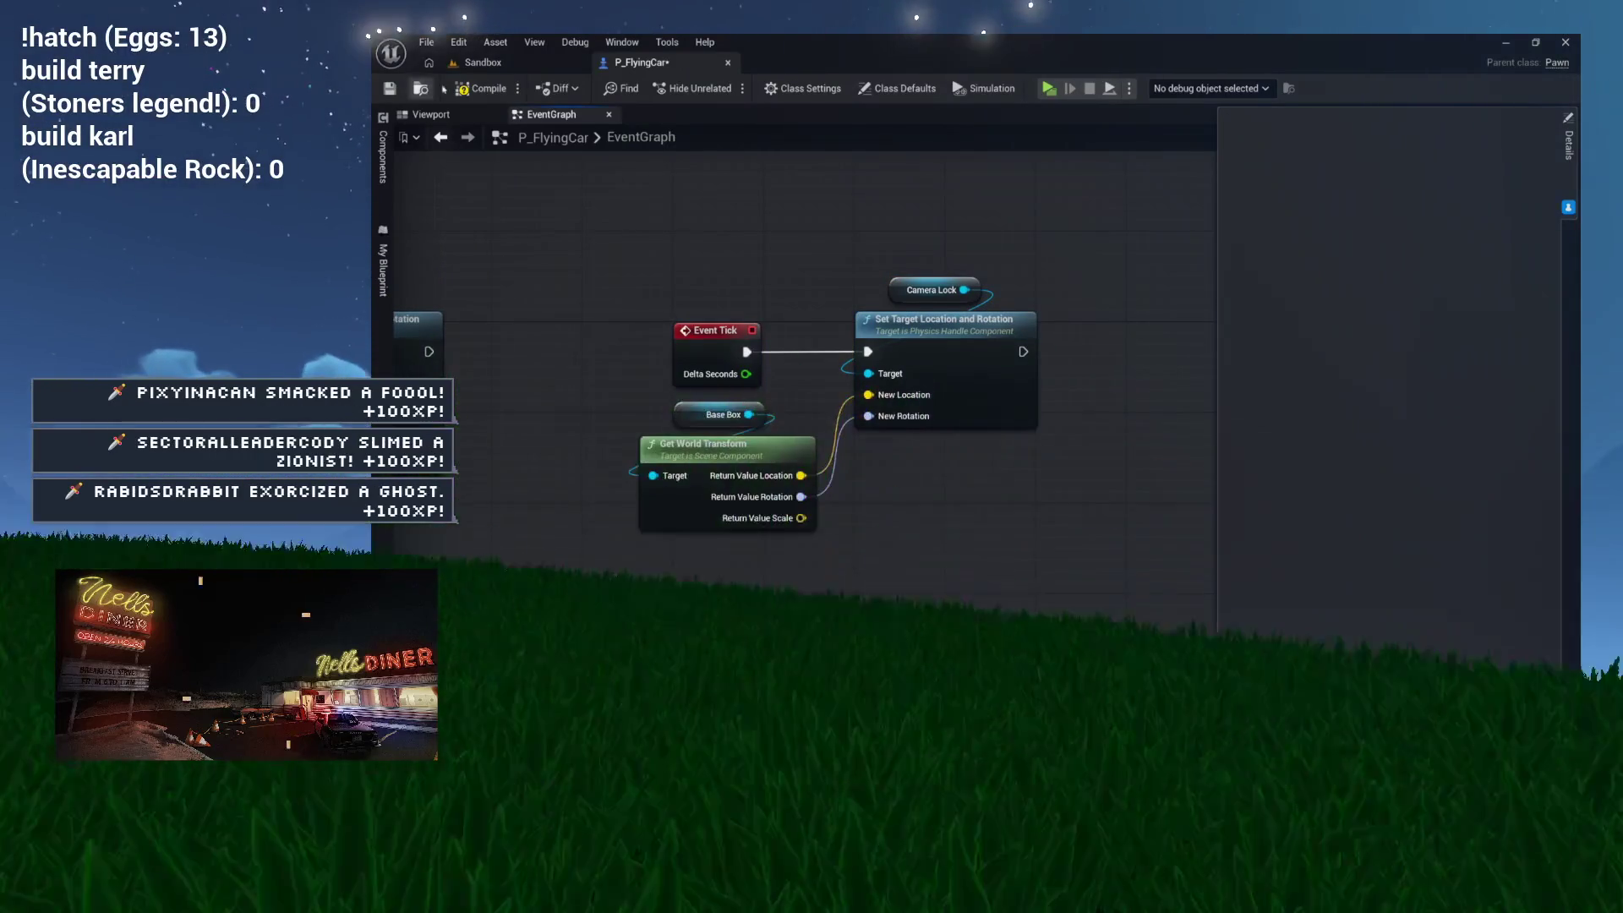
{"action": "left_click", "coordinate": [481, 91]}
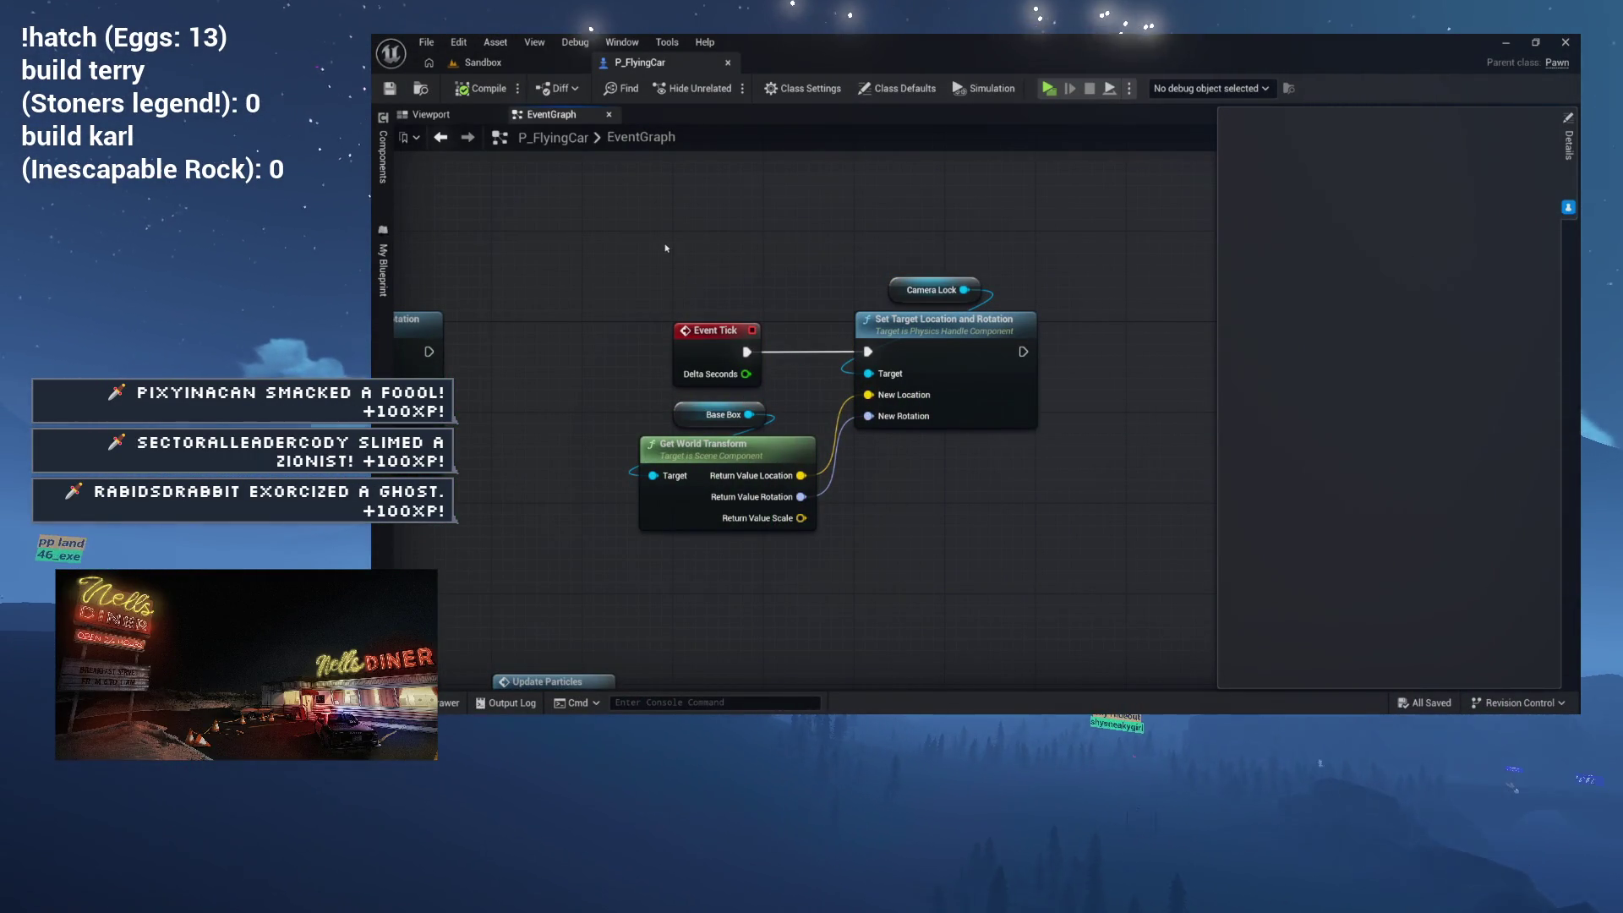
Step: Review the Event Tick and BeginPlay camera-lock nodes, then return to the Sandbox level
{"action": "mouse_move", "coordinate": [864, 207]}
{"action": "left_mouse_down"}
{"action": "mouse_move", "coordinate": [847, 95]}
{"action": "mouse_move", "coordinate": [892, 183]}
{"action": "left_mouse_up"}
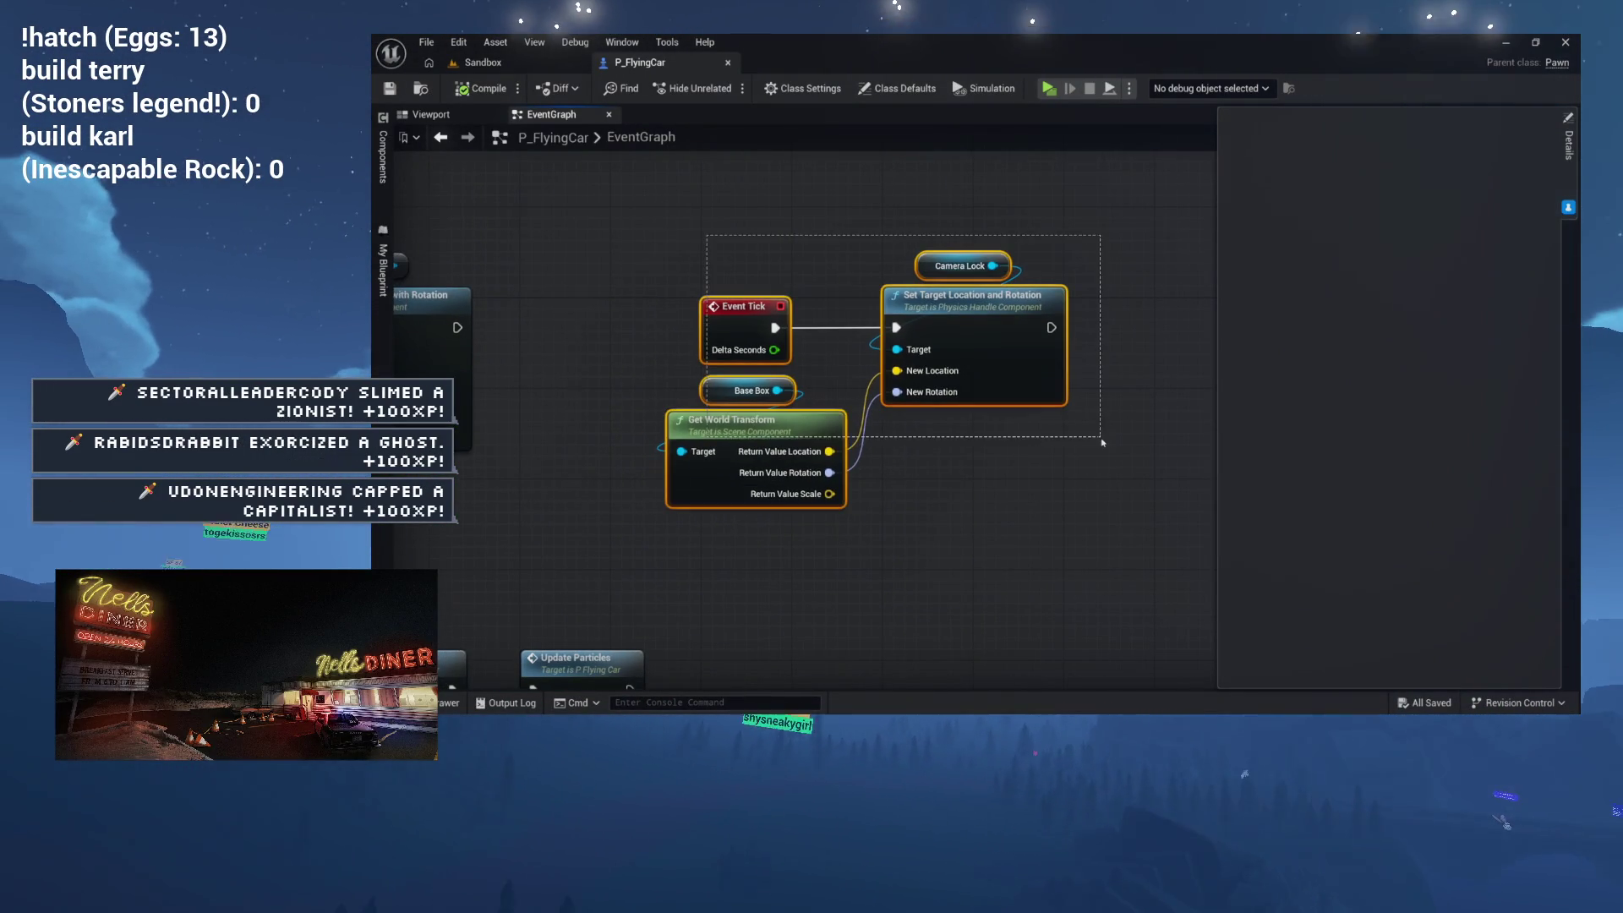
{"action": "left_click_drag", "start_coordinate": [1102, 442], "coordinate": [858, 304]}
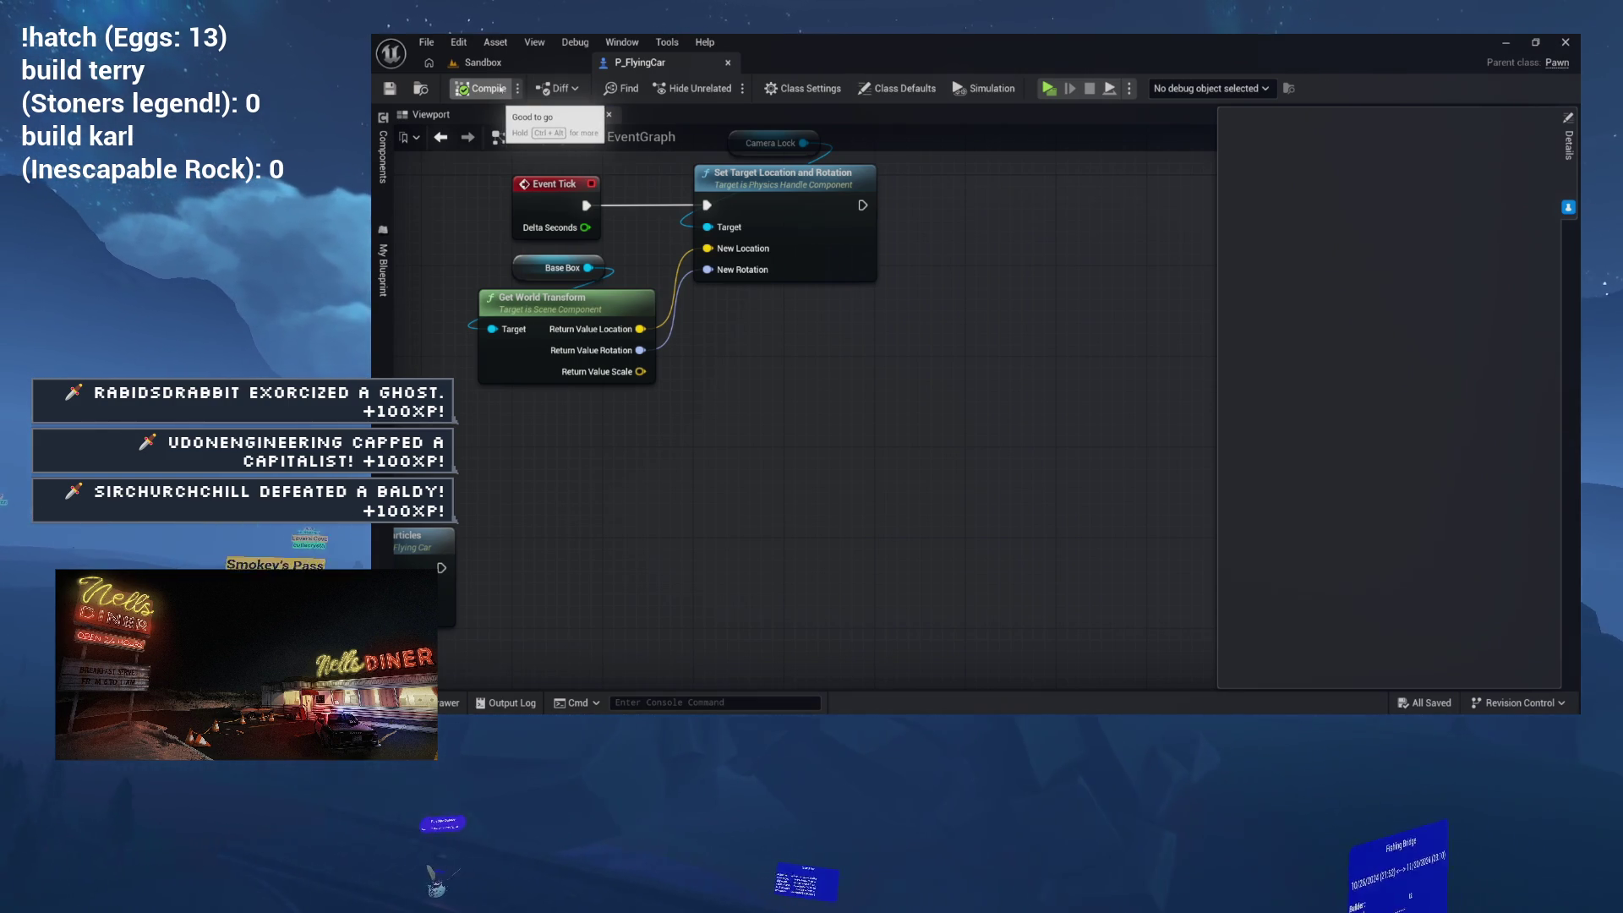
{"action": "mouse_move", "coordinate": [689, 556]}
{"action": "left_mouse_down"}
{"action": "mouse_move", "coordinate": [927, 556]}
{"action": "mouse_move", "coordinate": [963, 269]}
{"action": "mouse_move", "coordinate": [1092, 269]}
{"action": "mouse_move", "coordinate": [1025, 254]}
{"action": "mouse_move", "coordinate": [925, 264]}
{"action": "left_mouse_up"}
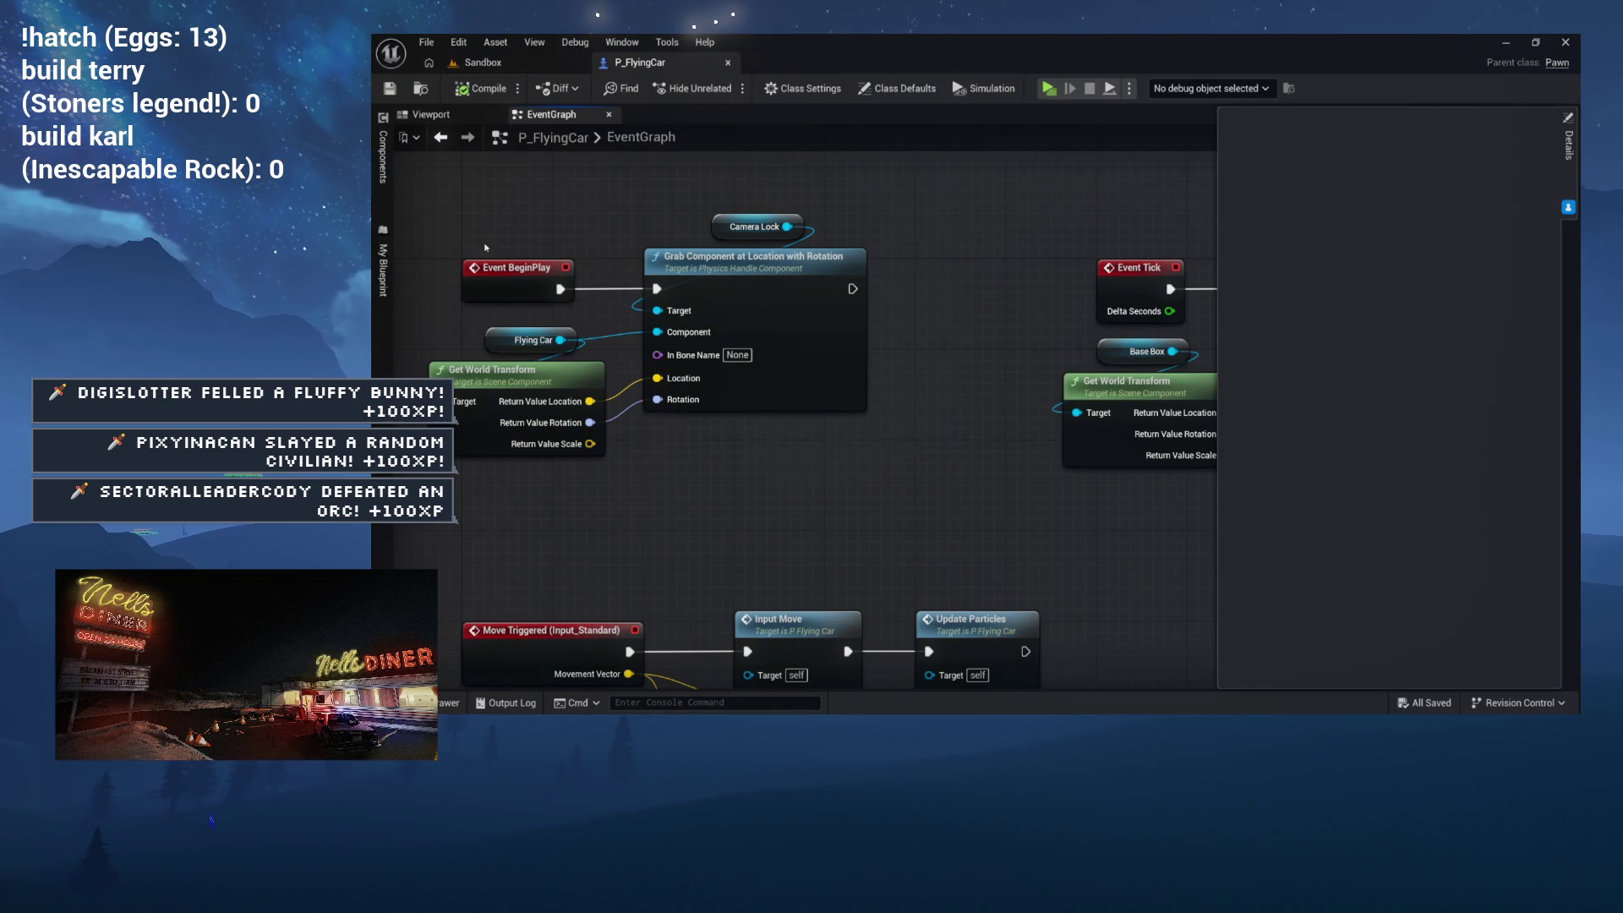
{"action": "left_click", "coordinate": [385, 272]}
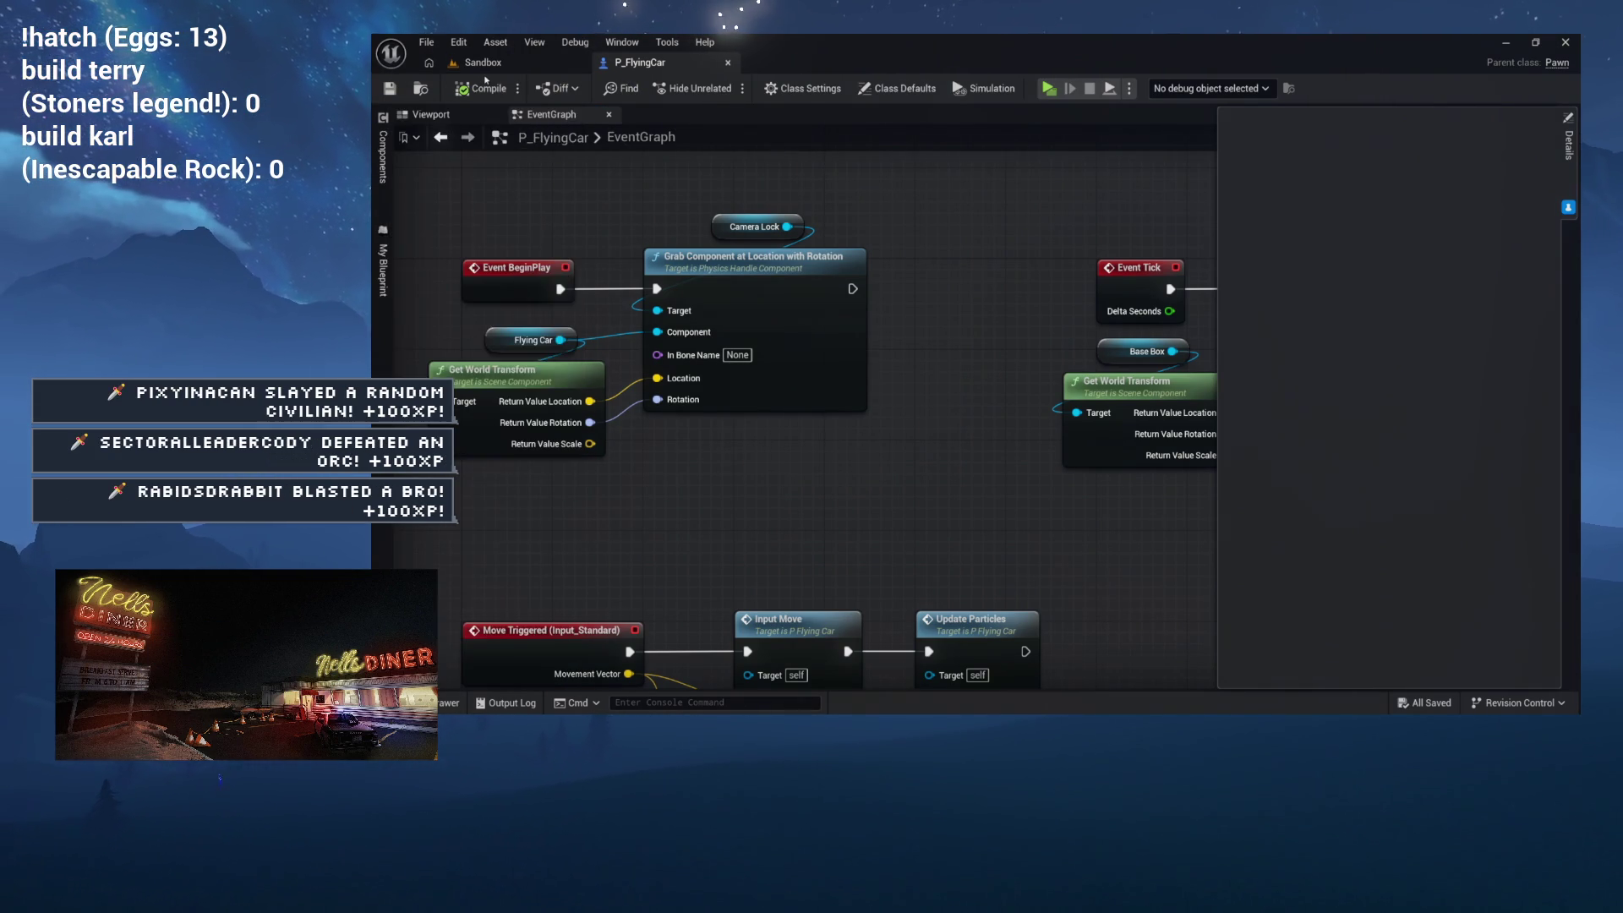
{"action": "left_click", "coordinate": [486, 63]}
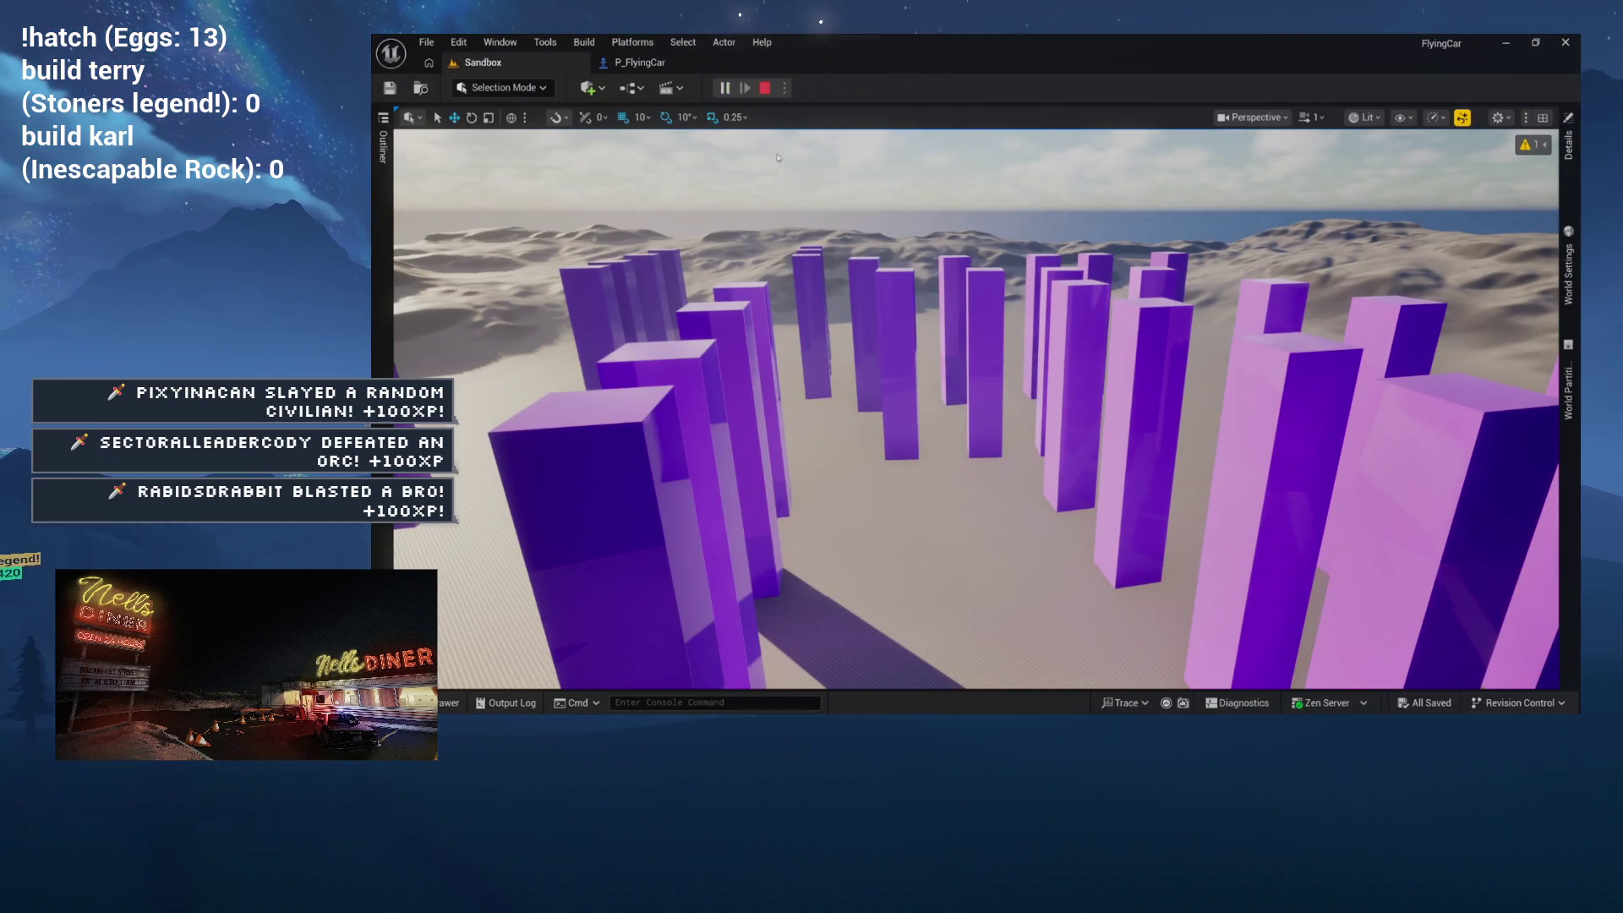
Step: Play-test the flying car with Alt+P, stop with Esc, and return to P_FlyingCar
{"action": "key", "text": "alt+p"}
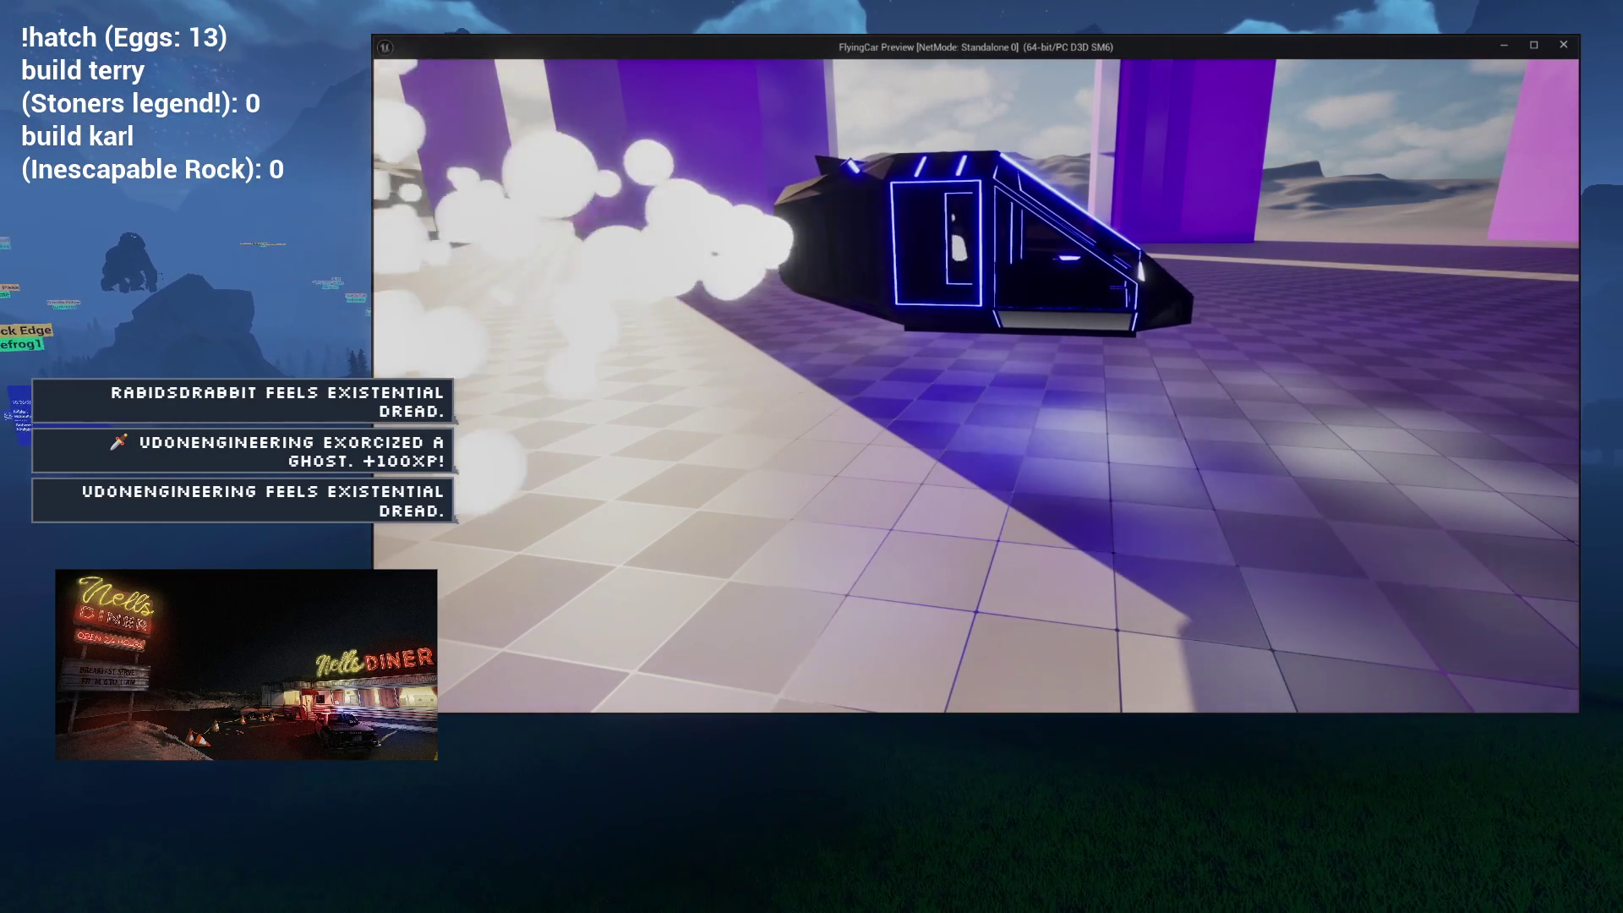
{"action": "key", "text": "Escape"}
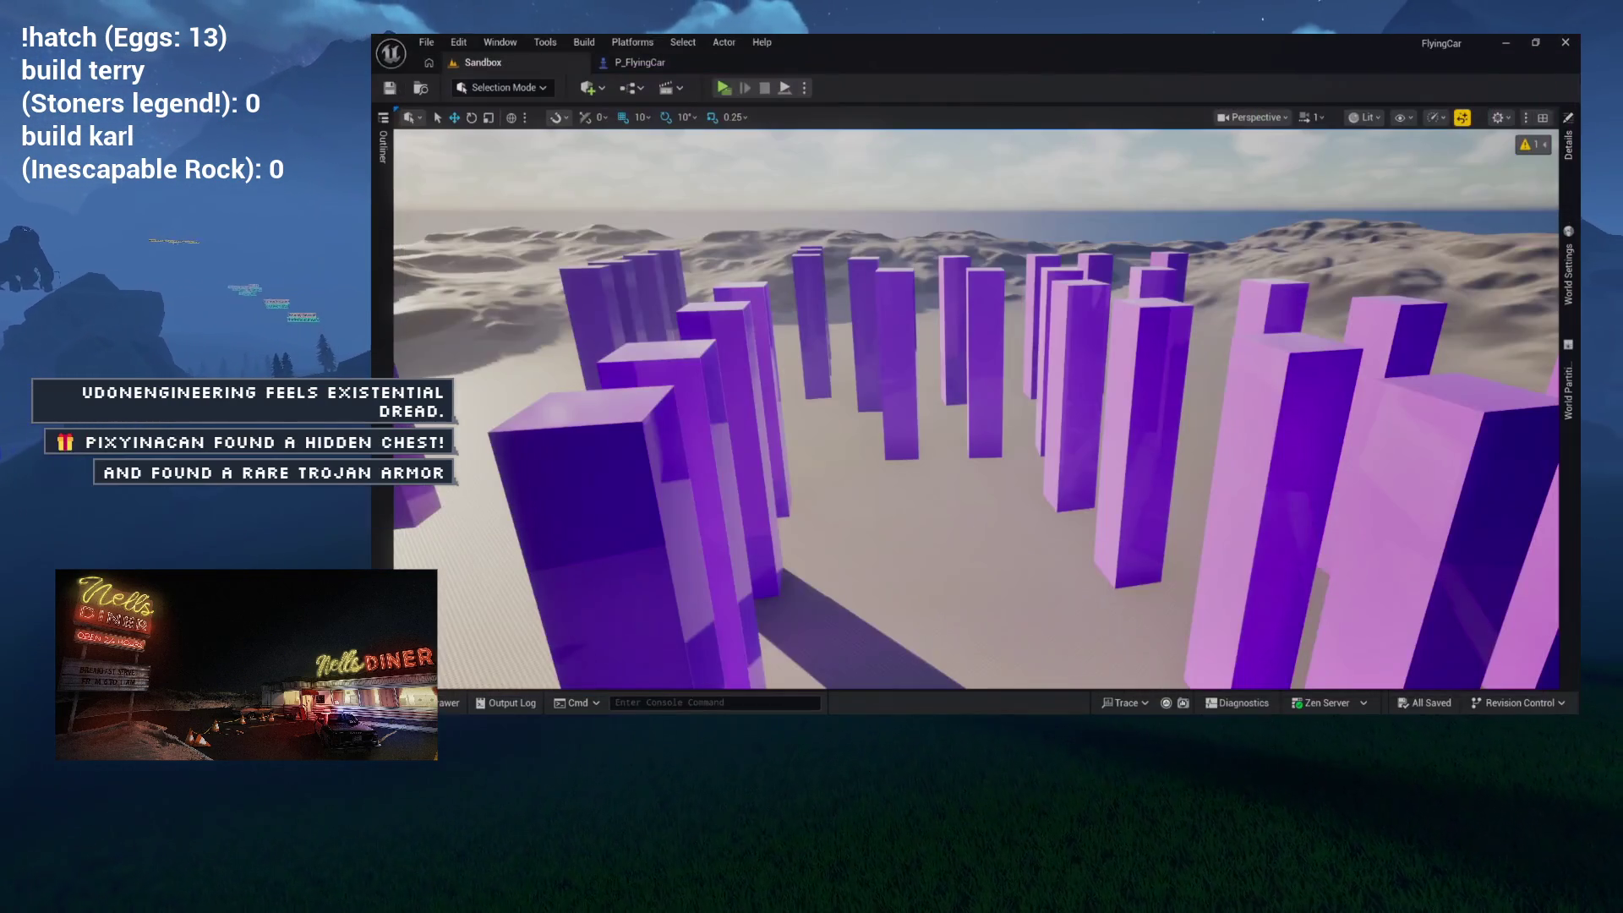
{"action": "left_click", "coordinate": [673, 64]}
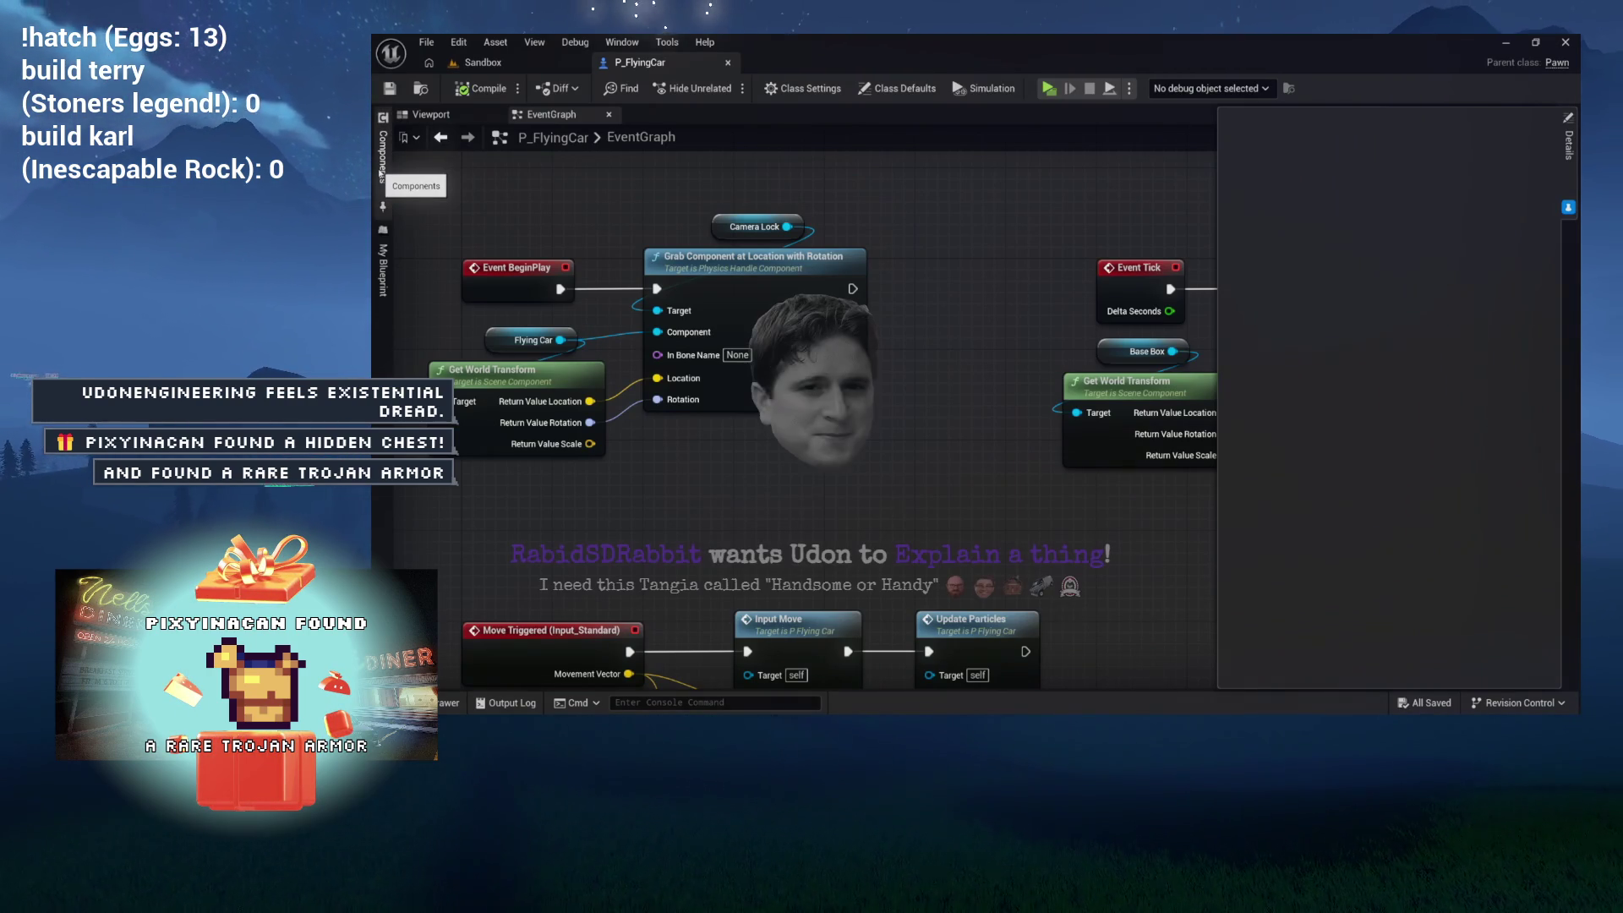
Step: Switch the P_FlyingCar editor to the Viewport and select the CameraLock component
{"action": "left_click", "coordinate": [430, 116]}
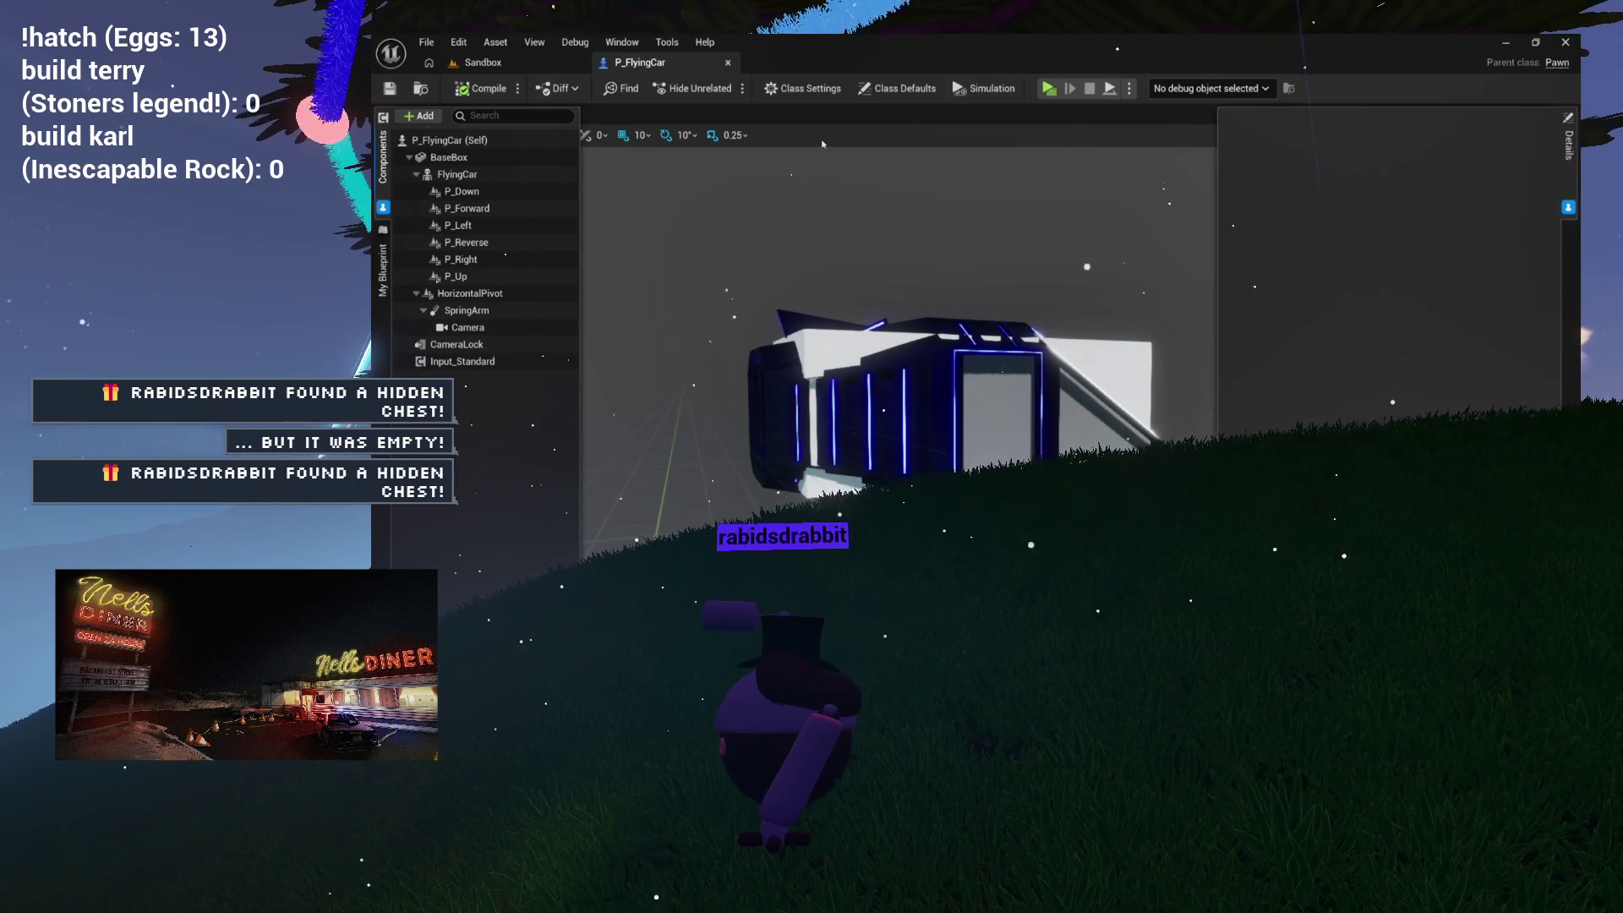
{"action": "left_click", "coordinate": [456, 362]}
Step: Set CameraLock's Linear and Angular Stiffness to 50, compile, and go back to Sandbox
{"action": "left_click", "coordinate": [457, 344]}
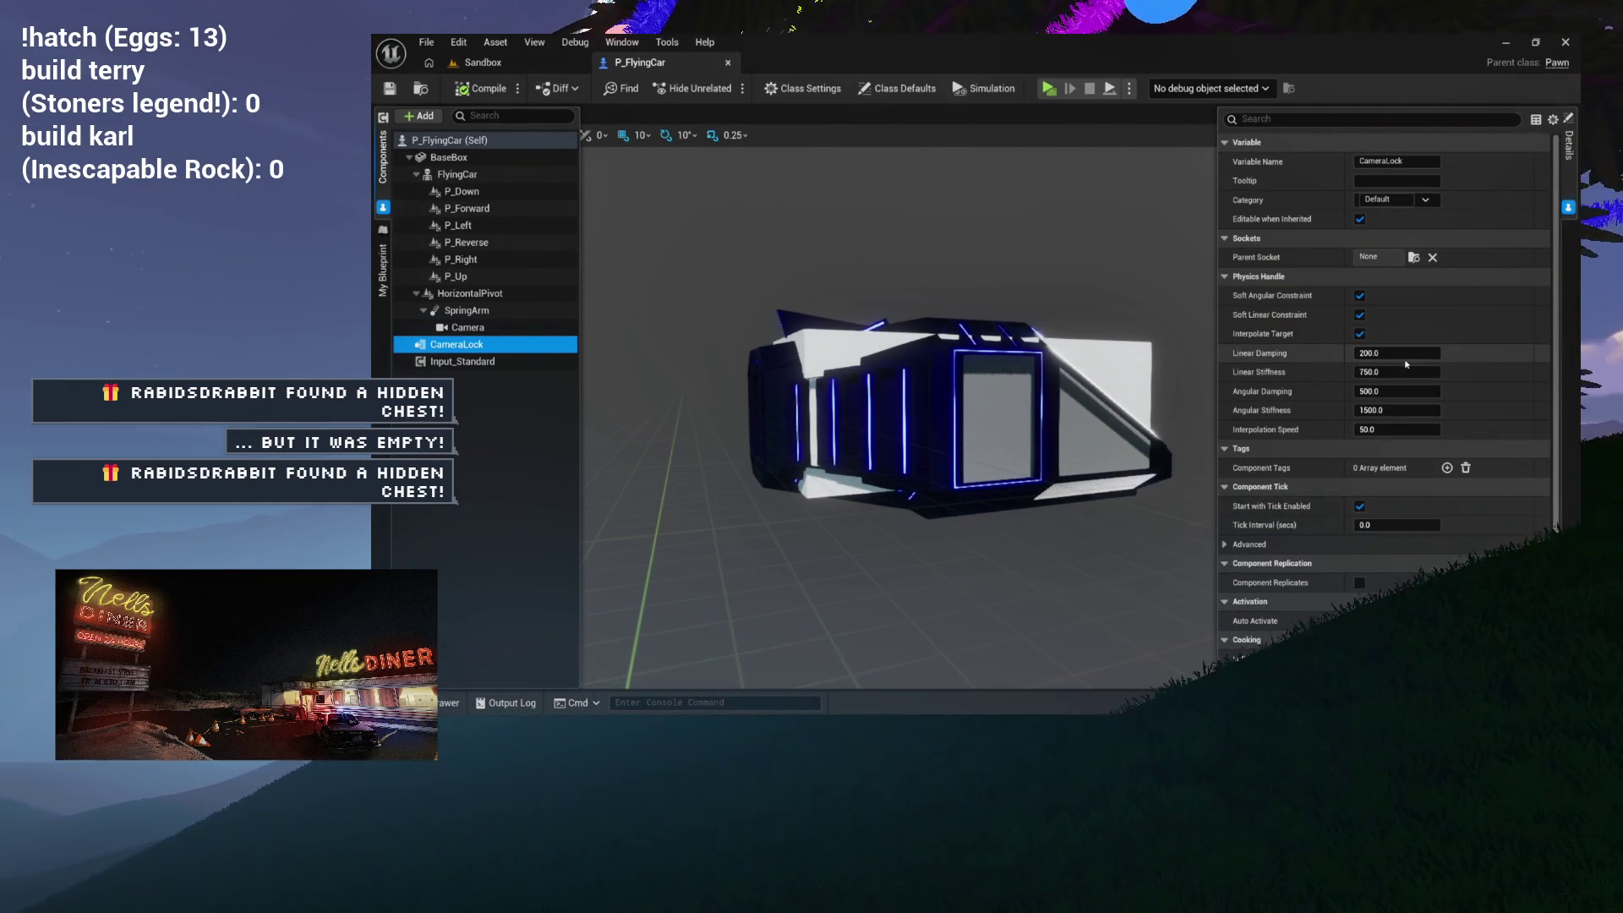
{"action": "left_click", "coordinate": [1392, 371]}
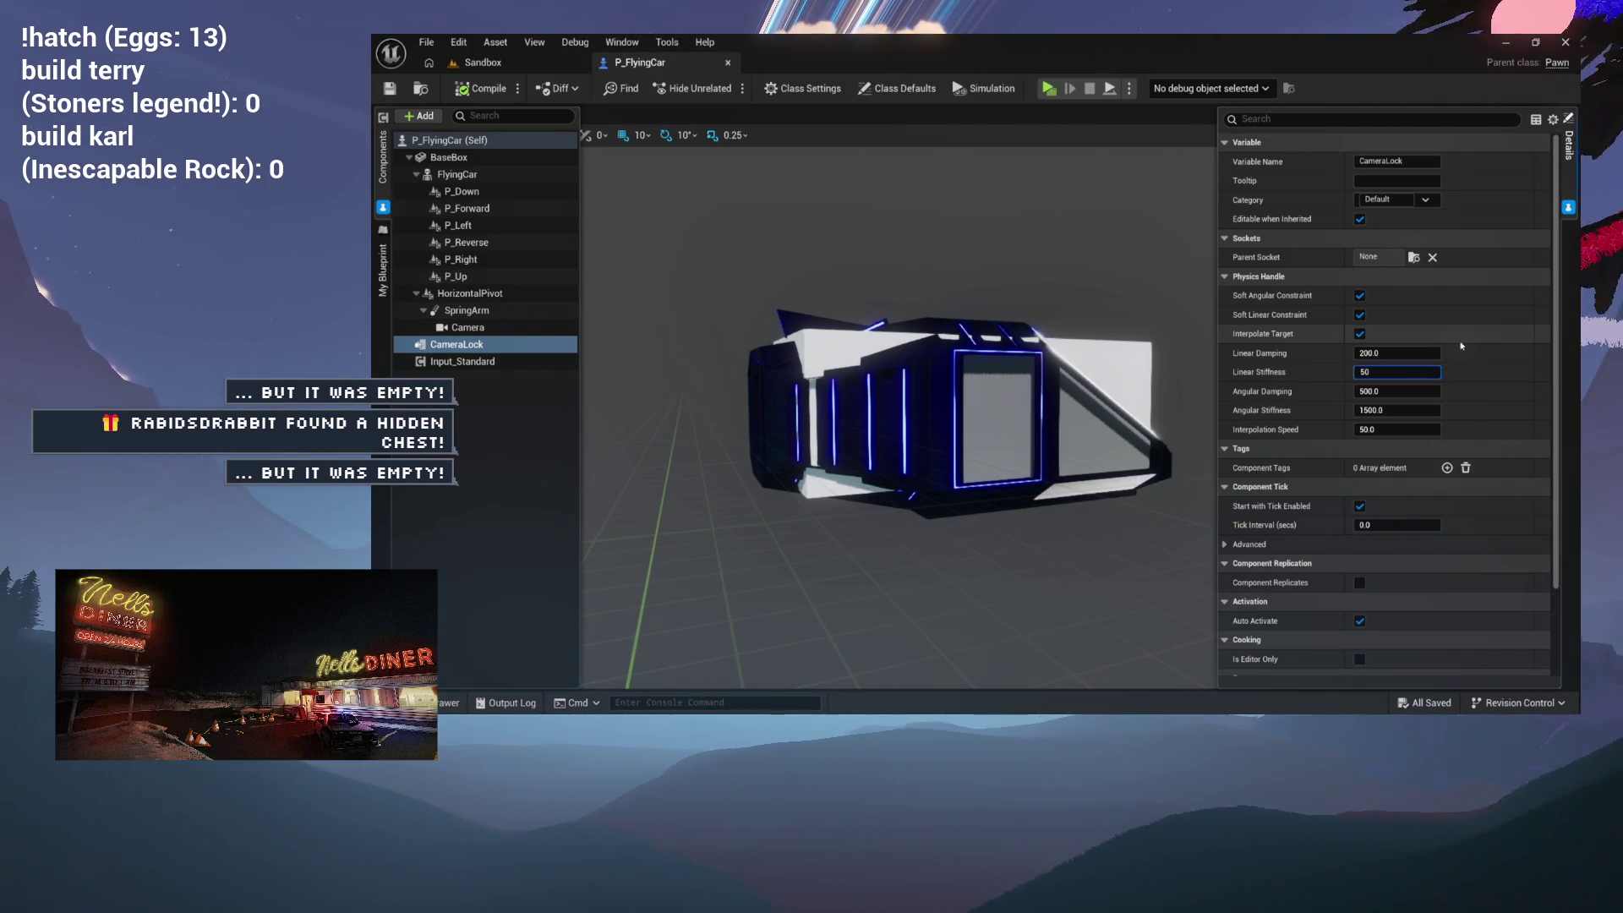
{"action": "type", "text": "50"}
{"action": "key", "text": "Return"}
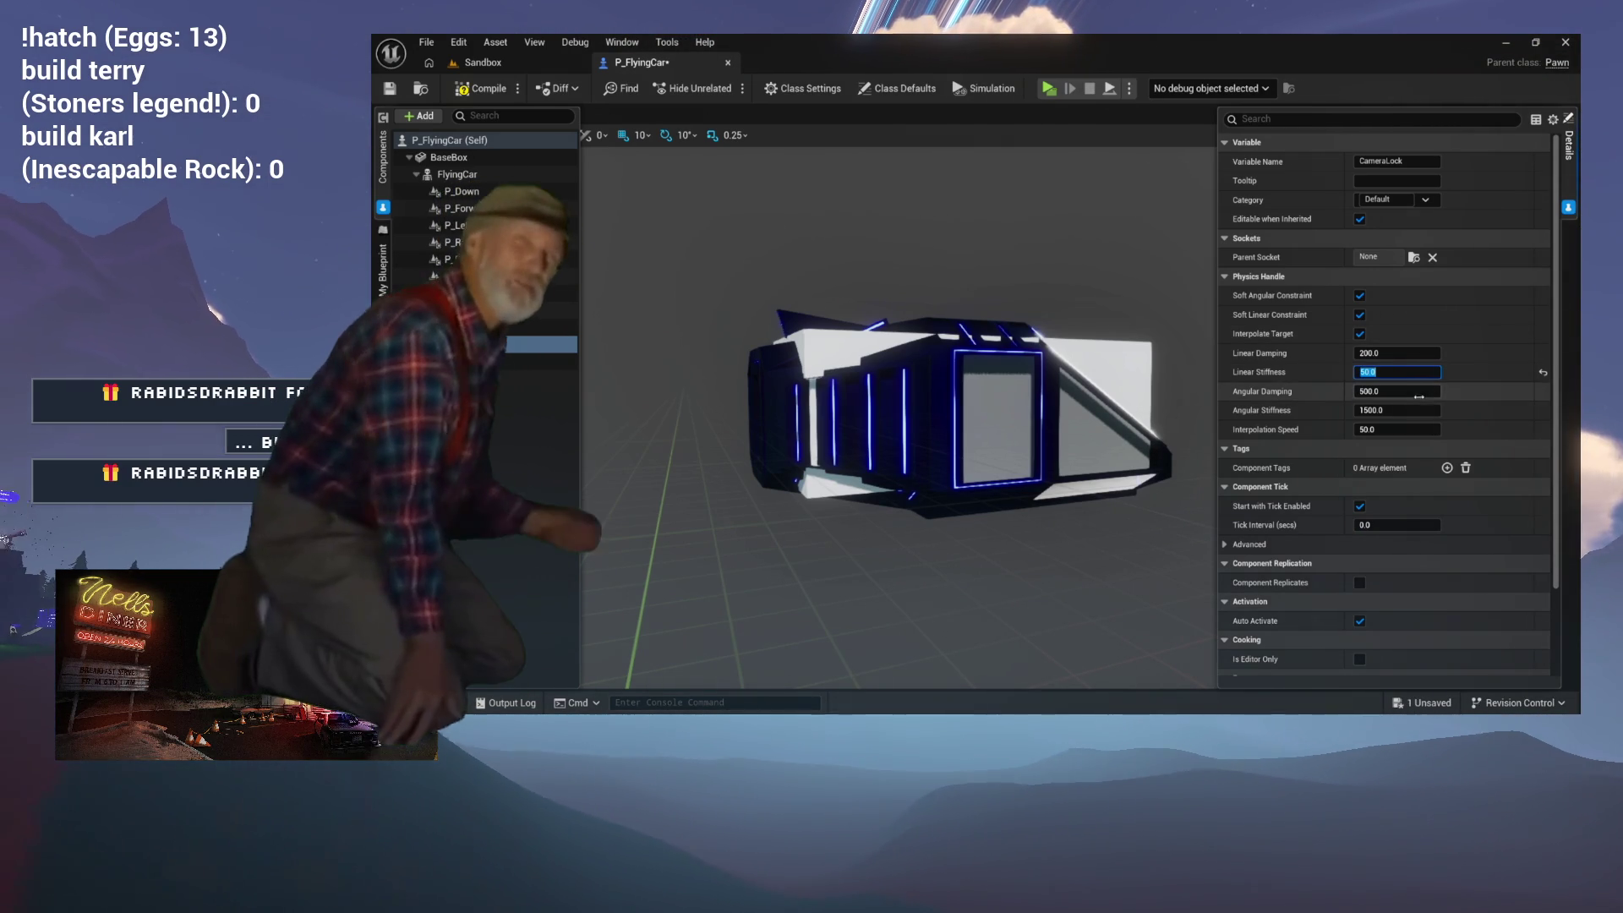
{"action": "left_click", "coordinate": [1417, 410]}
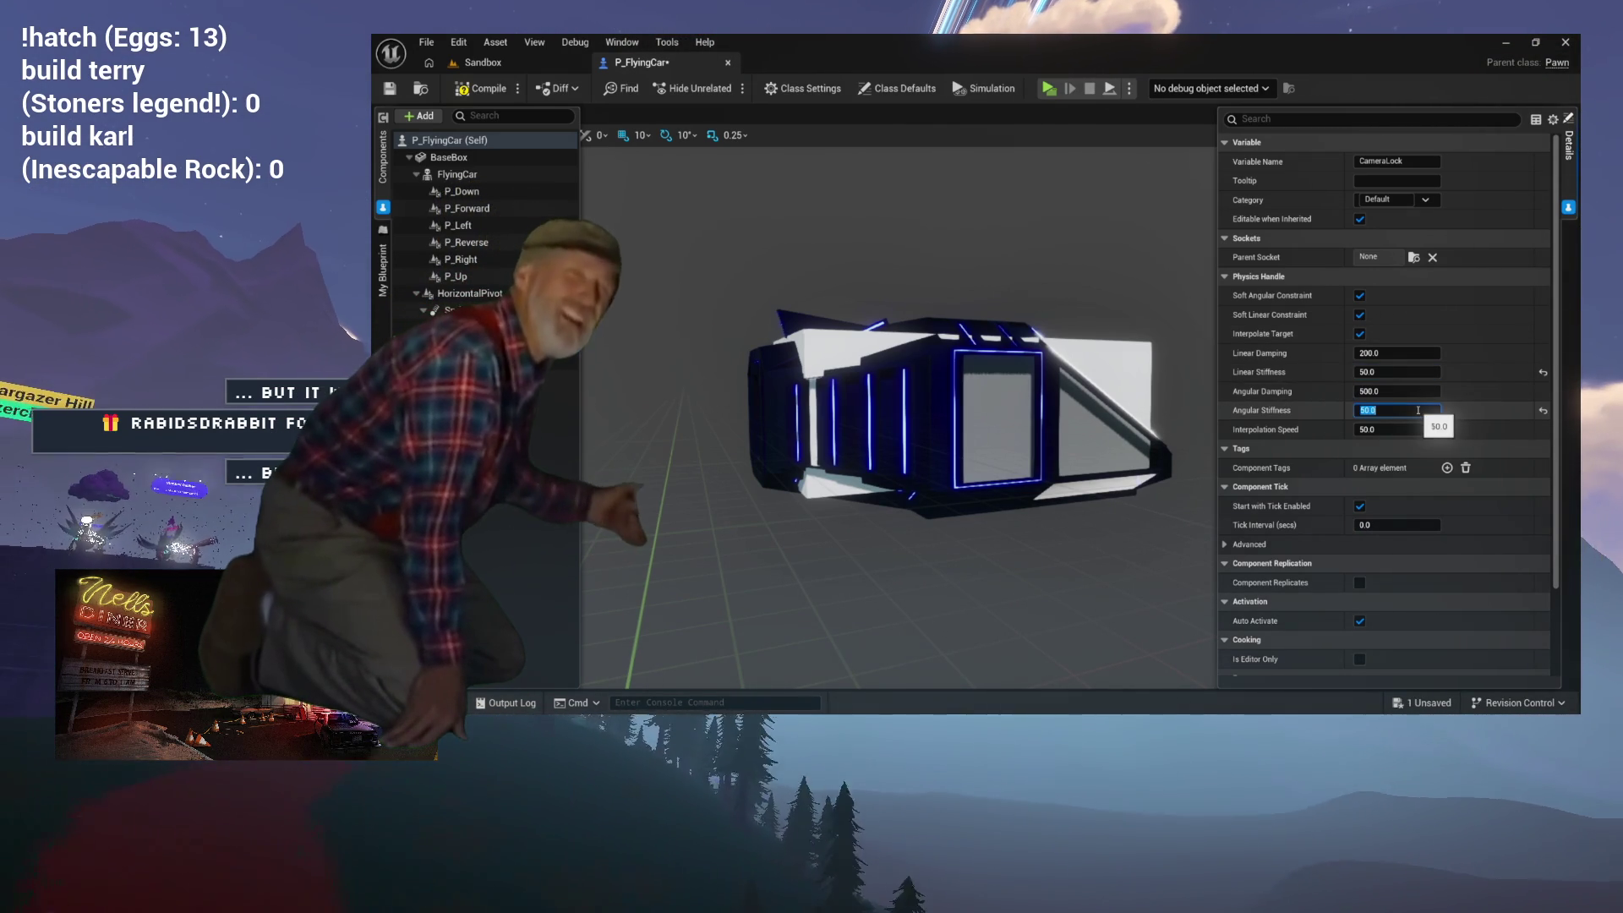
{"action": "type", "text": "50"}
{"action": "key", "text": "Return"}
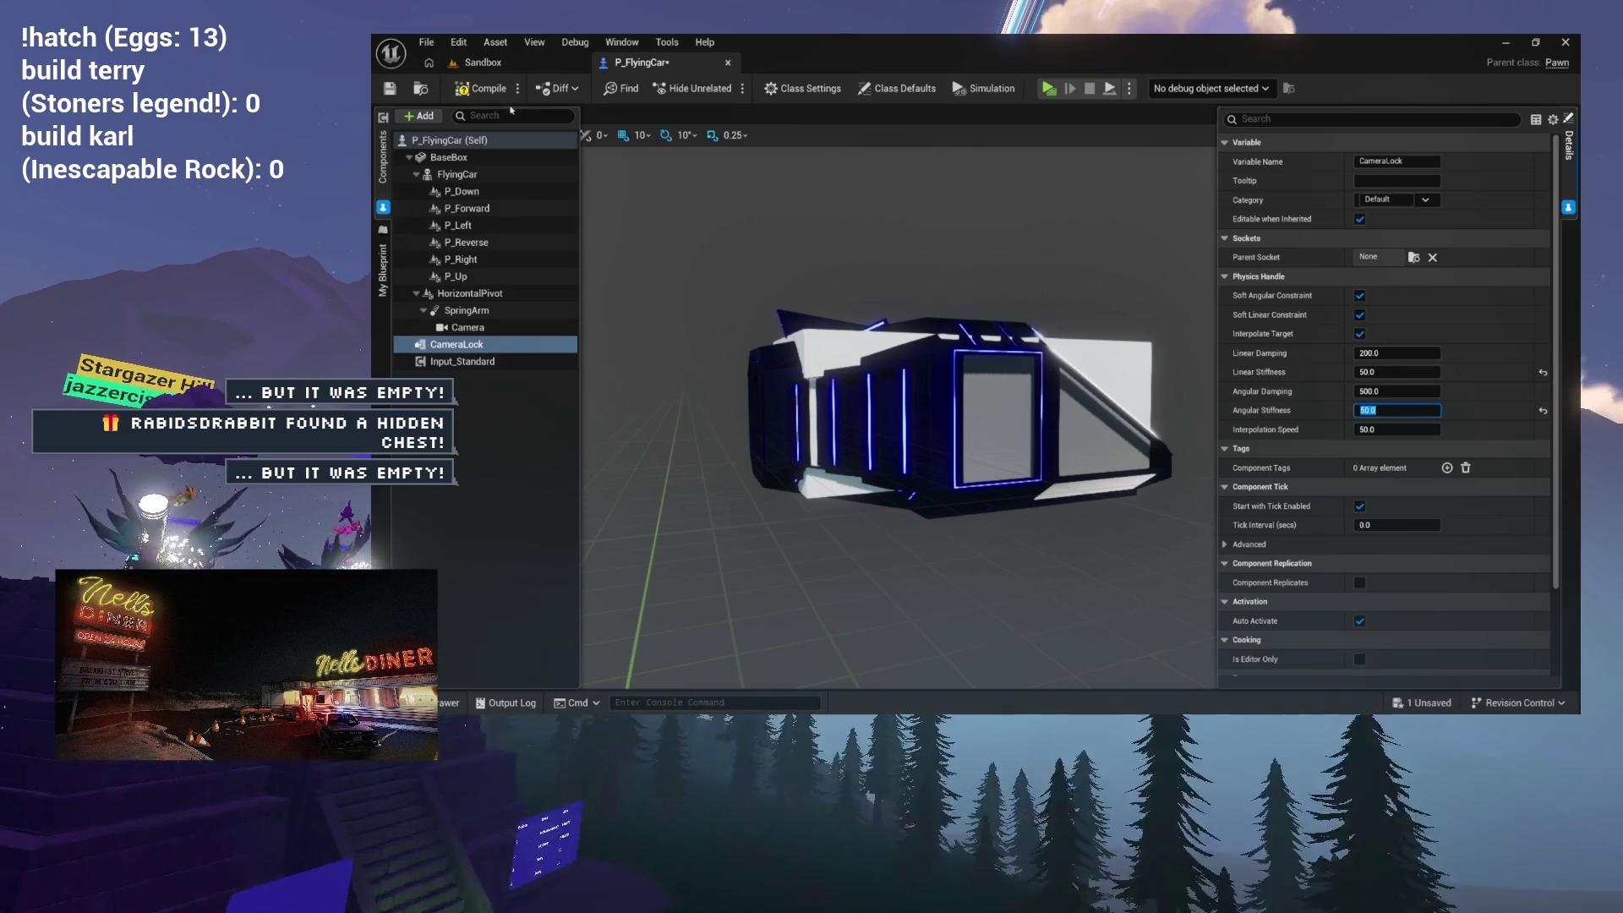
{"action": "left_click", "coordinate": [480, 89]}
{"action": "left_click", "coordinate": [483, 63]}
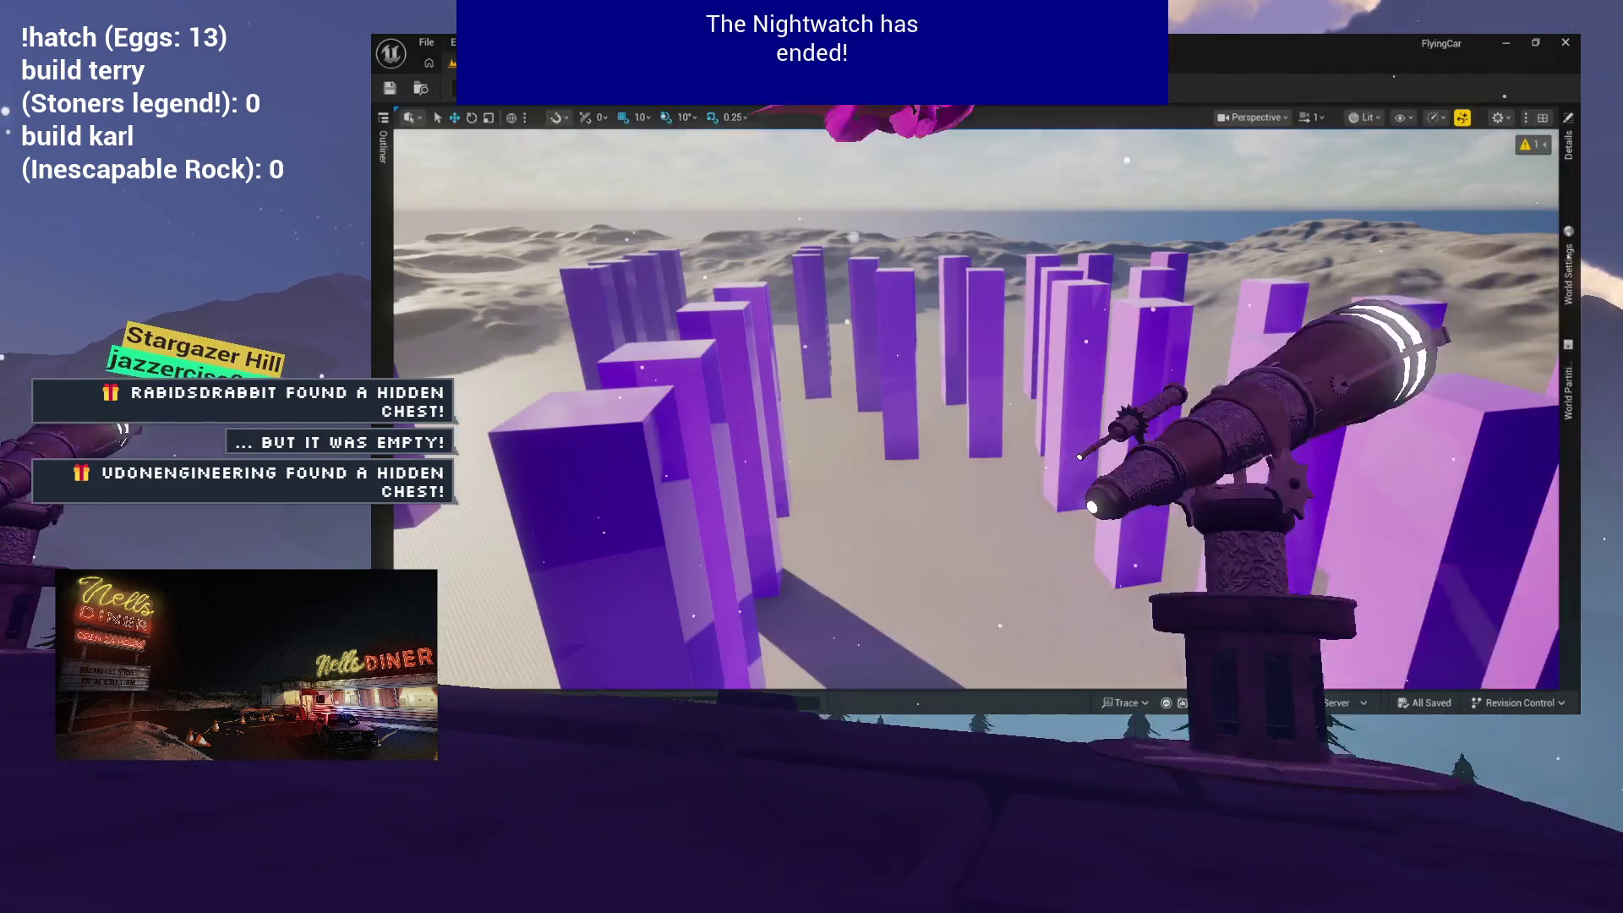
Step: Start a play-in-editor test flight with the softer camera lock
{"action": "key", "text": "alt+p"}
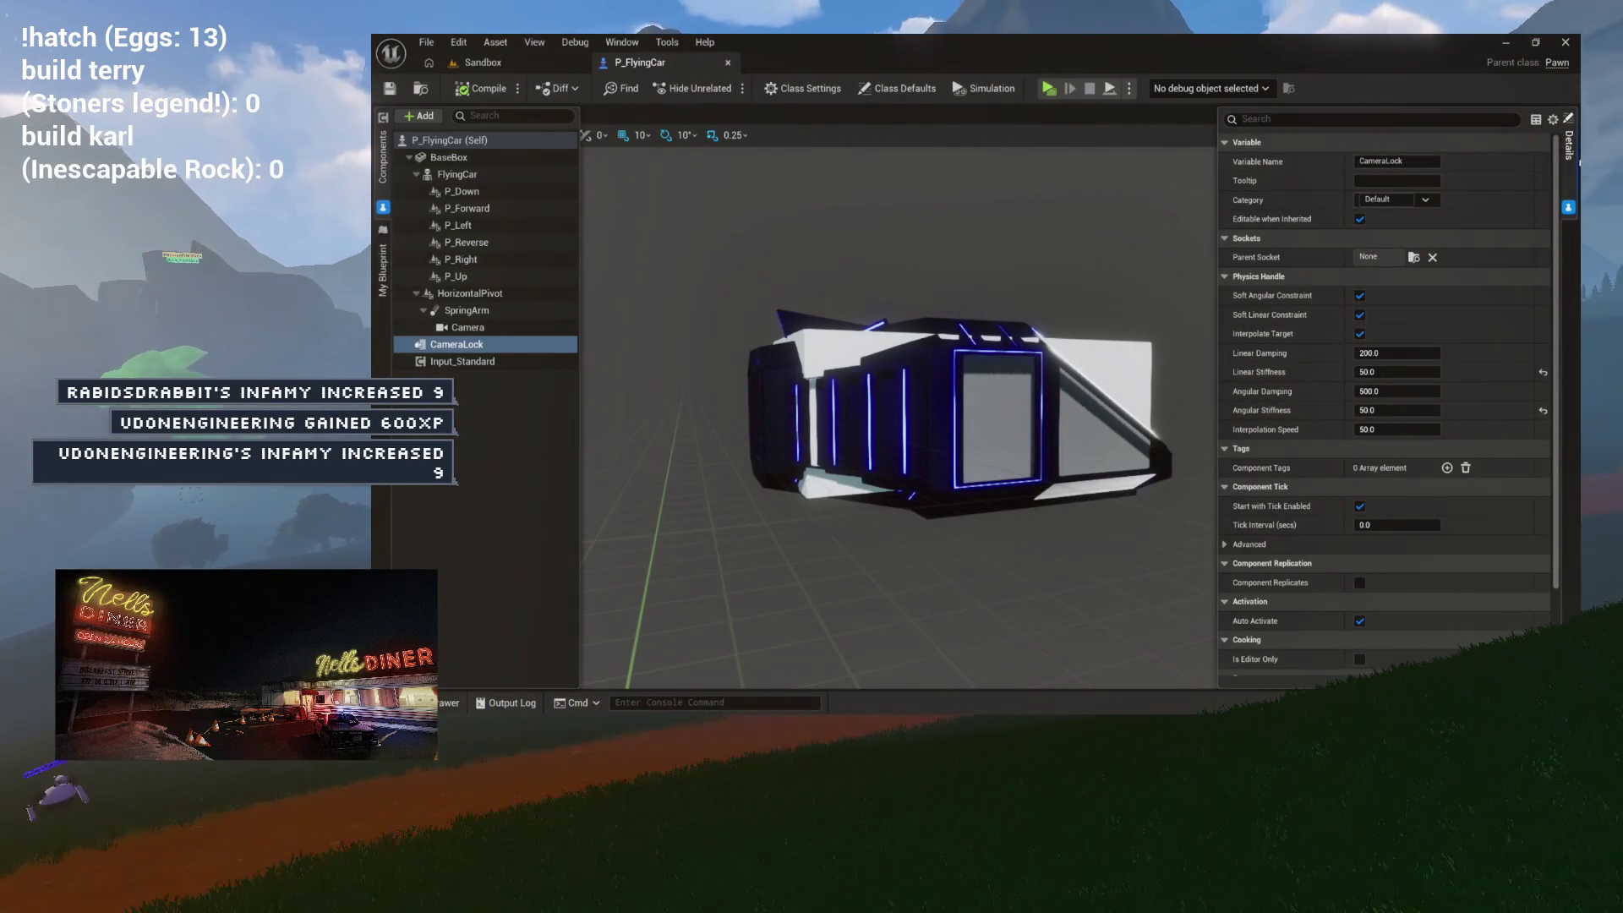
Step: Set CameraLock Angular Stiffness to 1500 and Interpolation Speed to 20, save, and launch a test flight
{"action": "left_click", "coordinate": [1395, 410]}
{"action": "type", "text": "1500"}
{"action": "key", "text": "Return"}
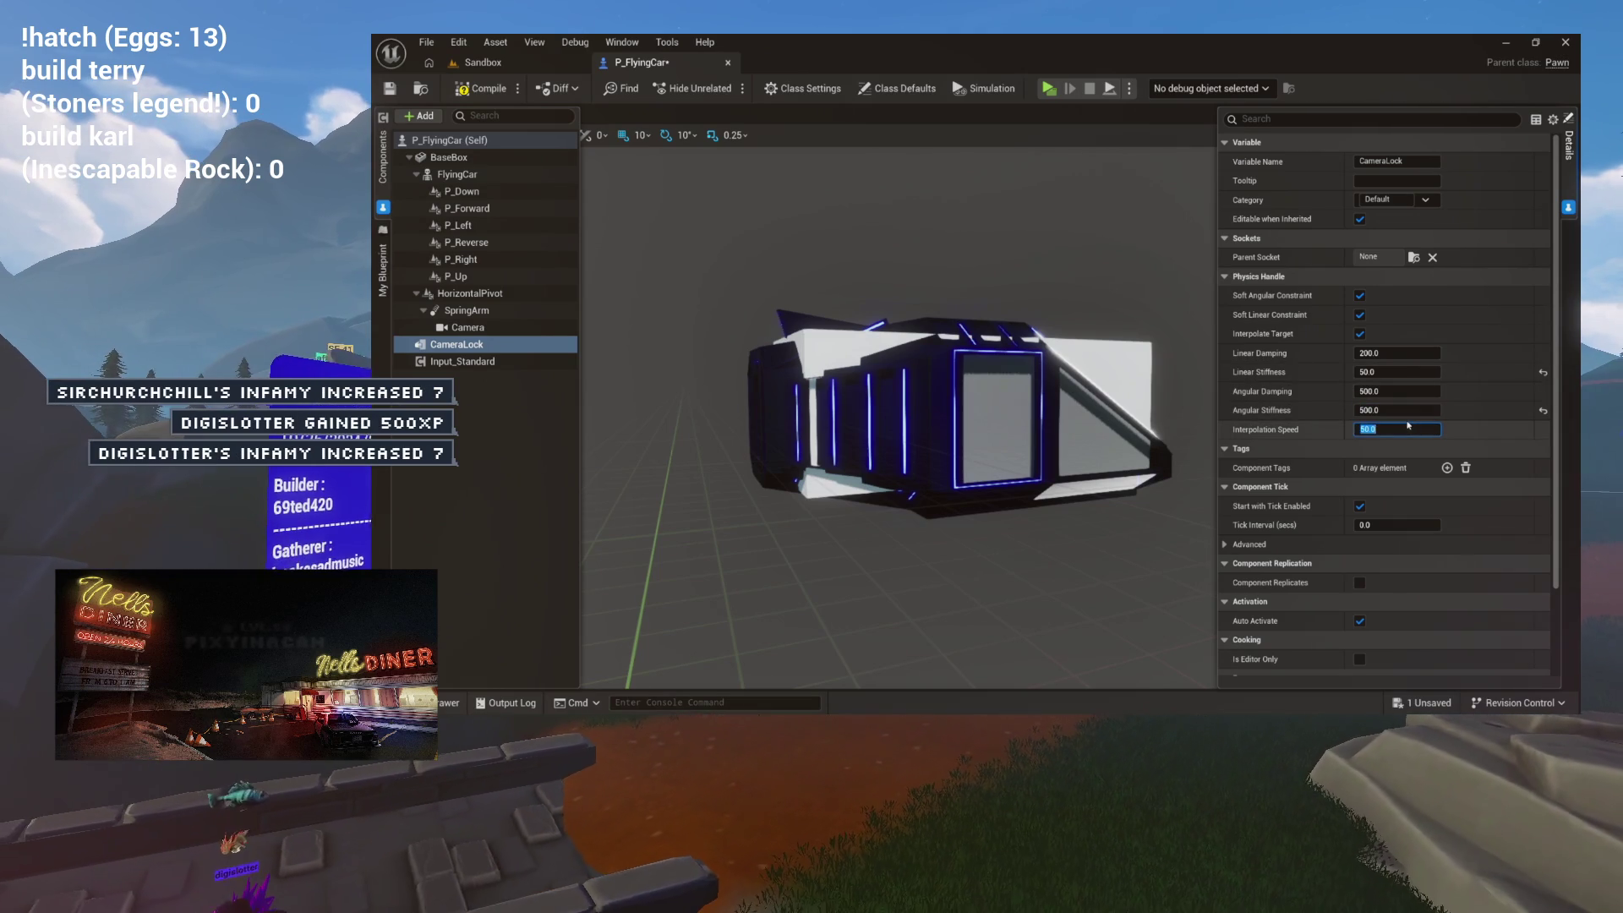
{"action": "type", "text": "20"}
{"action": "key", "text": "Return"}
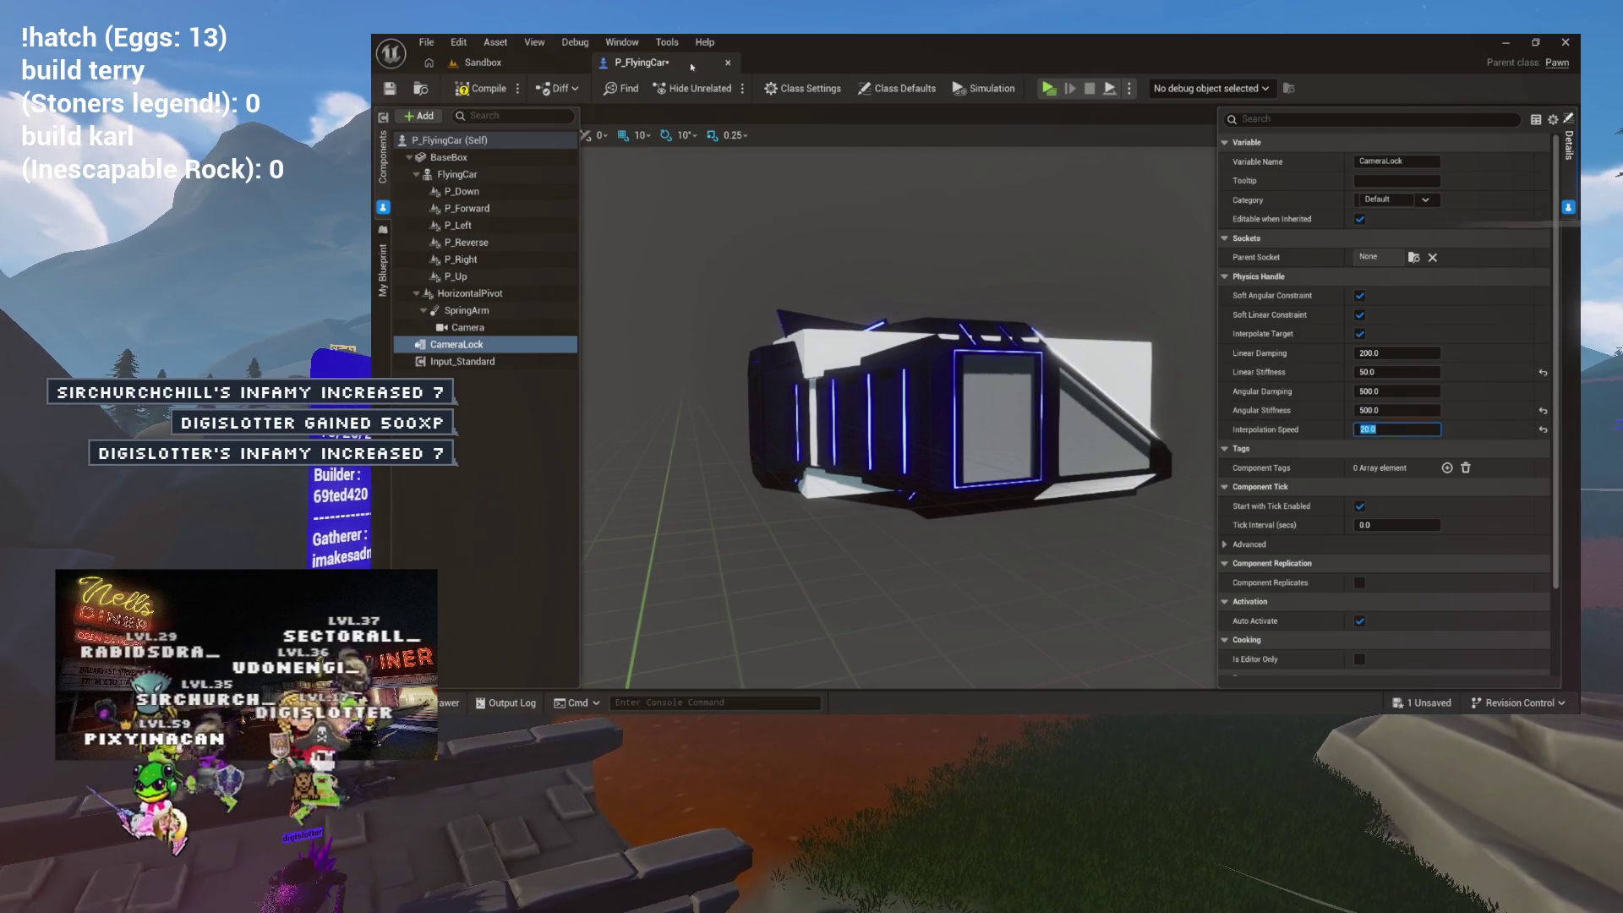
{"action": "key", "text": "ctrl+s"}
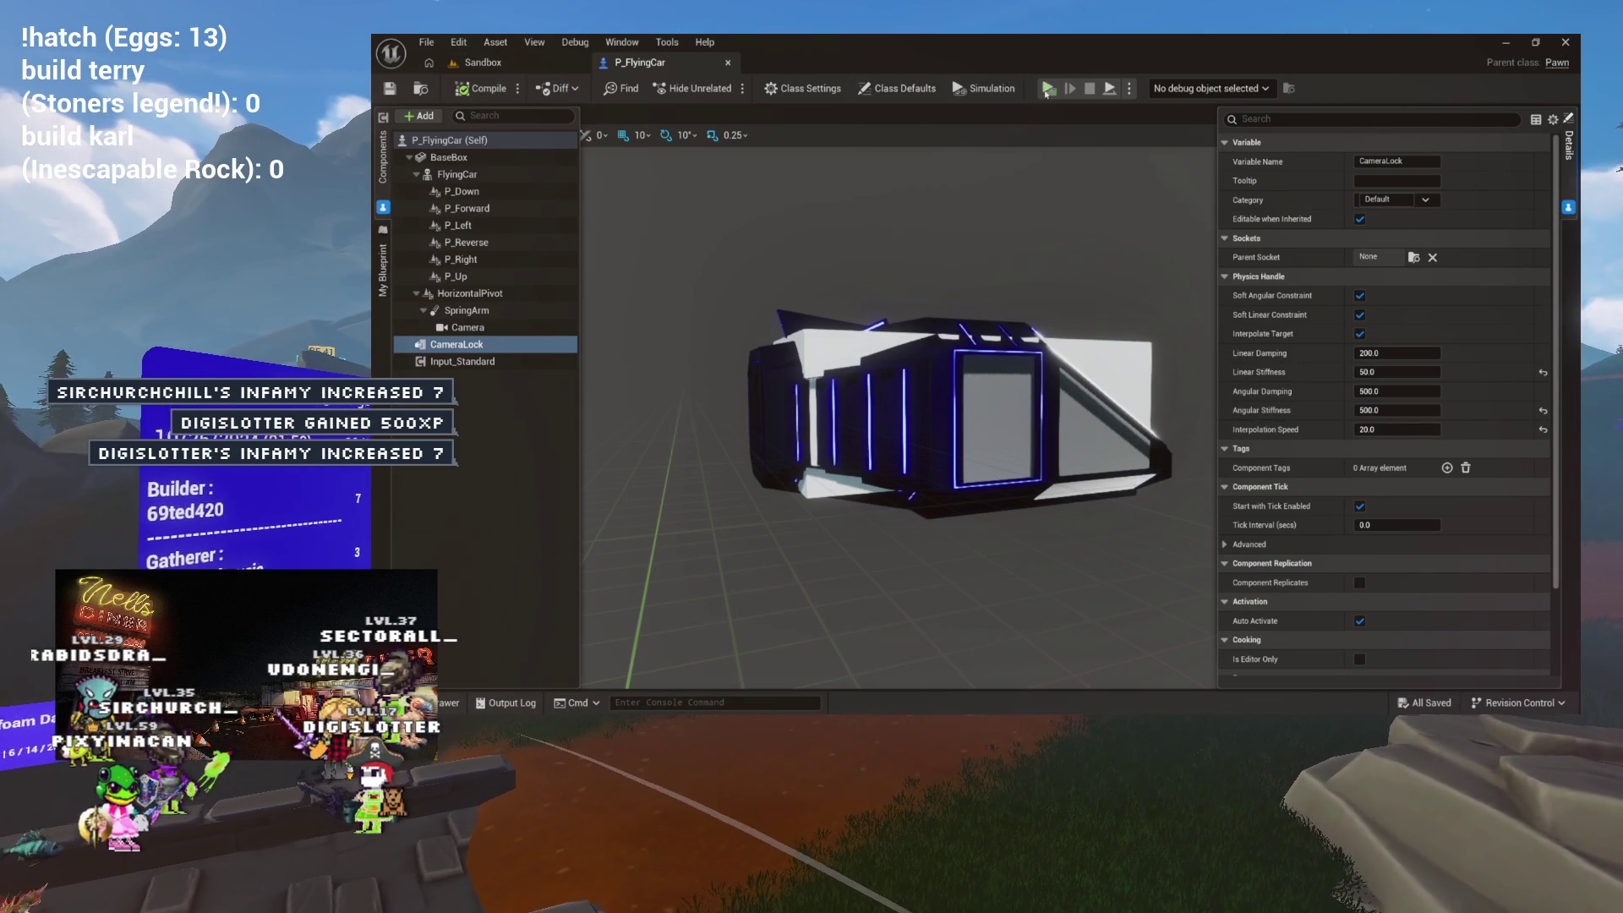
{"action": "left_click", "coordinate": [1048, 90]}
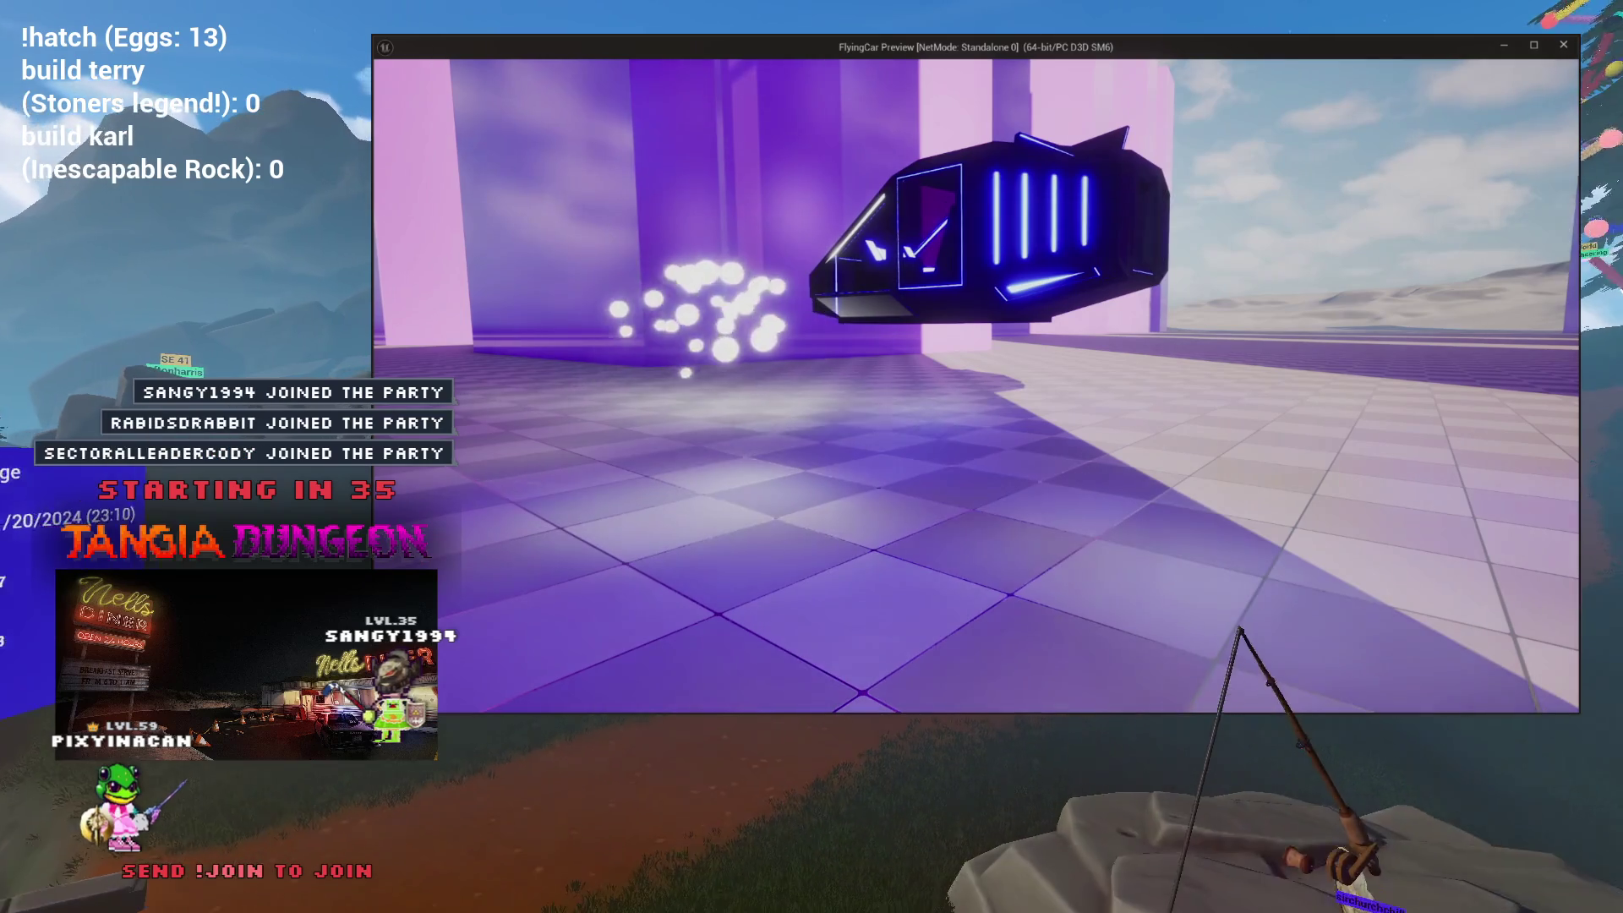
Step: End the flying car's Play-in-Editor test flight with Esc
{"action": "key", "text": "Escape"}
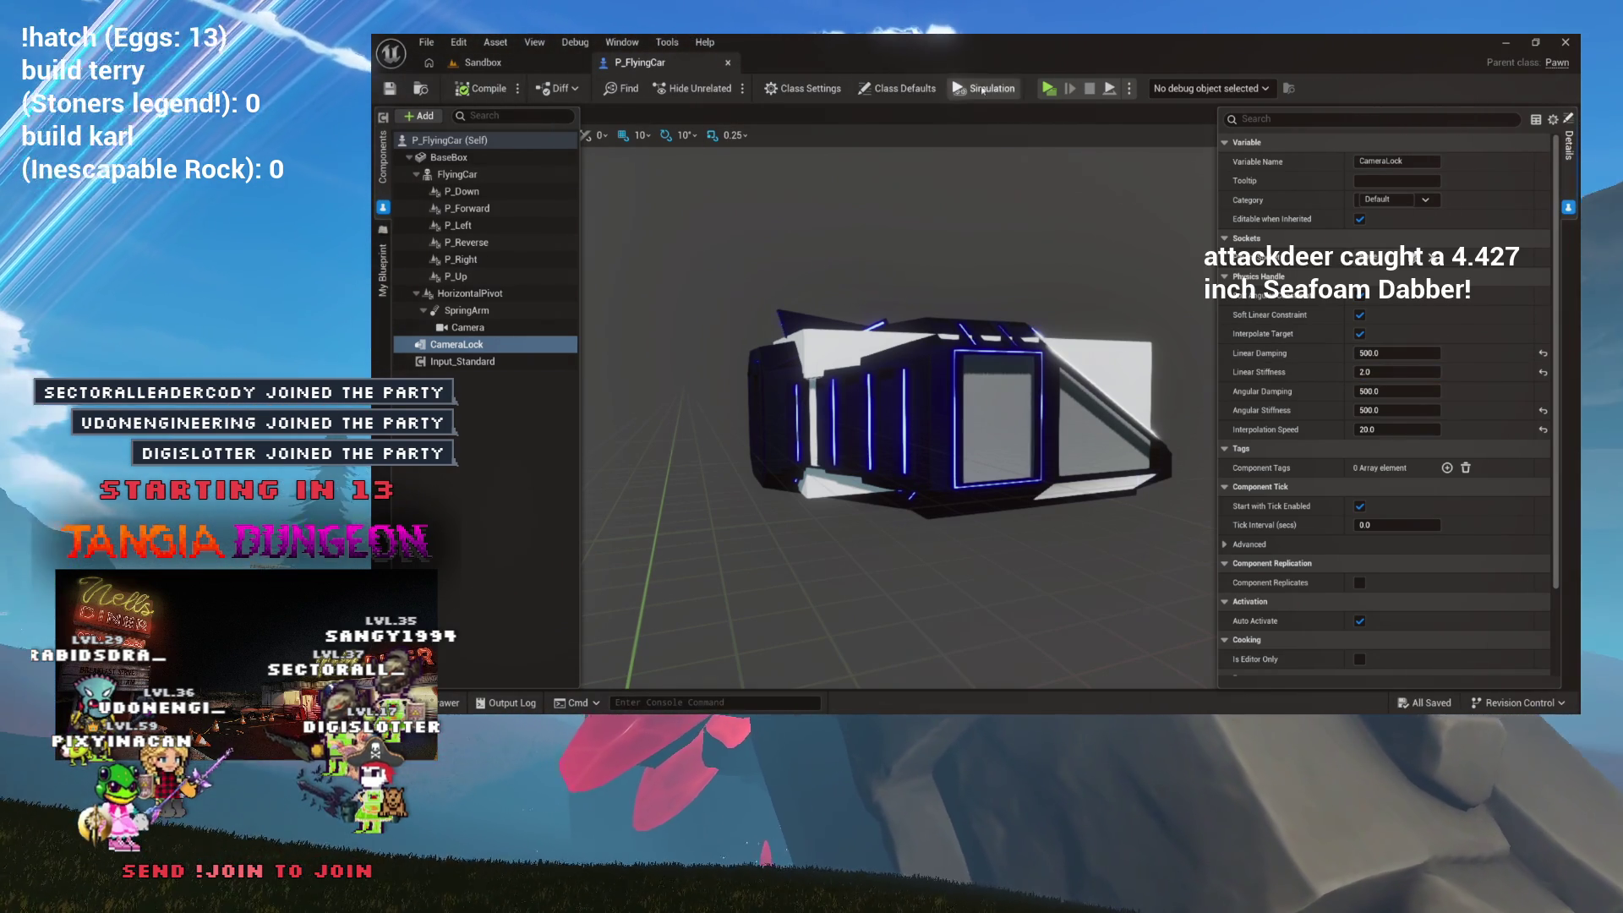
Step: After a brief test run, set CameraLock's Linear Damping to 5 and return to the Sandbox level
{"action": "left_click", "coordinate": [1048, 88]}
{"action": "key", "text": "Escape"}
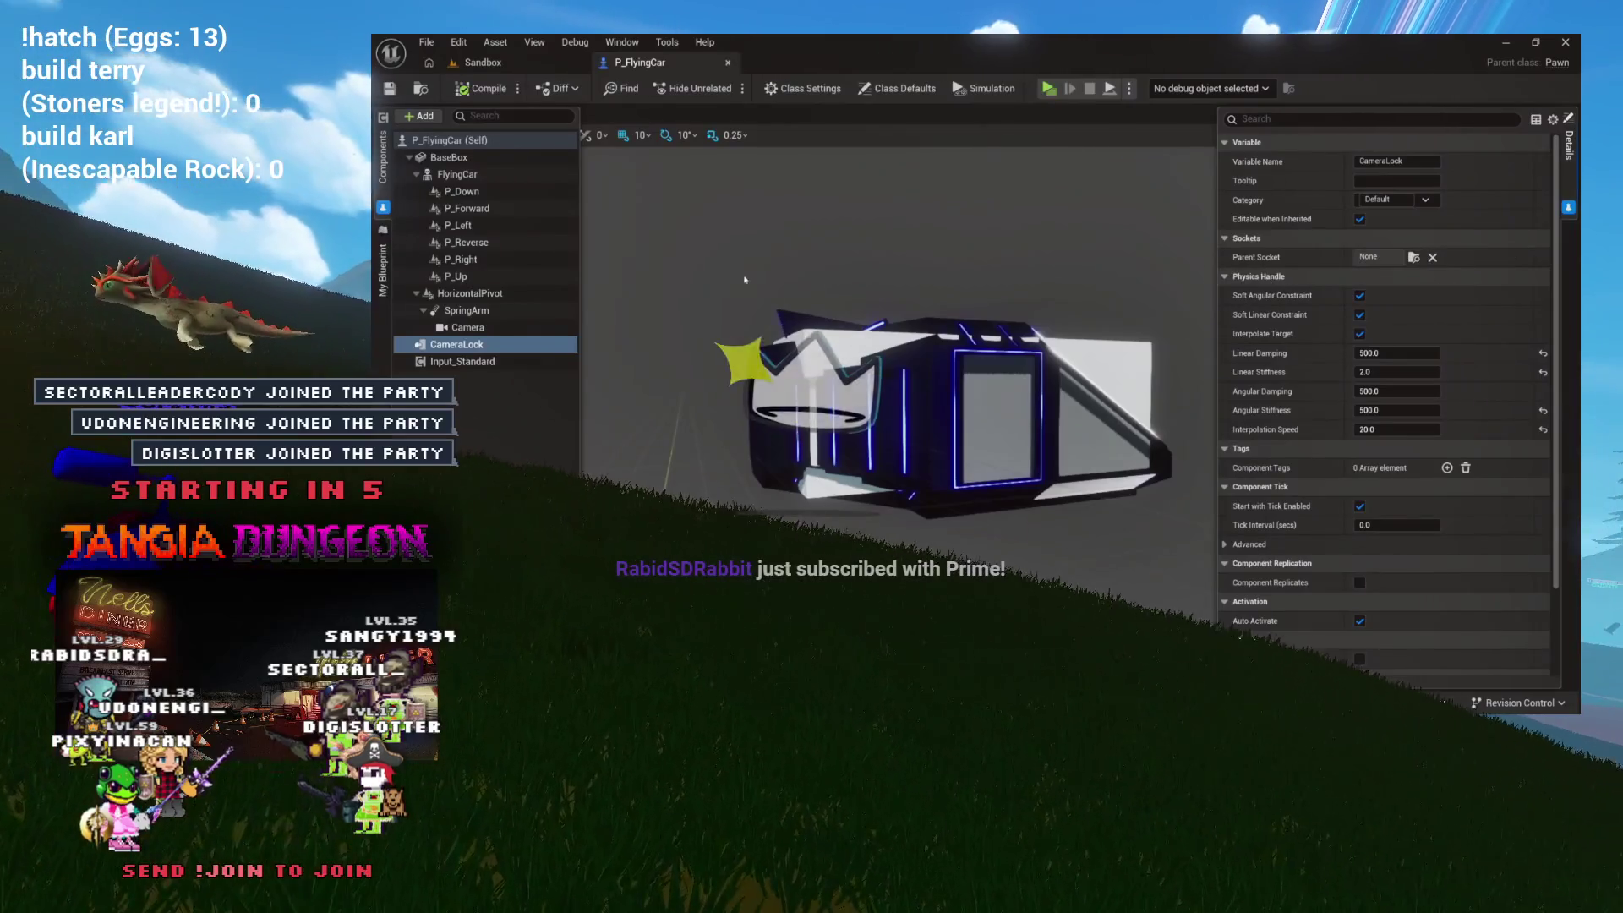
{"action": "left_click", "coordinate": [1392, 354]}
{"action": "type", "text": "5"}
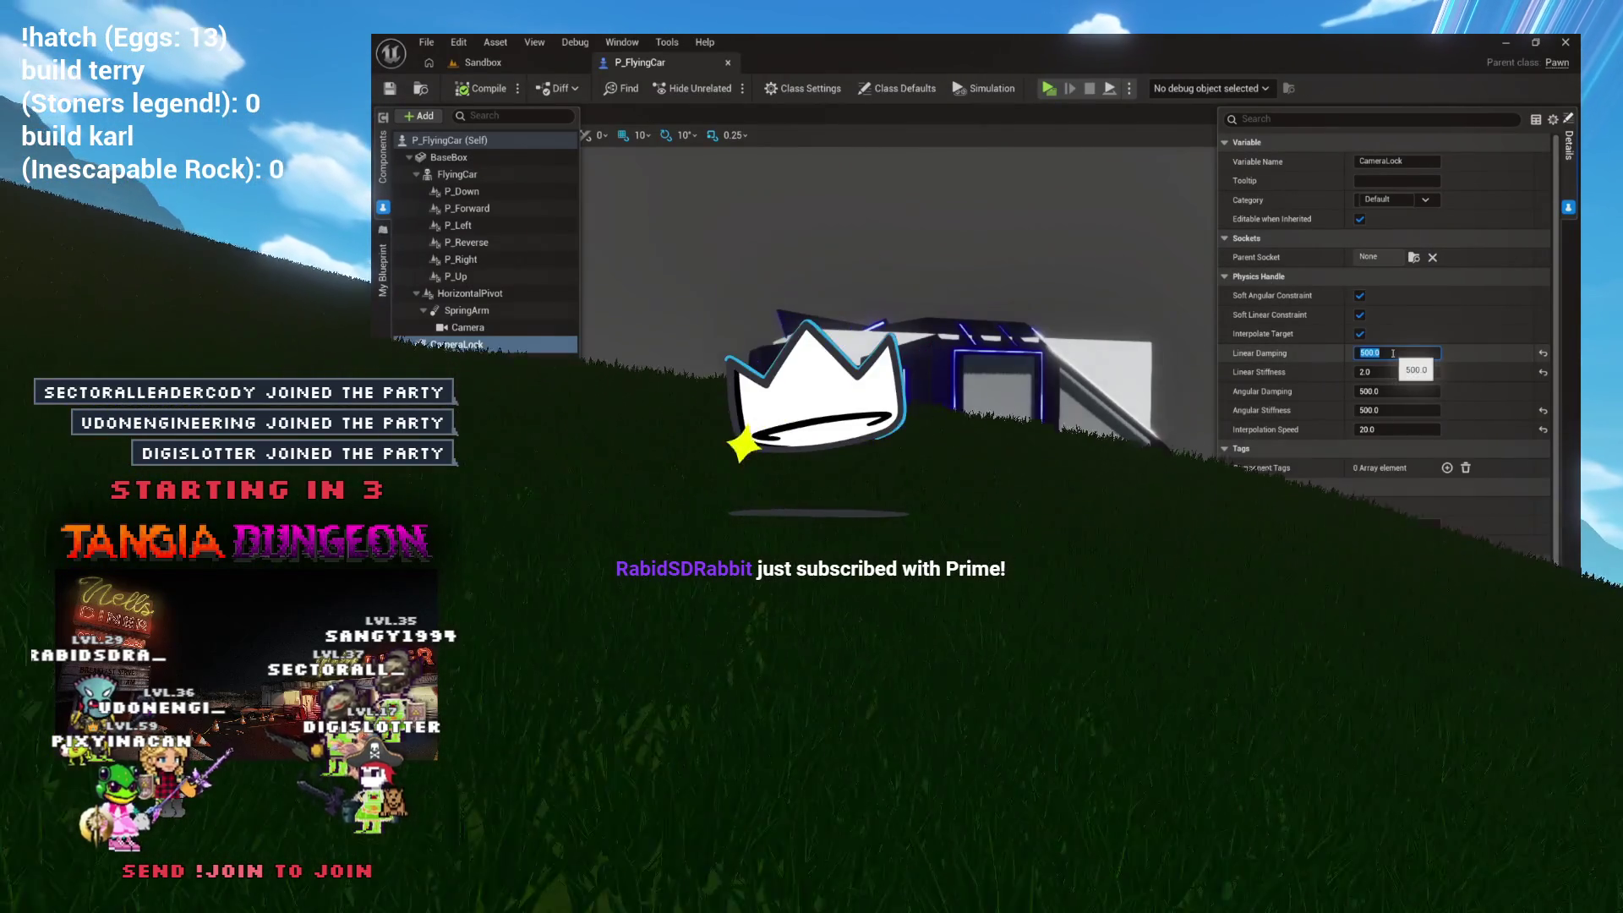
{"action": "key", "text": "Return"}
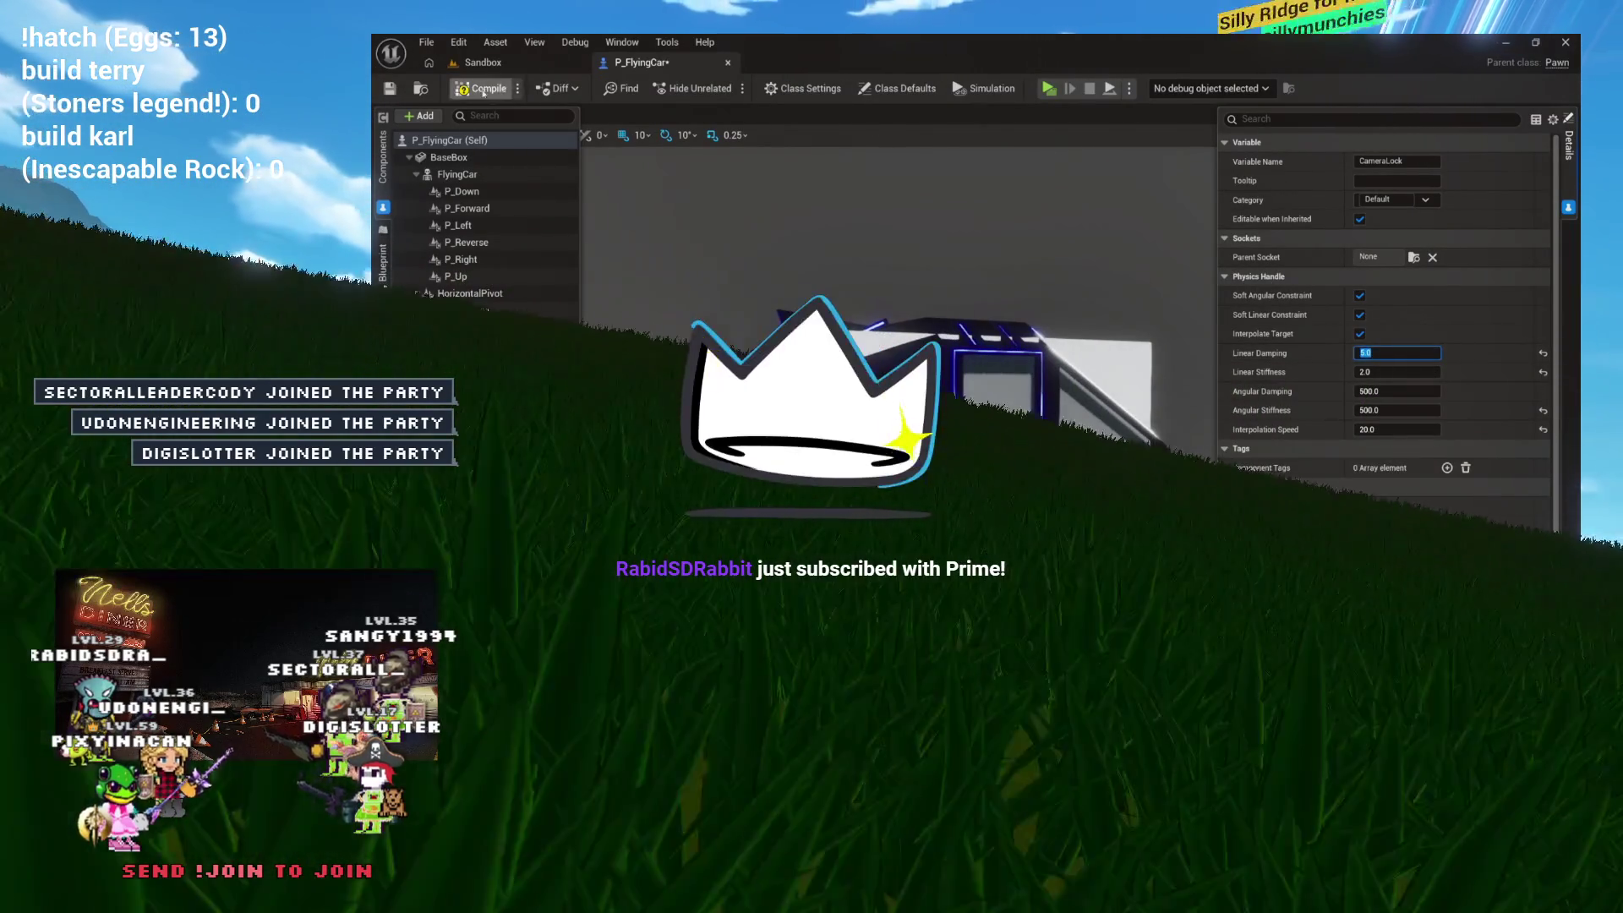
{"action": "left_click", "coordinate": [497, 64]}
{"action": "key", "text": "w"}
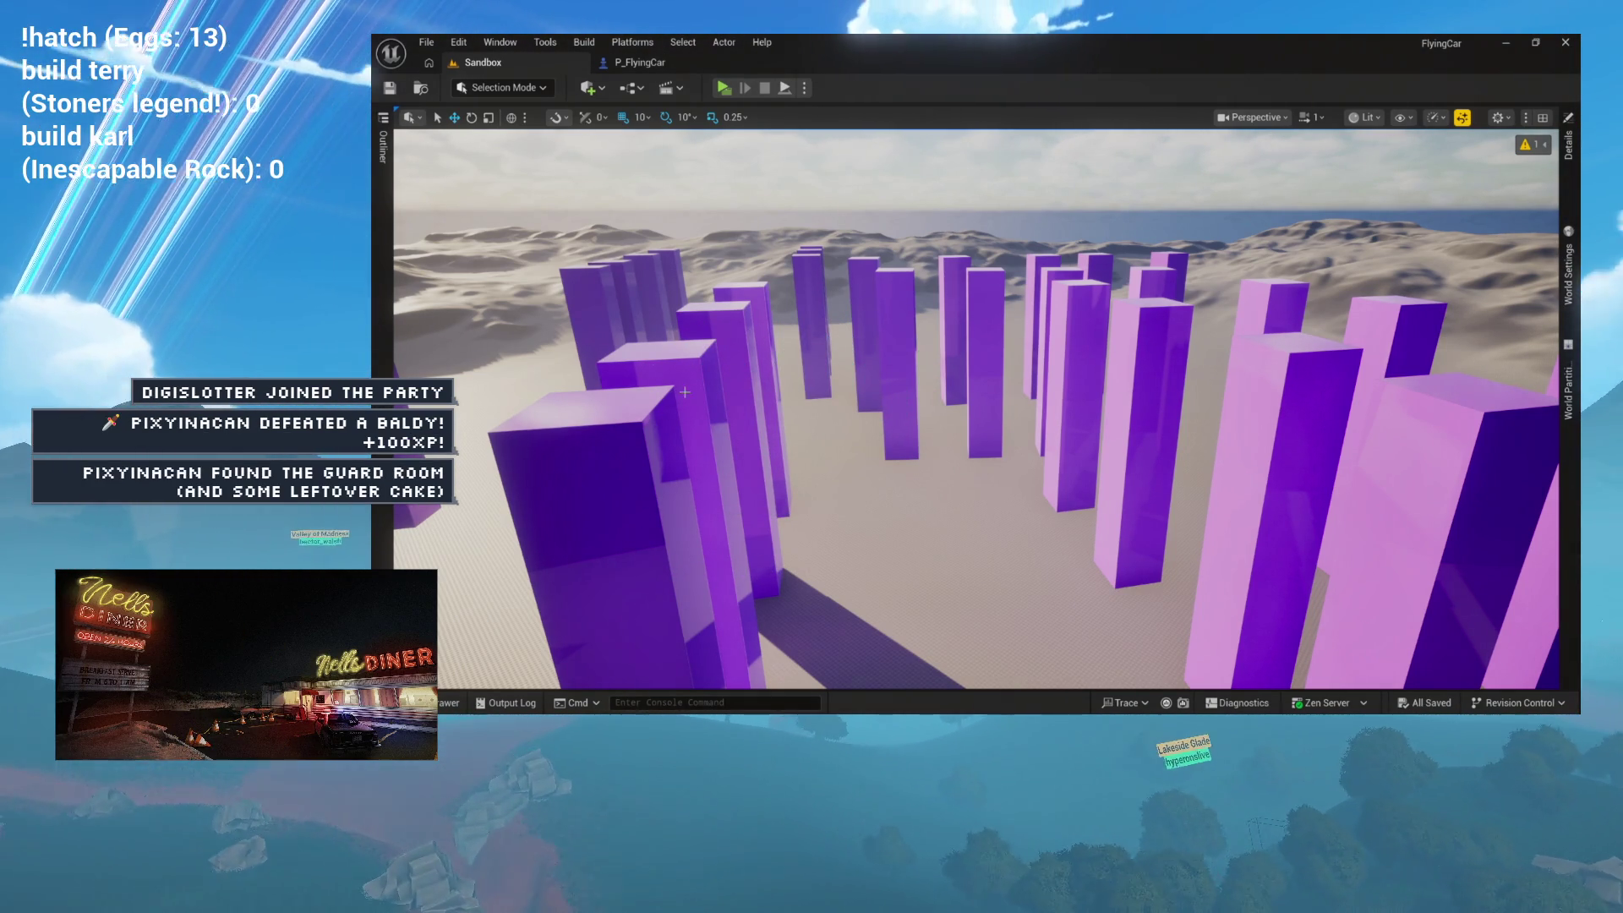
Step: Test-fly the car from the Sandbox level, then end the flight
{"action": "left_click", "coordinate": [658, 66]}
{"action": "left_click", "coordinate": [545, 64]}
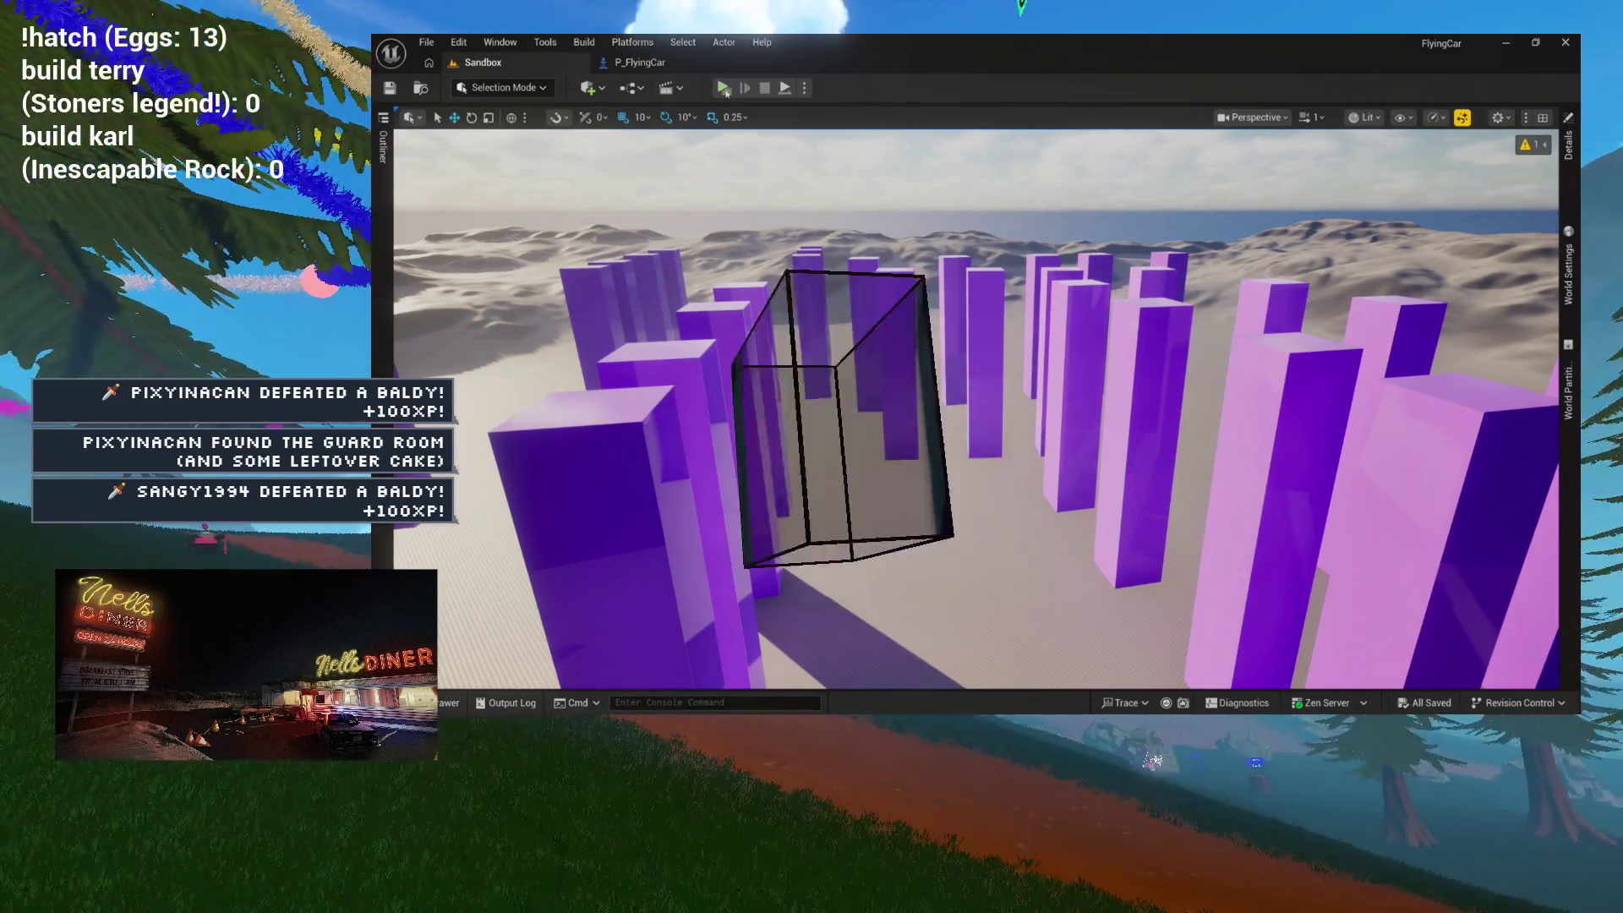
{"action": "left_click", "coordinate": [724, 87]}
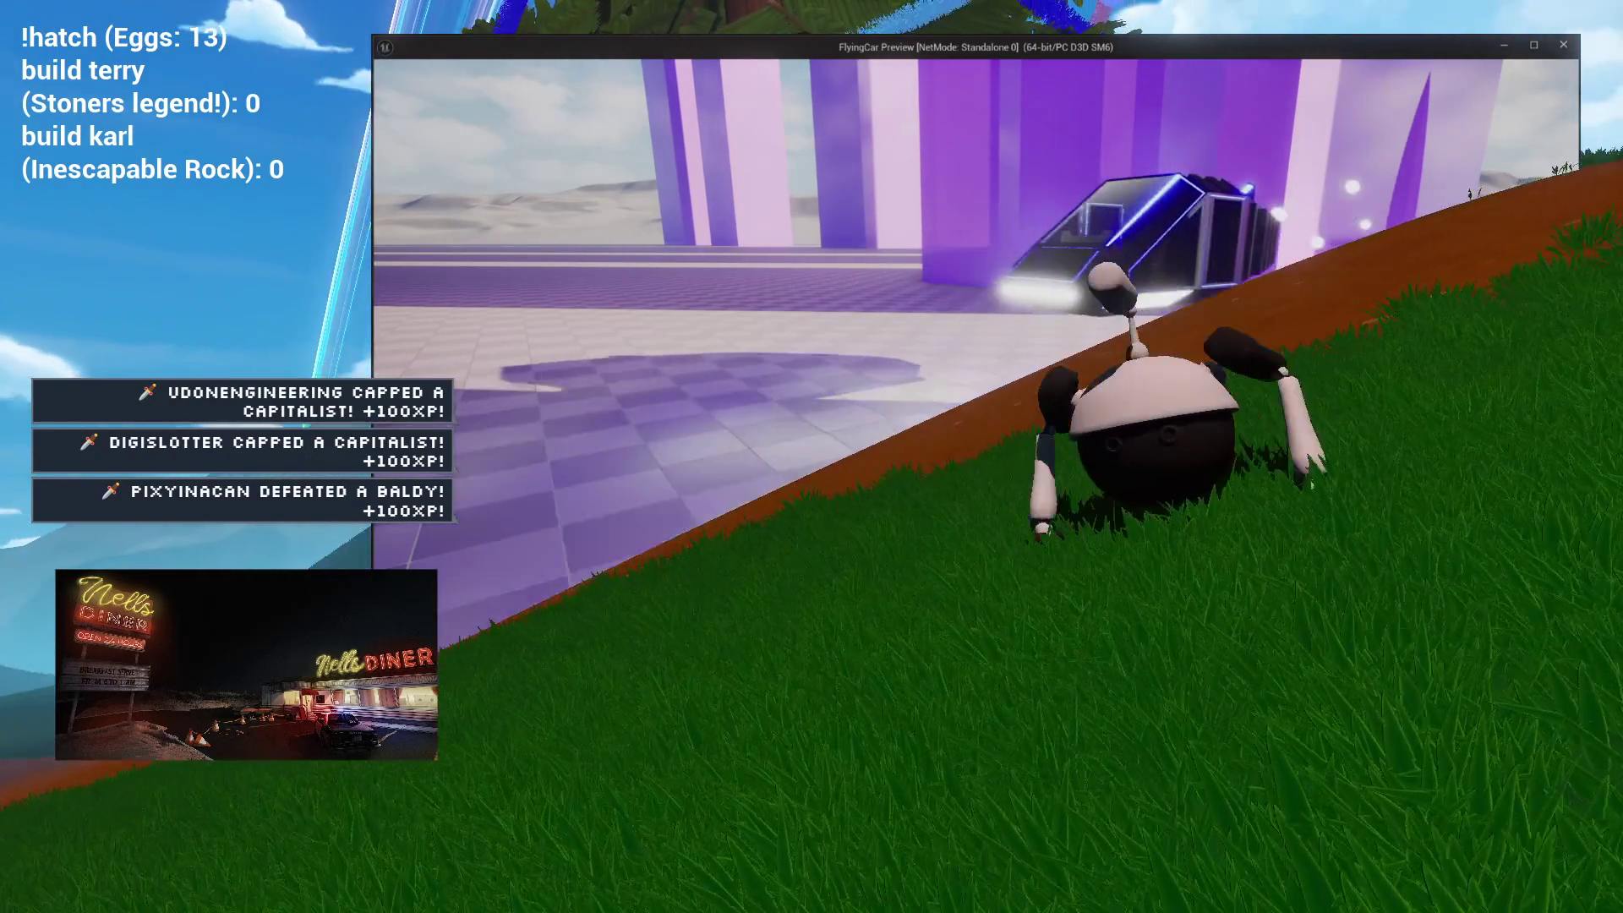
{"action": "key", "text": "Escape"}
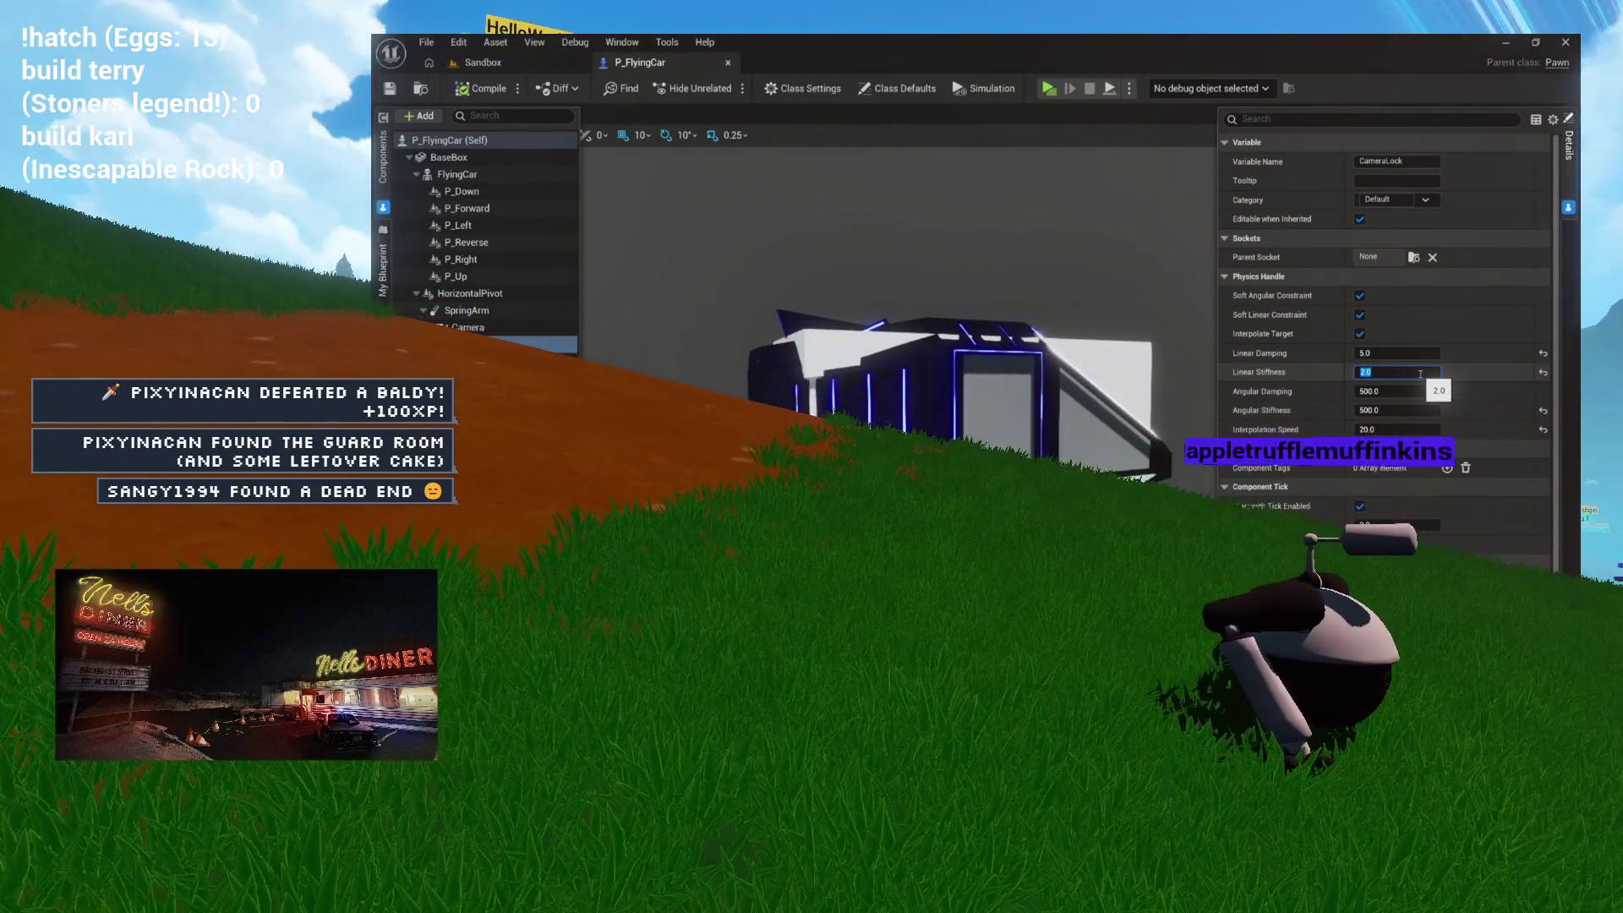
Step: Run another Sandbox test flight steering the car with W and A, then return to P_FlyingCar
{"action": "left_click", "coordinate": [484, 63]}
{"action": "left_click", "coordinate": [727, 88]}
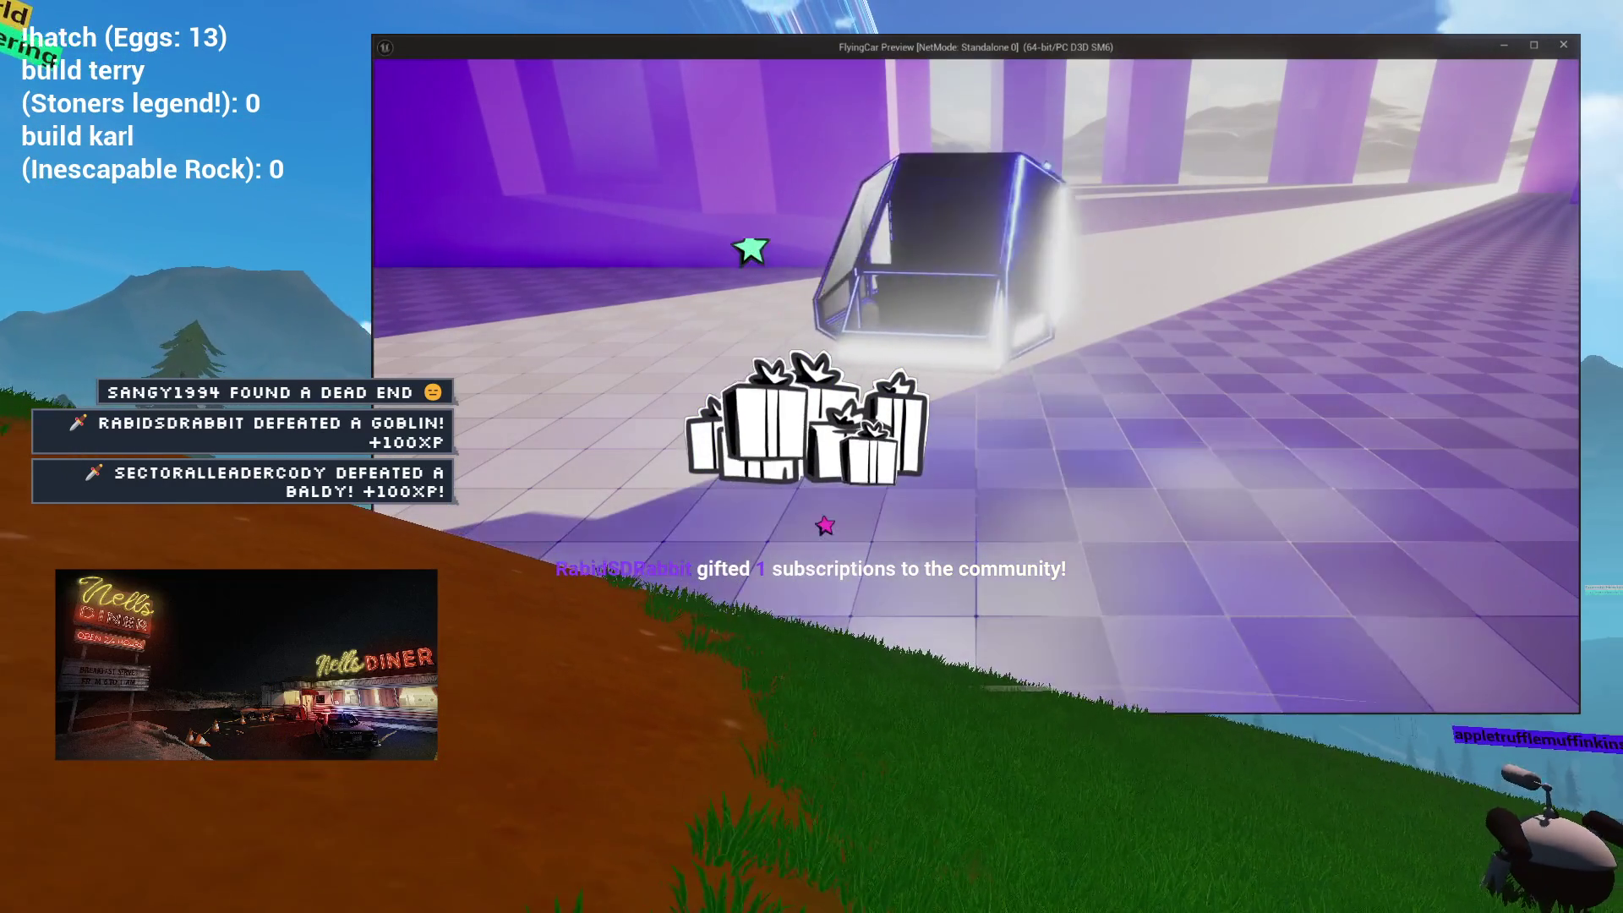
{"action": "key", "text": "w"}
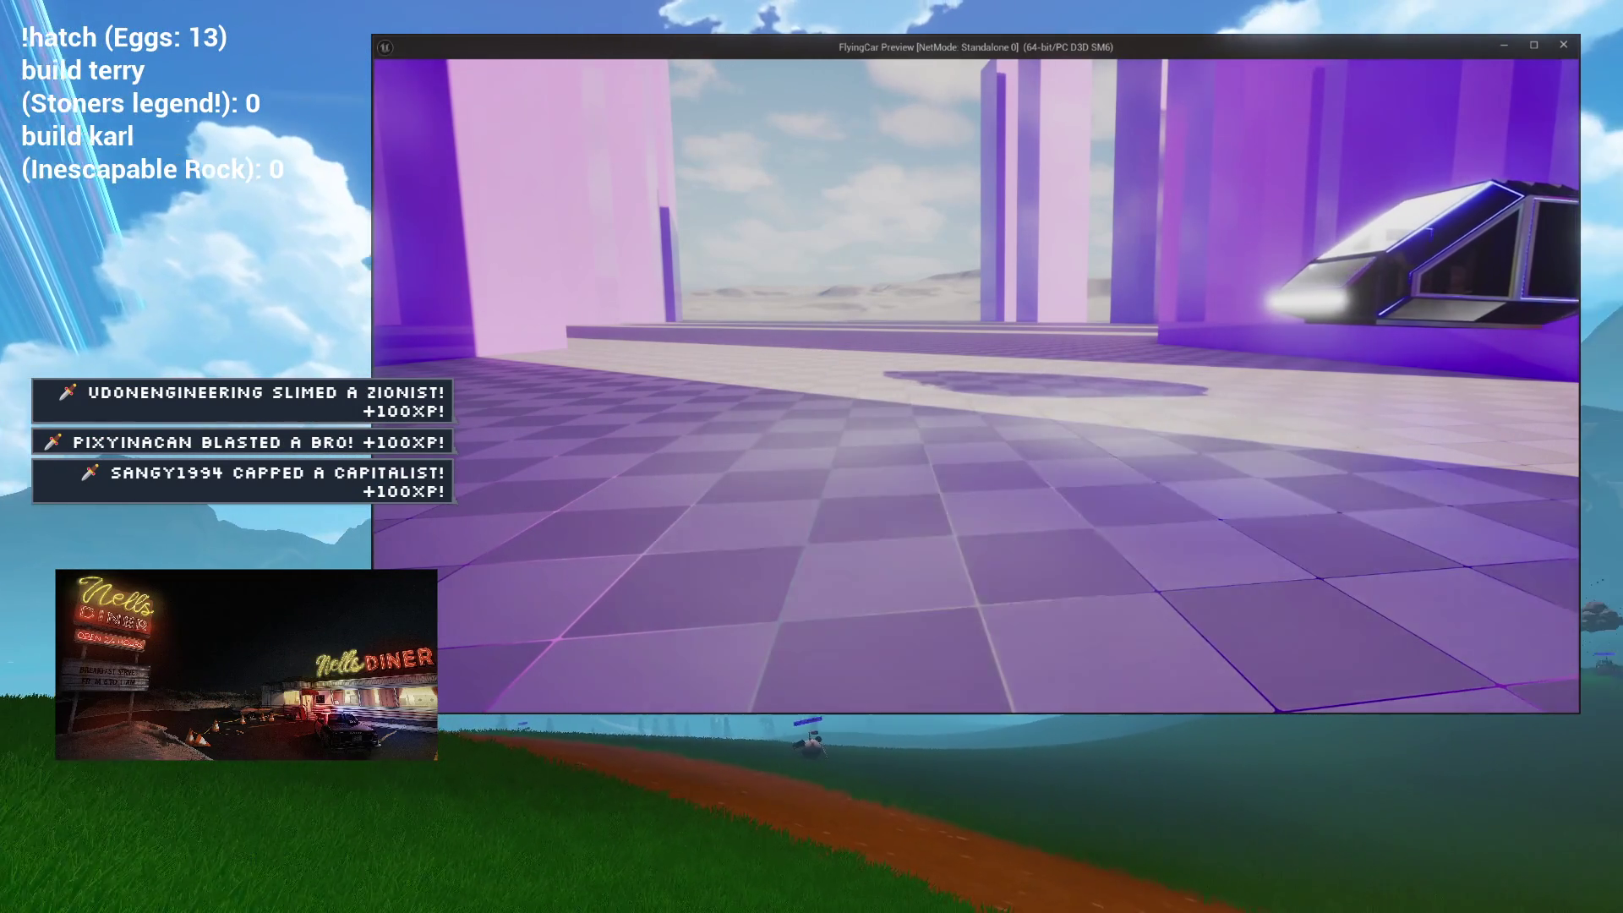
{"action": "key", "text": "a"}
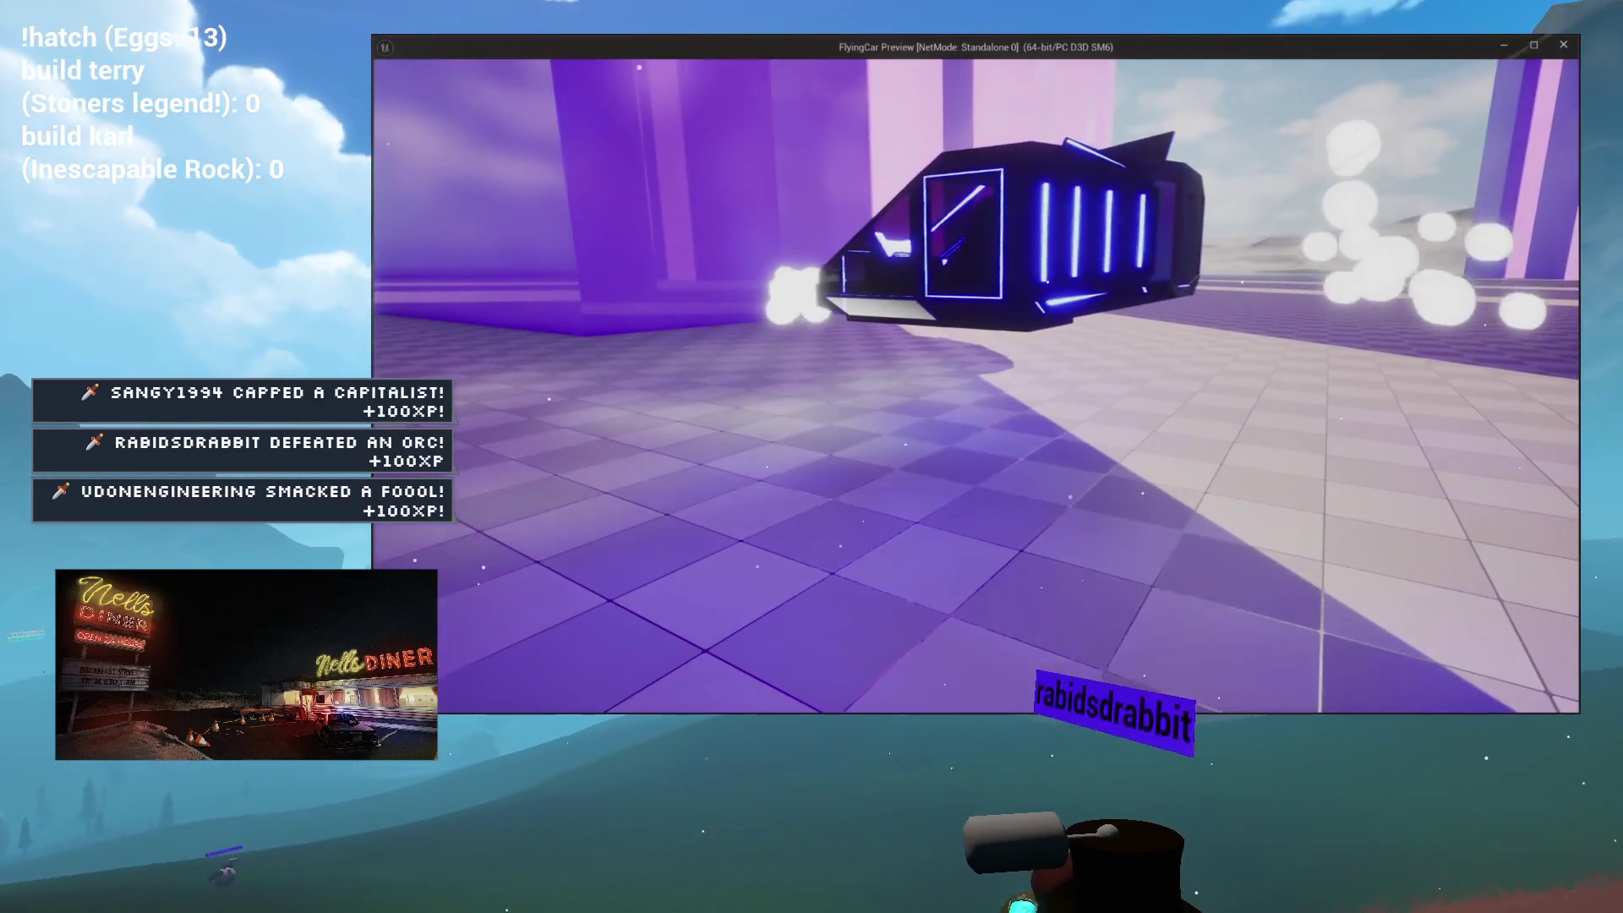
{"action": "key", "text": "Escape"}
{"action": "left_click", "coordinate": [648, 65]}
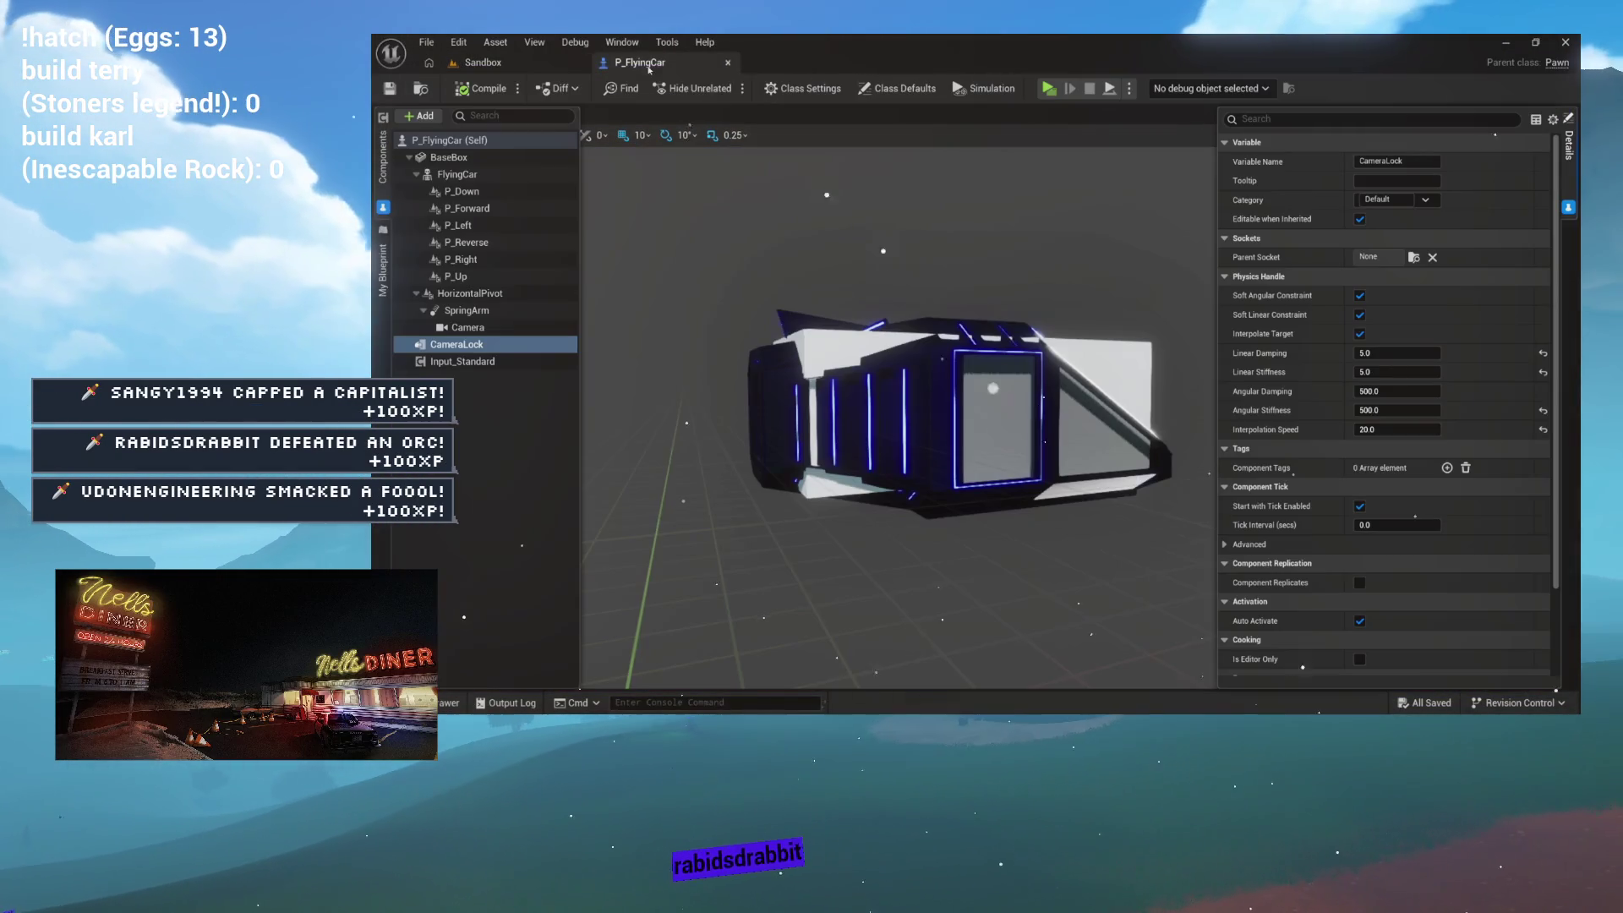
Step: Select the FlyingCar mesh to check its physics damping, then show the EventGraph
{"action": "left_click", "coordinate": [926, 394]}
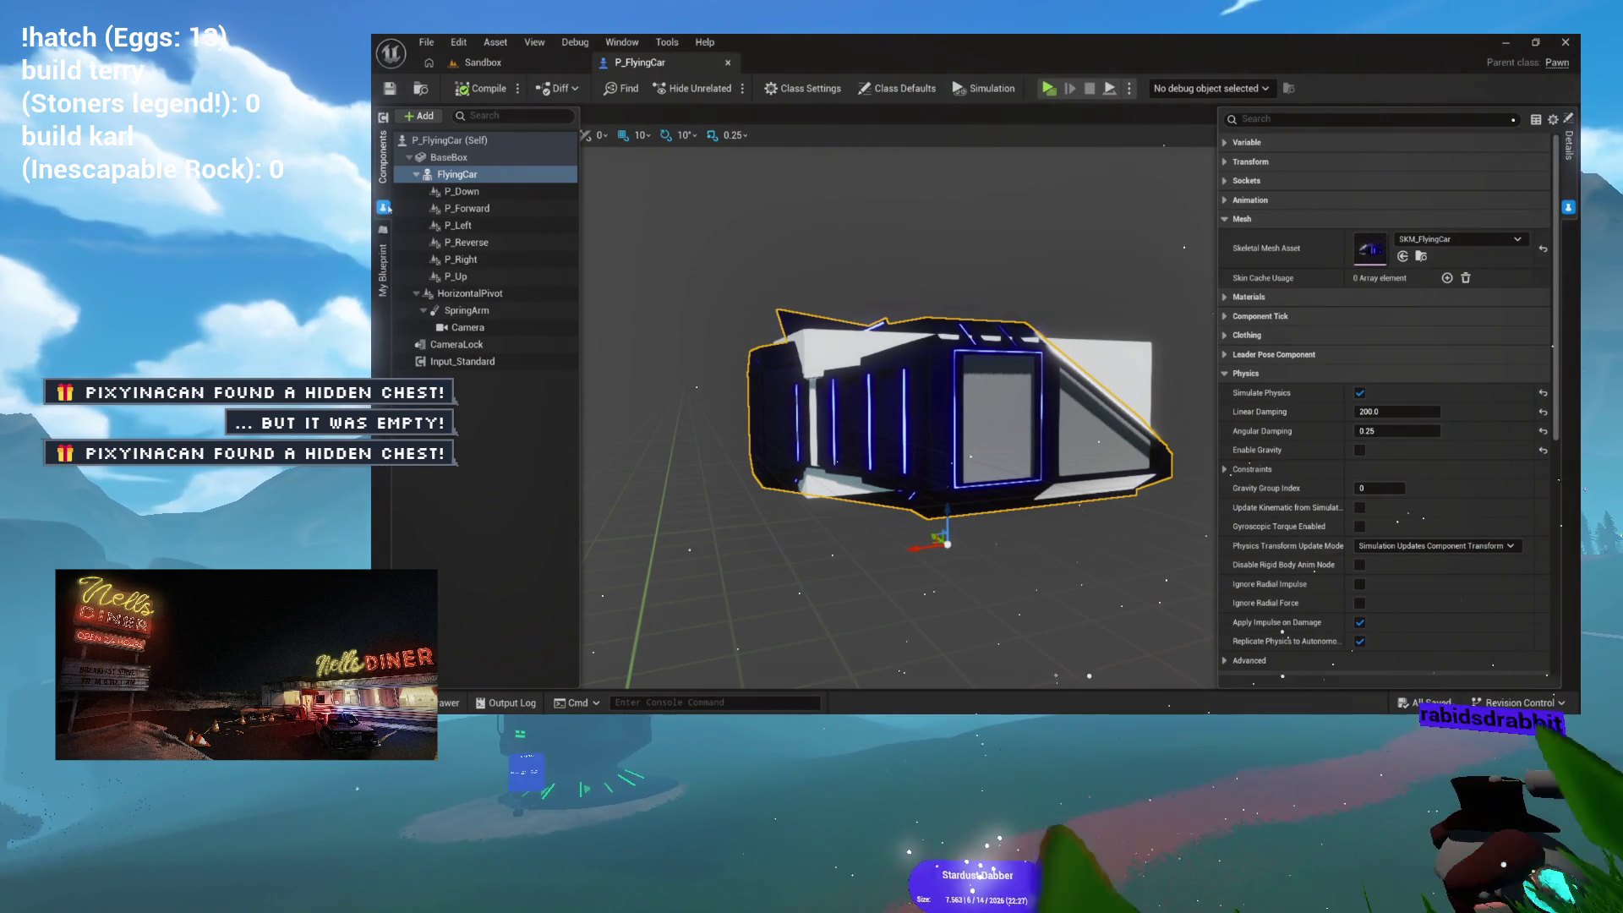
{"action": "left_click", "coordinate": [545, 114]}
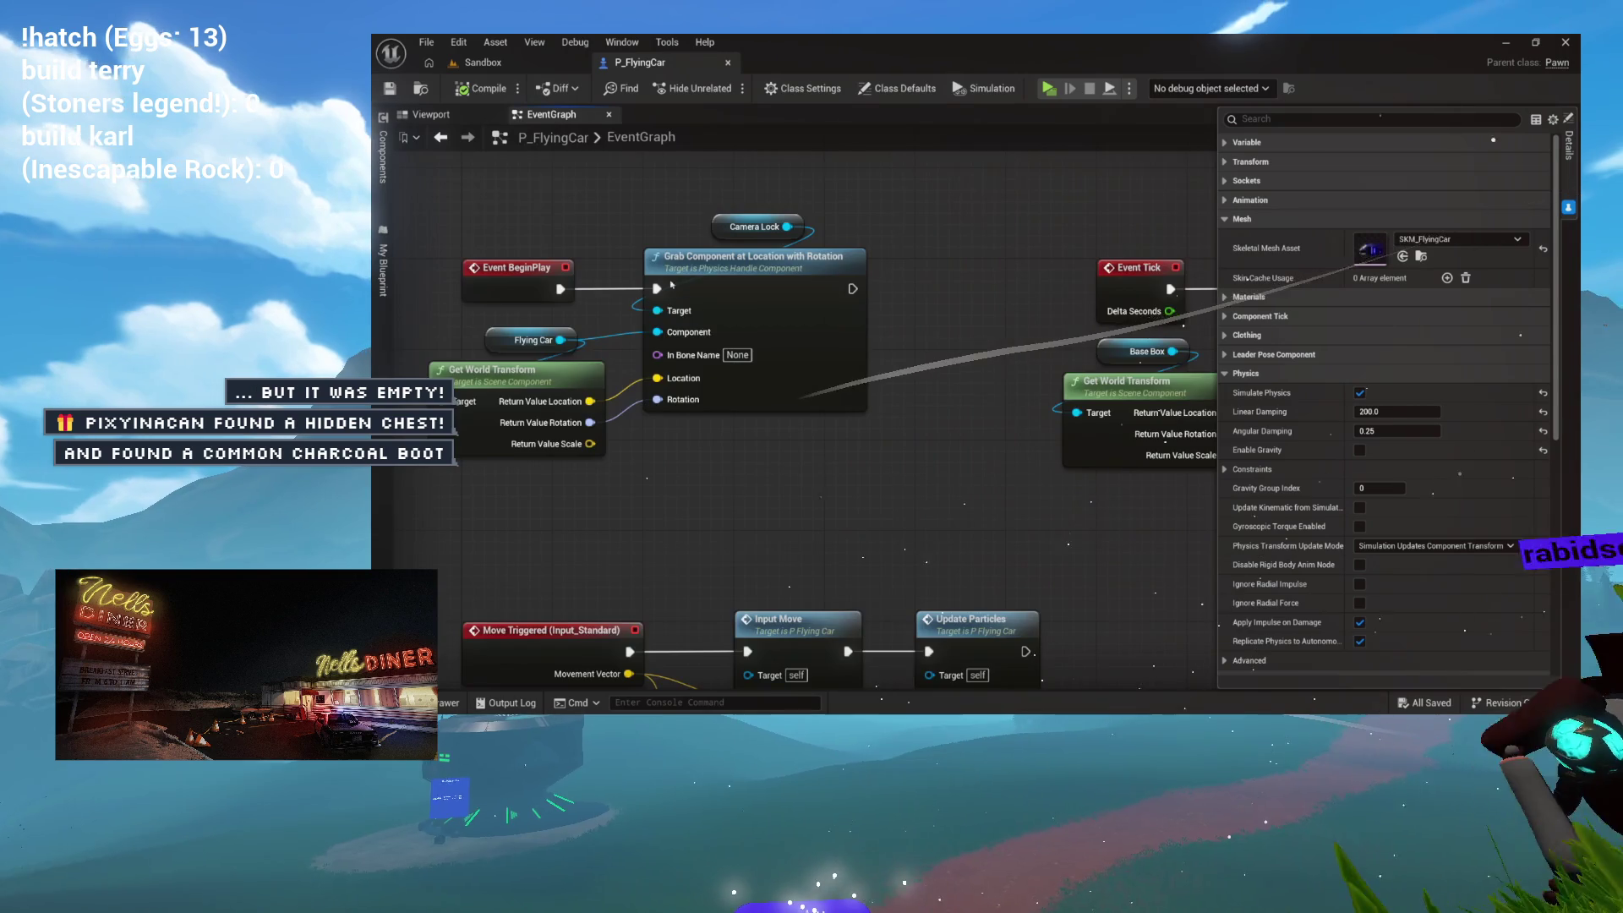
Step: Open Input_Move and then the ApplyMovement graph, framing its Add Force and entry nodes
{"action": "left_click_drag", "start_coordinate": [726, 306], "coordinate": [726, 314]}
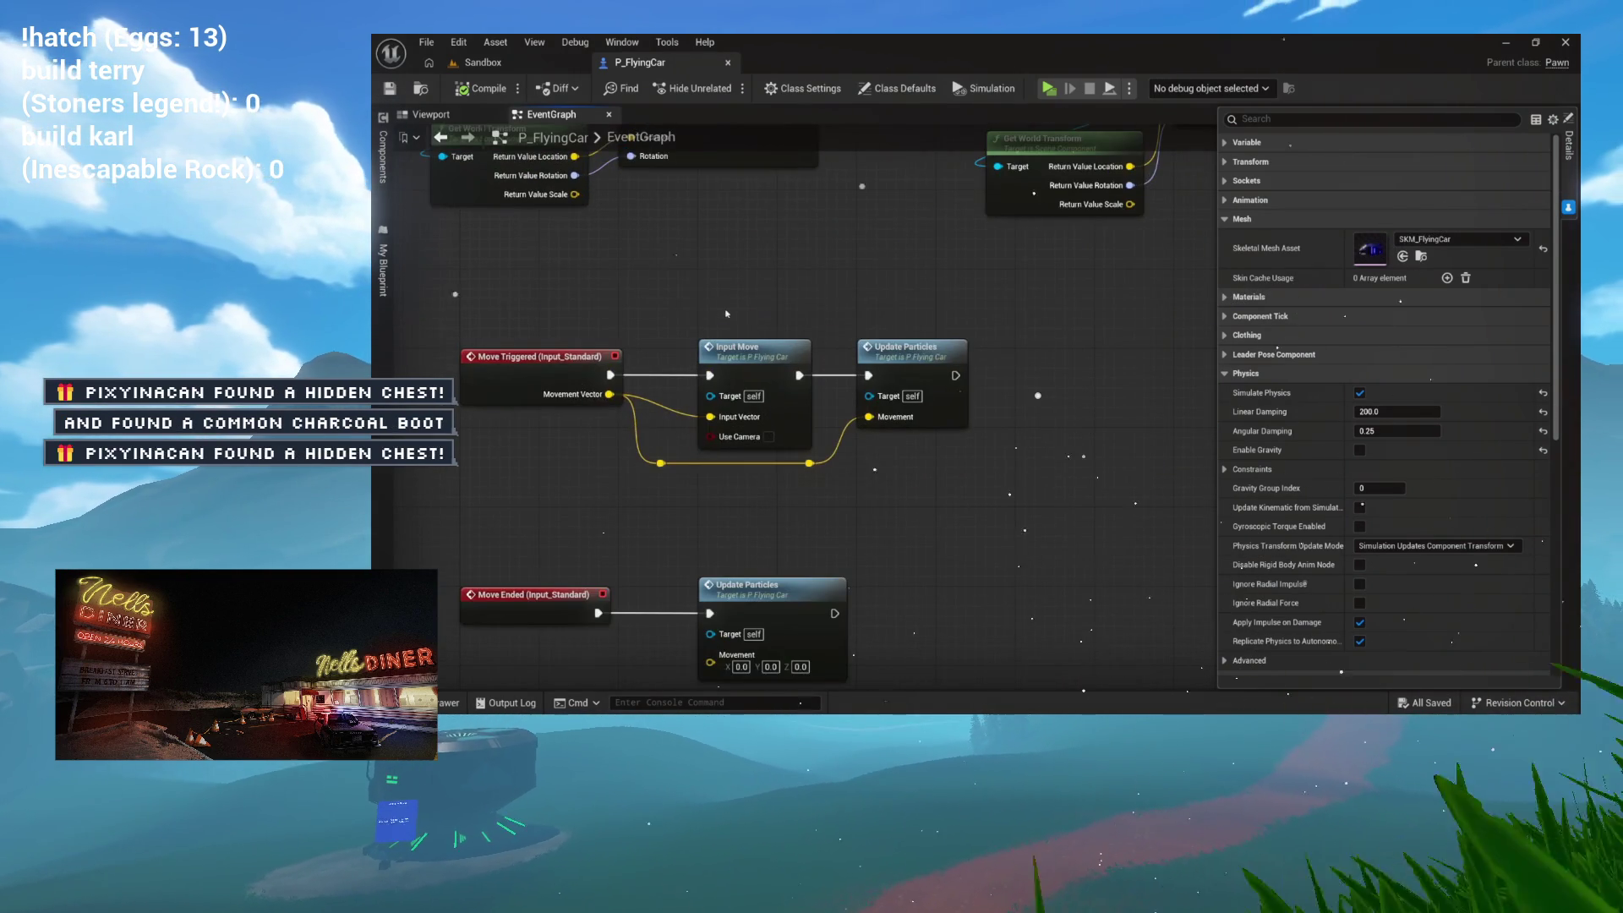
{"action": "double_click", "coordinate": [763, 367]}
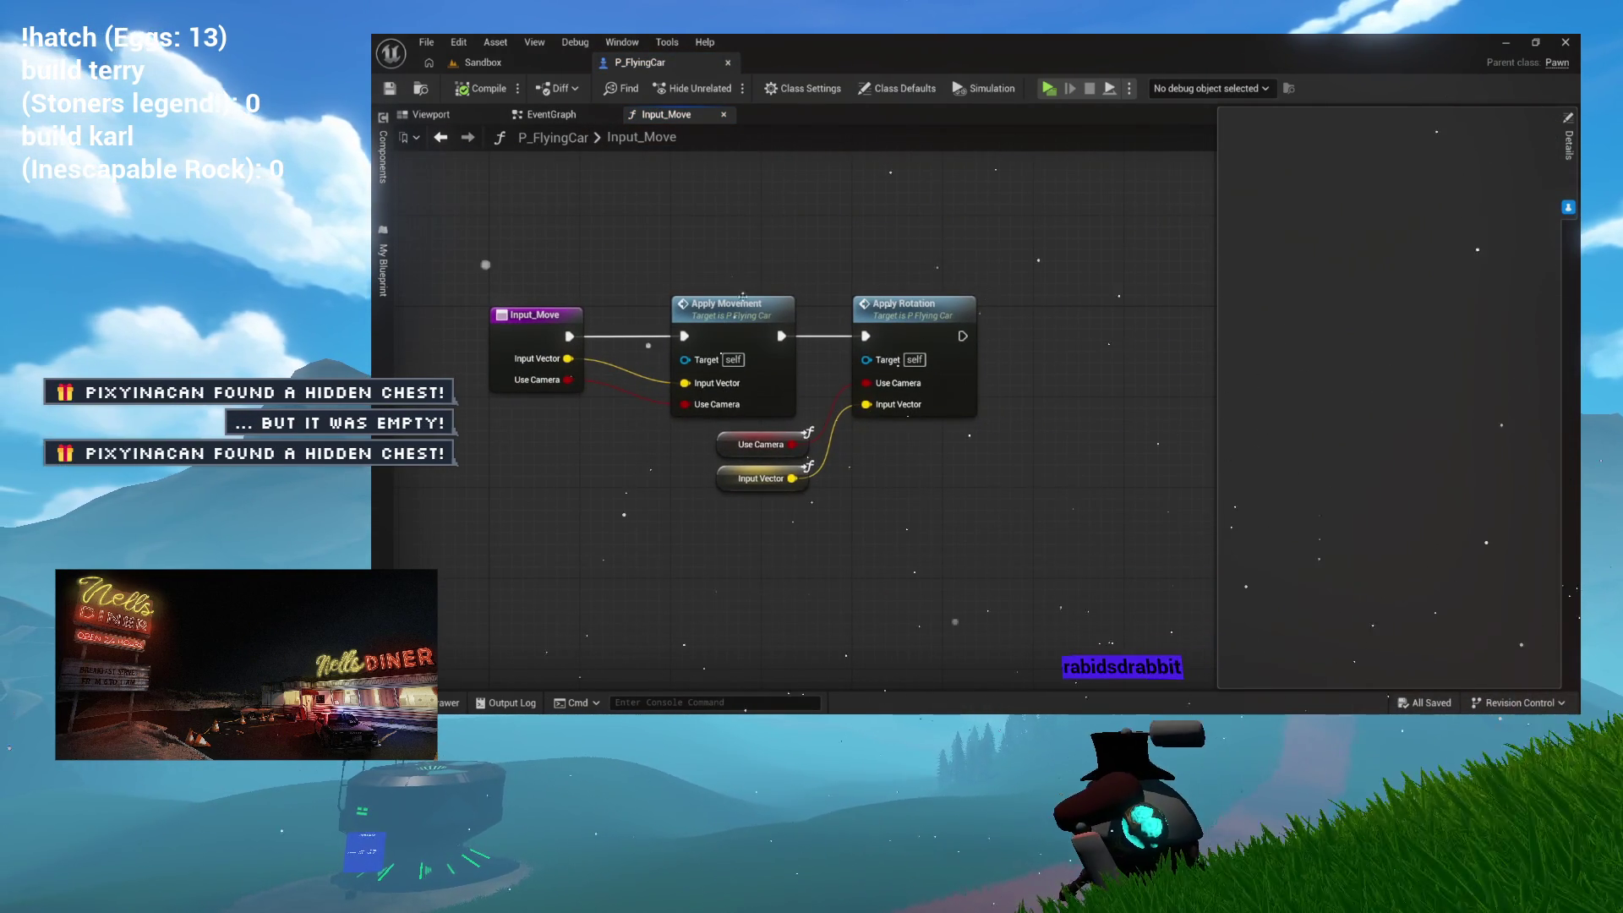
{"action": "double_click", "coordinate": [743, 300]}
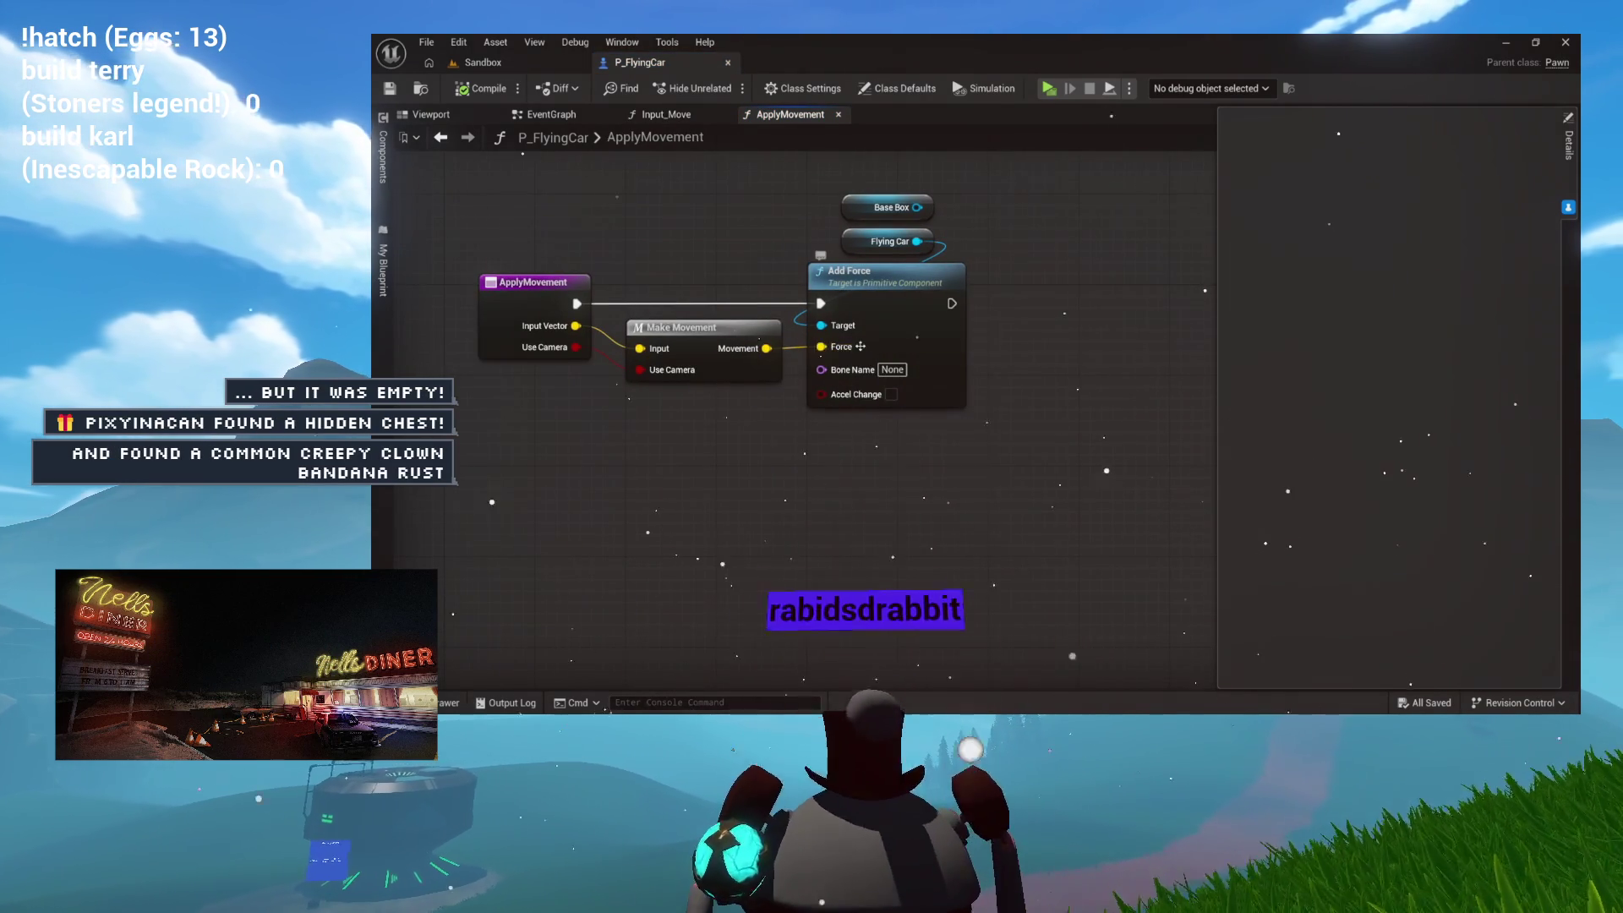
{"action": "left_click_drag", "start_coordinate": [805, 260], "coordinate": [669, 259]}
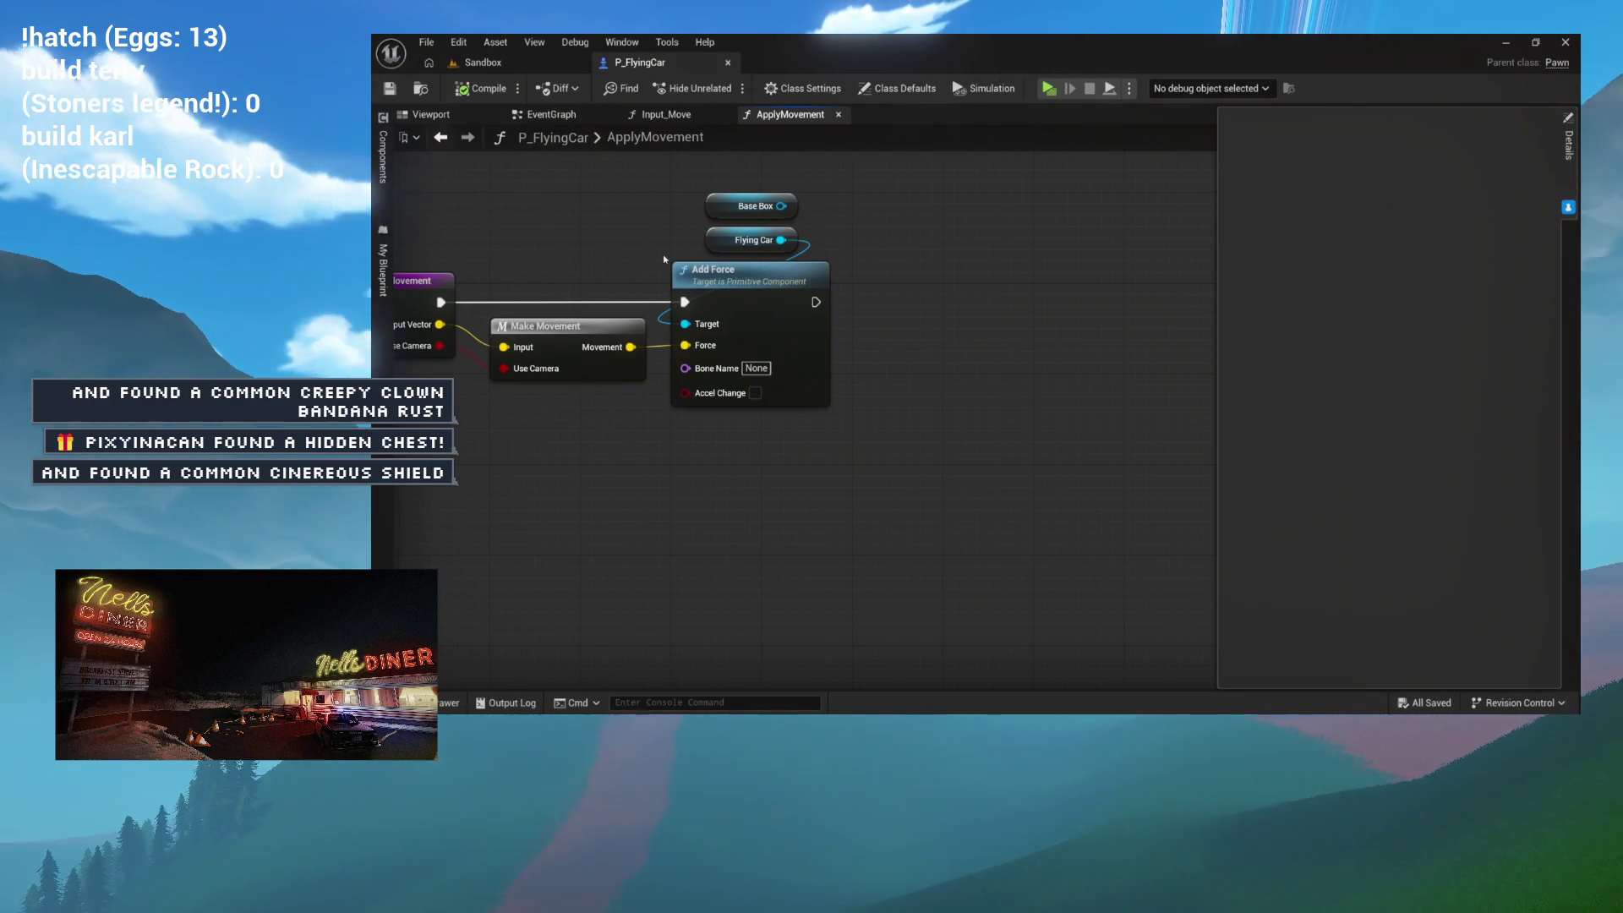
{"action": "mouse_move", "coordinate": [691, 246]}
{"action": "left_mouse_down"}
{"action": "mouse_move", "coordinate": [653, 351]}
{"action": "mouse_move", "coordinate": [985, 389]}
{"action": "left_mouse_up"}
{"action": "left_click", "coordinate": [718, 355]}
{"action": "left_click_drag", "start_coordinate": [717, 355], "coordinate": [804, 333]}
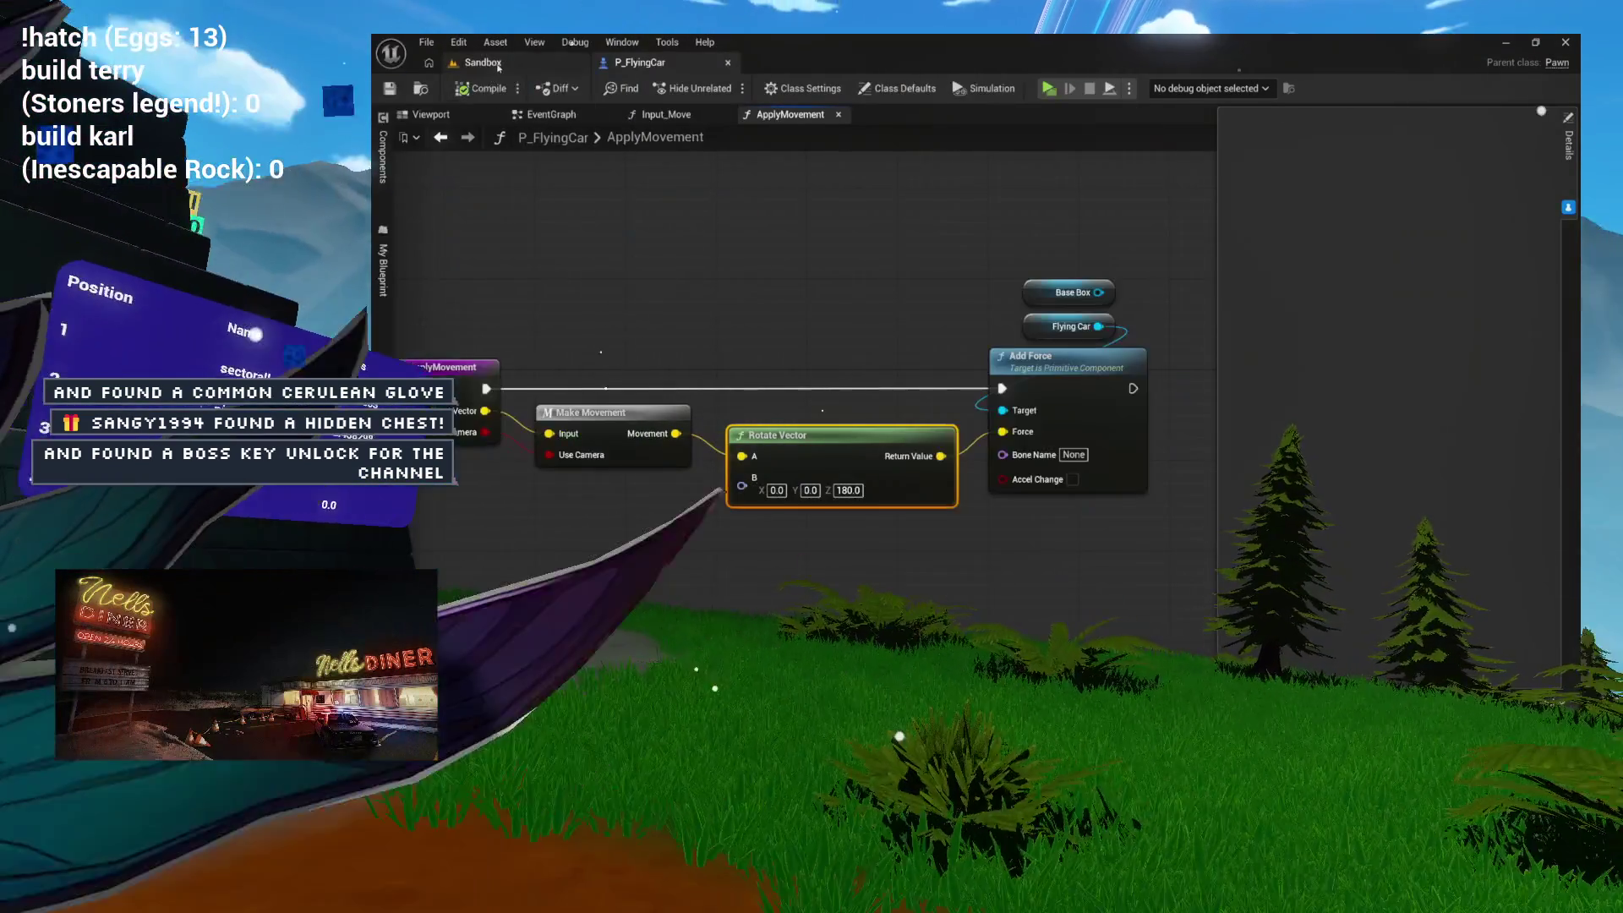
Step: Test-fly the car from the Sandbox level, then return to the ApplyMovement graph
{"action": "left_click", "coordinate": [483, 62]}
{"action": "left_click", "coordinate": [725, 88]}
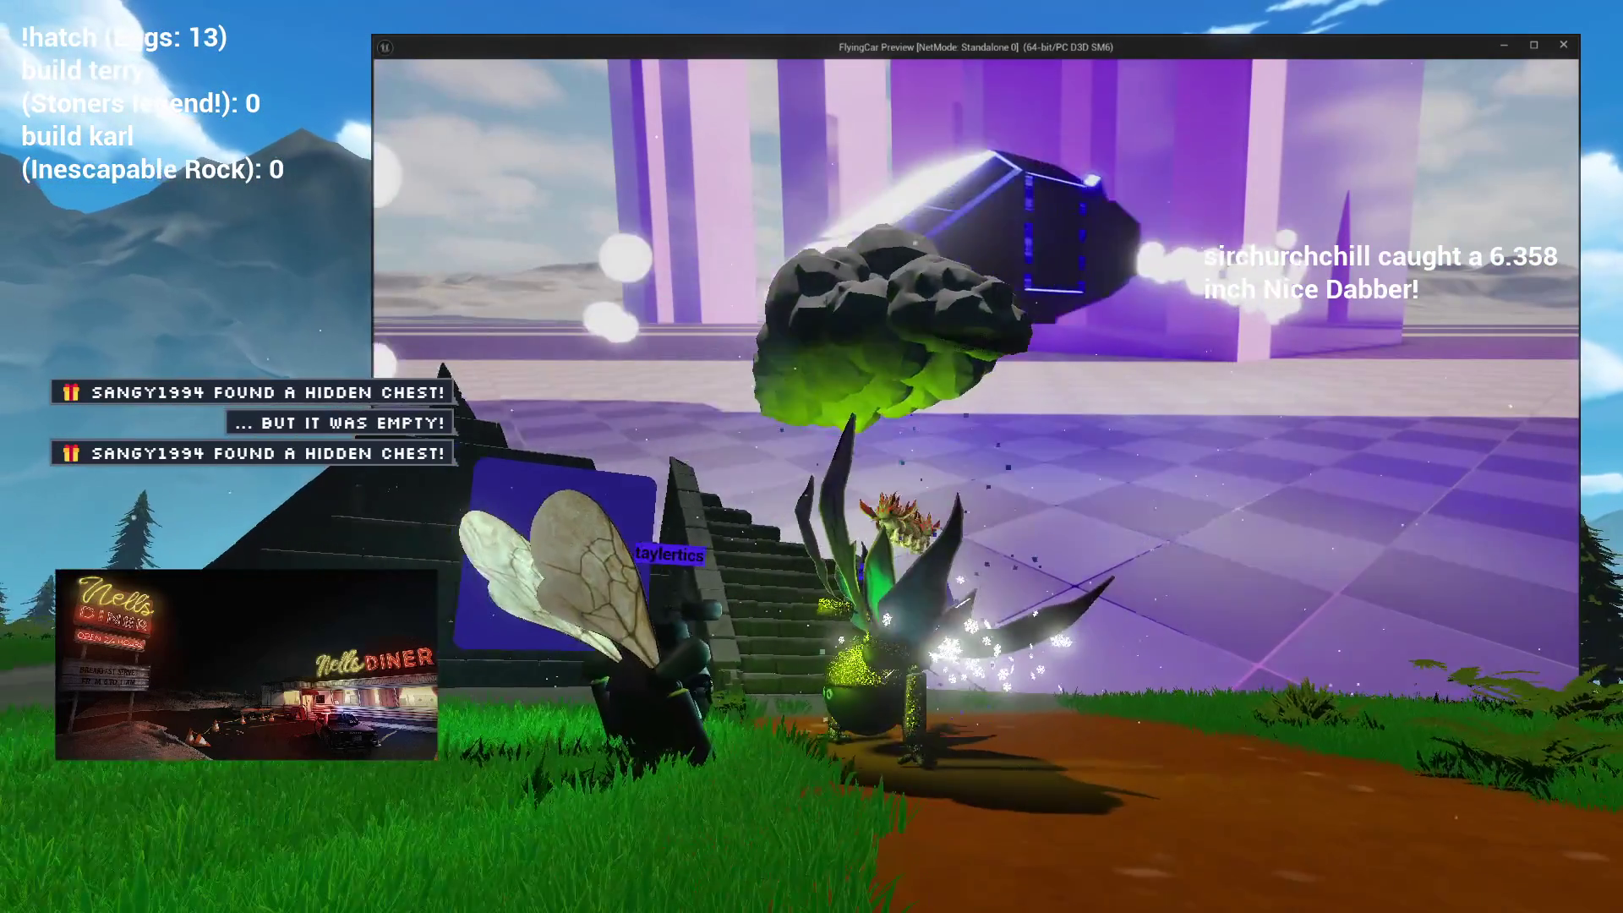
{"action": "key", "text": "Escape"}
{"action": "left_click", "coordinate": [643, 63]}
{"action": "mouse_move", "coordinate": [885, 325]}
{"action": "left_mouse_down"}
{"action": "mouse_move", "coordinate": [803, 288]}
{"action": "mouse_move", "coordinate": [580, 275]}
{"action": "mouse_move", "coordinate": [677, 131]}
{"action": "left_mouse_up"}
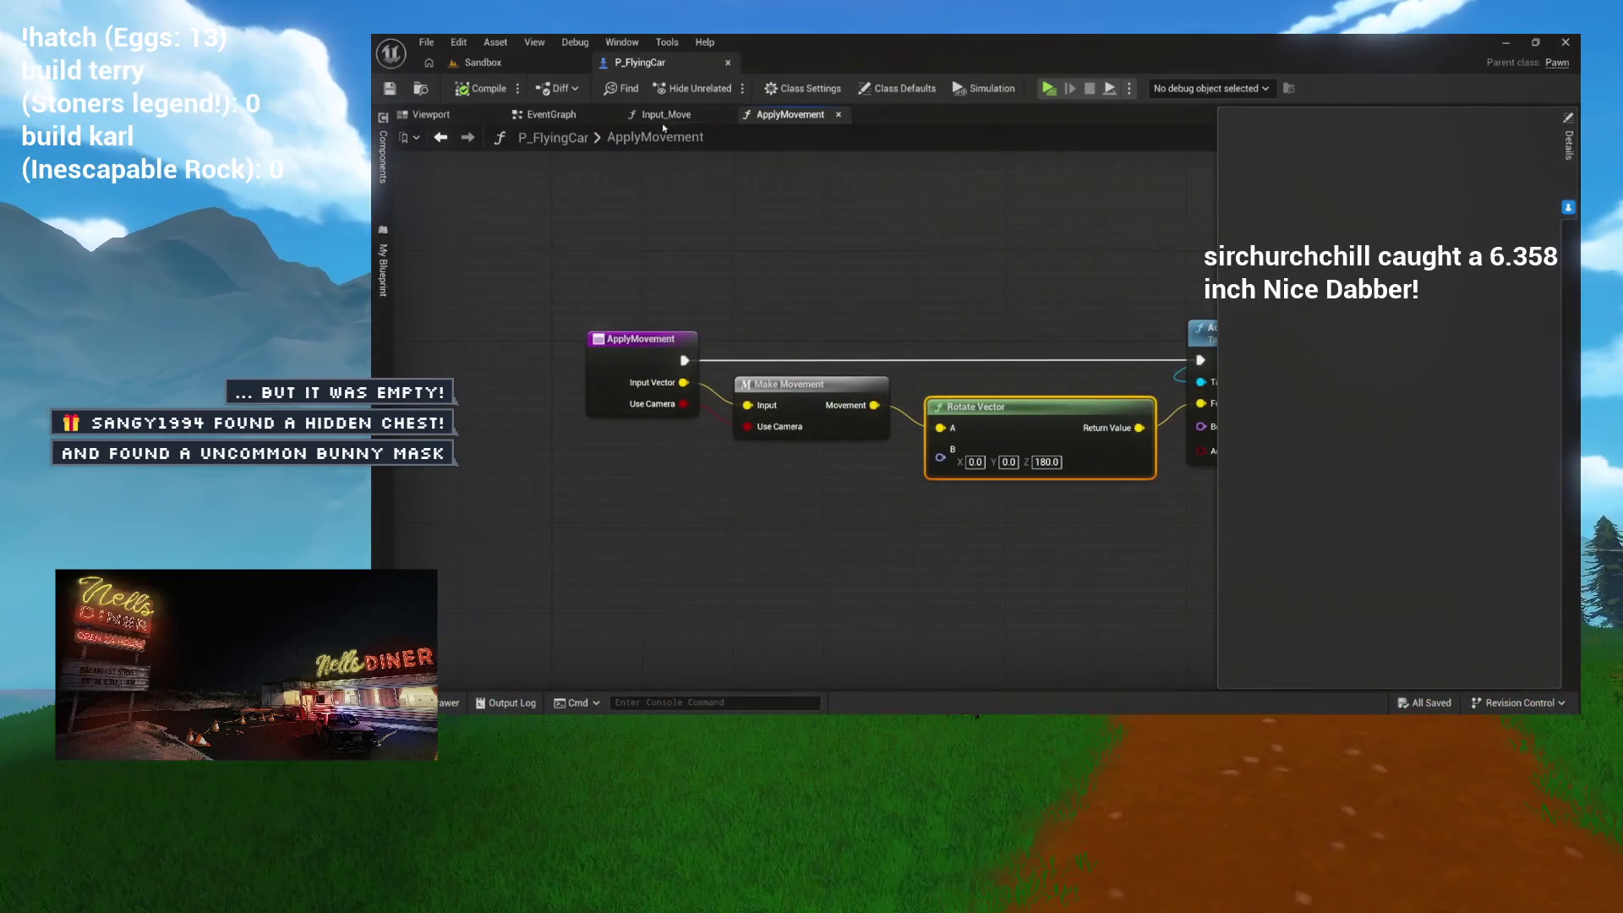
Step: In the Input_Move graph, inspect the Apply Rotation call and function settings, and reposition Apply Rotation
{"action": "left_click", "coordinate": [666, 114]}
{"action": "left_click_drag", "start_coordinate": [470, 277], "coordinate": [978, 507]}
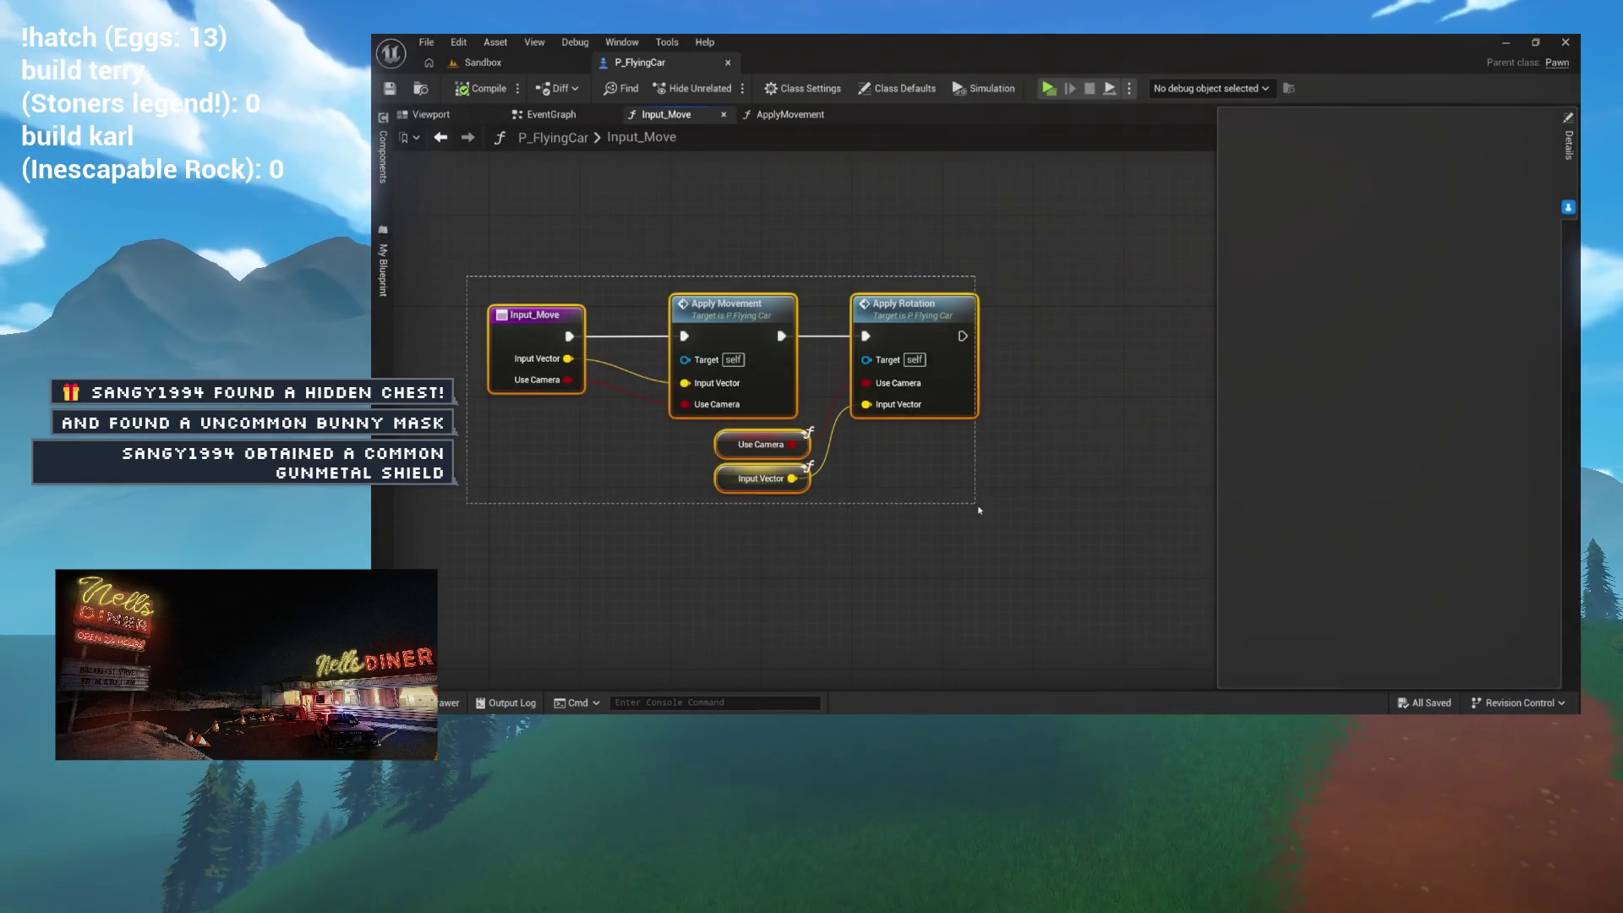
{"action": "left_click", "coordinate": [900, 424]}
{"action": "left_click", "coordinate": [903, 328]}
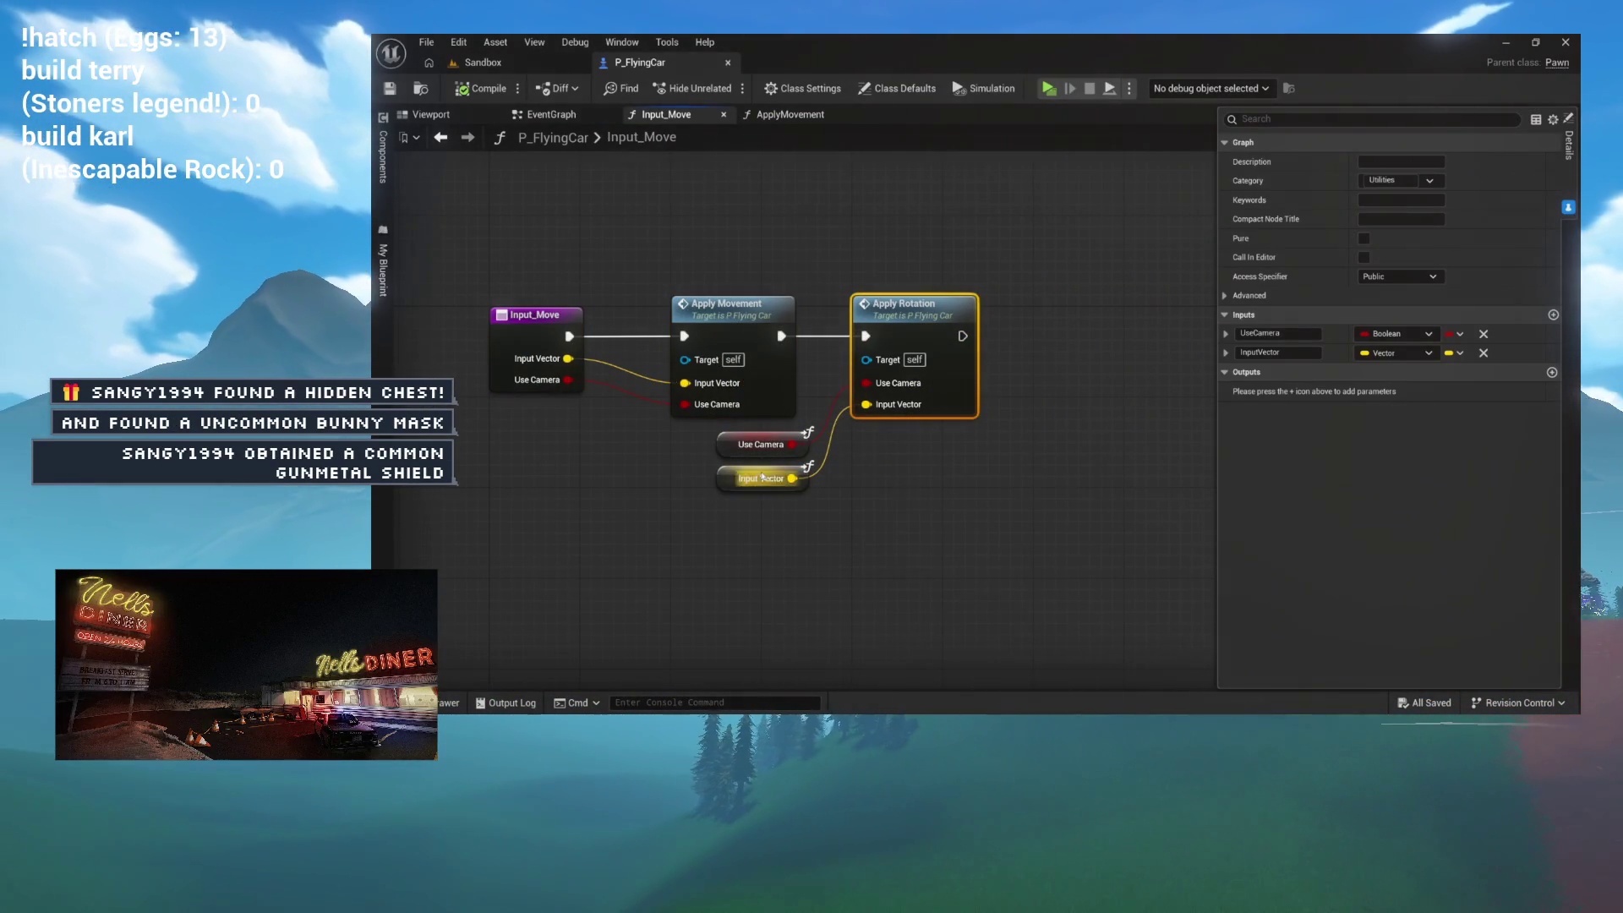
{"action": "left_click", "coordinate": [516, 332]}
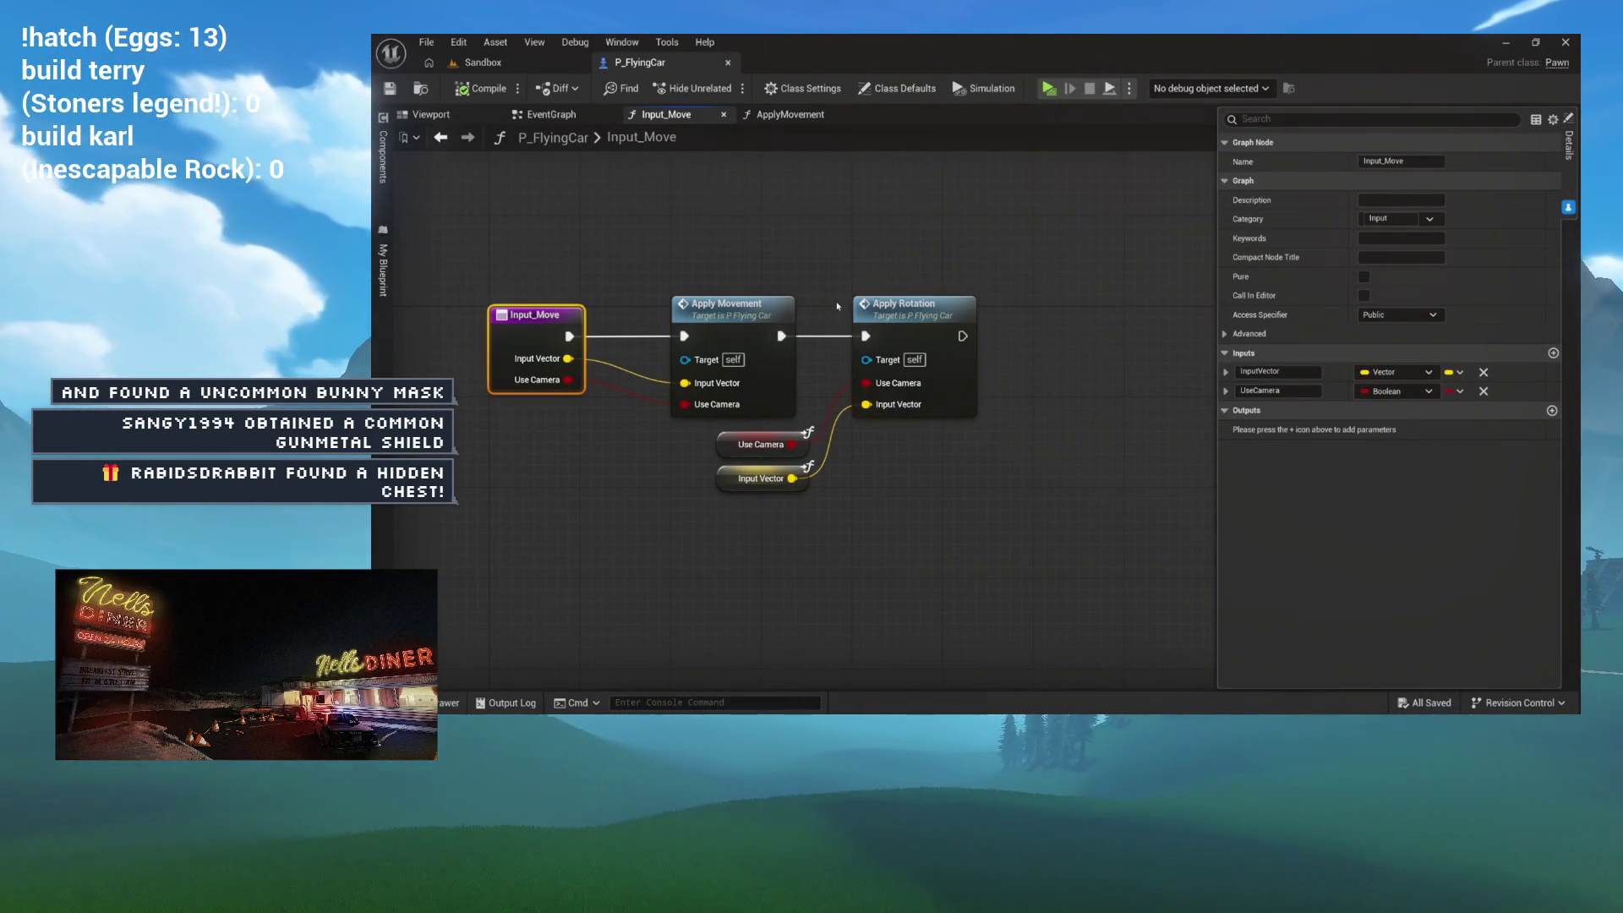
{"action": "mouse_move", "coordinate": [900, 306]}
{"action": "left_mouse_down"}
{"action": "mouse_move", "coordinate": [1025, 381]}
{"action": "mouse_move", "coordinate": [826, 315]}
{"action": "mouse_move", "coordinate": [649, 304]}
{"action": "left_mouse_up"}
Step: Open ApplyRotation, select its Flying Car and Set World Rotation nodes, and compare with ApplyMovement
{"action": "double_click", "coordinate": [1015, 395]}
{"action": "left_click", "coordinate": [846, 300]}
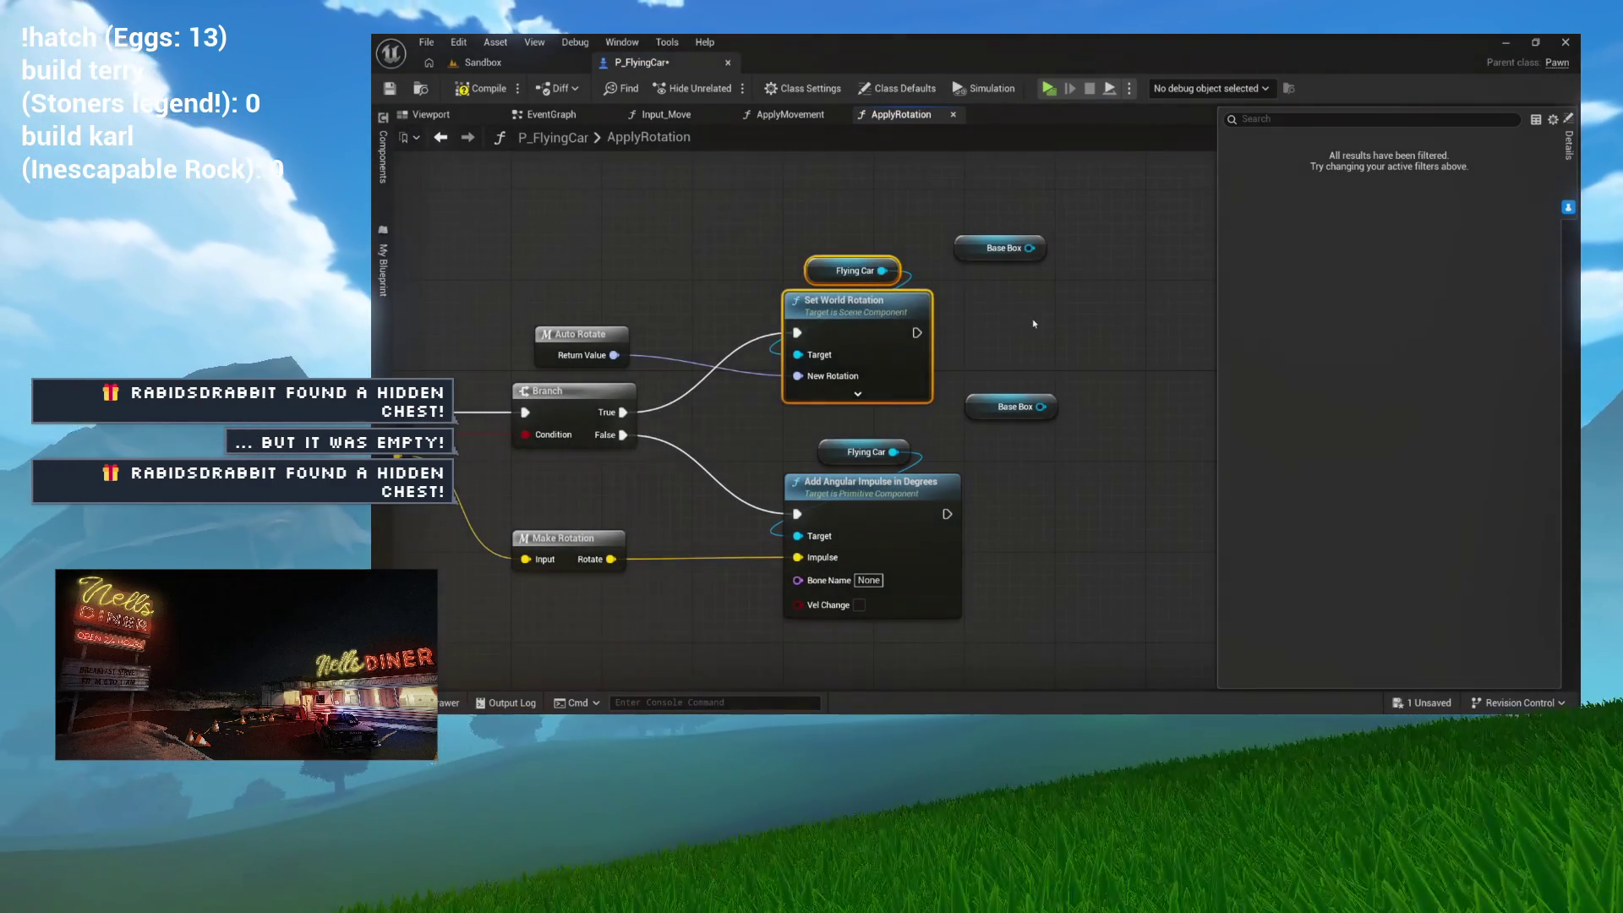
{"action": "left_click_drag", "start_coordinate": [886, 420], "coordinate": [974, 405]}
{"action": "left_click_drag", "start_coordinate": [938, 241], "coordinate": [1030, 314]}
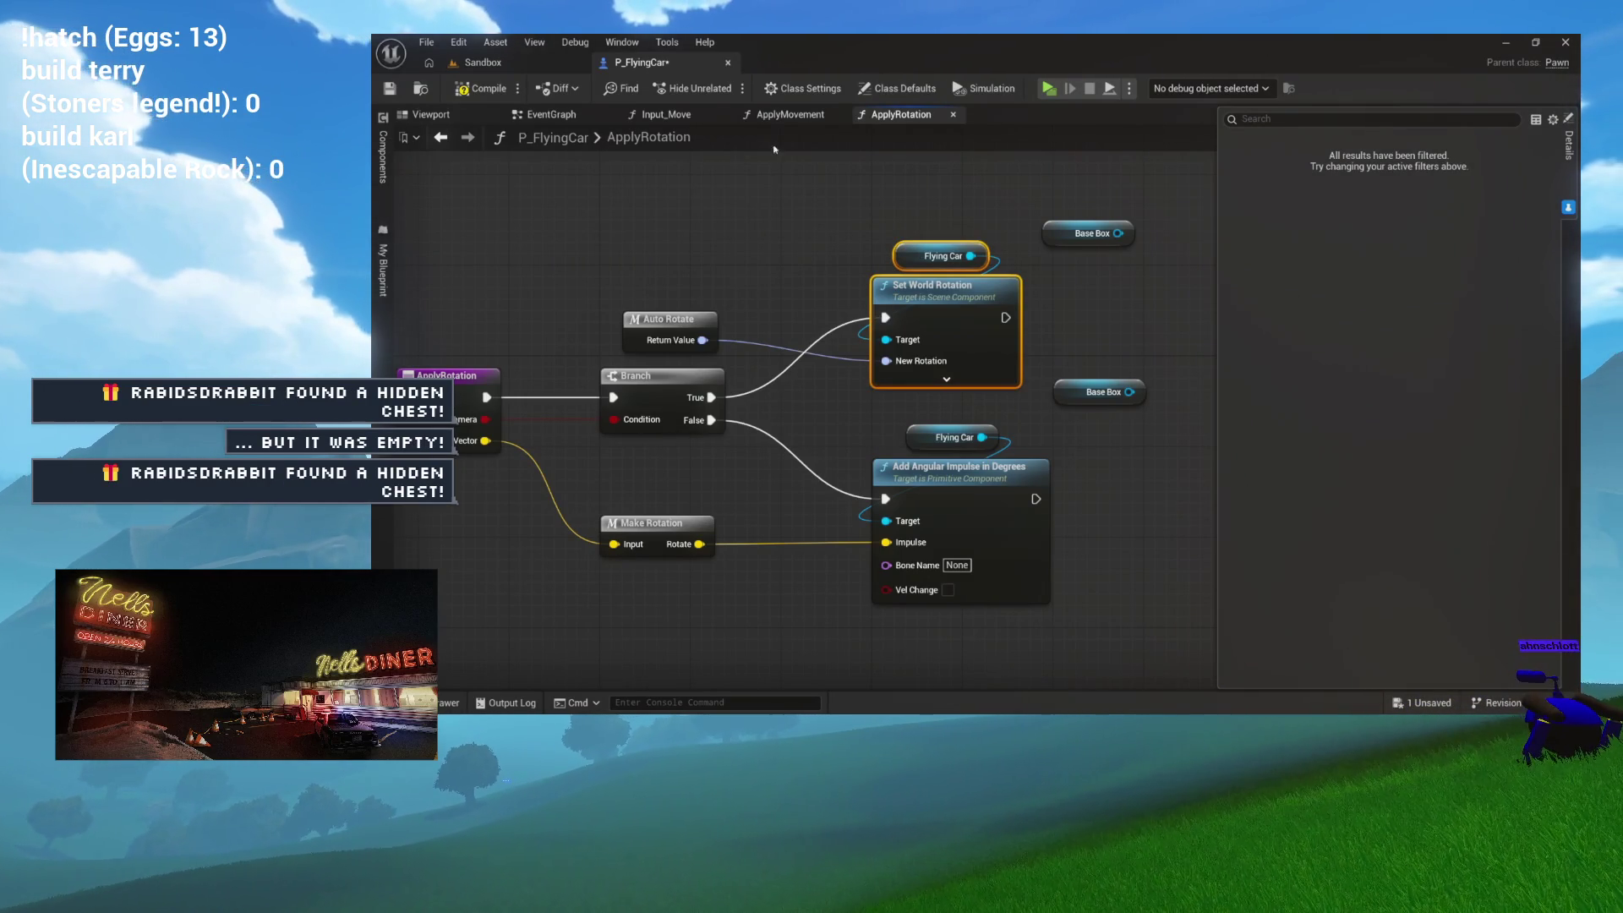
{"action": "left_click", "coordinate": [789, 116]}
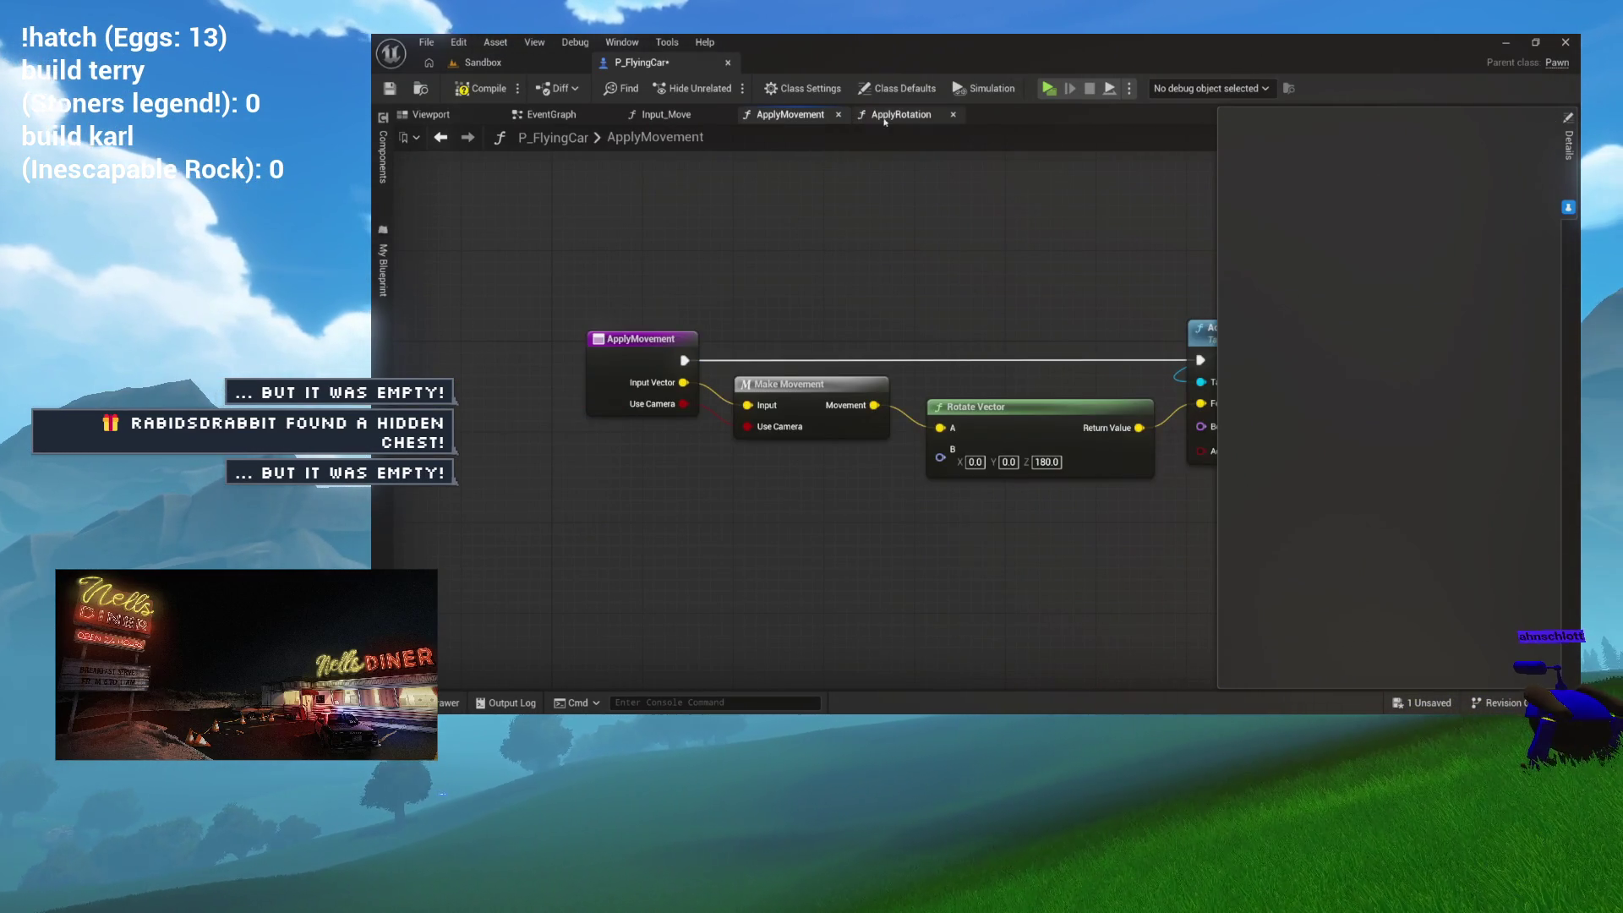
{"action": "left_click", "coordinate": [879, 120]}
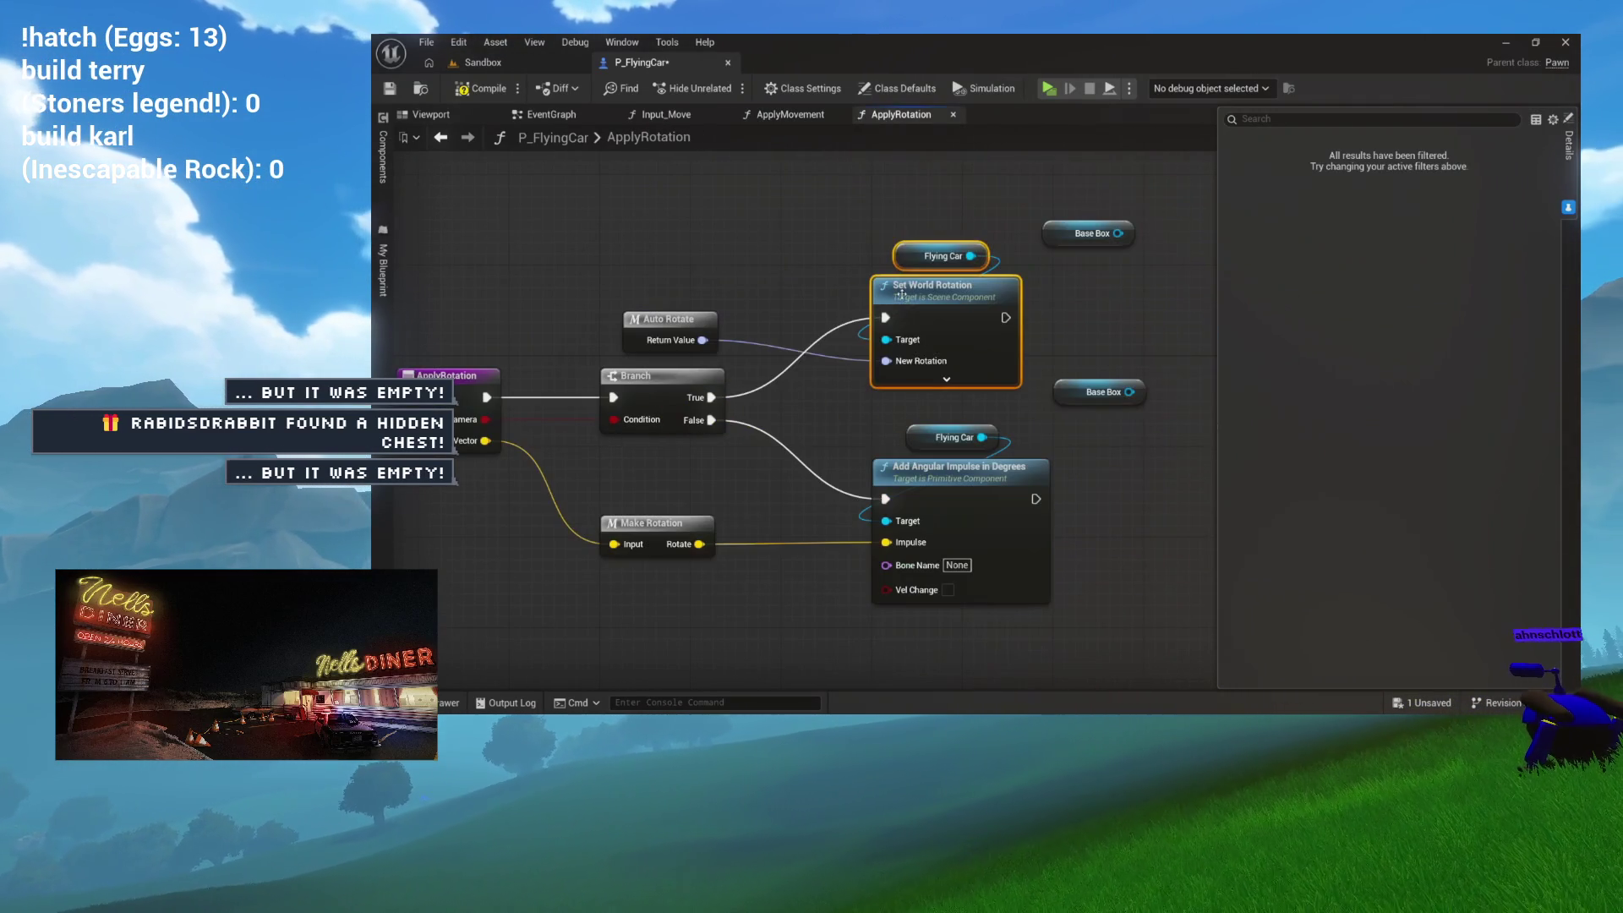
{"action": "left_click", "coordinate": [795, 115]}
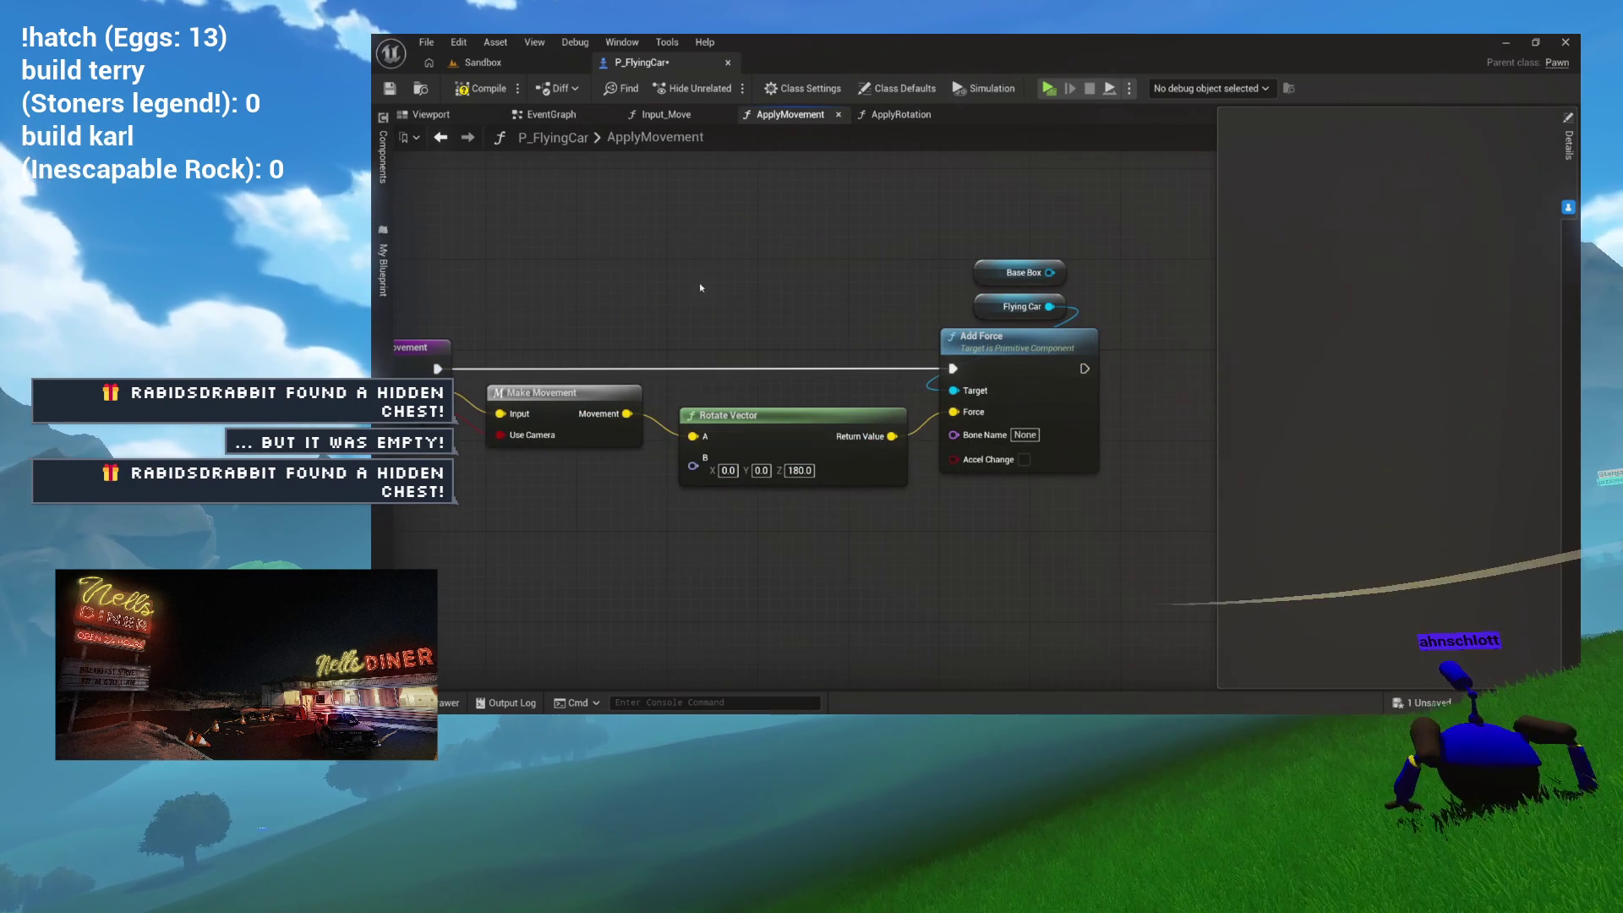
Step: In Input_Move, place Apply Rotation back beside Apply Movement, then open ApplyMovement
{"action": "left_click", "coordinate": [666, 114]}
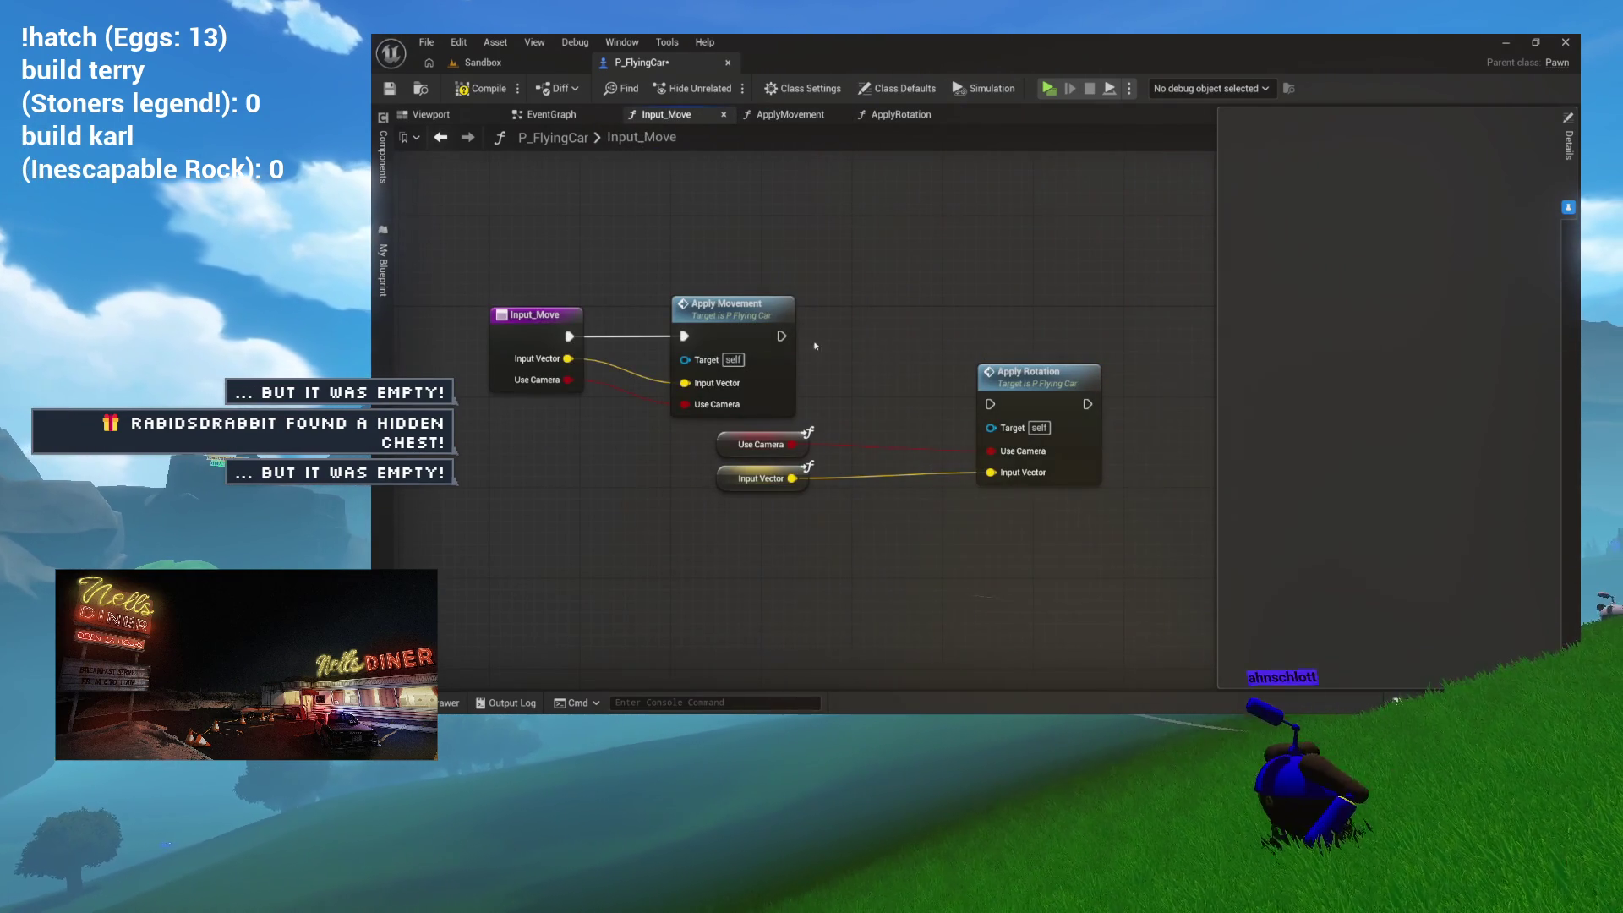
{"action": "mouse_move", "coordinate": [1015, 394]}
{"action": "left_mouse_down"}
{"action": "mouse_move", "coordinate": [955, 332]}
{"action": "mouse_move", "coordinate": [976, 325]}
{"action": "left_mouse_up"}
{"action": "left_click", "coordinate": [888, 322]}
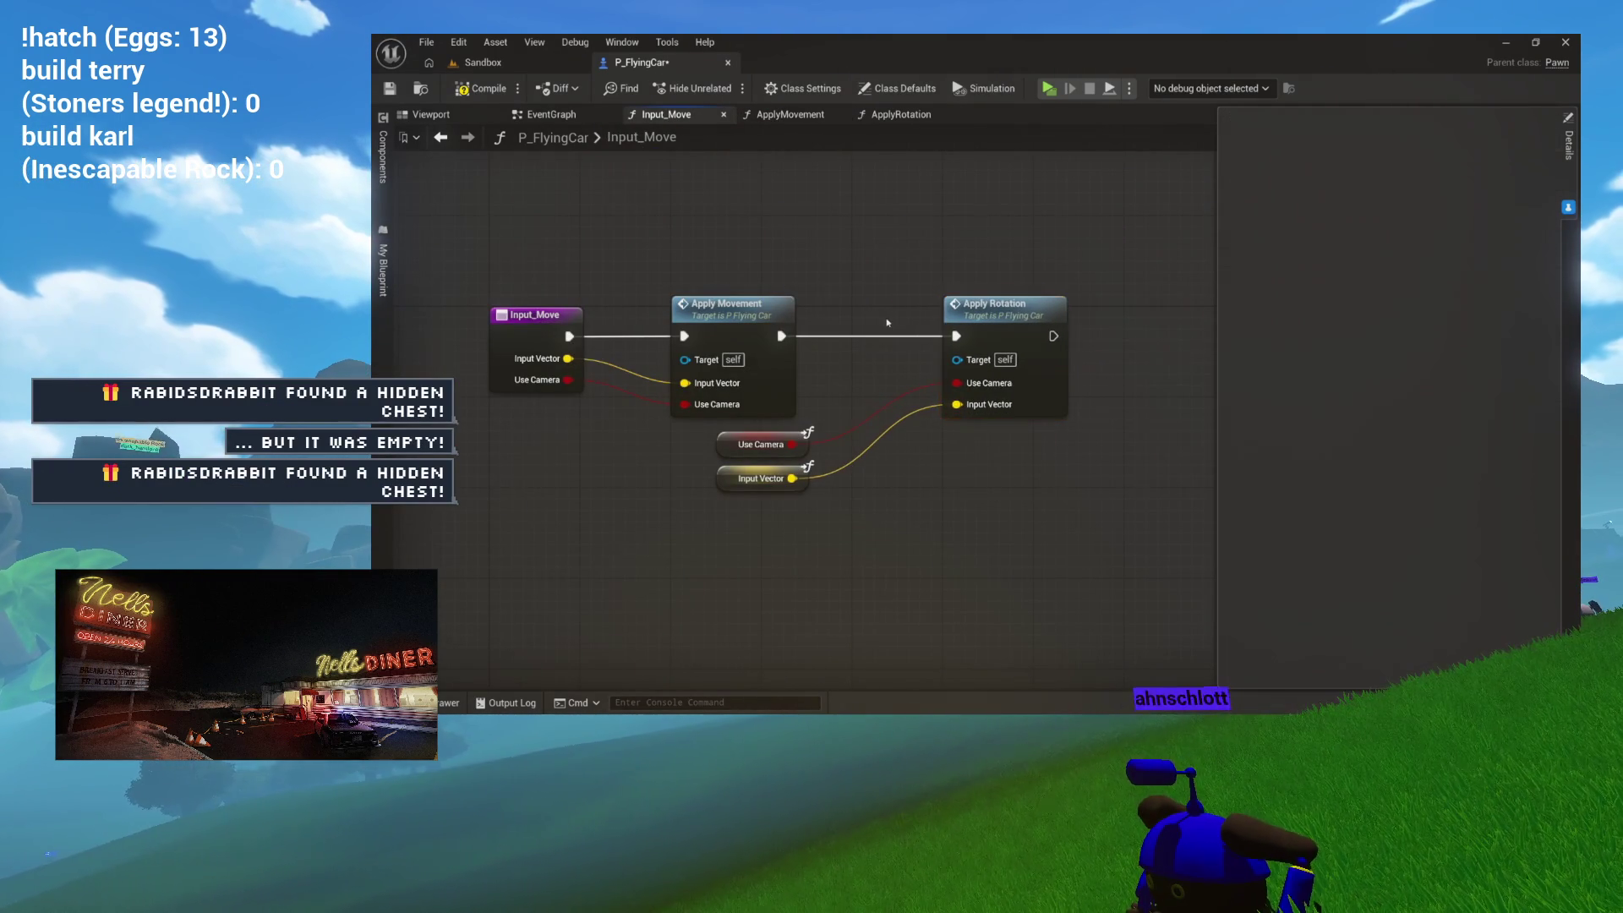
{"action": "double_click", "coordinate": [772, 319]}
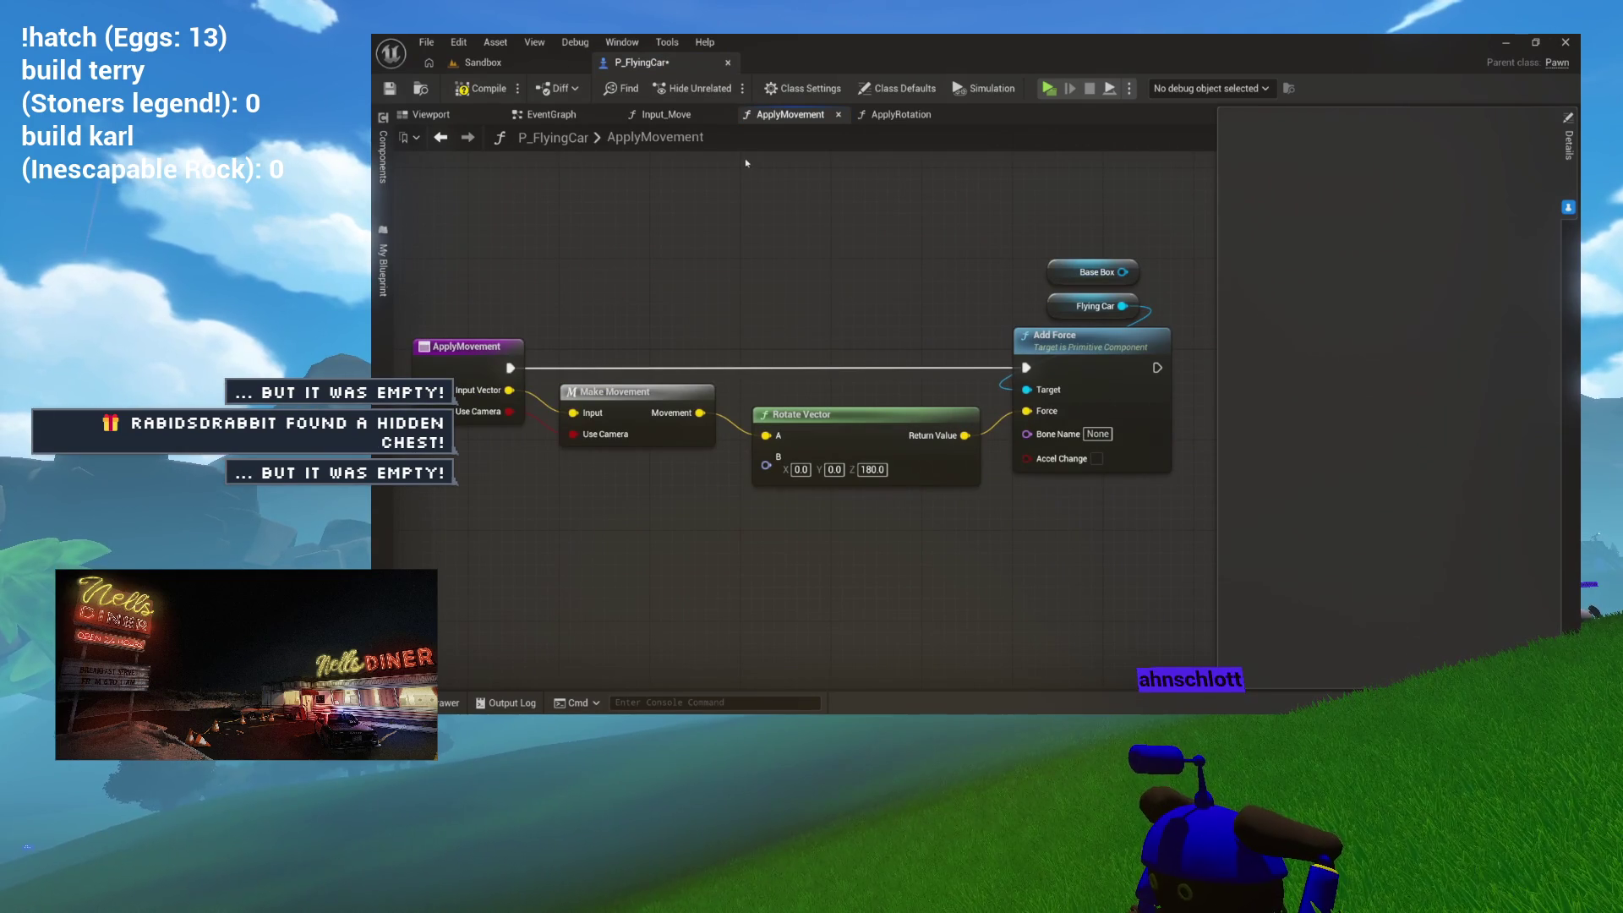
Step: In ApplyRotation, marquee-select both Base Box getter nodes, delete them, and hide the Details panel
{"action": "left_click", "coordinate": [898, 116]}
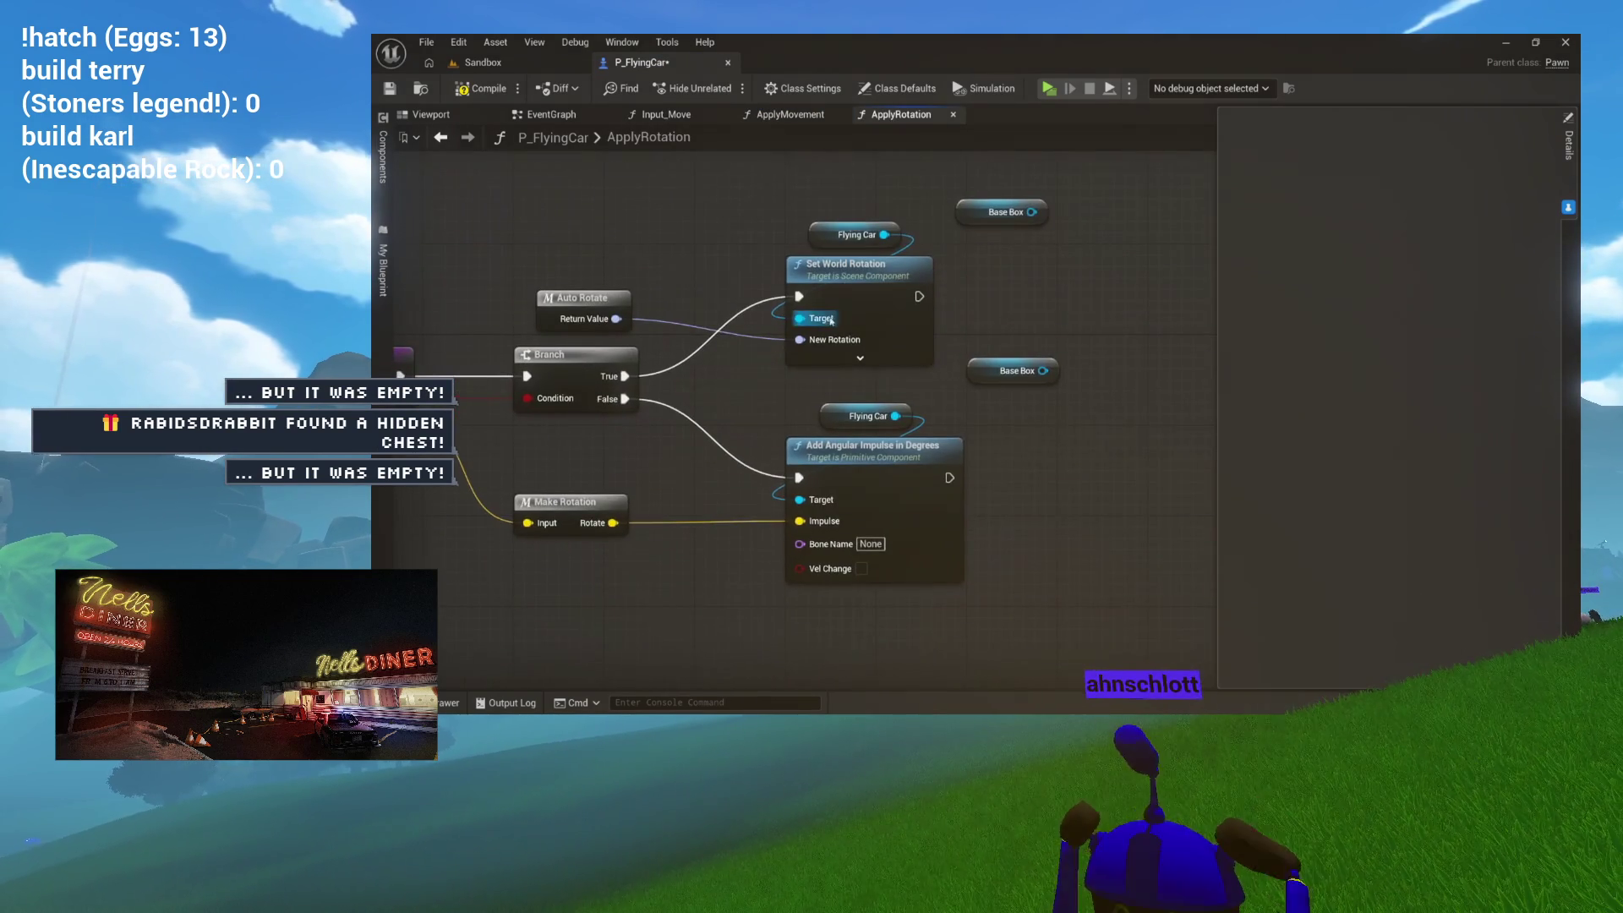
{"action": "left_click", "coordinate": [765, 407]}
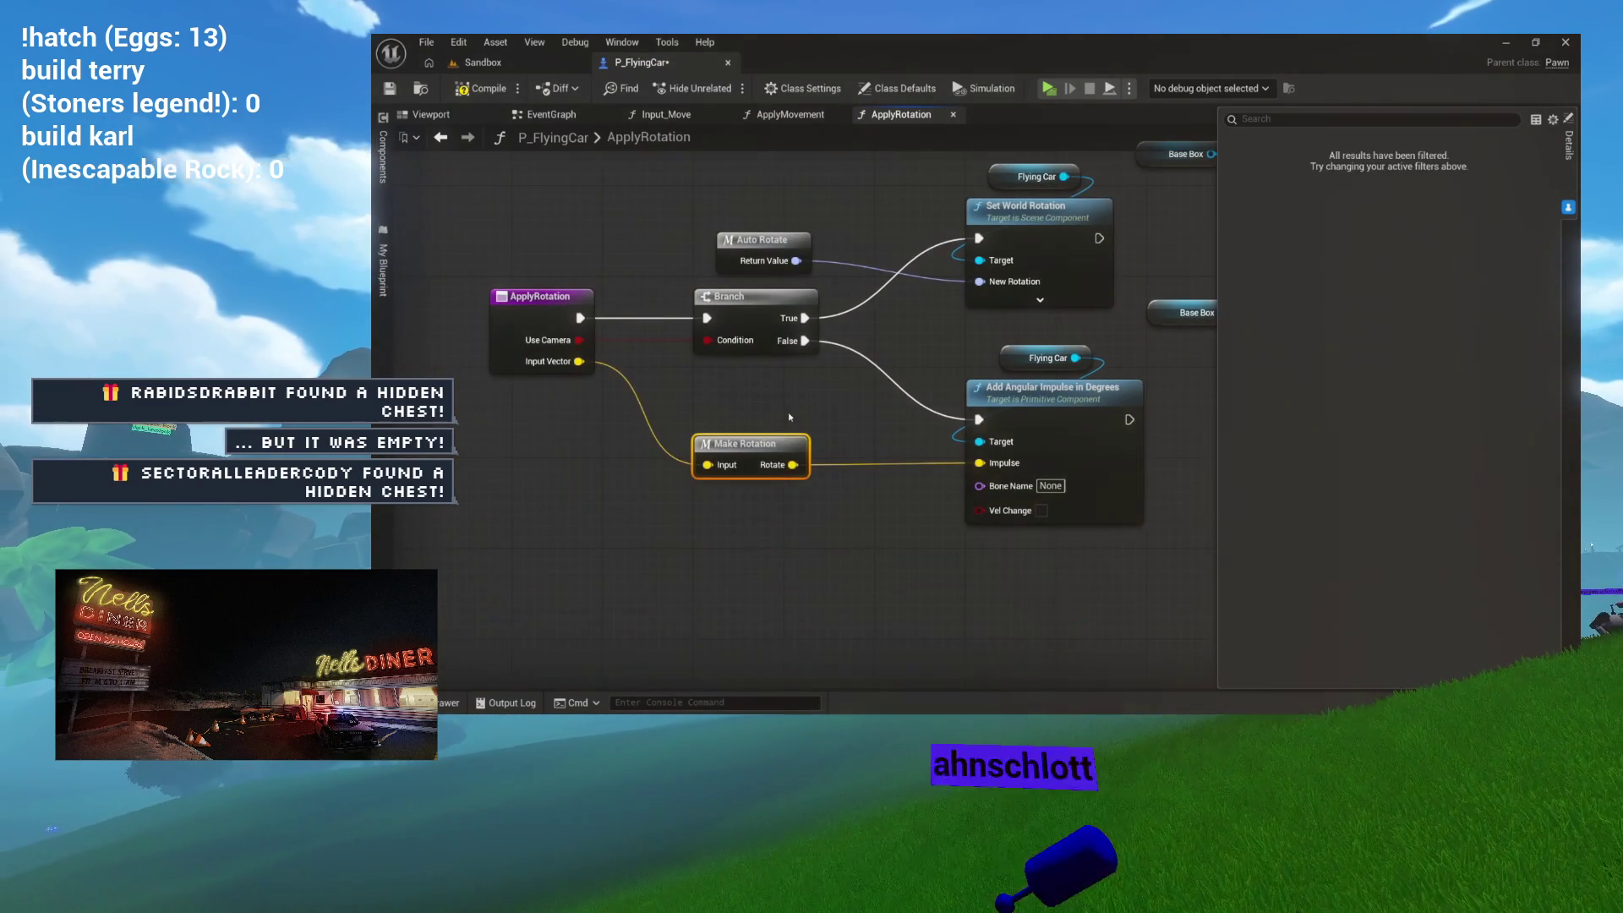
{"action": "left_click_drag", "start_coordinate": [593, 318], "coordinate": [946, 372]}
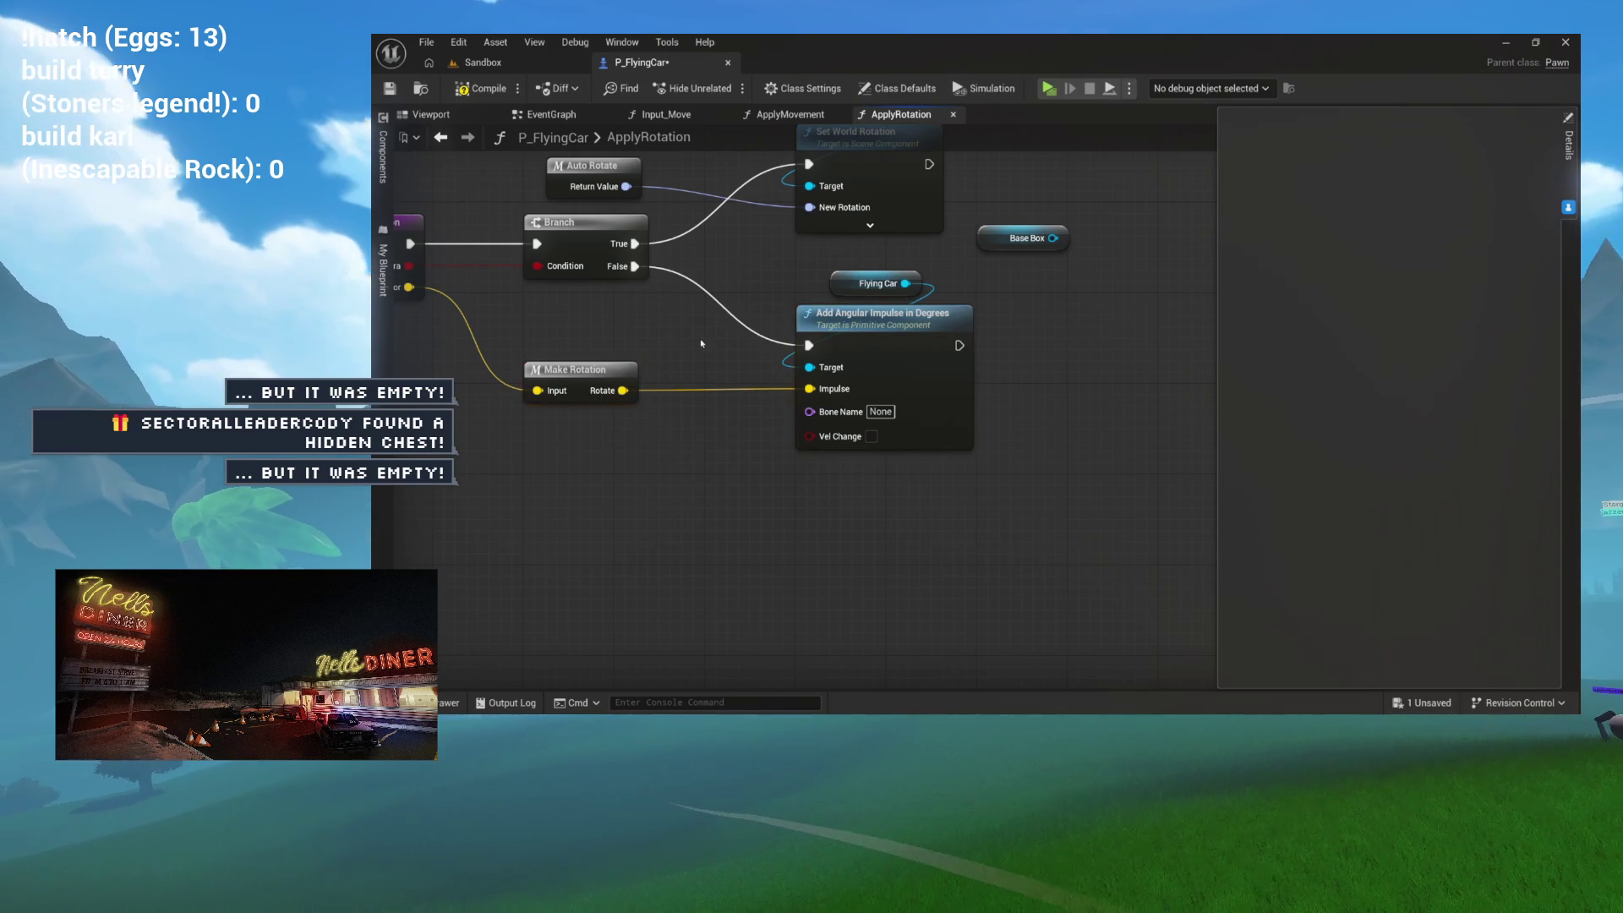
{"action": "left_click", "coordinate": [879, 286], "text": "shift"}
{"action": "mouse_move", "coordinate": [811, 346]}
{"action": "left_mouse_down"}
{"action": "mouse_move", "coordinate": [956, 414]}
{"action": "mouse_move", "coordinate": [910, 520]}
{"action": "left_mouse_up"}
{"action": "mouse_move", "coordinate": [624, 207]}
{"action": "left_mouse_down"}
{"action": "mouse_move", "coordinate": [1057, 406]}
{"action": "mouse_move", "coordinate": [1189, 431]}
{"action": "left_mouse_up"}
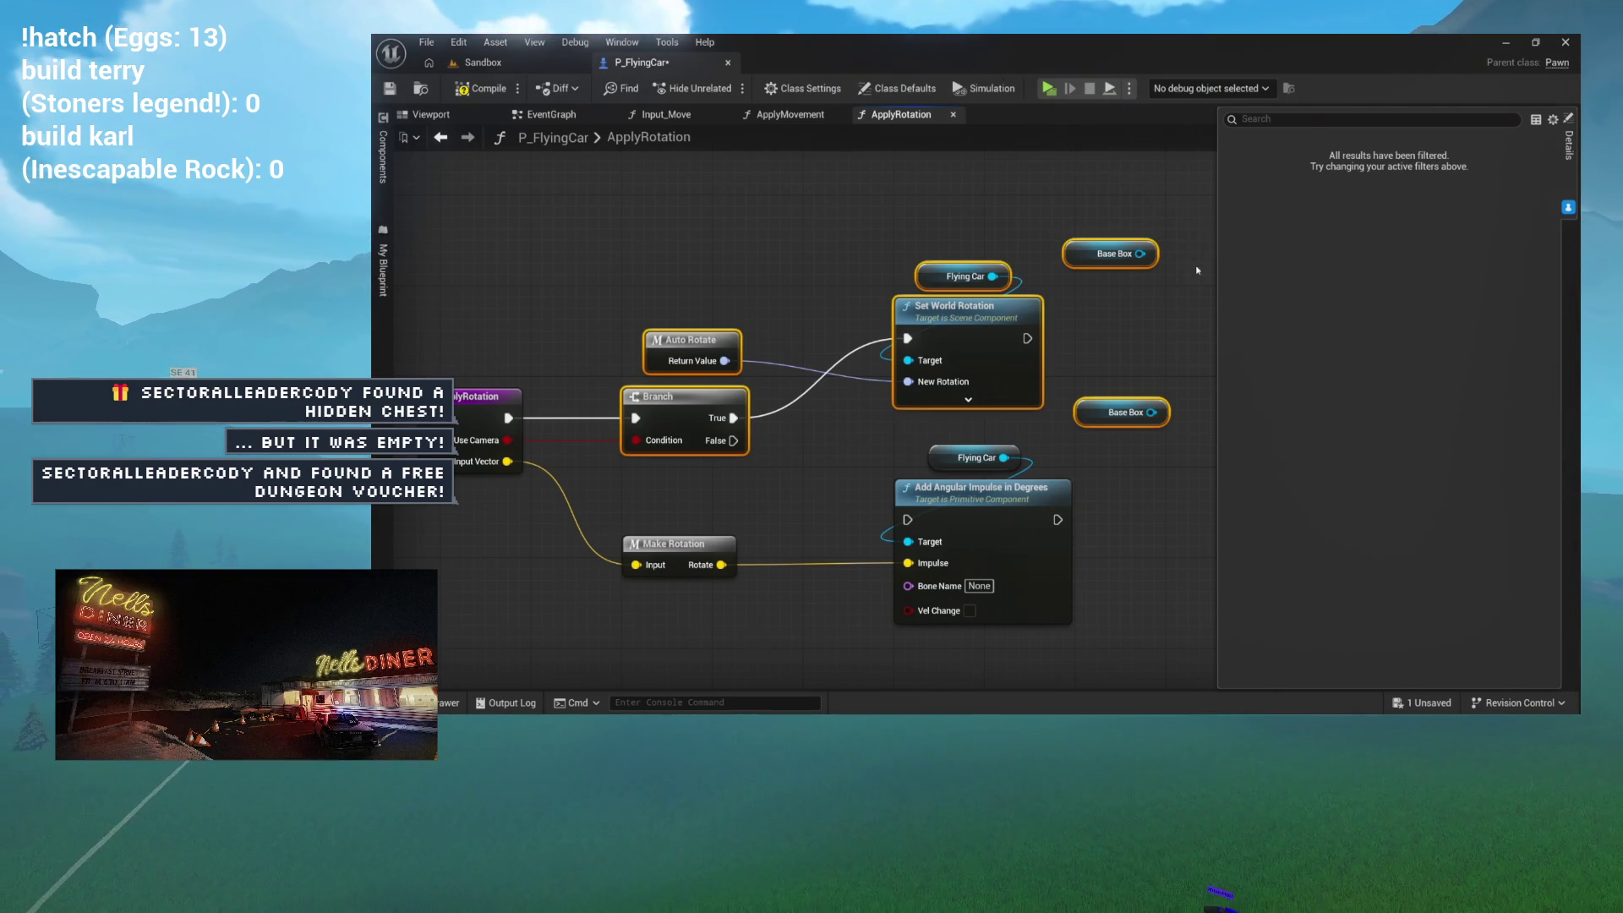
{"action": "left_click_drag", "start_coordinate": [1181, 251], "coordinate": [1147, 418]}
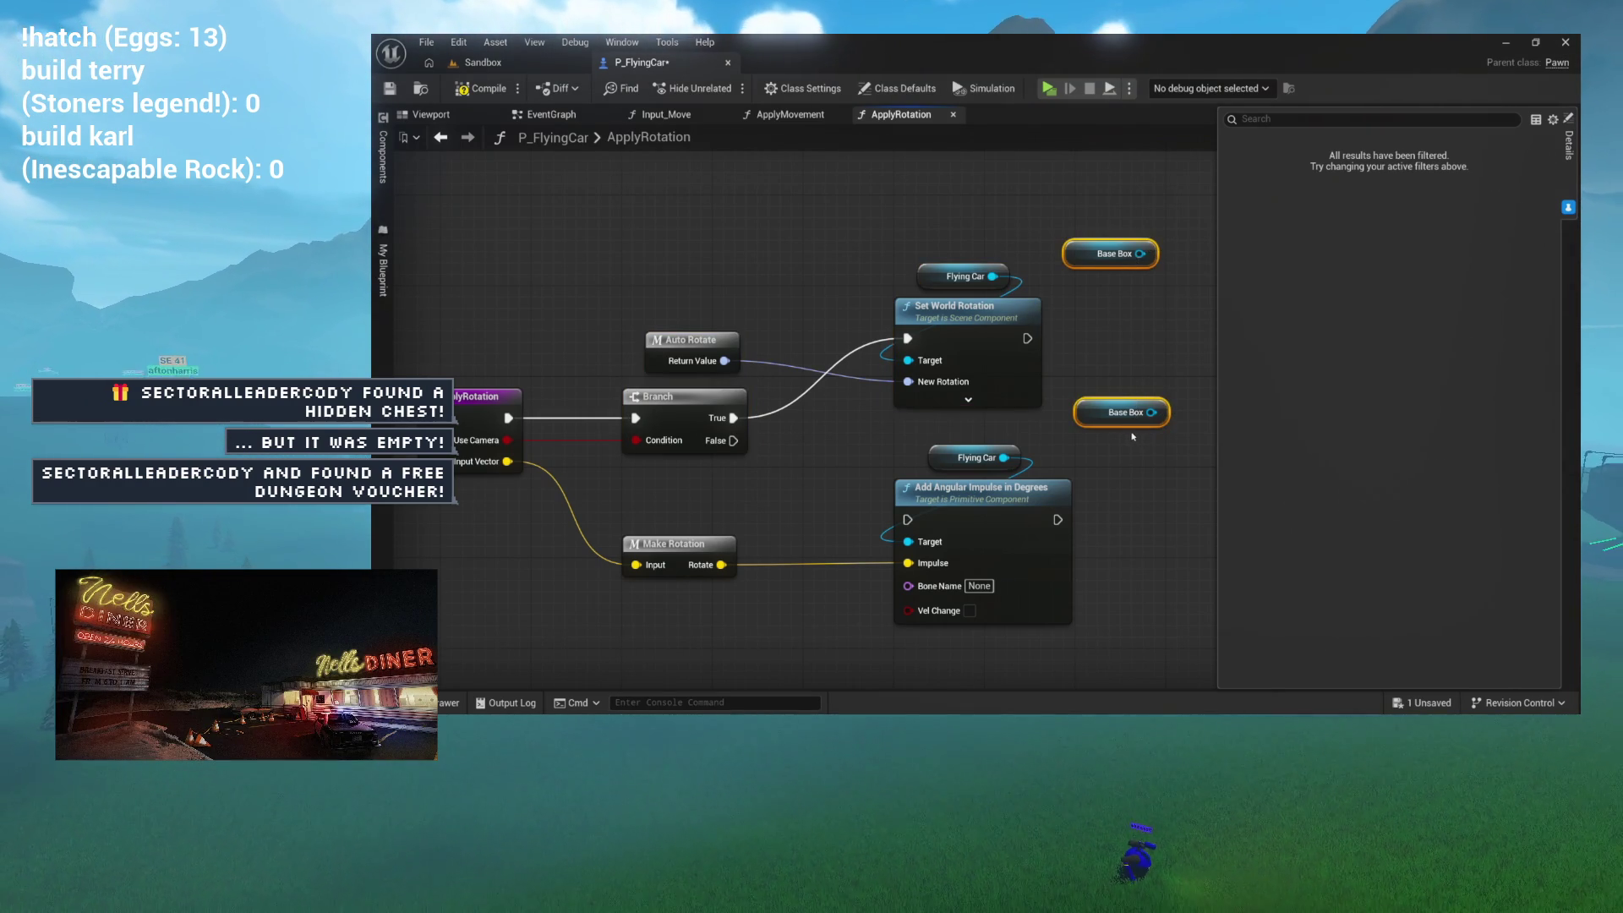
{"action": "key", "text": "Delete"}
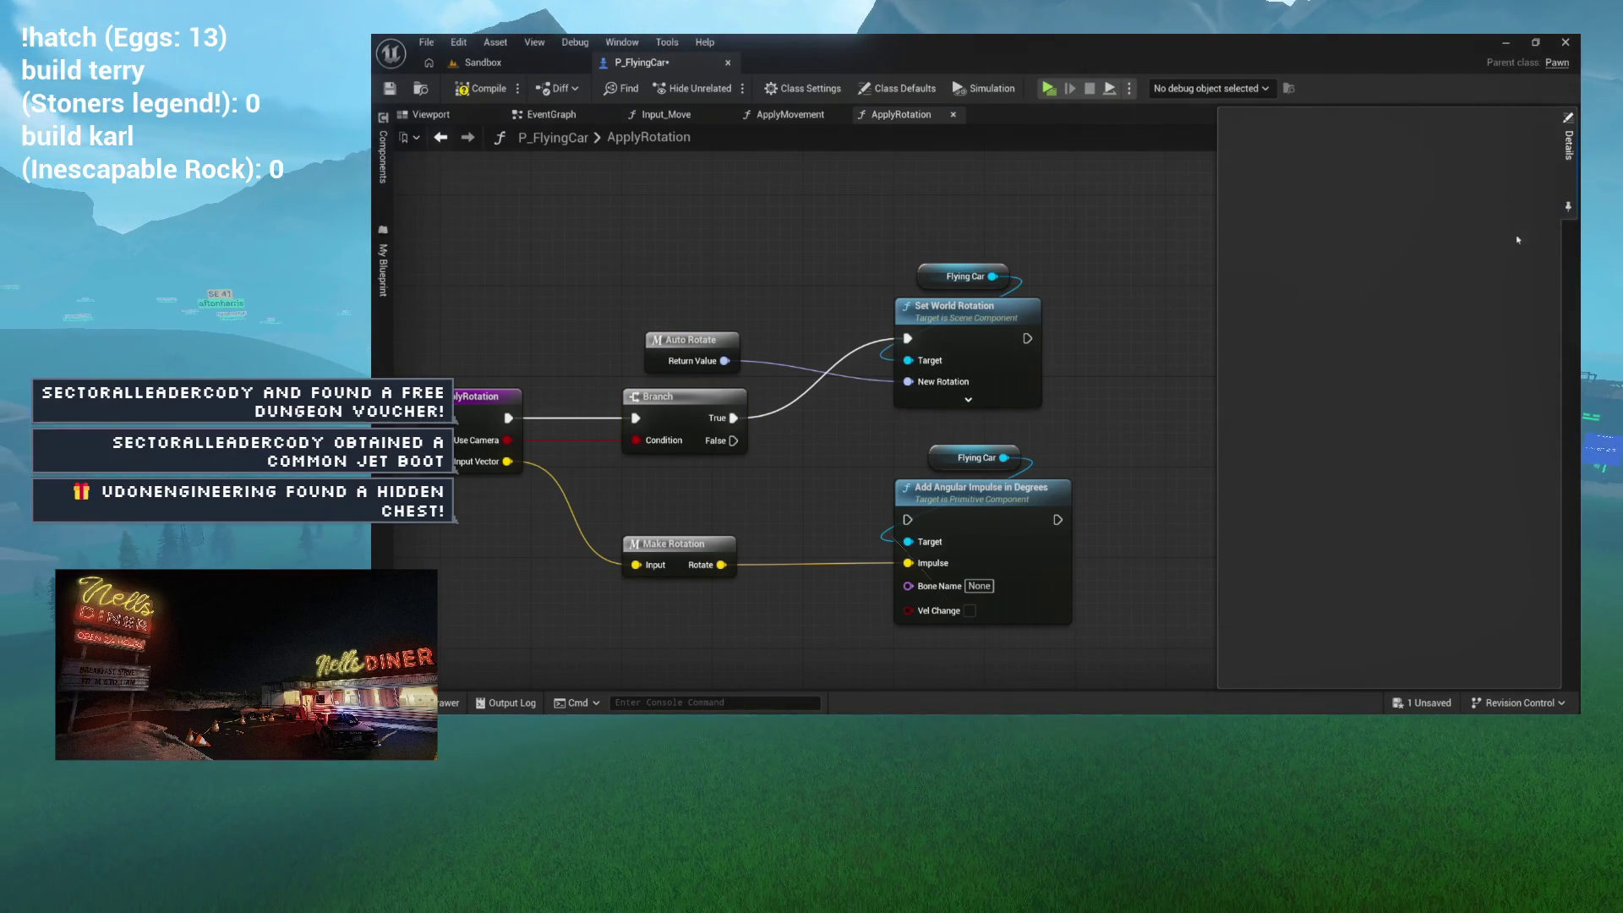
{"action": "left_click", "coordinate": [814, 531]}
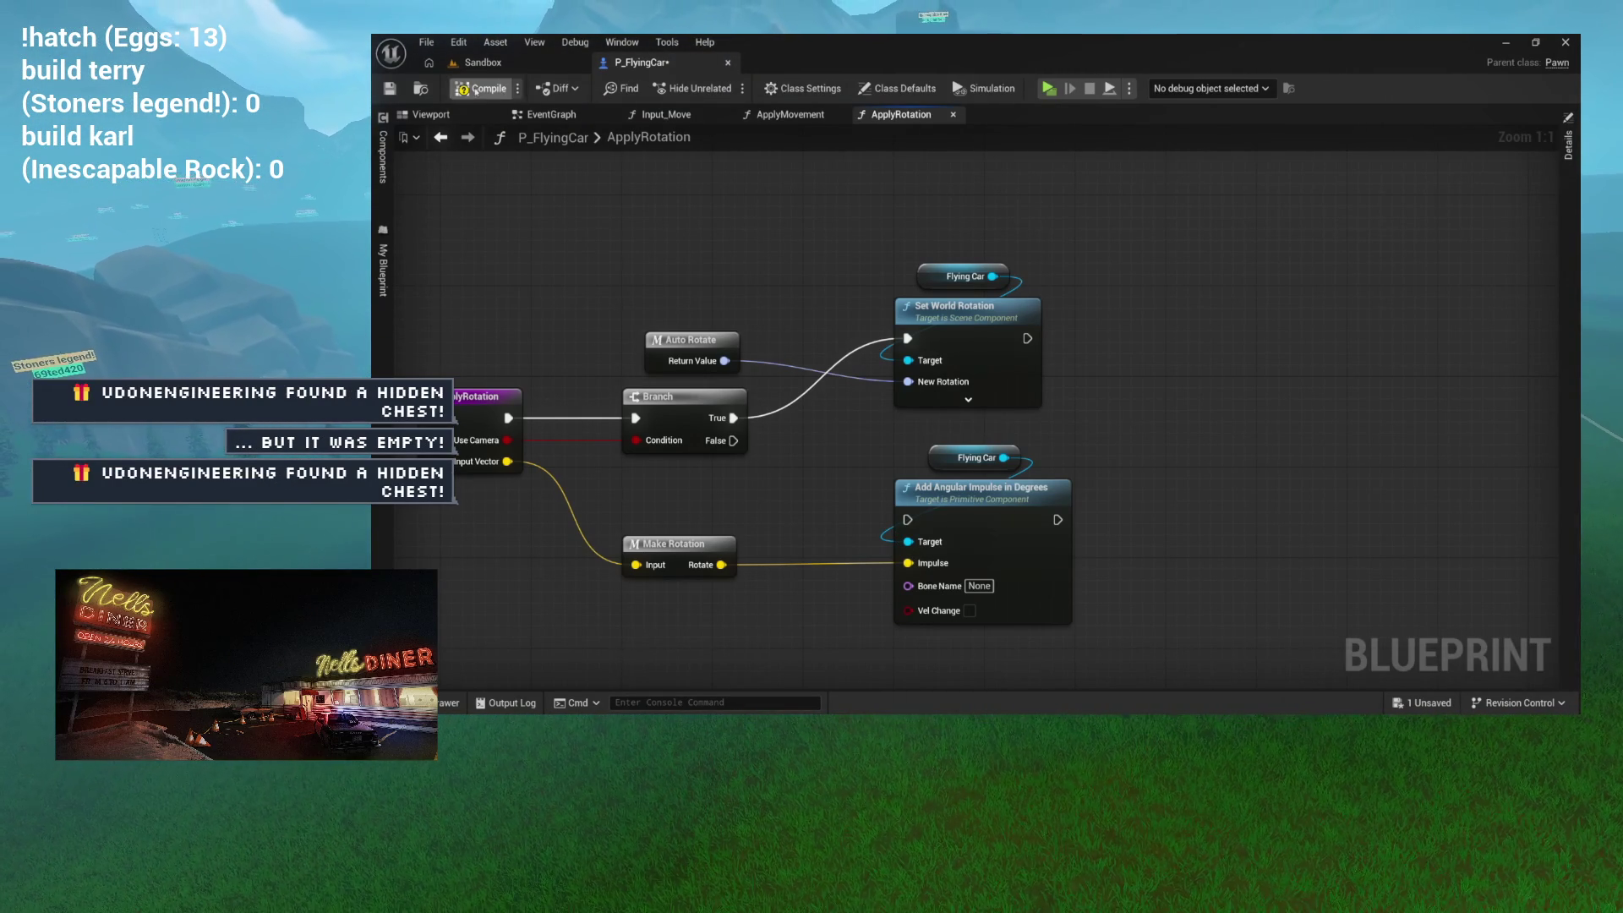
Step: Launch a Sandbox test run of the car, stop it, and go back to P_FlyingCar
{"action": "left_click", "coordinate": [483, 62]}
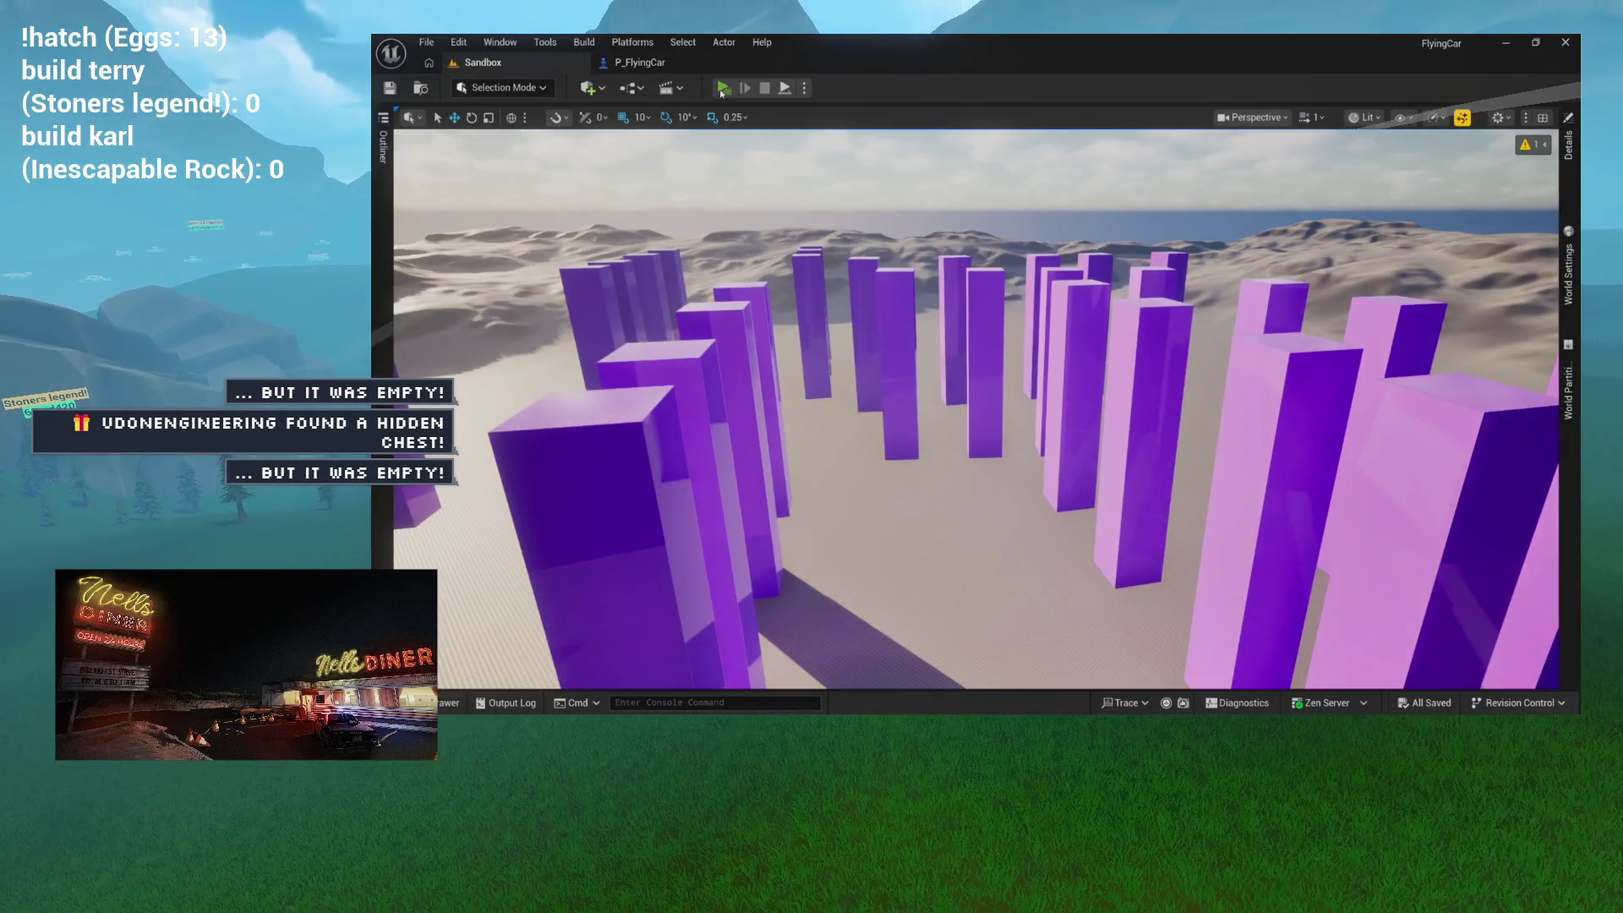
{"action": "left_click", "coordinate": [723, 88]}
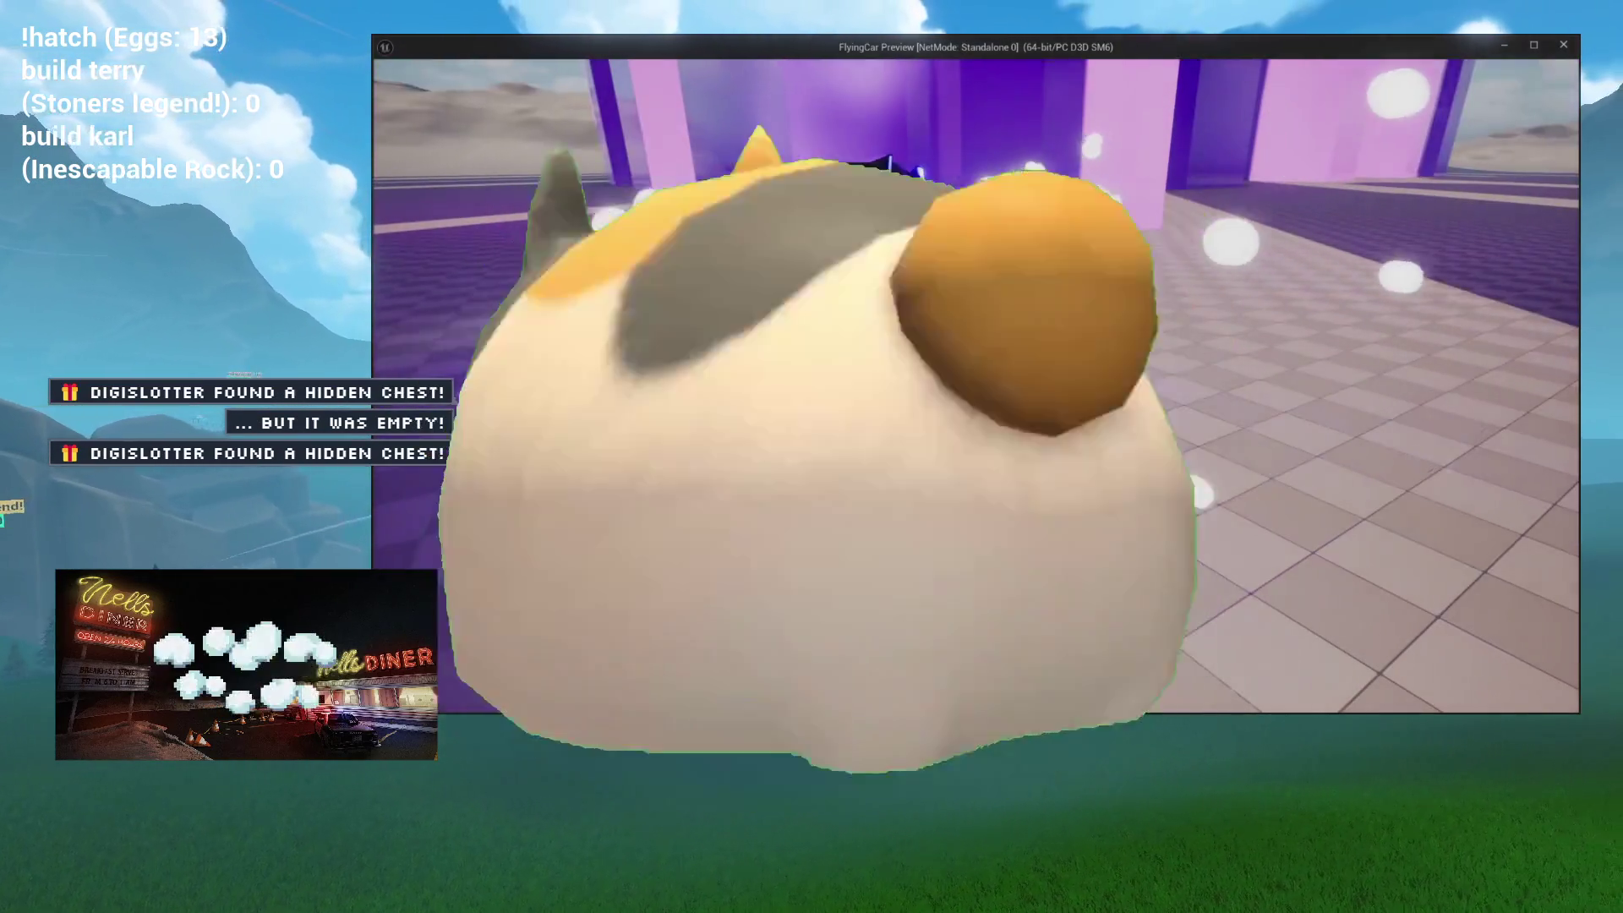
{"action": "key", "text": "Escape"}
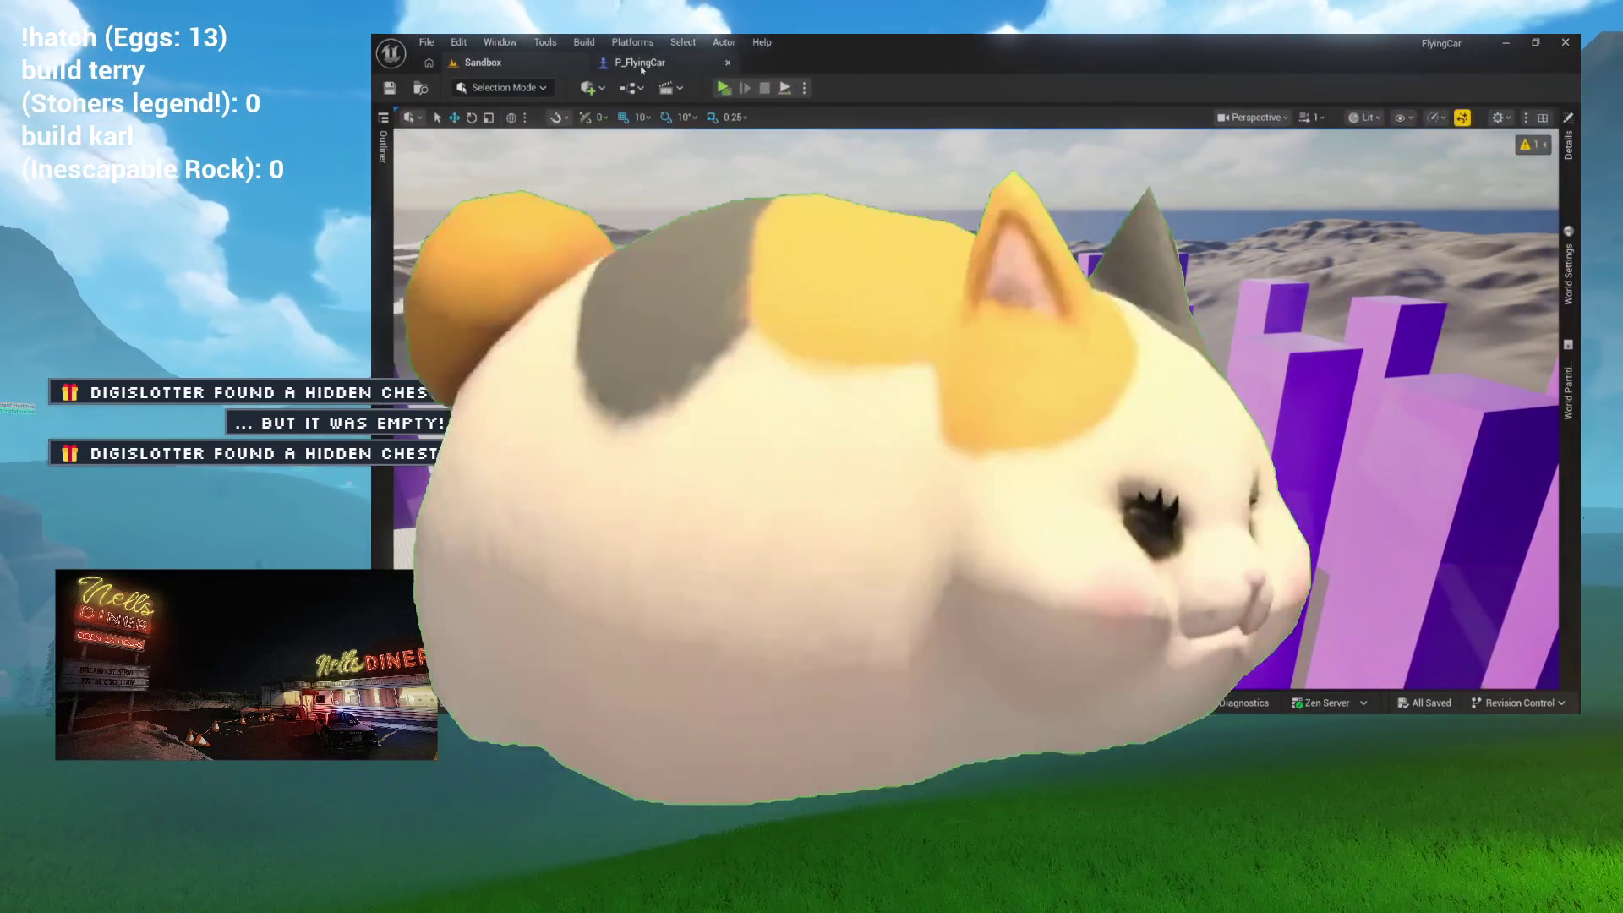
{"action": "left_click", "coordinate": [641, 64]}
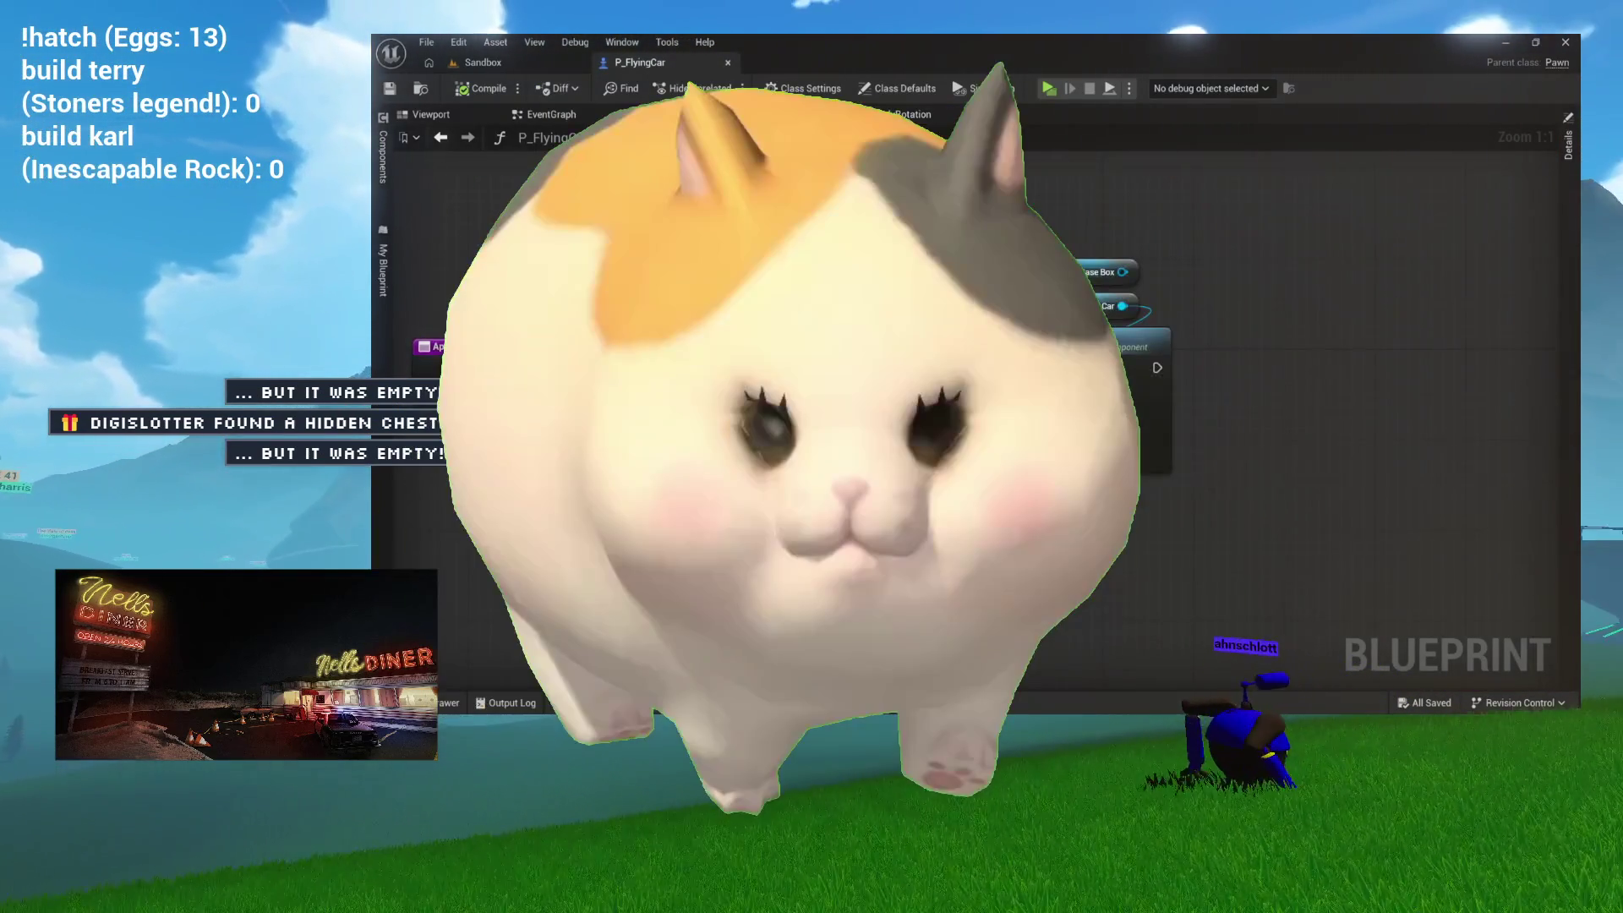
Step: From ApplyMovement, open the Make Movement node's graph and pan across its vector scaling
{"action": "left_click", "coordinate": [795, 115]}
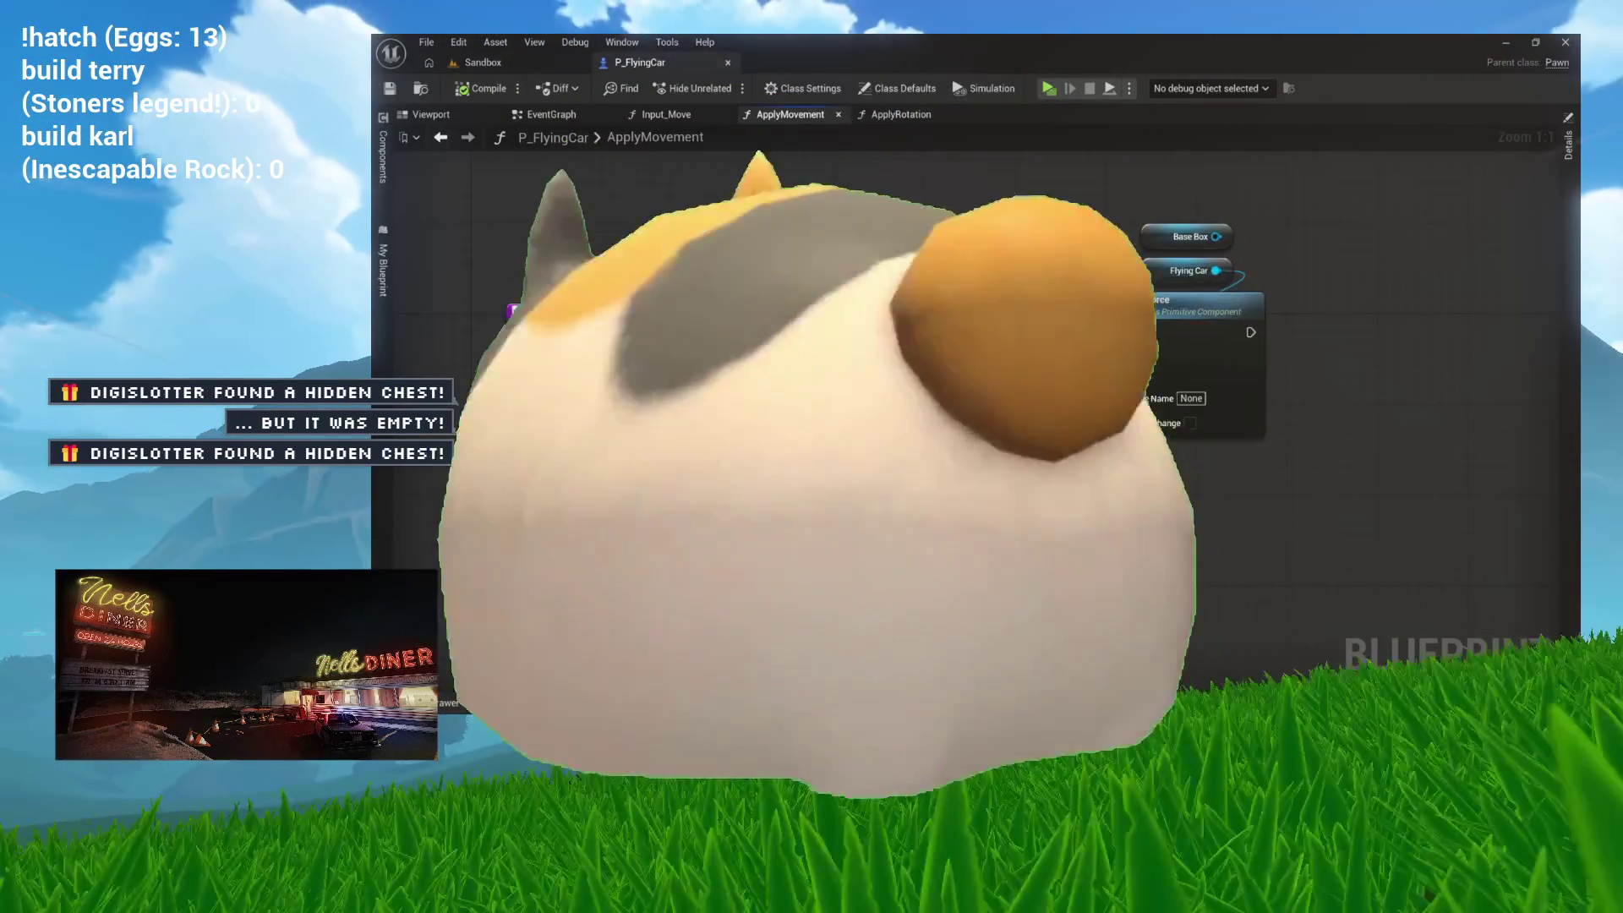
{"action": "double_click", "coordinate": [422, 316]}
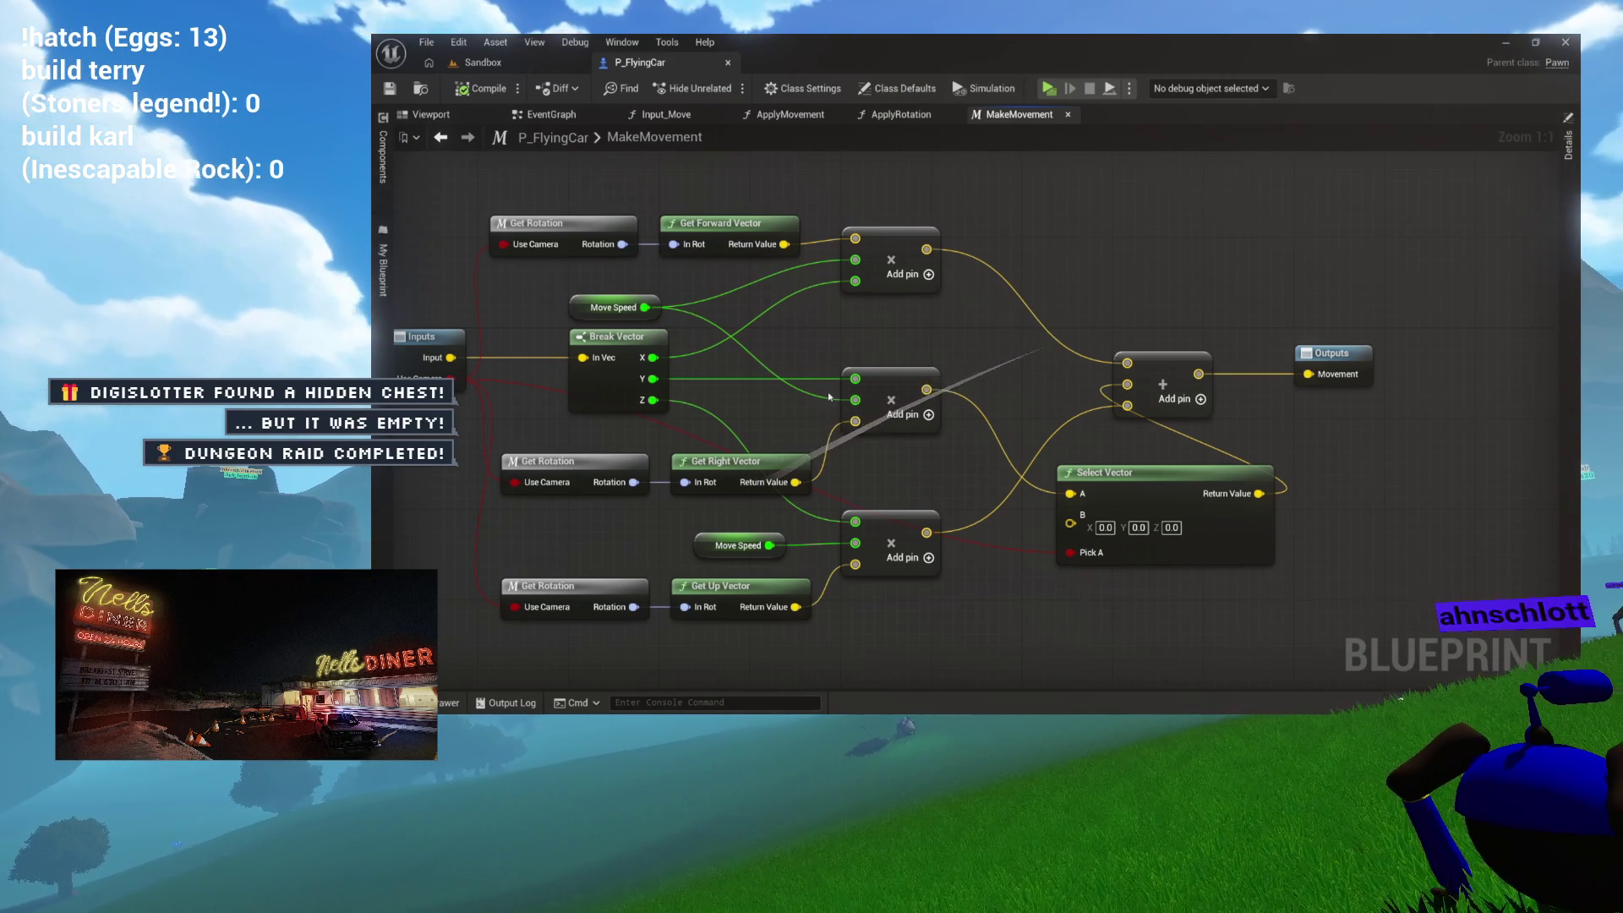
{"action": "mouse_move", "coordinate": [982, 380]}
{"action": "left_mouse_down"}
{"action": "mouse_move", "coordinate": [1080, 352]}
{"action": "mouse_move", "coordinate": [972, 328]}
{"action": "mouse_move", "coordinate": [1145, 446]}
{"action": "mouse_move", "coordinate": [1143, 497]}
{"action": "mouse_move", "coordinate": [1166, 427]}
{"action": "mouse_move", "coordinate": [1162, 506]}
{"action": "mouse_move", "coordinate": [1110, 429]}
{"action": "mouse_move", "coordinate": [1109, 525]}
{"action": "left_mouse_up"}
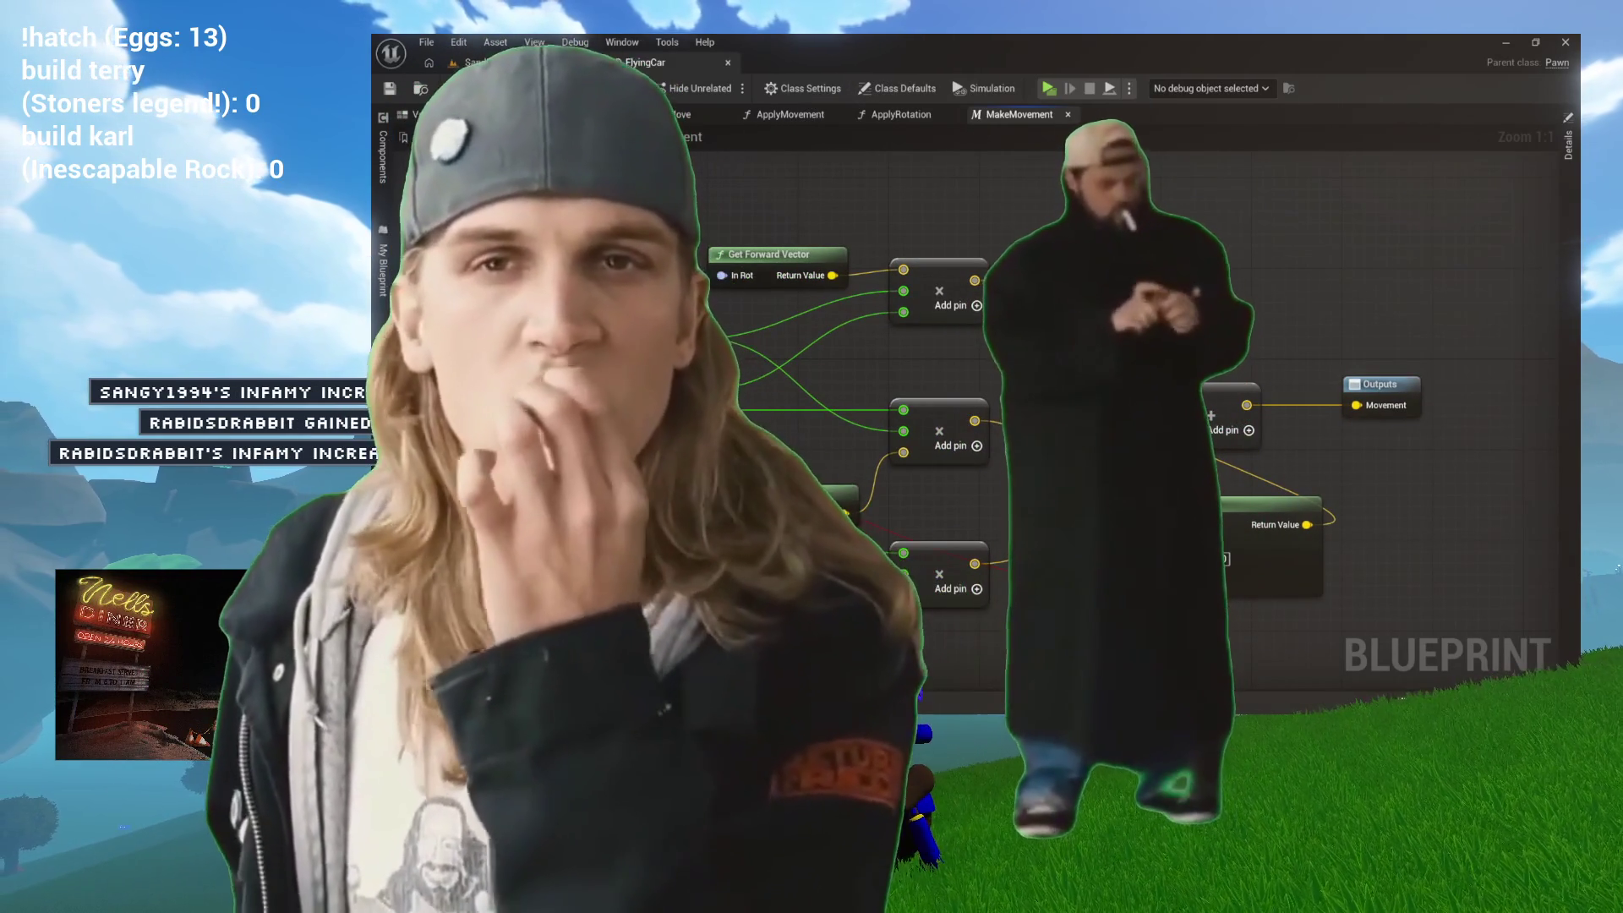
Step: Look over ApplyRotation, then return to ApplyMovement's Rotate Vector node that turns movement 180° around Z
{"action": "mouse_move", "coordinate": [1109, 525]}
{"action": "left_mouse_down"}
{"action": "mouse_move", "coordinate": [1117, 476]}
{"action": "mouse_move", "coordinate": [1187, 474]}
{"action": "left_mouse_up"}
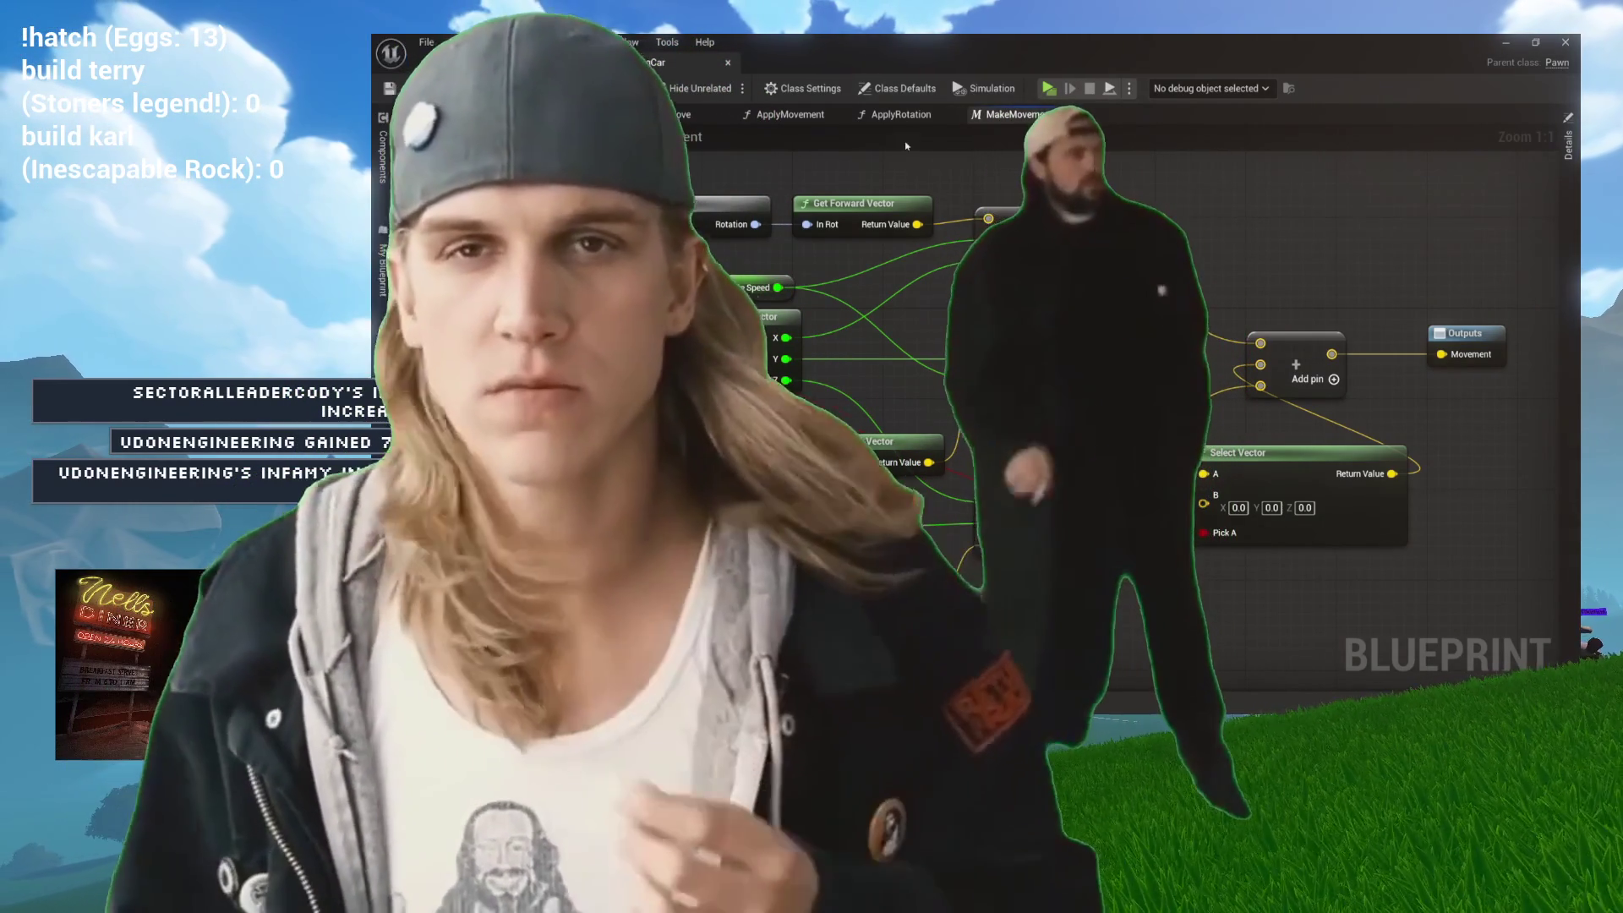
{"action": "left_click", "coordinate": [901, 114]}
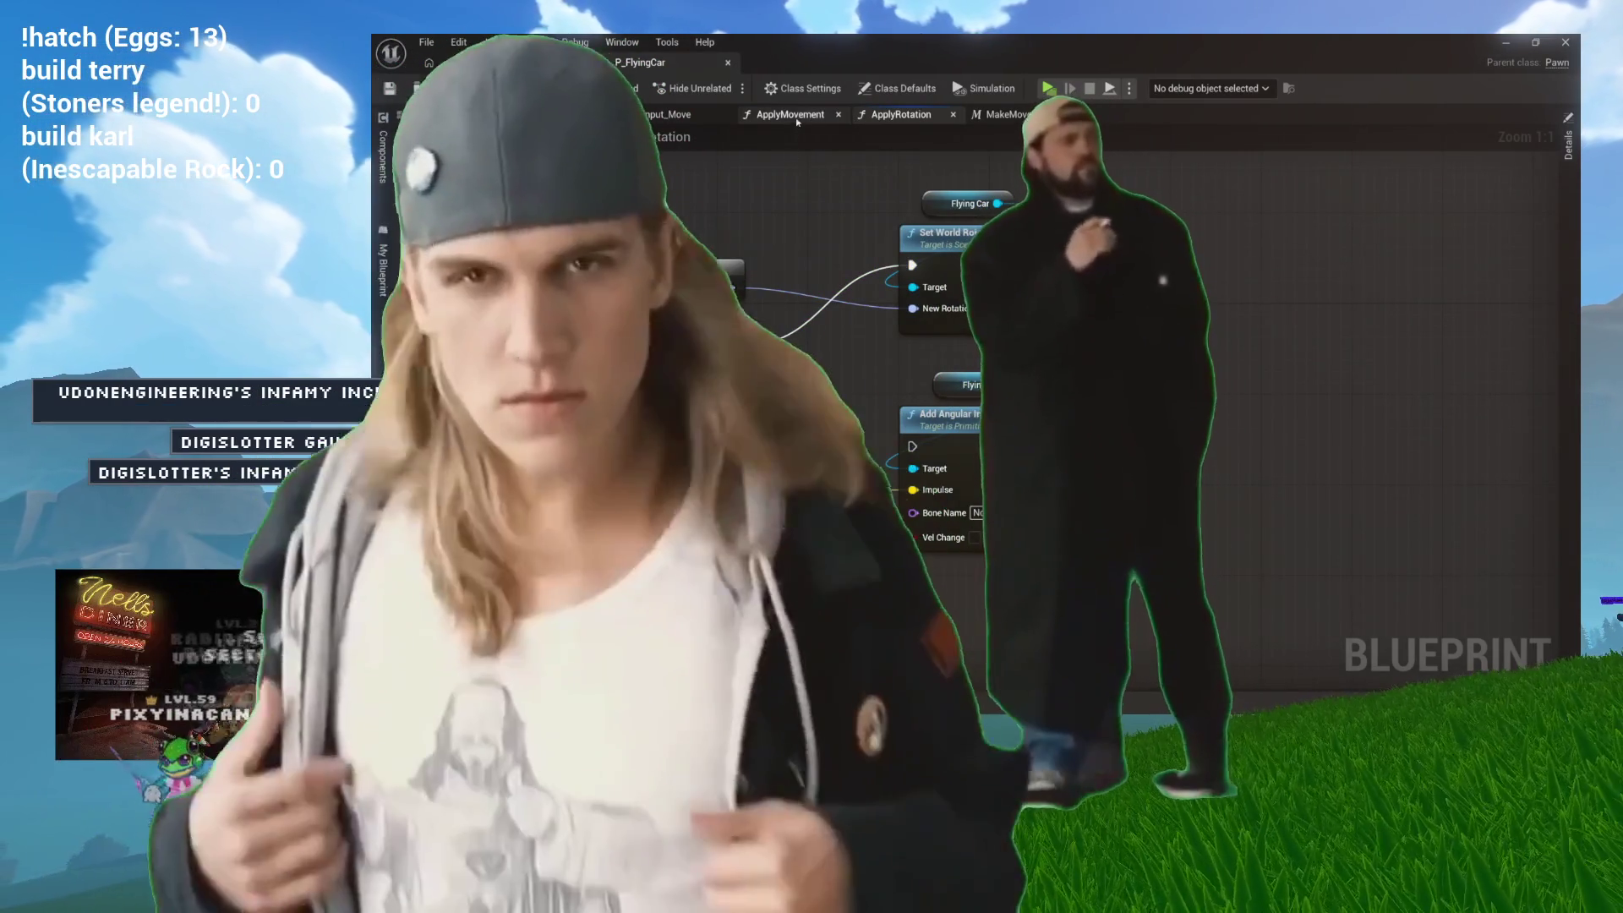
{"action": "left_click", "coordinate": [797, 118]}
{"action": "left_click_drag", "start_coordinate": [699, 232], "coordinate": [688, 241]}
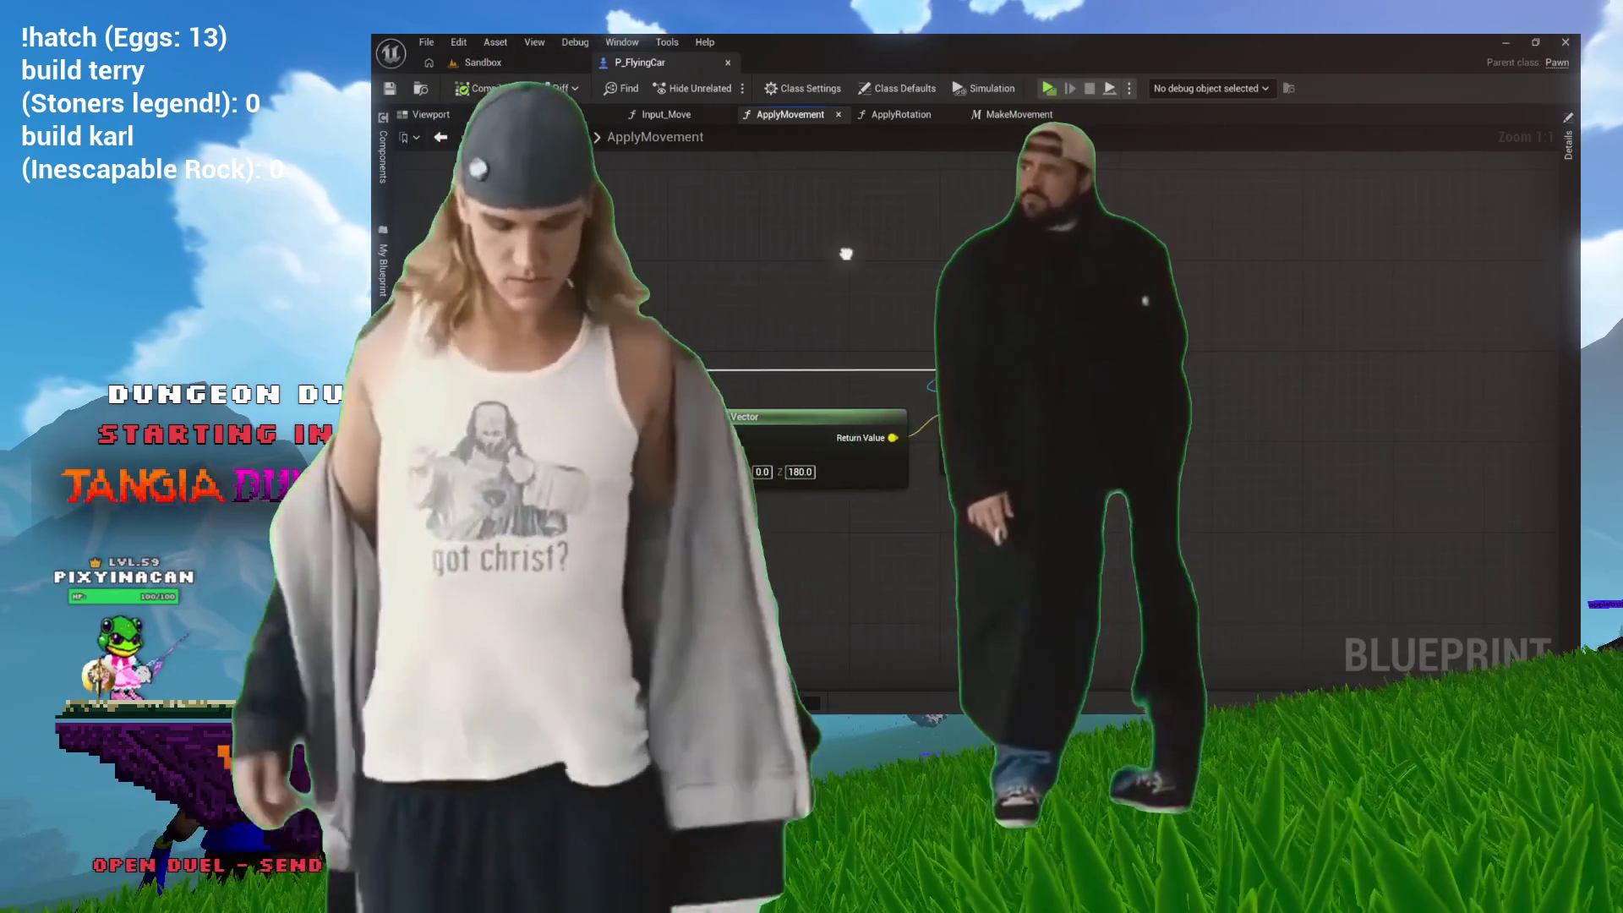
{"action": "left_click_drag", "start_coordinate": [953, 251], "coordinate": [828, 246]}
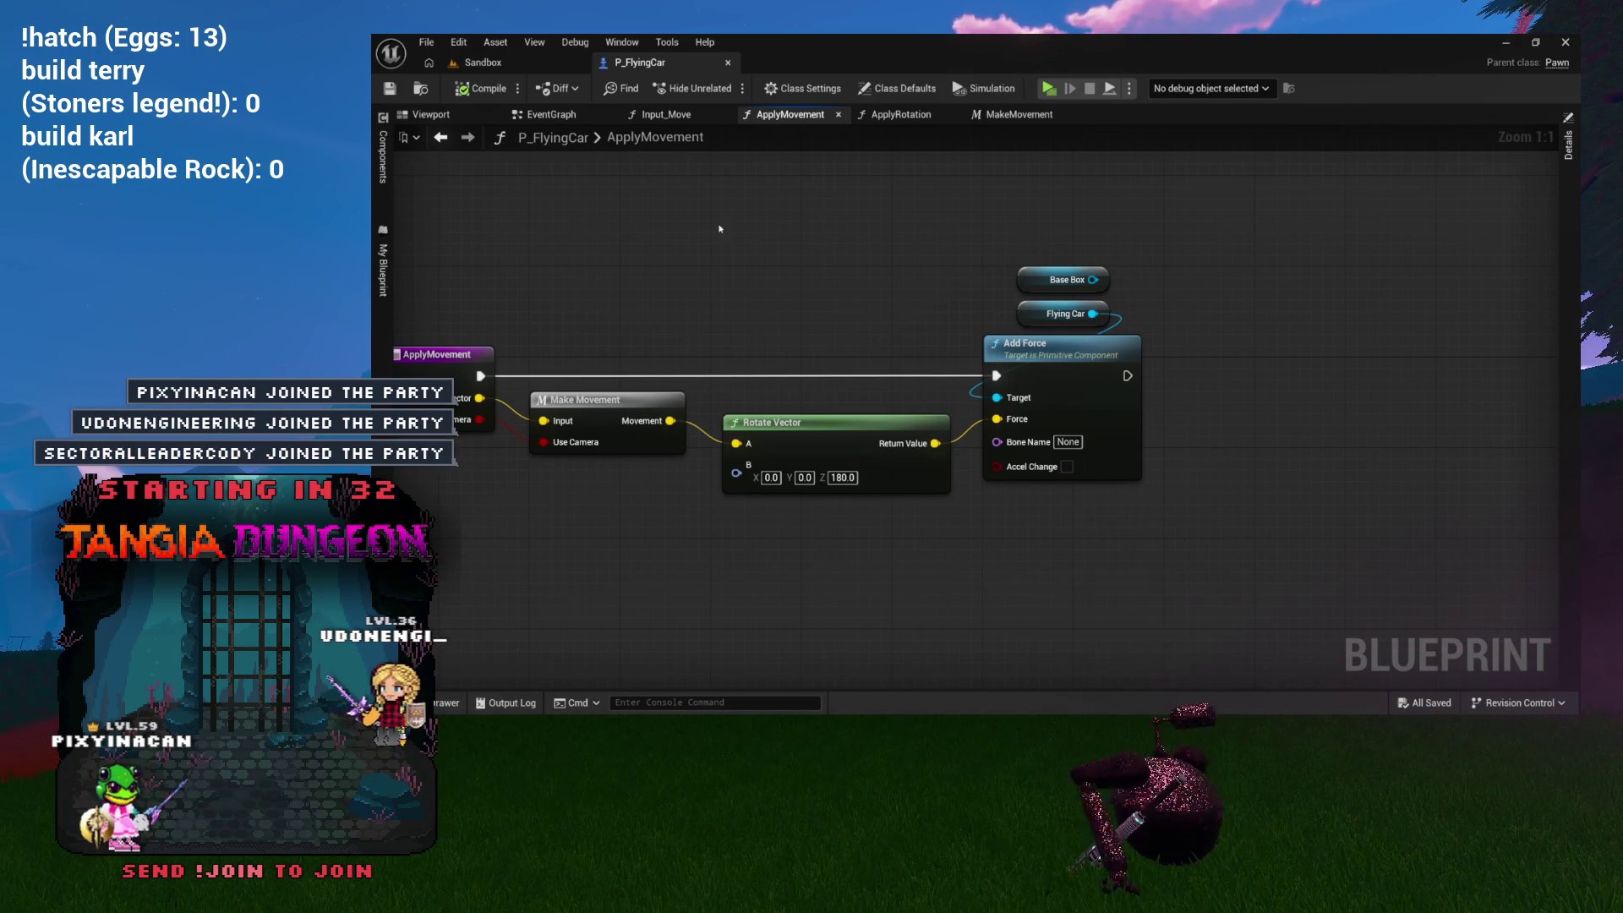
Step: Open the Make Movement function graph from its call node
{"action": "left_click_drag", "start_coordinate": [715, 225], "coordinate": [829, 235]}
{"action": "double_click", "coordinate": [731, 394]}
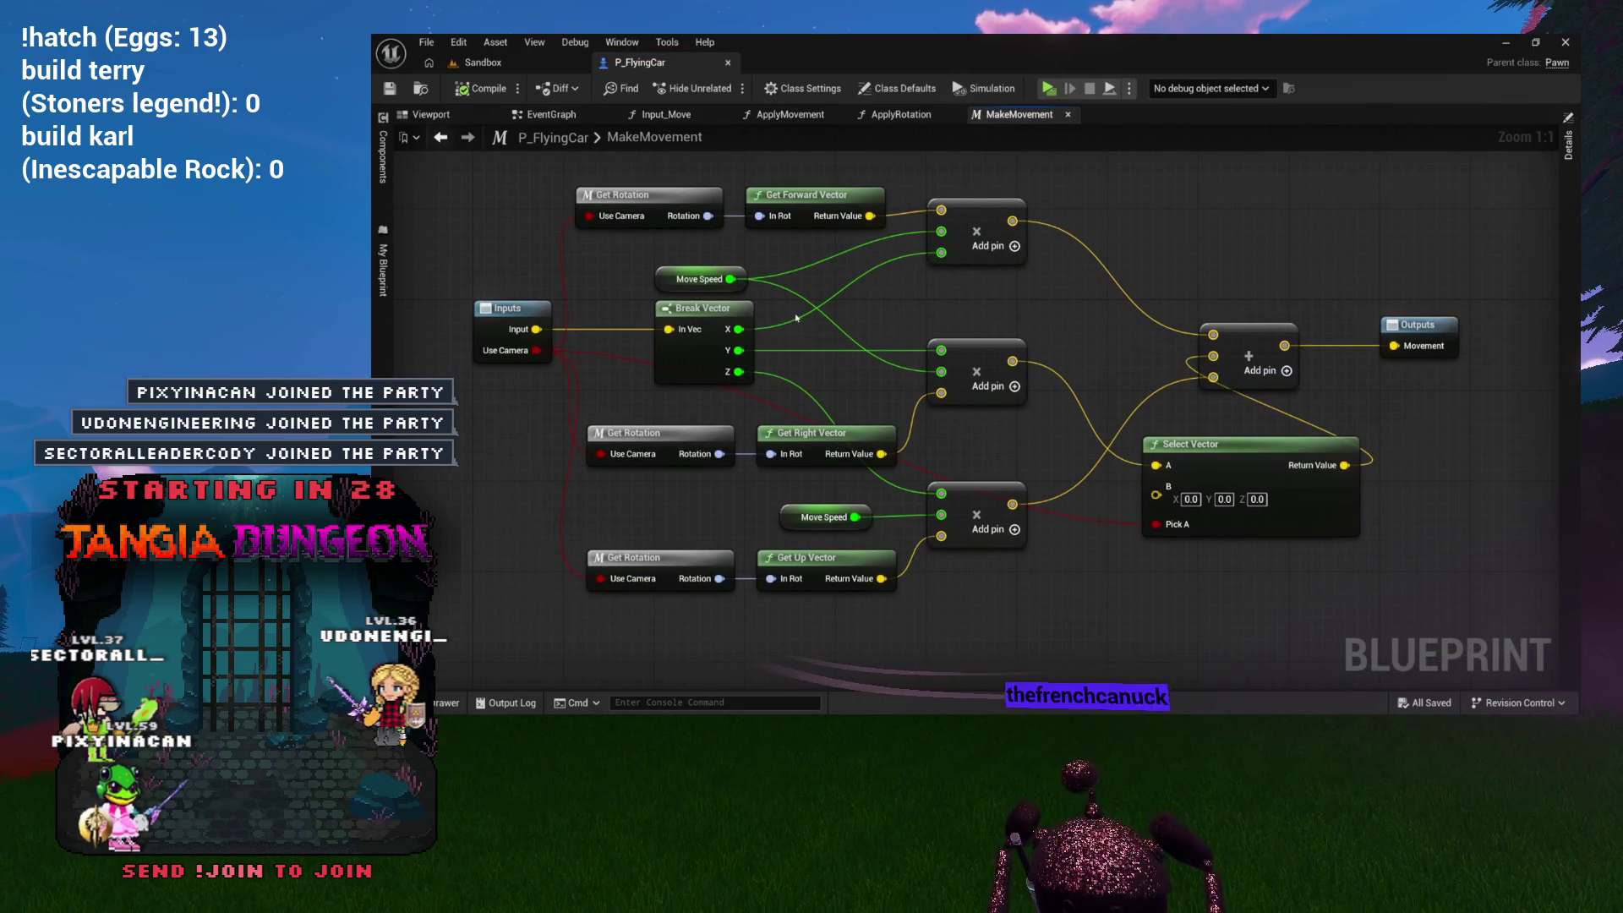
{"action": "left_click_drag", "start_coordinate": [970, 300], "coordinate": [987, 268]}
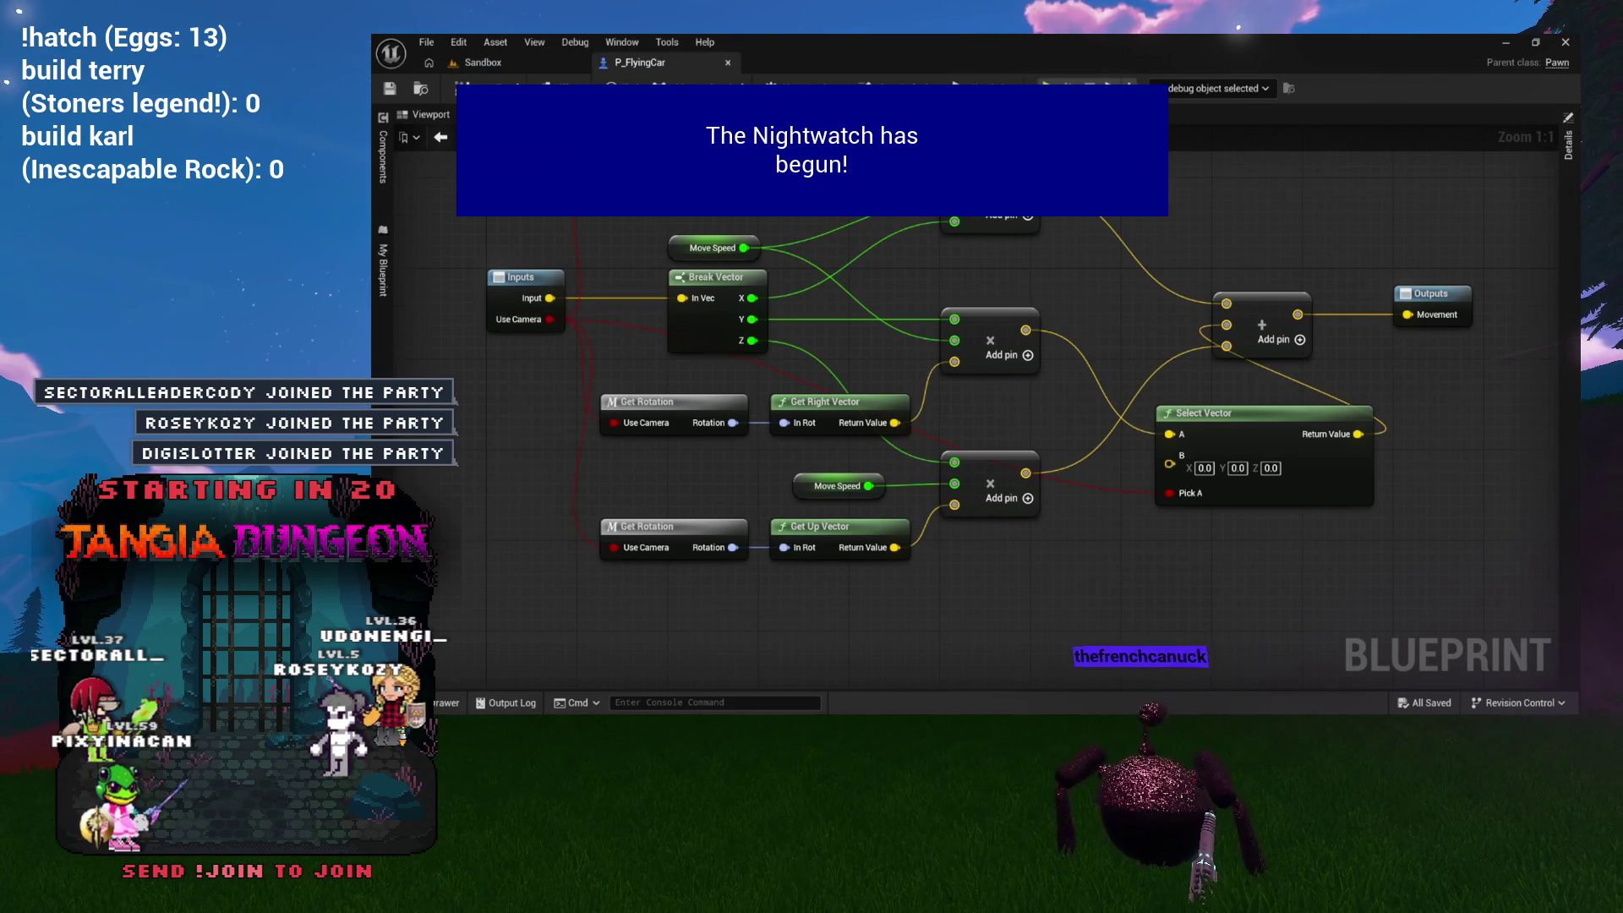
Step: Enable Use Camera on the EventGraph's Input Move call and return to the Sandbox level
{"action": "left_click", "coordinate": [727, 114]}
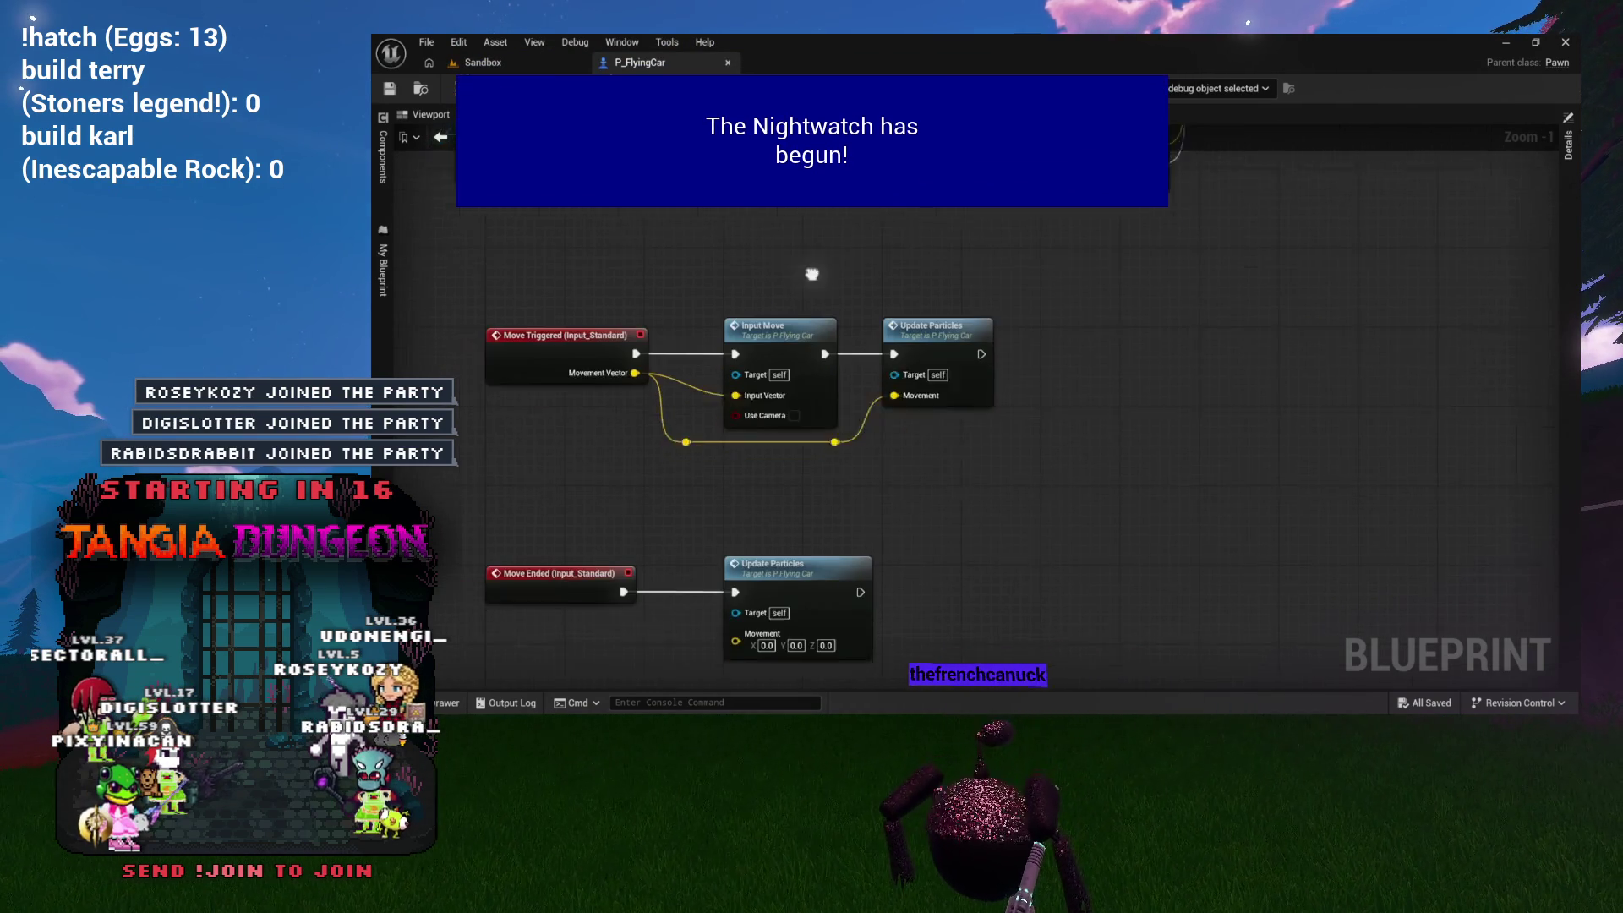
{"action": "left_click", "coordinate": [848, 406]}
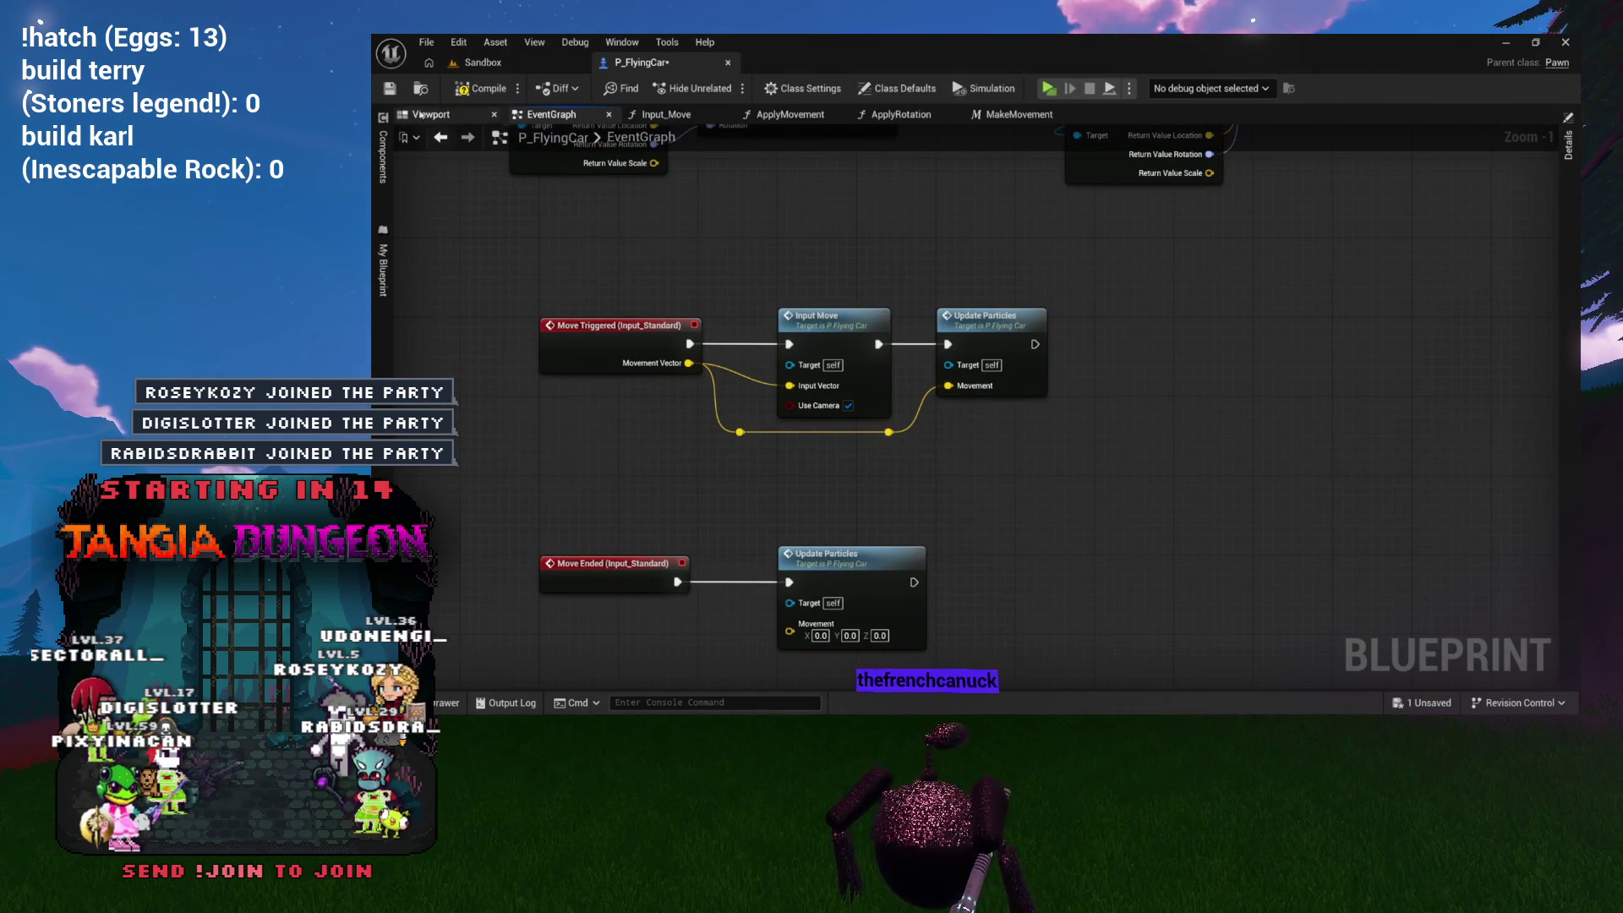
{"action": "left_click", "coordinate": [482, 63]}
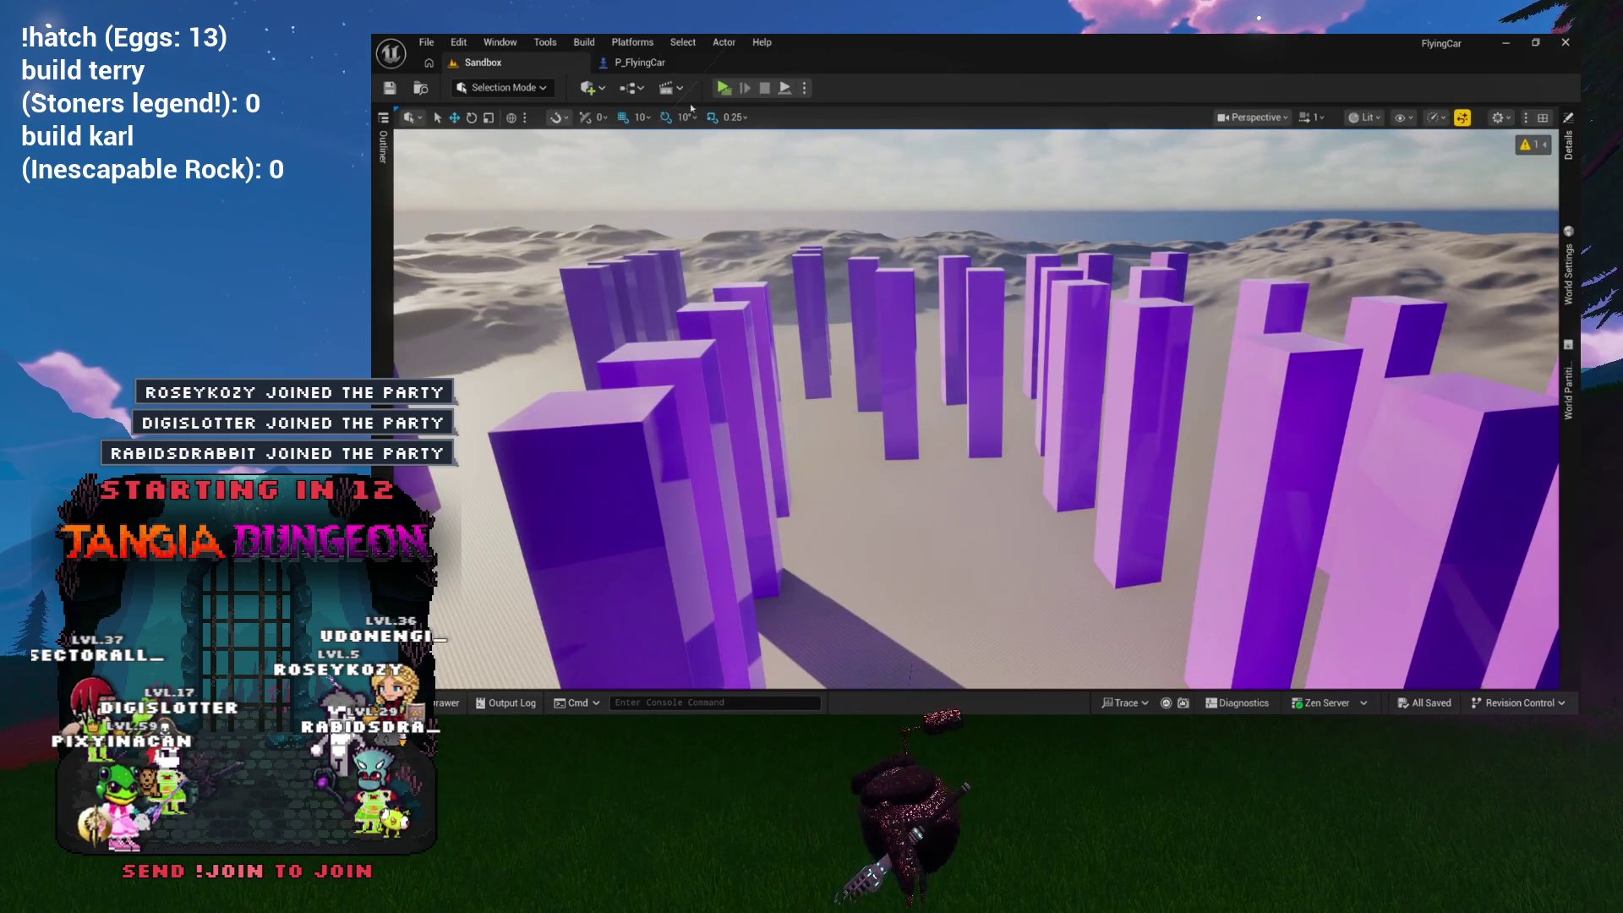
Step: Test-fly the car with camera-relative movement, then return to P_FlyingCar's Input Move call
{"action": "left_click", "coordinate": [725, 88]}
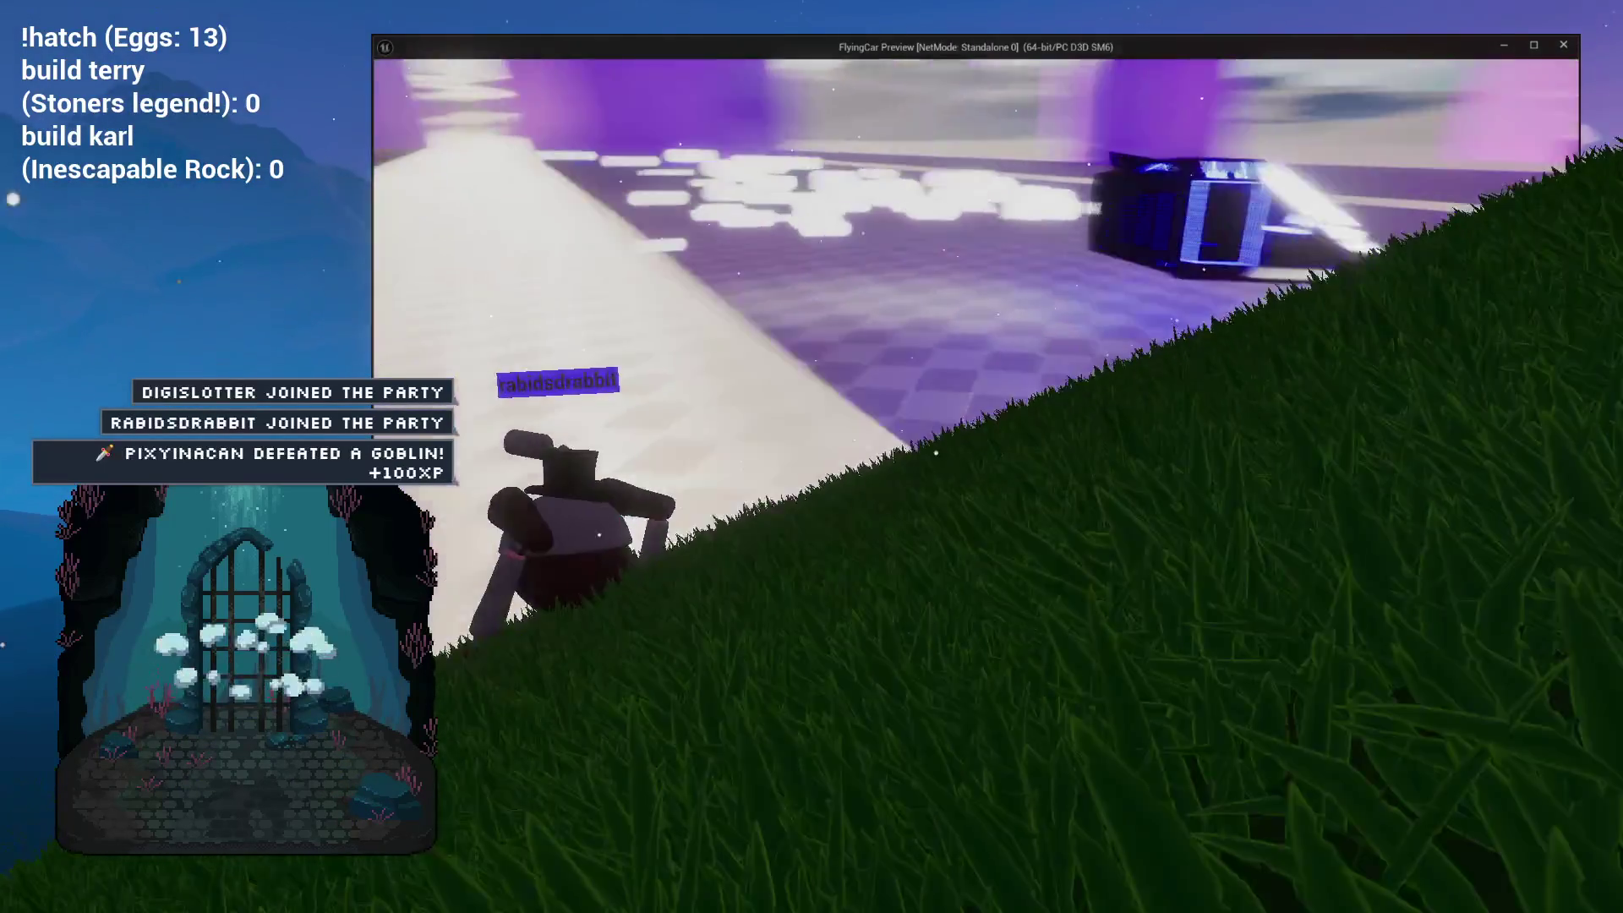
{"action": "key", "text": "Escape"}
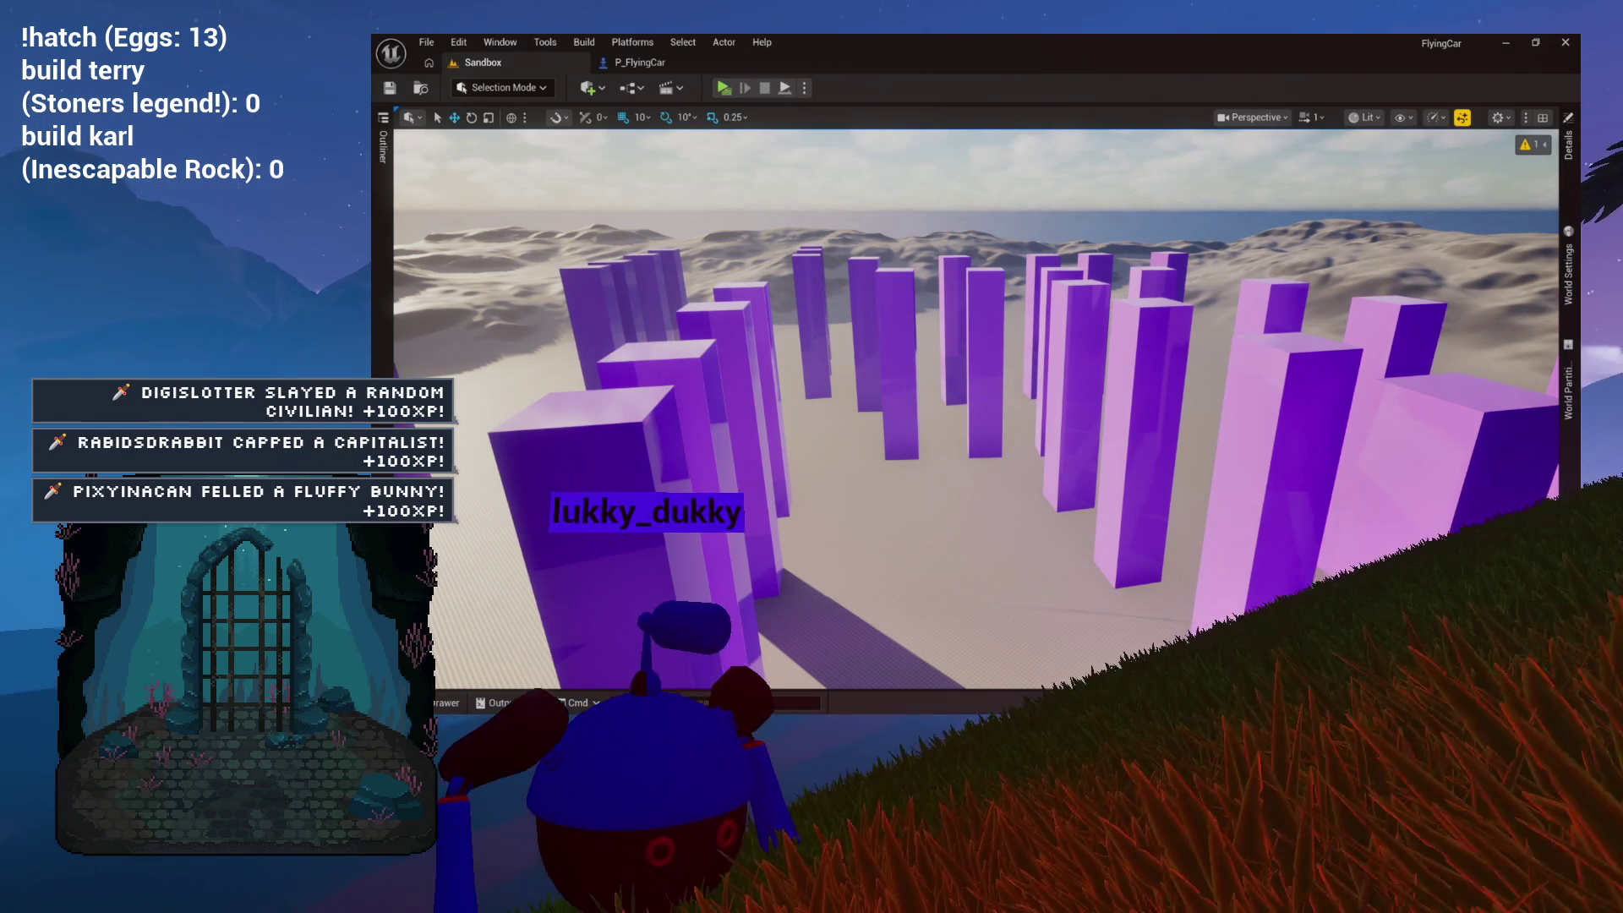
{"action": "left_click", "coordinate": [640, 62]}
{"action": "mouse_move", "coordinate": [815, 406]}
{"action": "left_mouse_down"}
{"action": "mouse_move", "coordinate": [807, 489]}
{"action": "mouse_move", "coordinate": [769, 453]}
{"action": "left_mouse_up"}
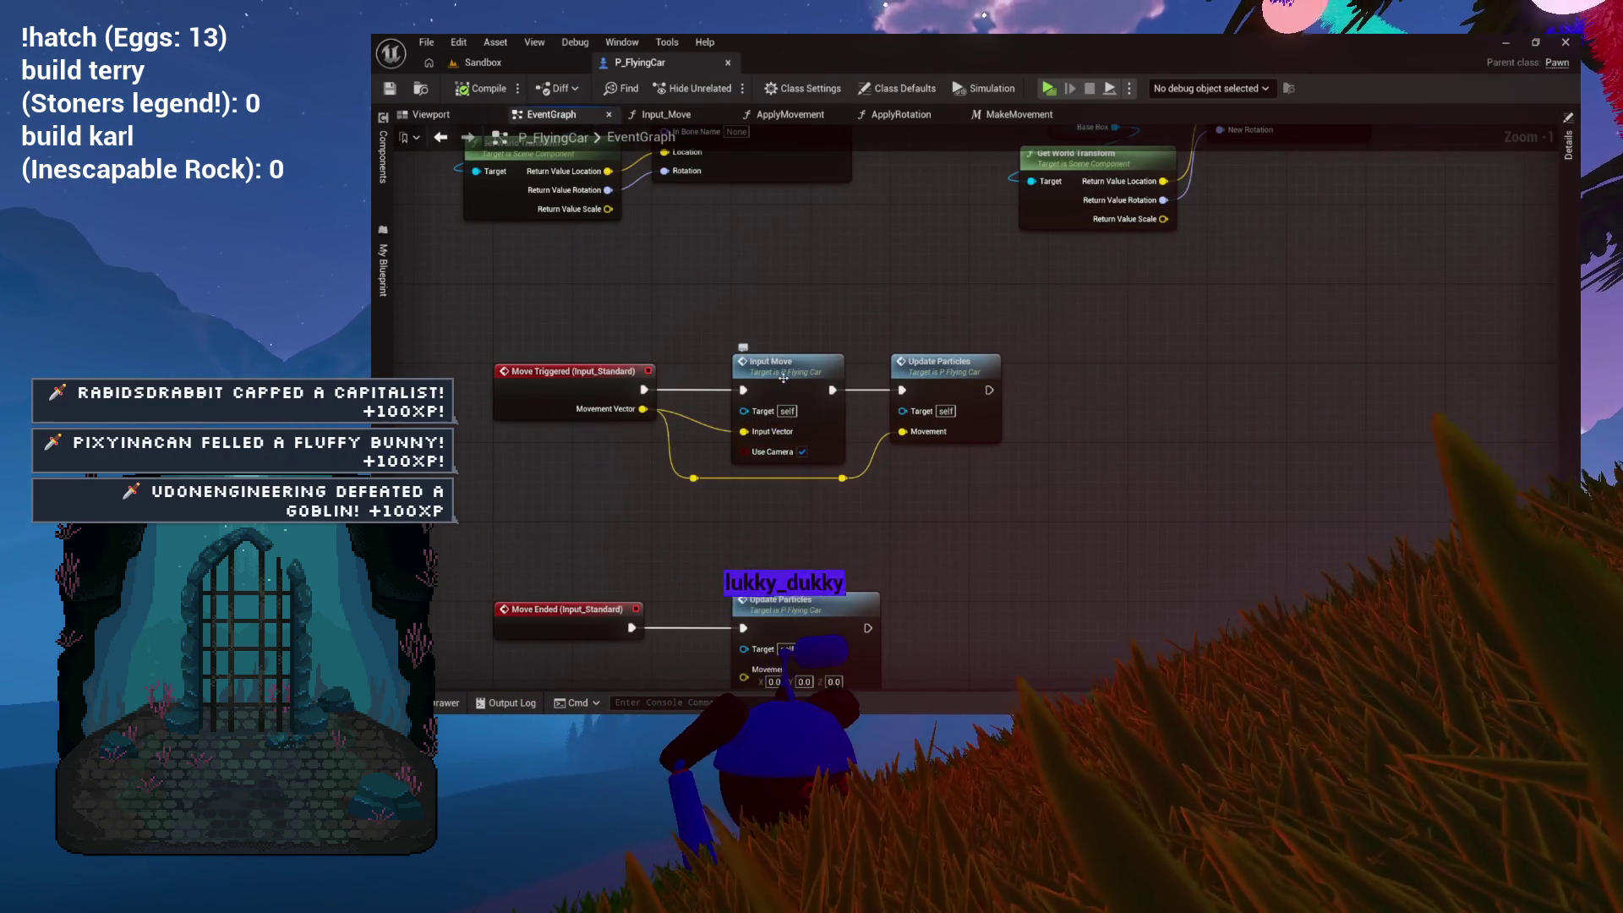
Step: Turn off Use Camera on Input Move and test-fly in the Sandbox, steering with A and W
{"action": "left_click", "coordinate": [801, 451]}
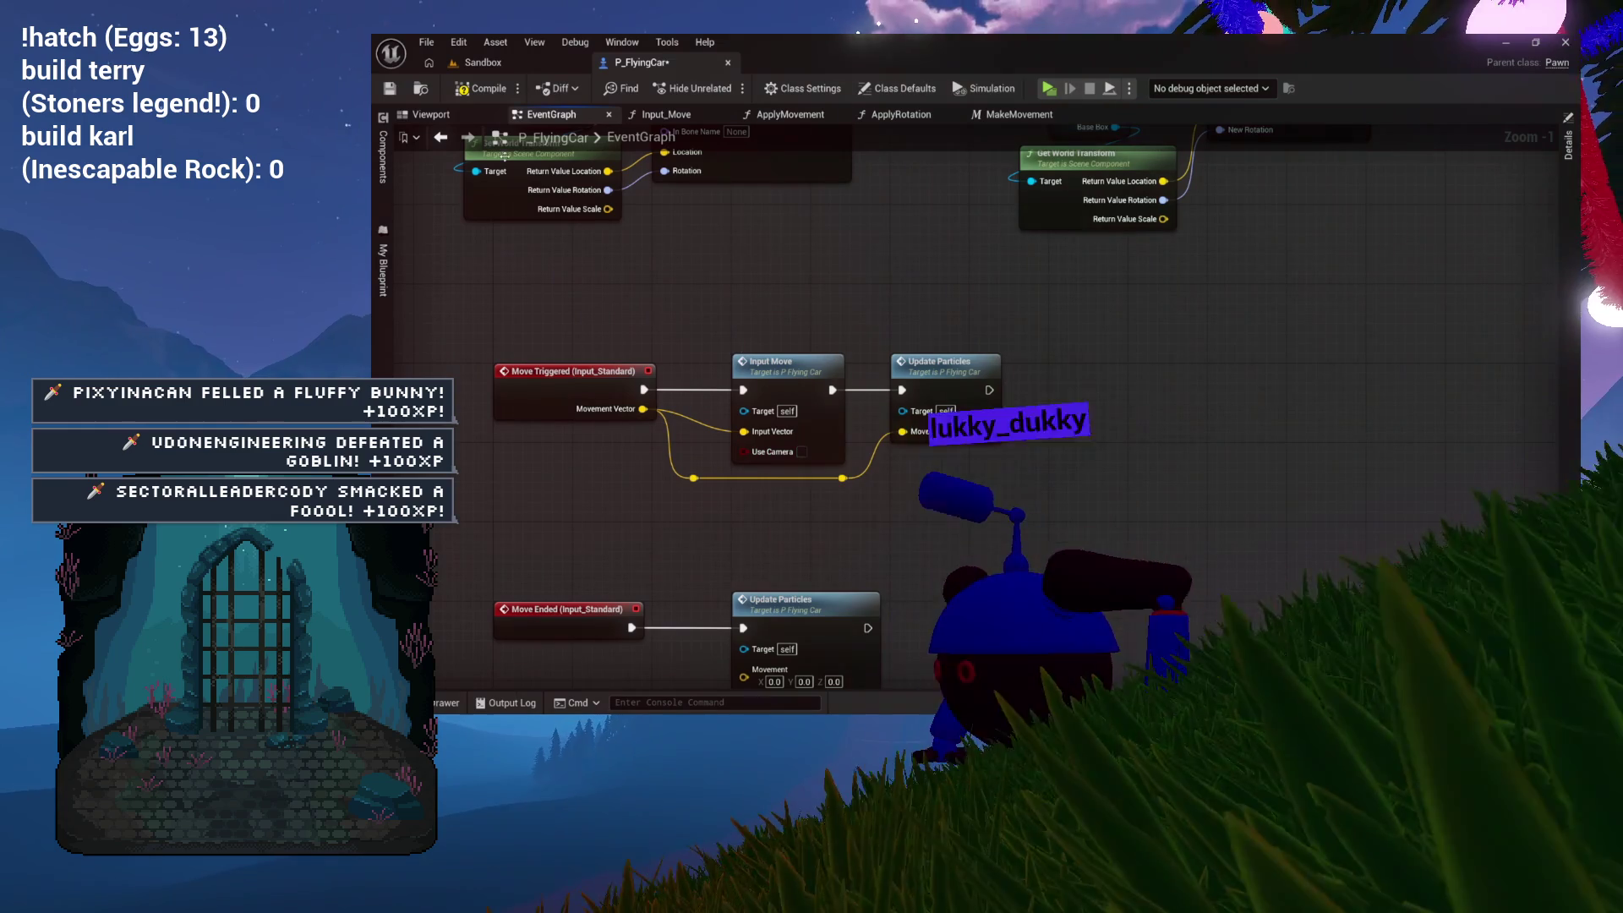
{"action": "left_click", "coordinate": [506, 64]}
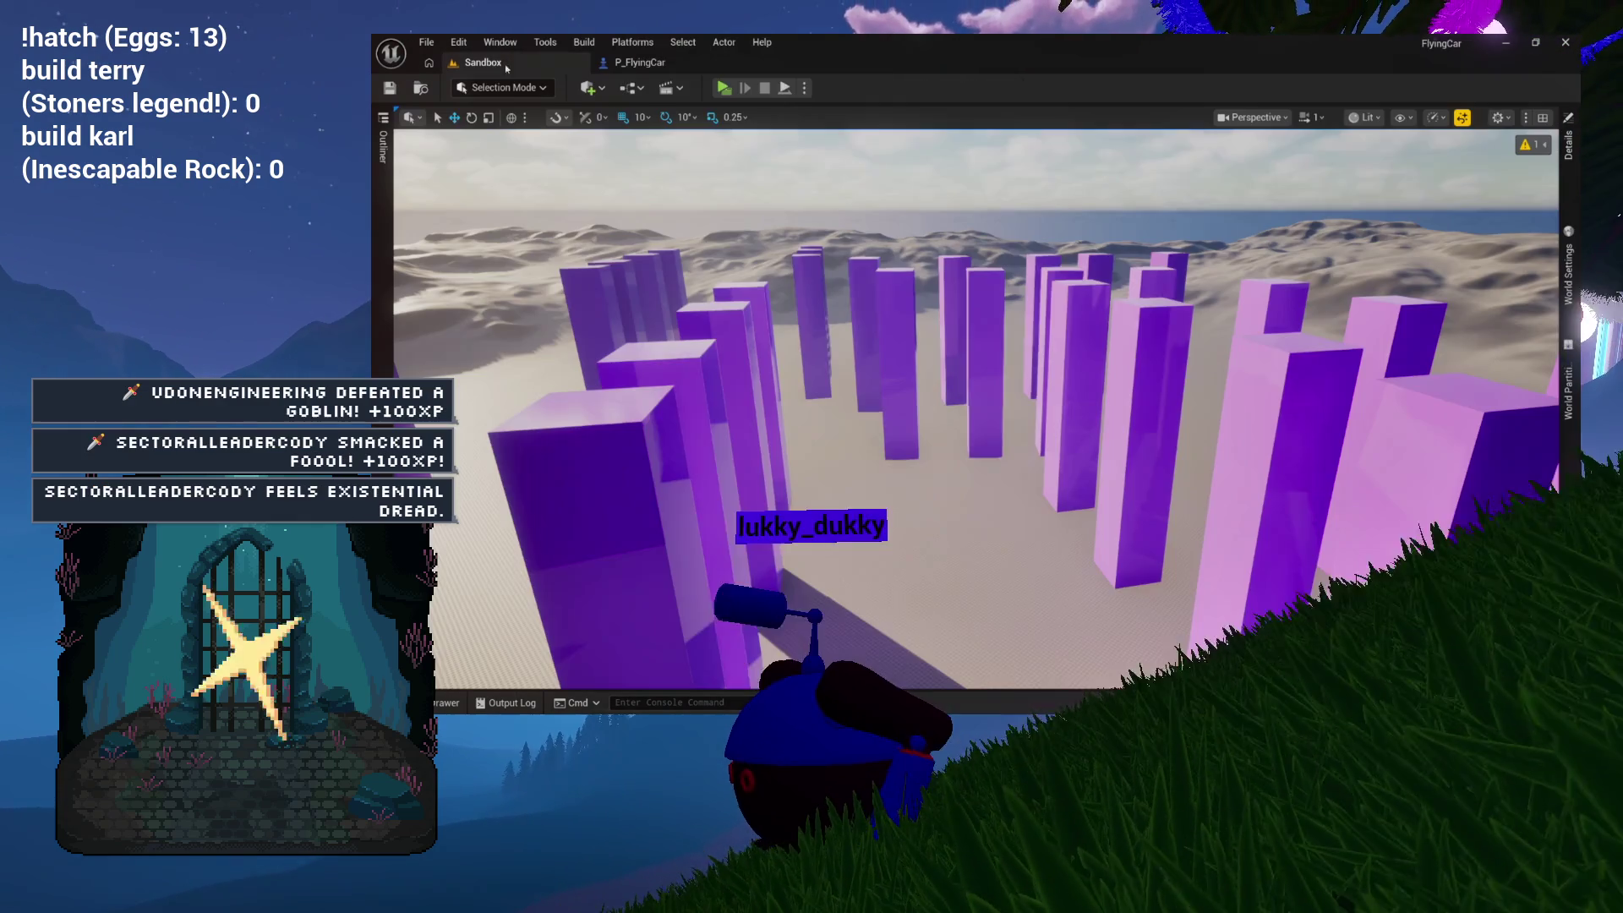
{"action": "left_click", "coordinate": [722, 88]}
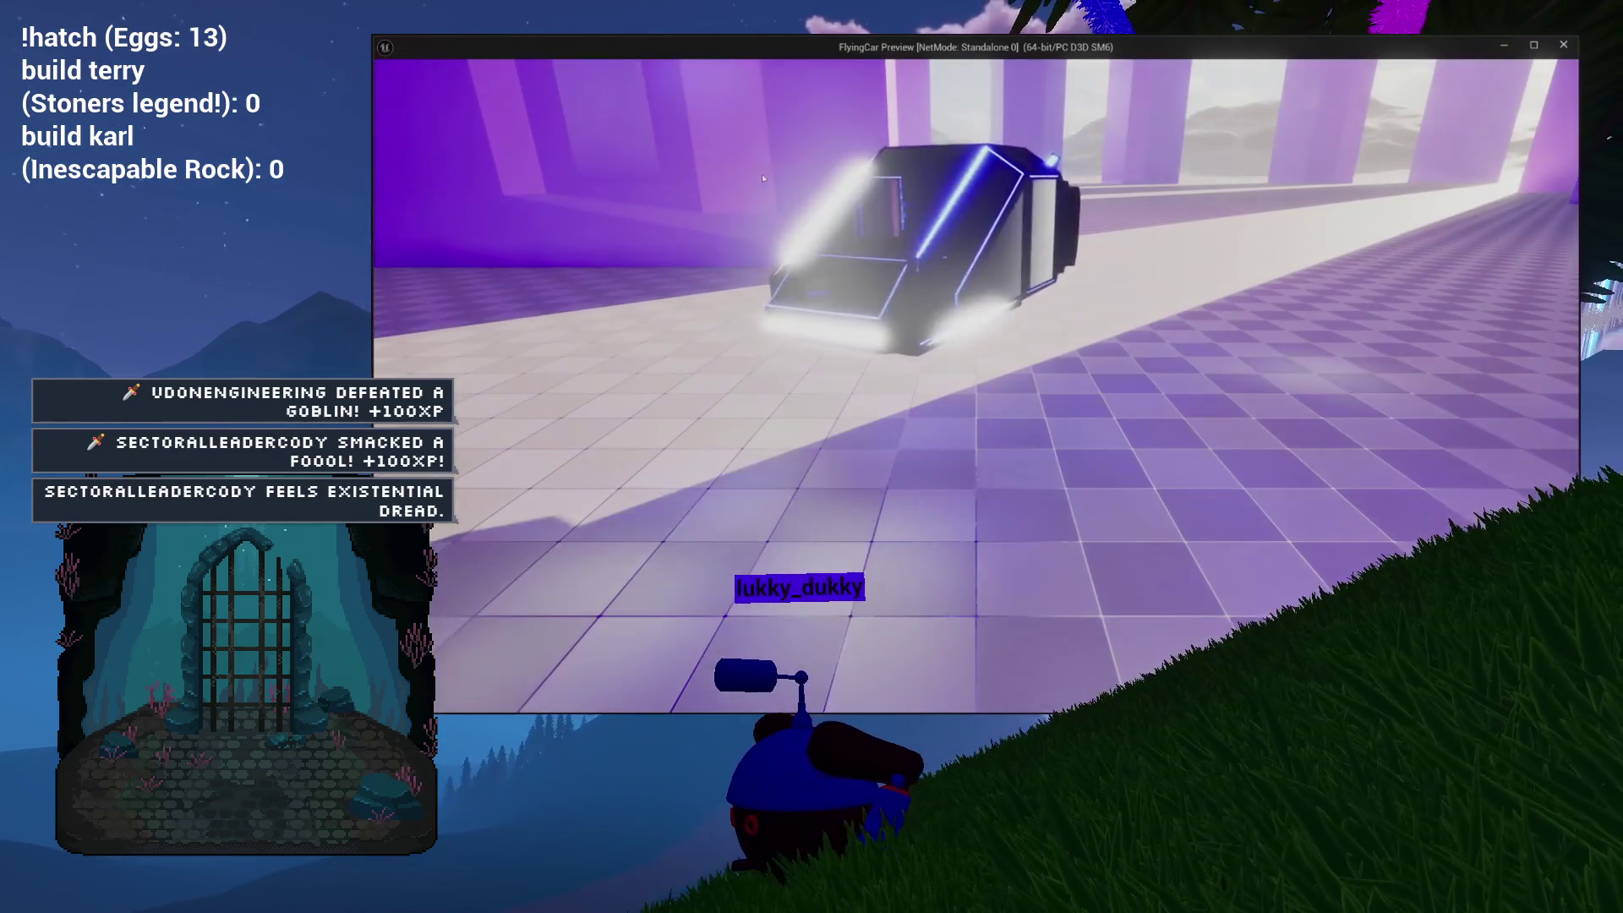
{"action": "key", "text": "a"}
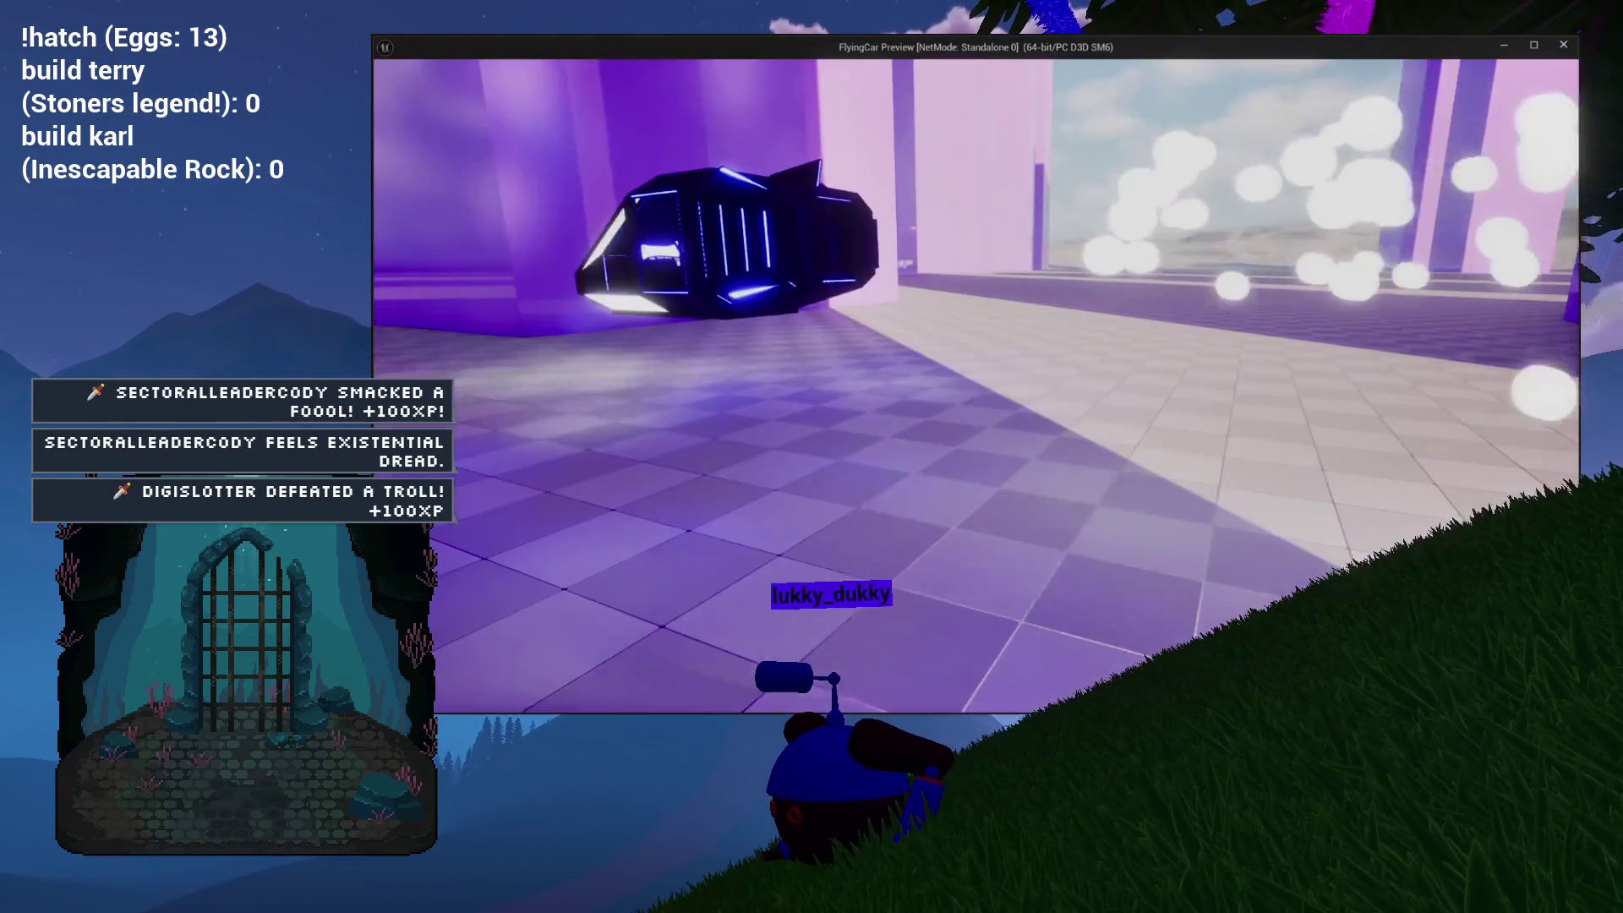
{"action": "key", "text": "w"}
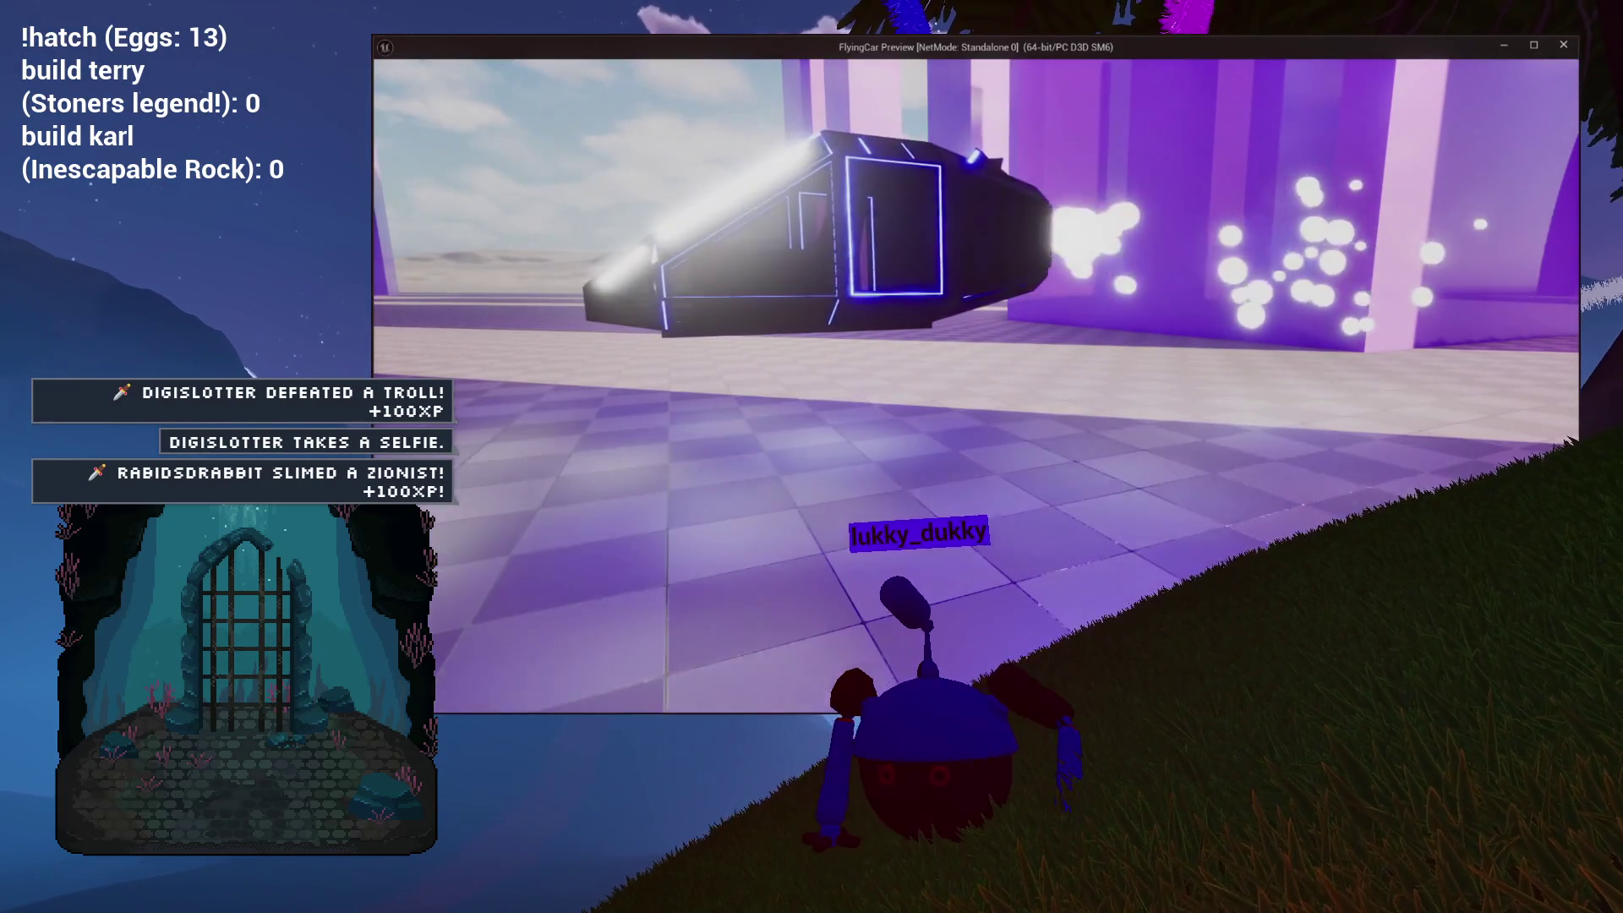
{"action": "key", "text": "Escape"}
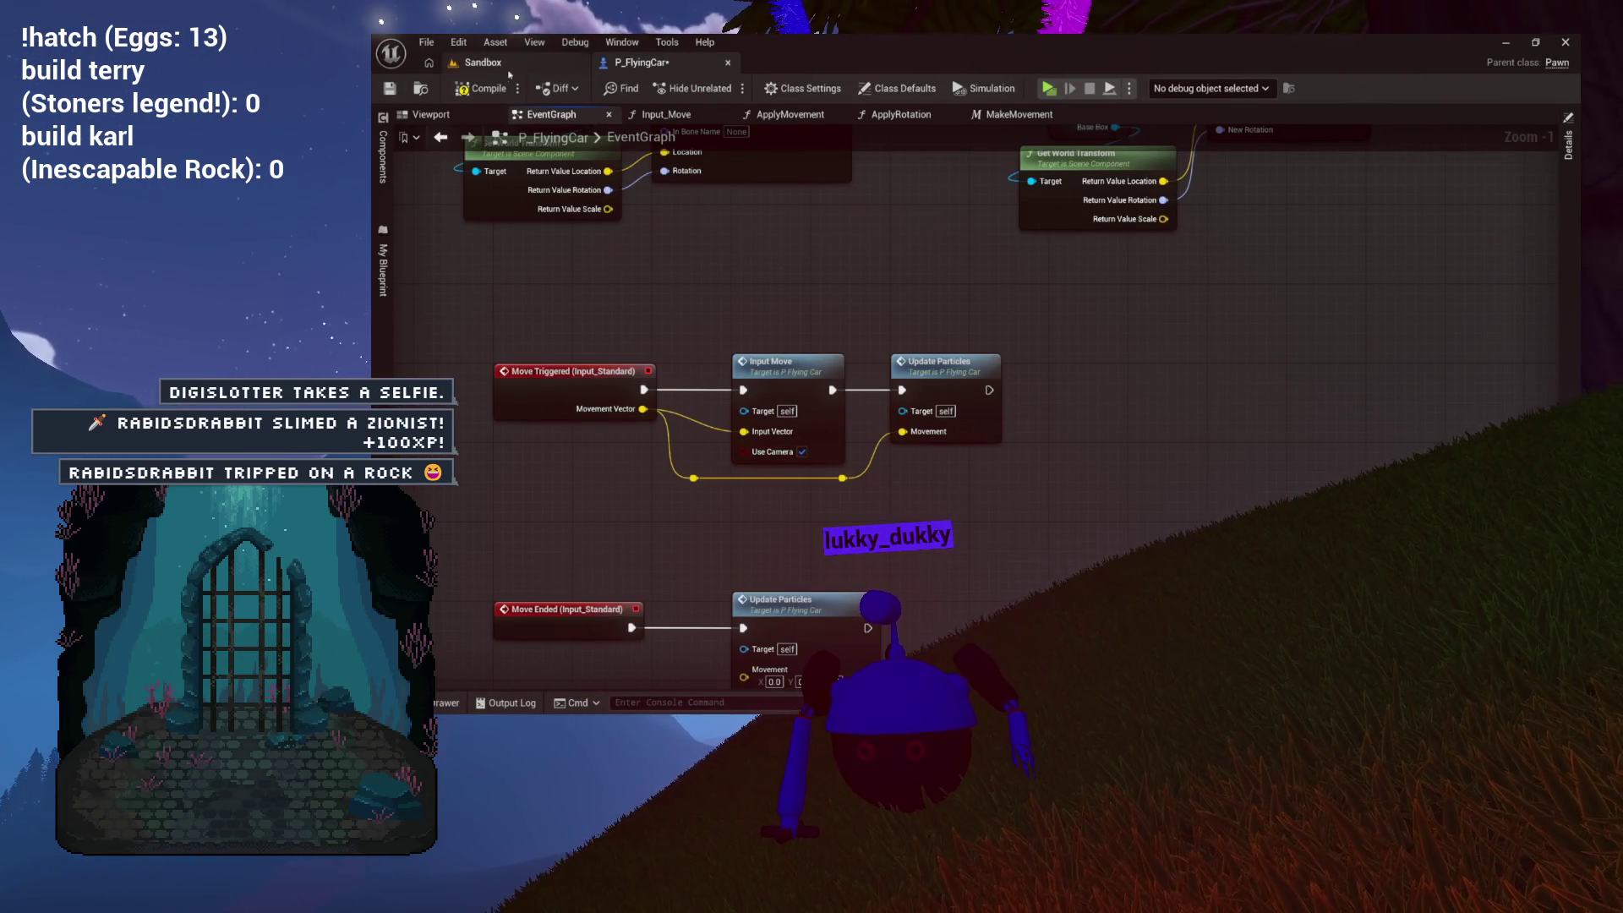
Step: Run another Sandbox test flight, close the Message Log, and return to P_FlyingCar's EventGraph
{"action": "left_click", "coordinate": [548, 66]}
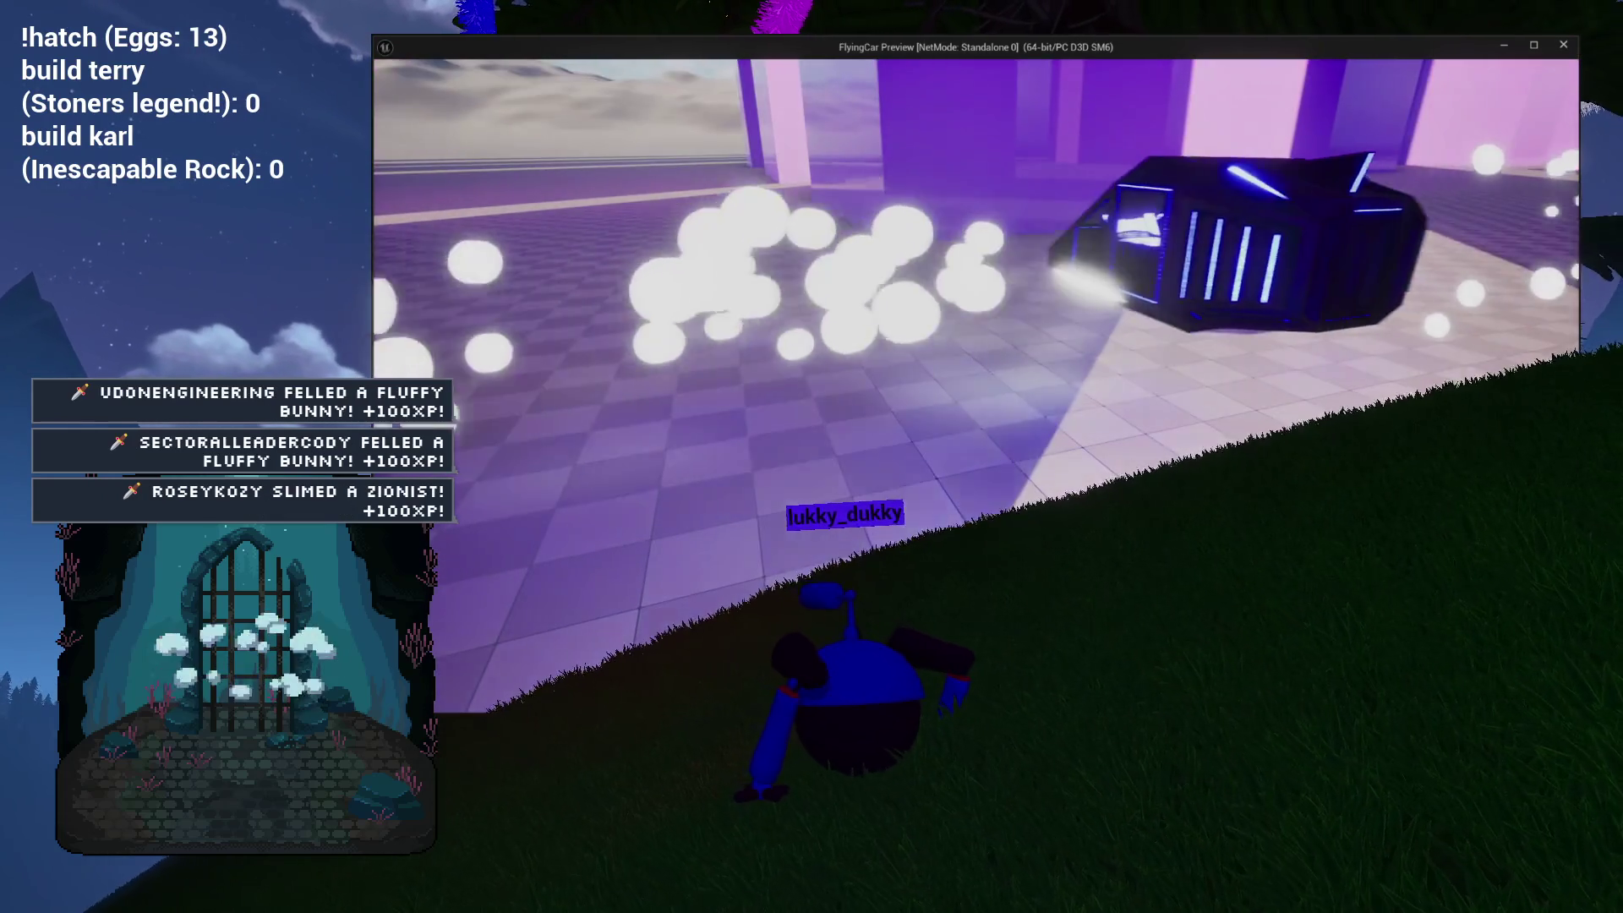
{"action": "key", "text": "Escape"}
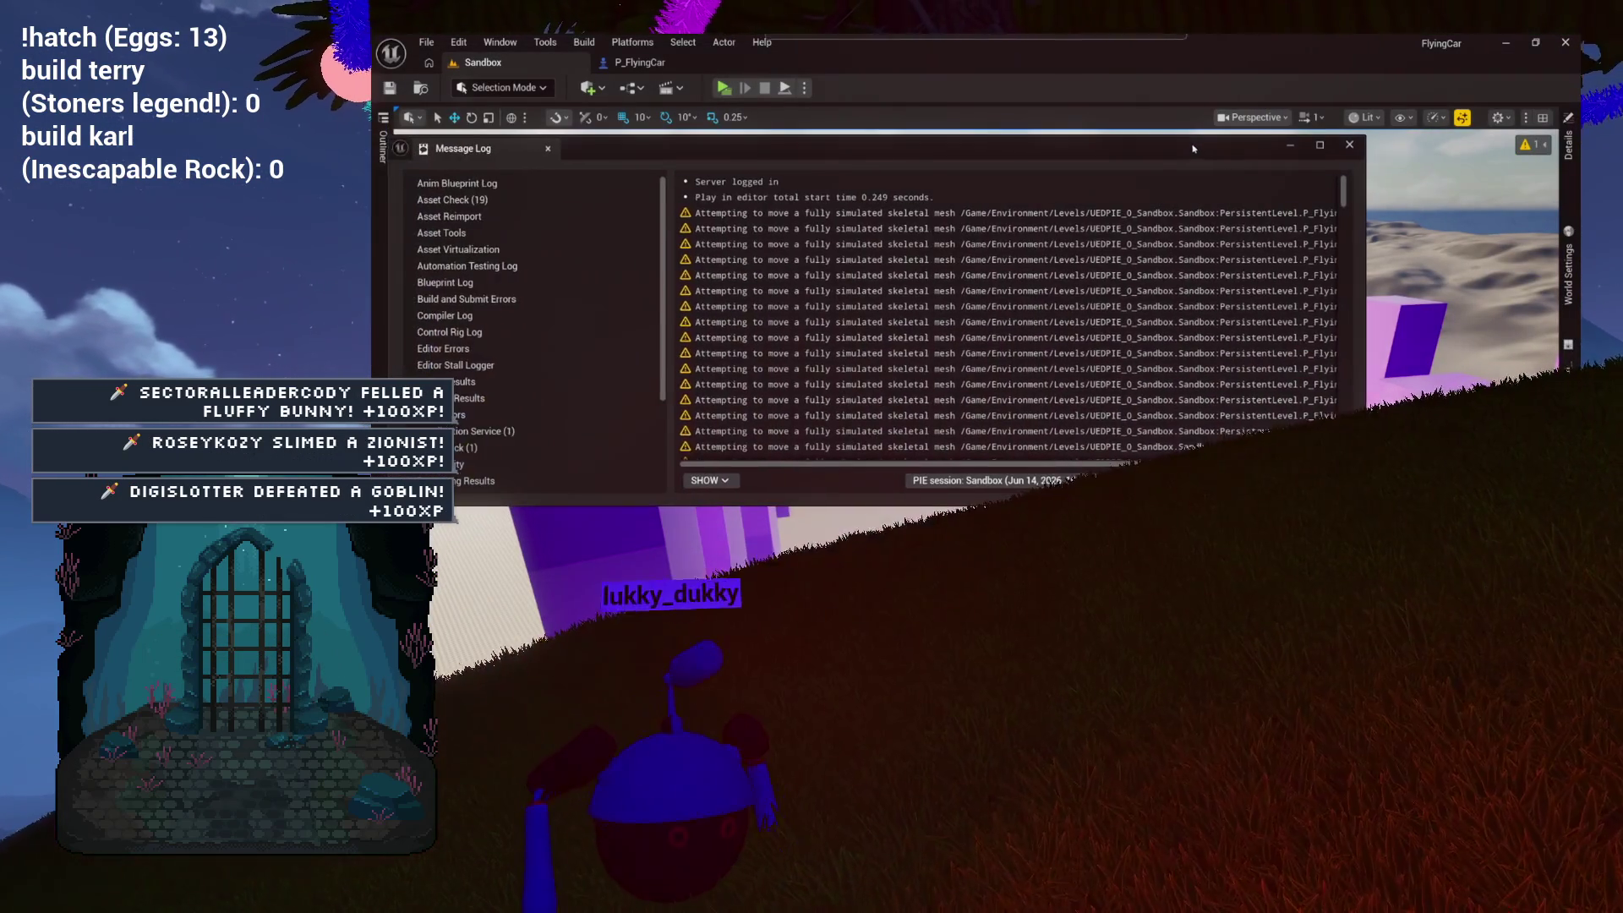
{"action": "left_click", "coordinate": [1096, 229]}
{"action": "key", "text": "Down"}
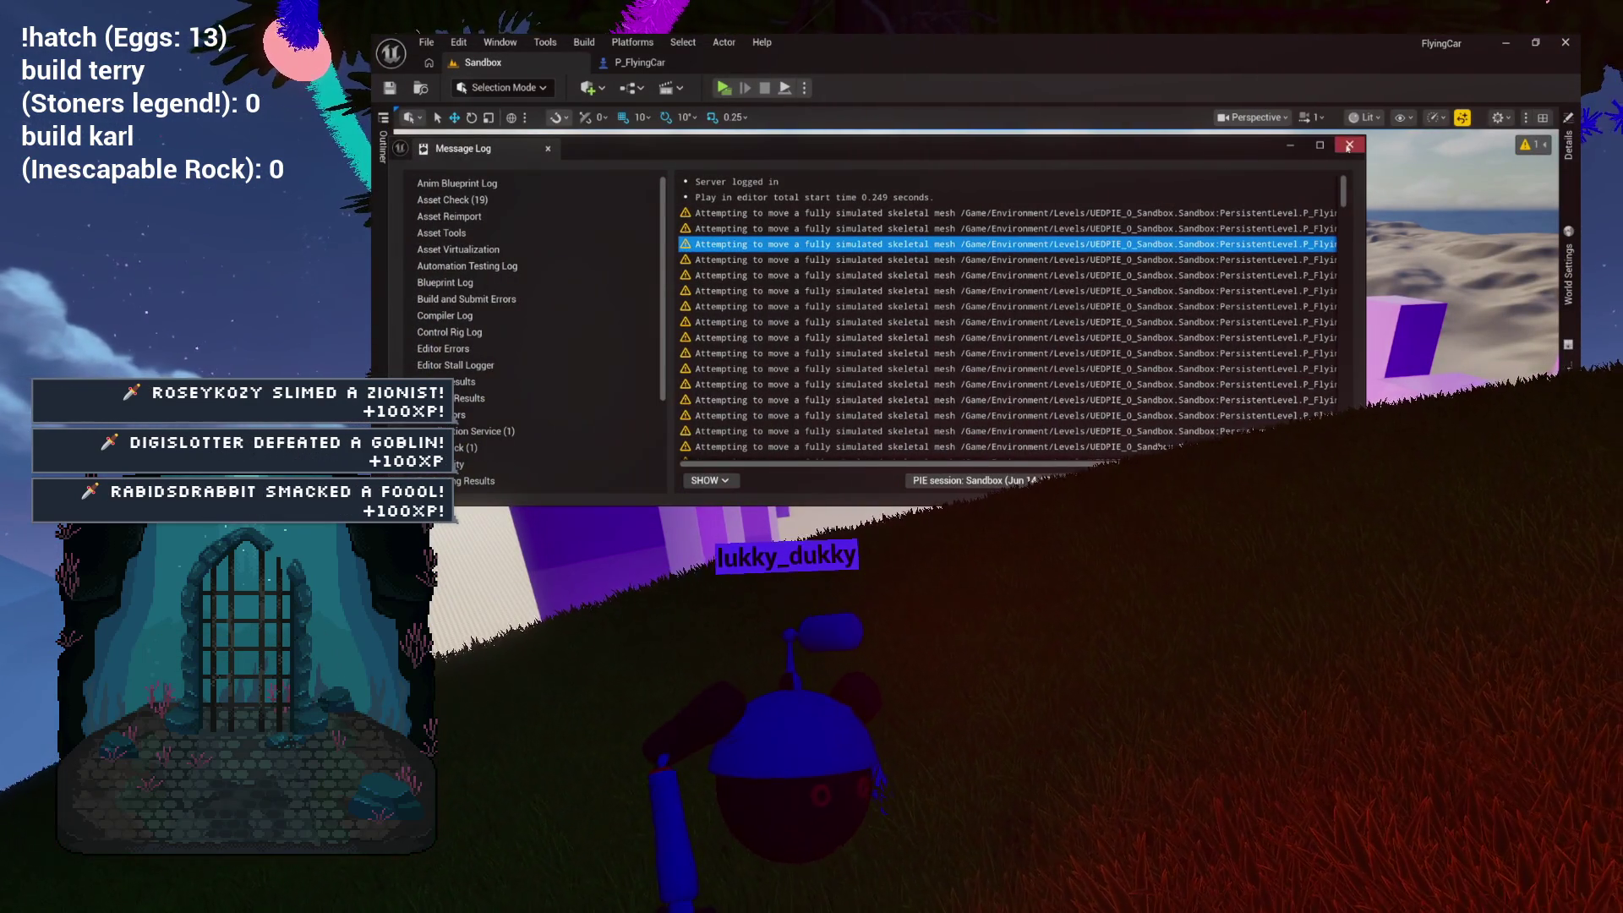
{"action": "left_click", "coordinate": [1346, 145]}
{"action": "left_click", "coordinate": [661, 68]}
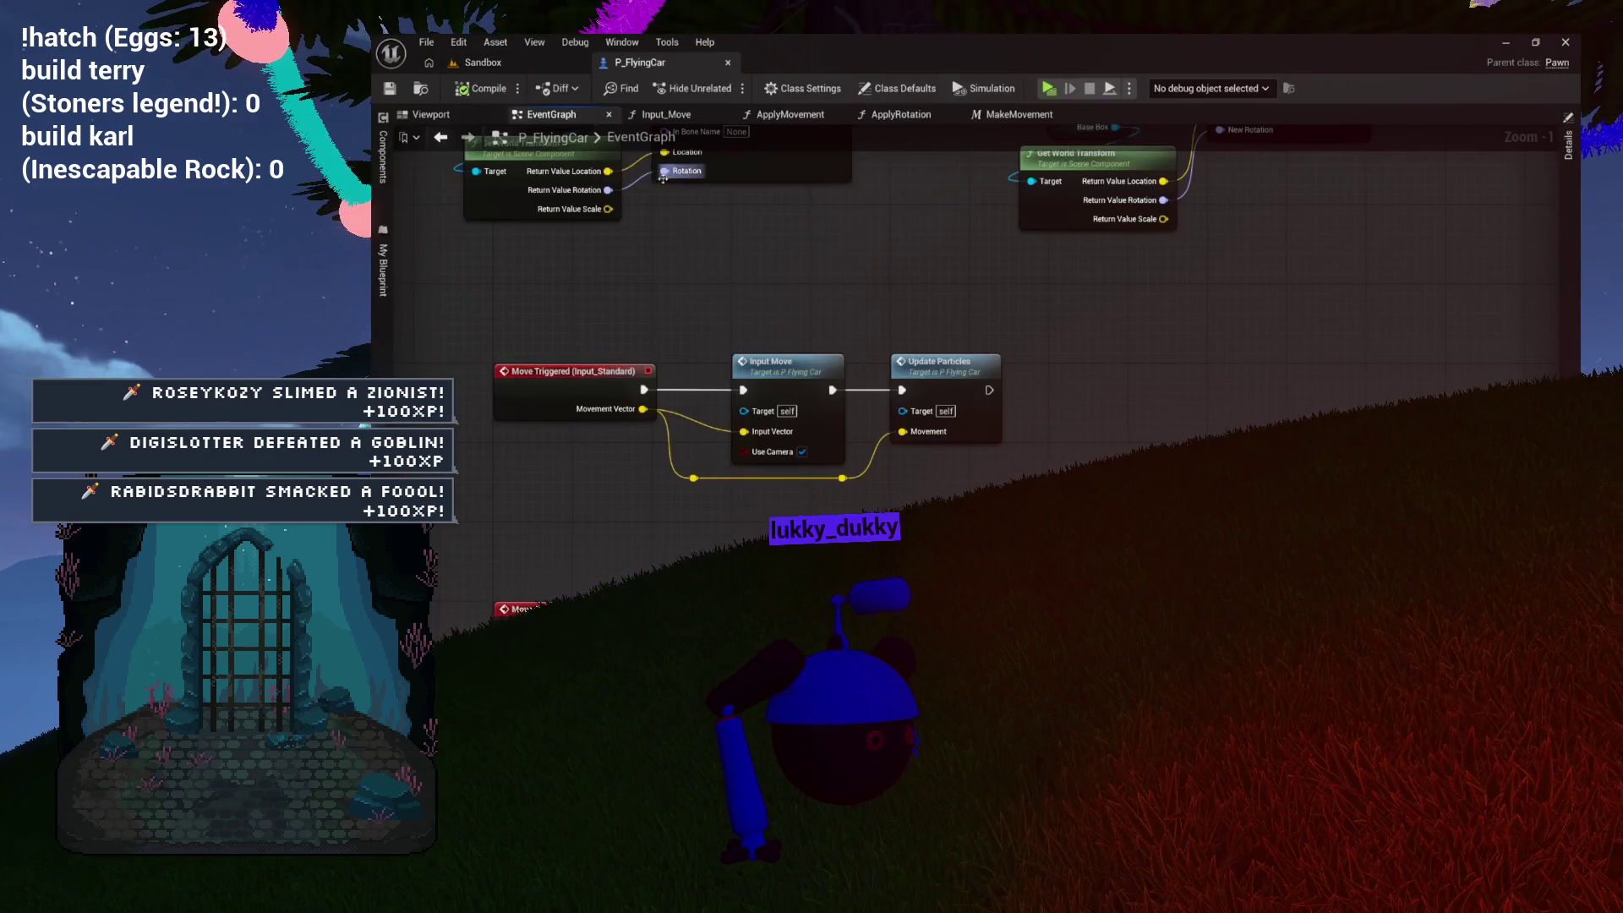
Step: Drill from Input Move into ApplyRotation and expand Set World Rotation's advanced pins
{"action": "left_click_drag", "start_coordinate": [612, 276], "coordinate": [697, 287]}
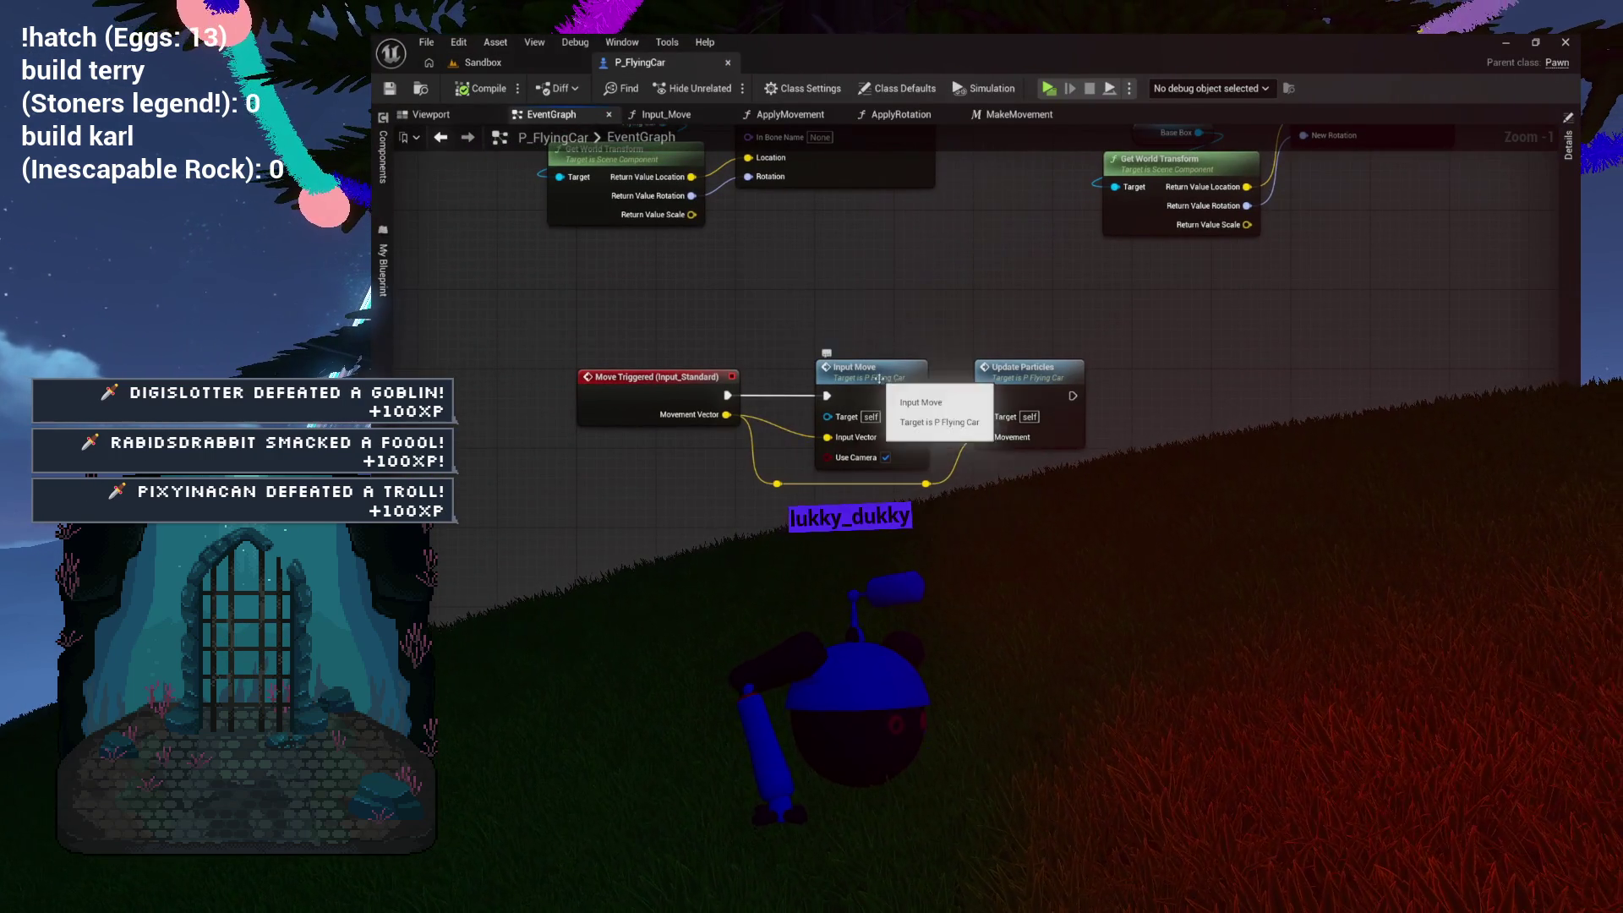
{"action": "double_click", "coordinate": [879, 378]}
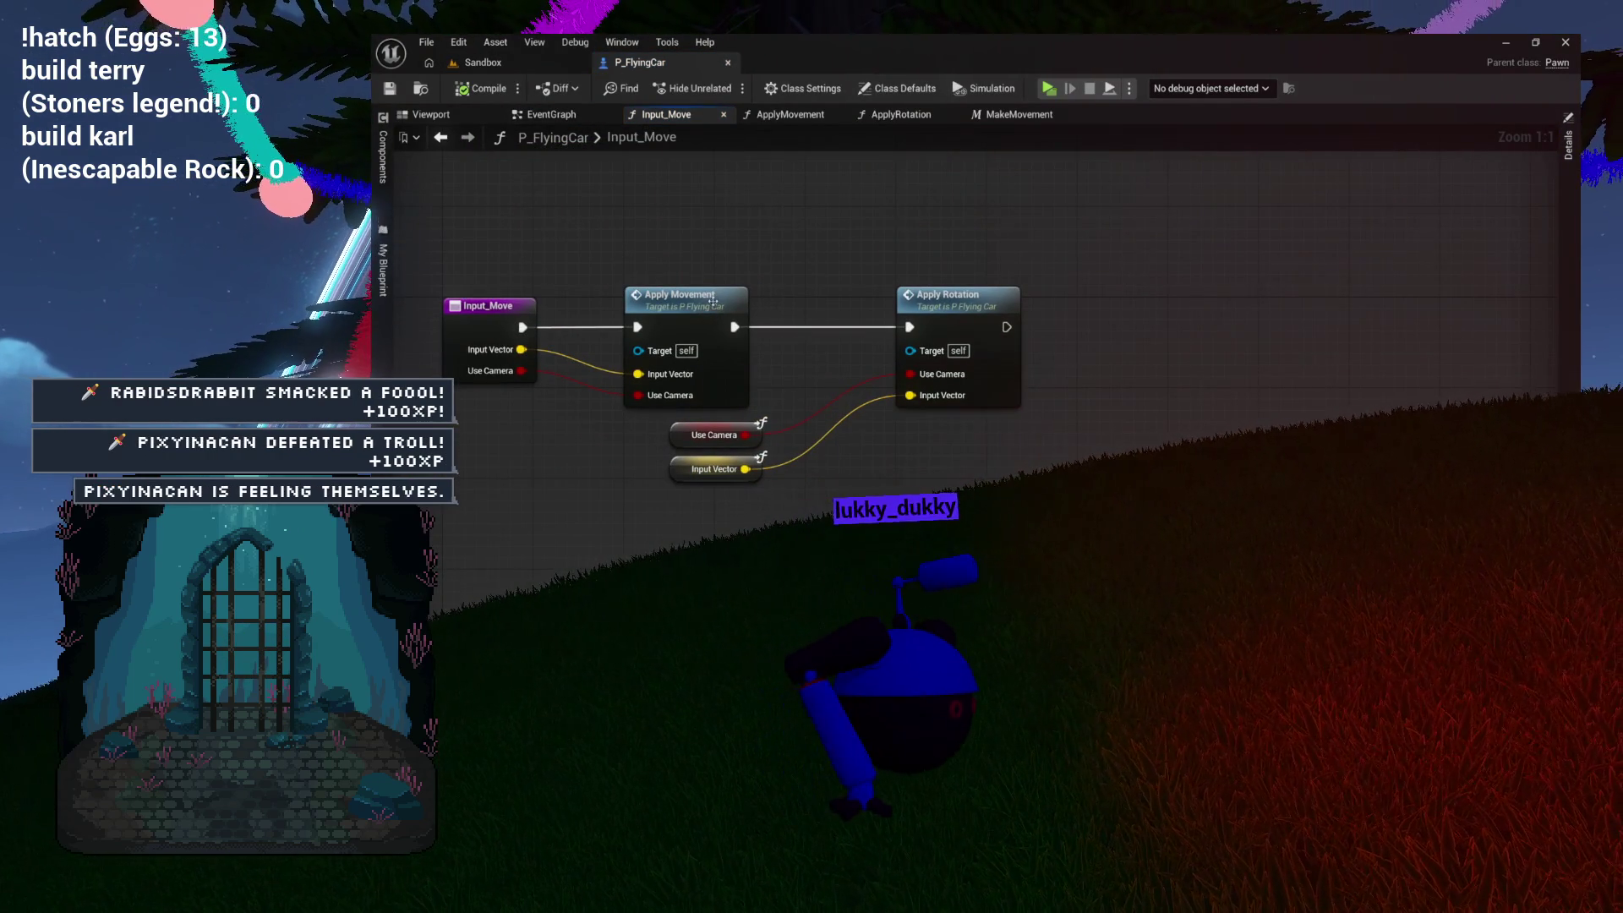
{"action": "double_click", "coordinate": [713, 301]}
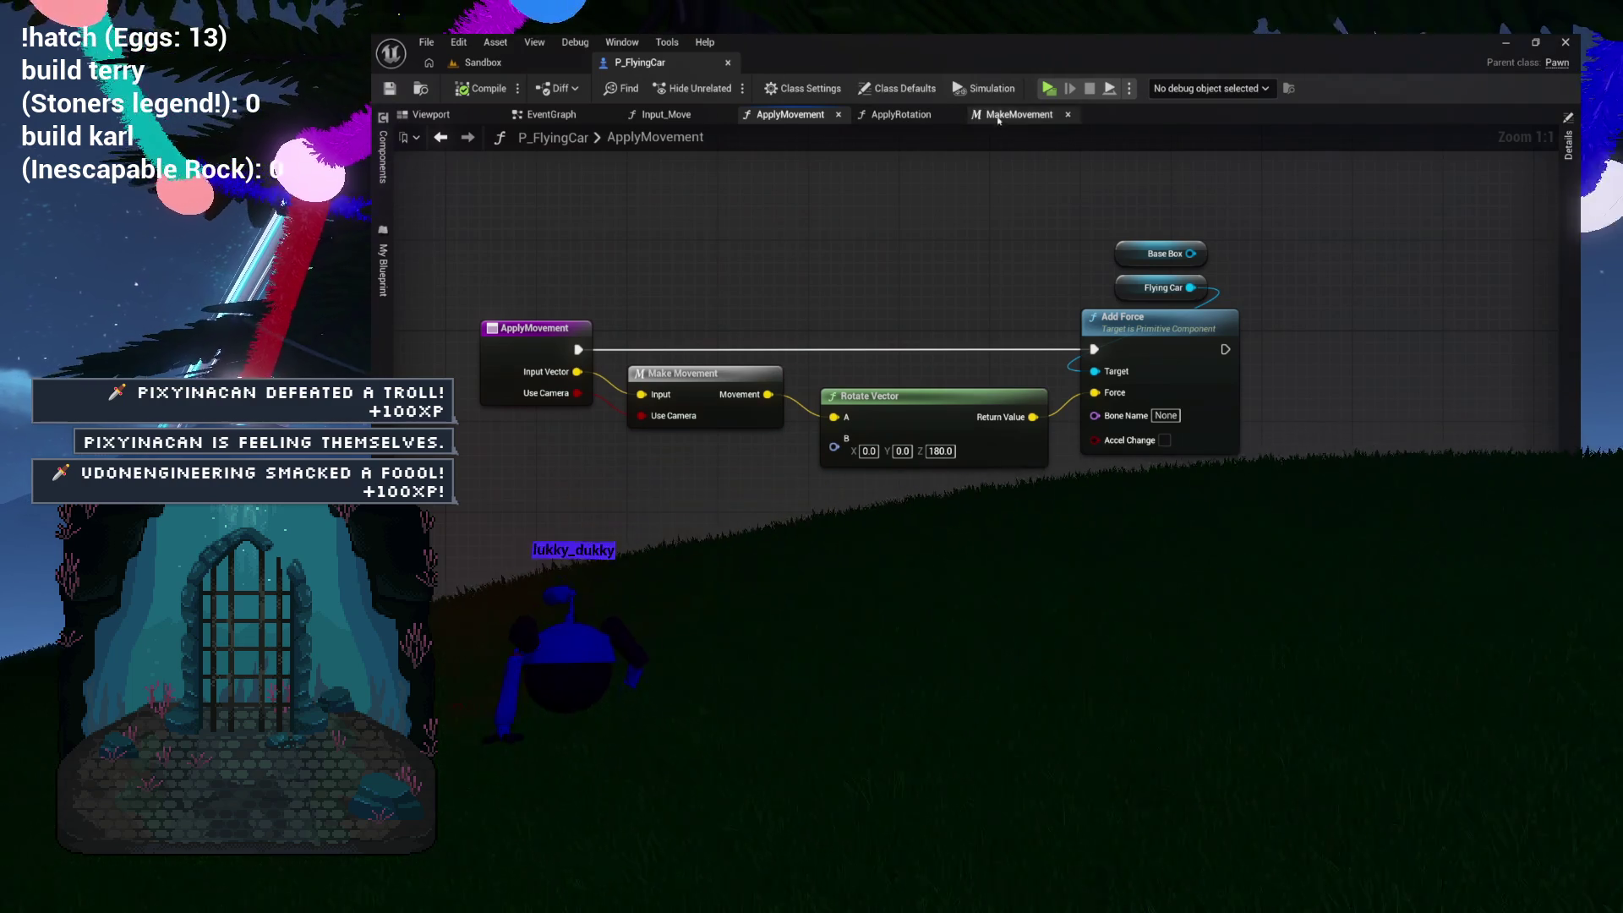
{"action": "left_click", "coordinate": [901, 115]}
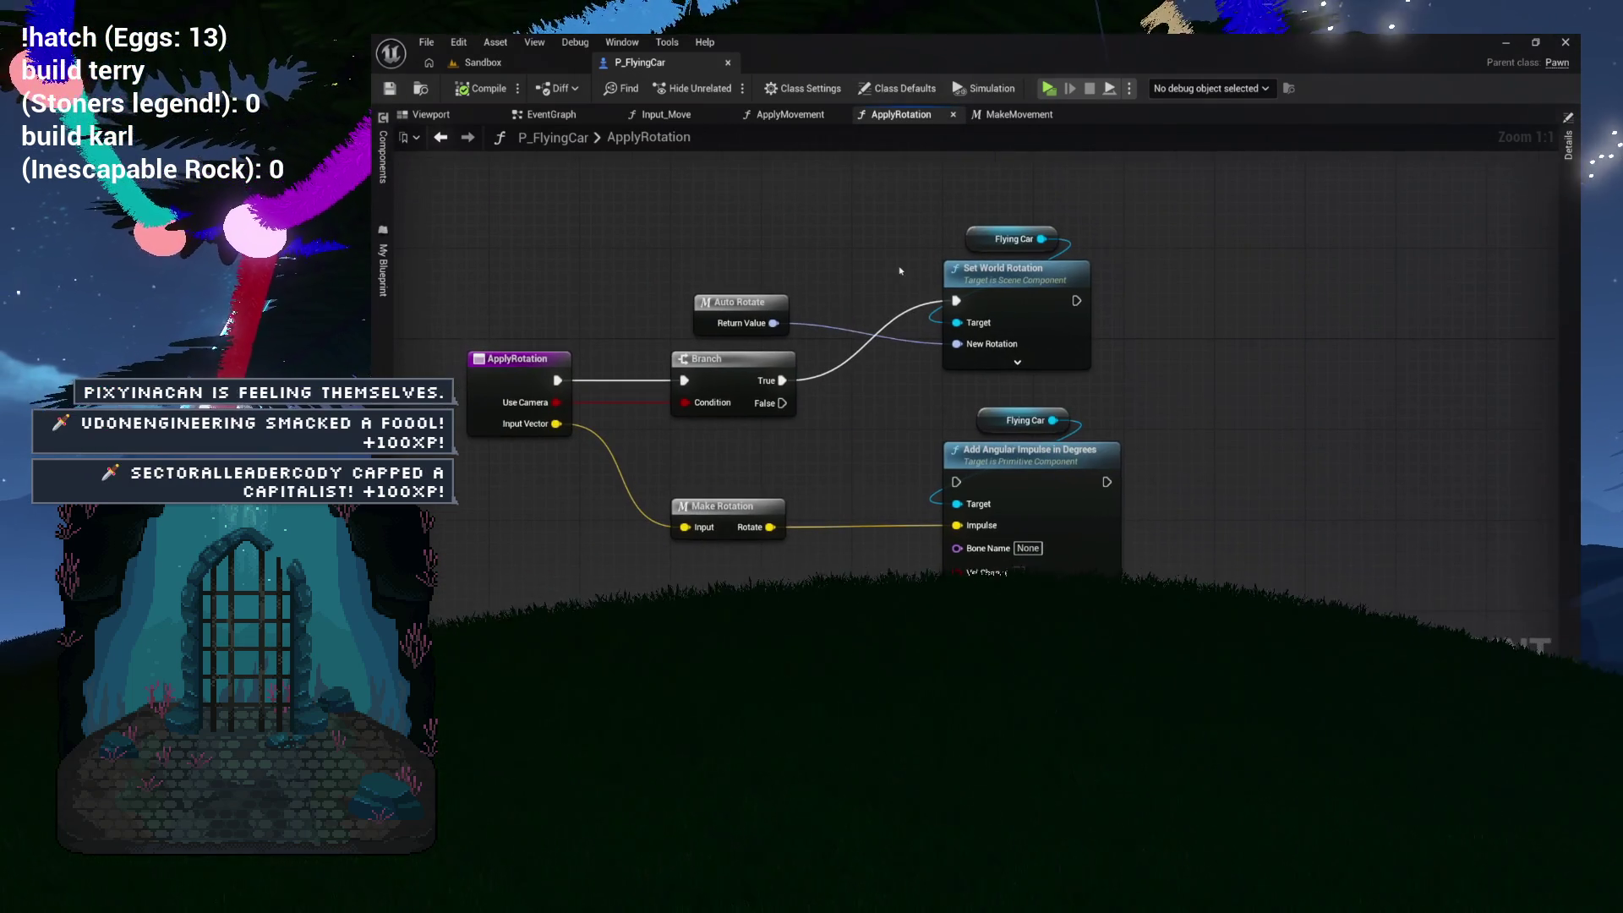
{"action": "left_click_drag", "start_coordinate": [668, 215], "coordinate": [1114, 382]}
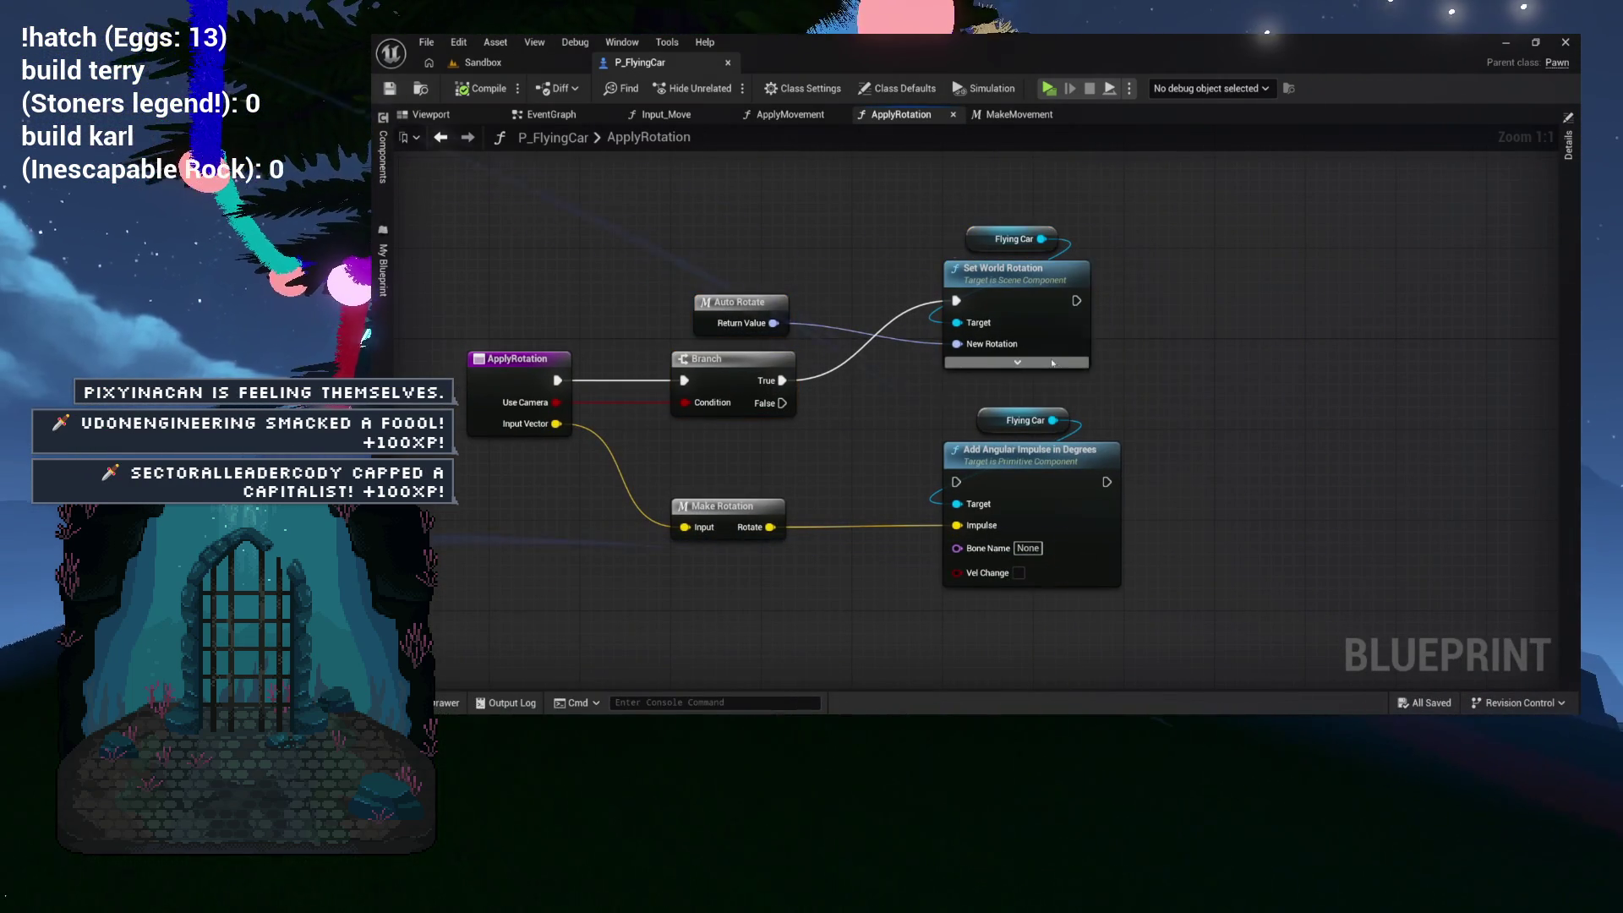
{"action": "left_click", "coordinate": [1017, 362]}
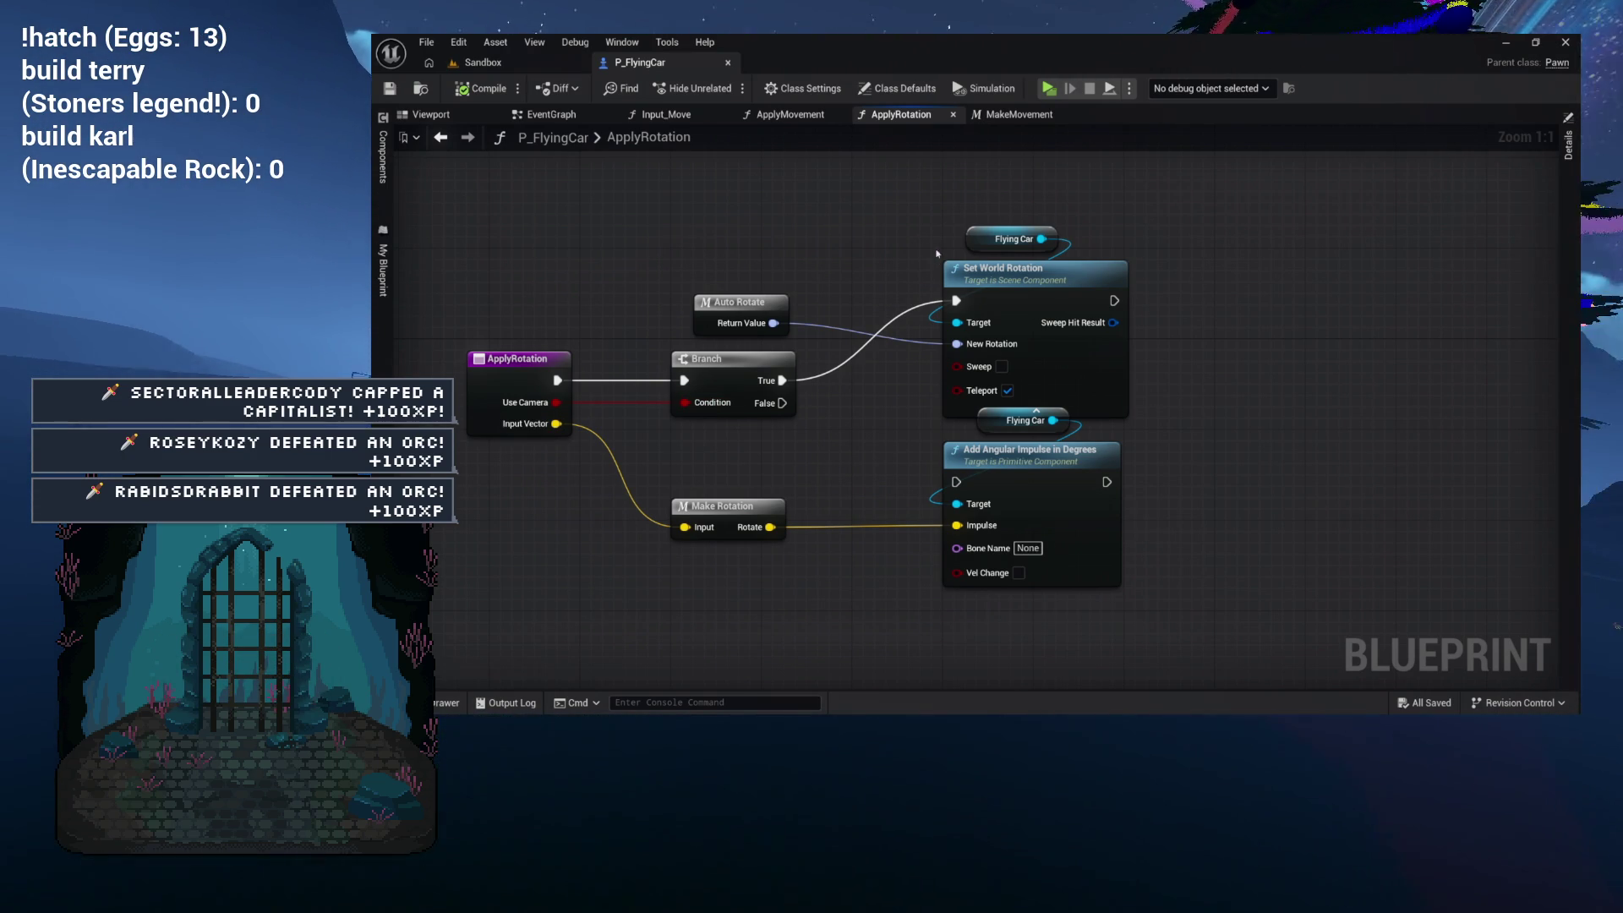
Step: Restore the editor window to full screen and launch a standalone FlyingCar play preview
{"action": "double_click", "coordinate": [818, 64]}
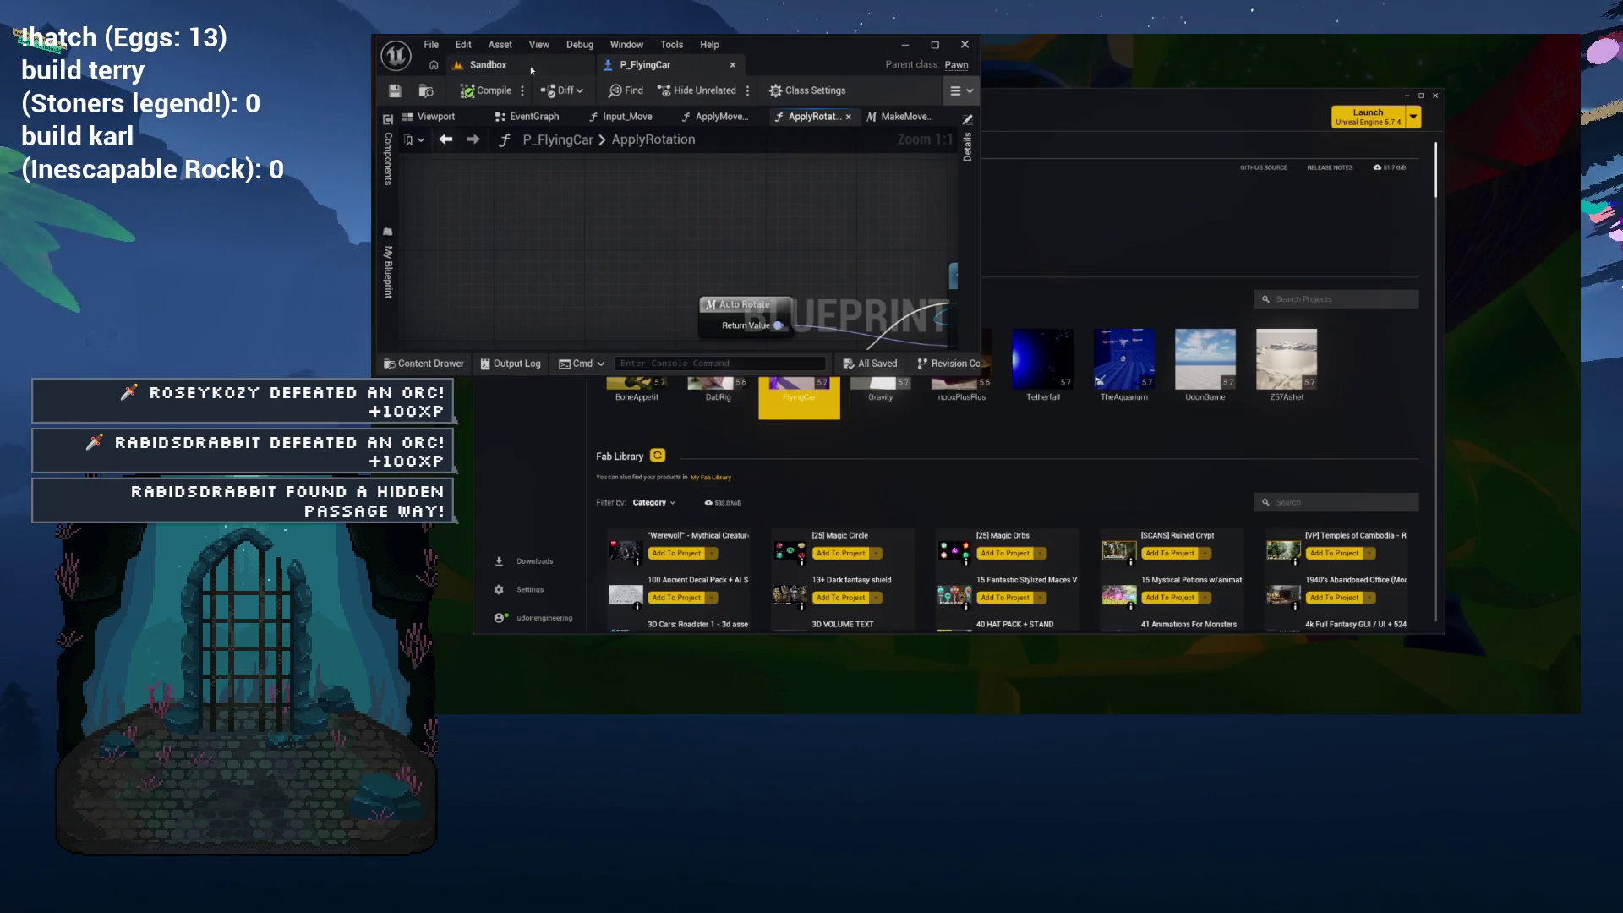
{"action": "double_click", "coordinate": [825, 59]}
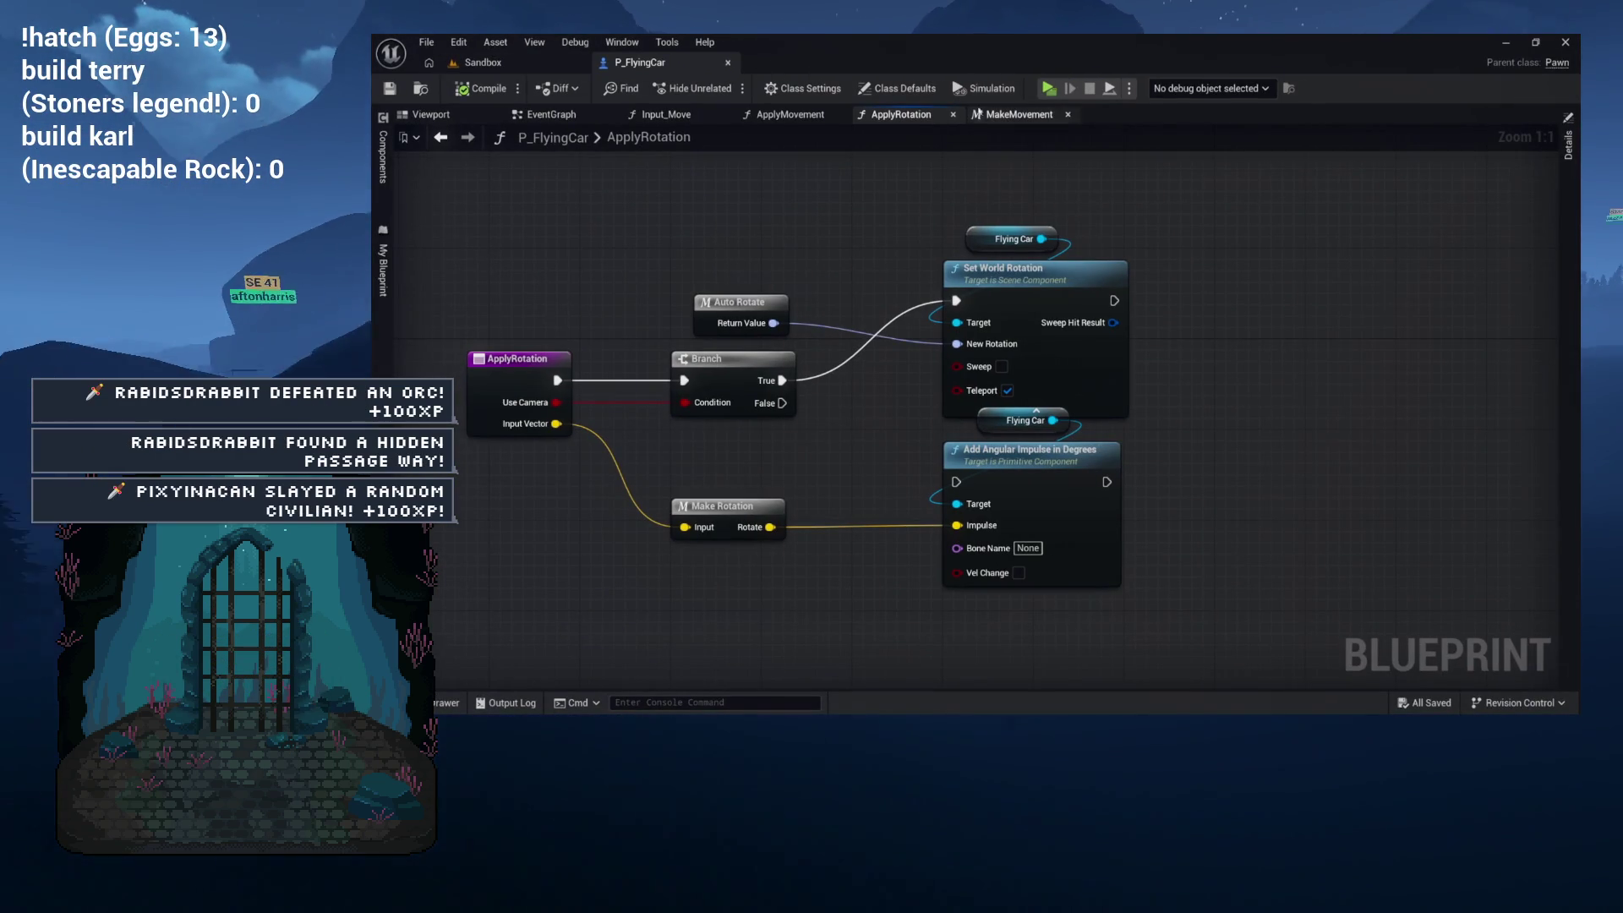
{"action": "left_click", "coordinate": [535, 65]}
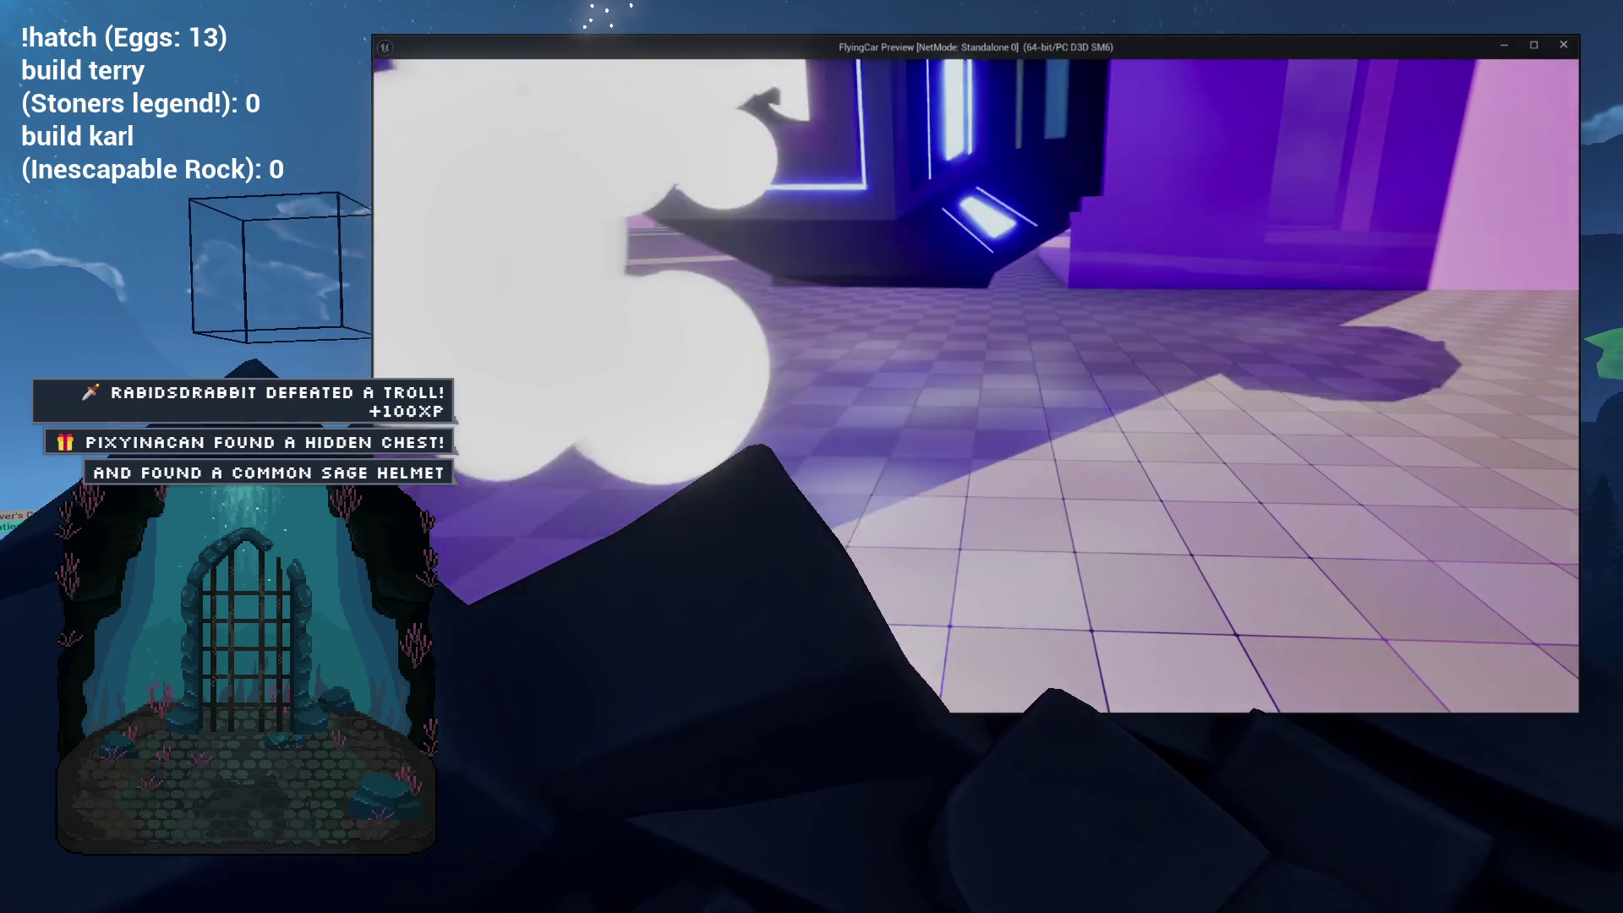
Step: Stop the preview, go to P_FlyingCar's ApplyMovement graph, and move Rotate Vector lower
{"action": "key", "text": "Escape"}
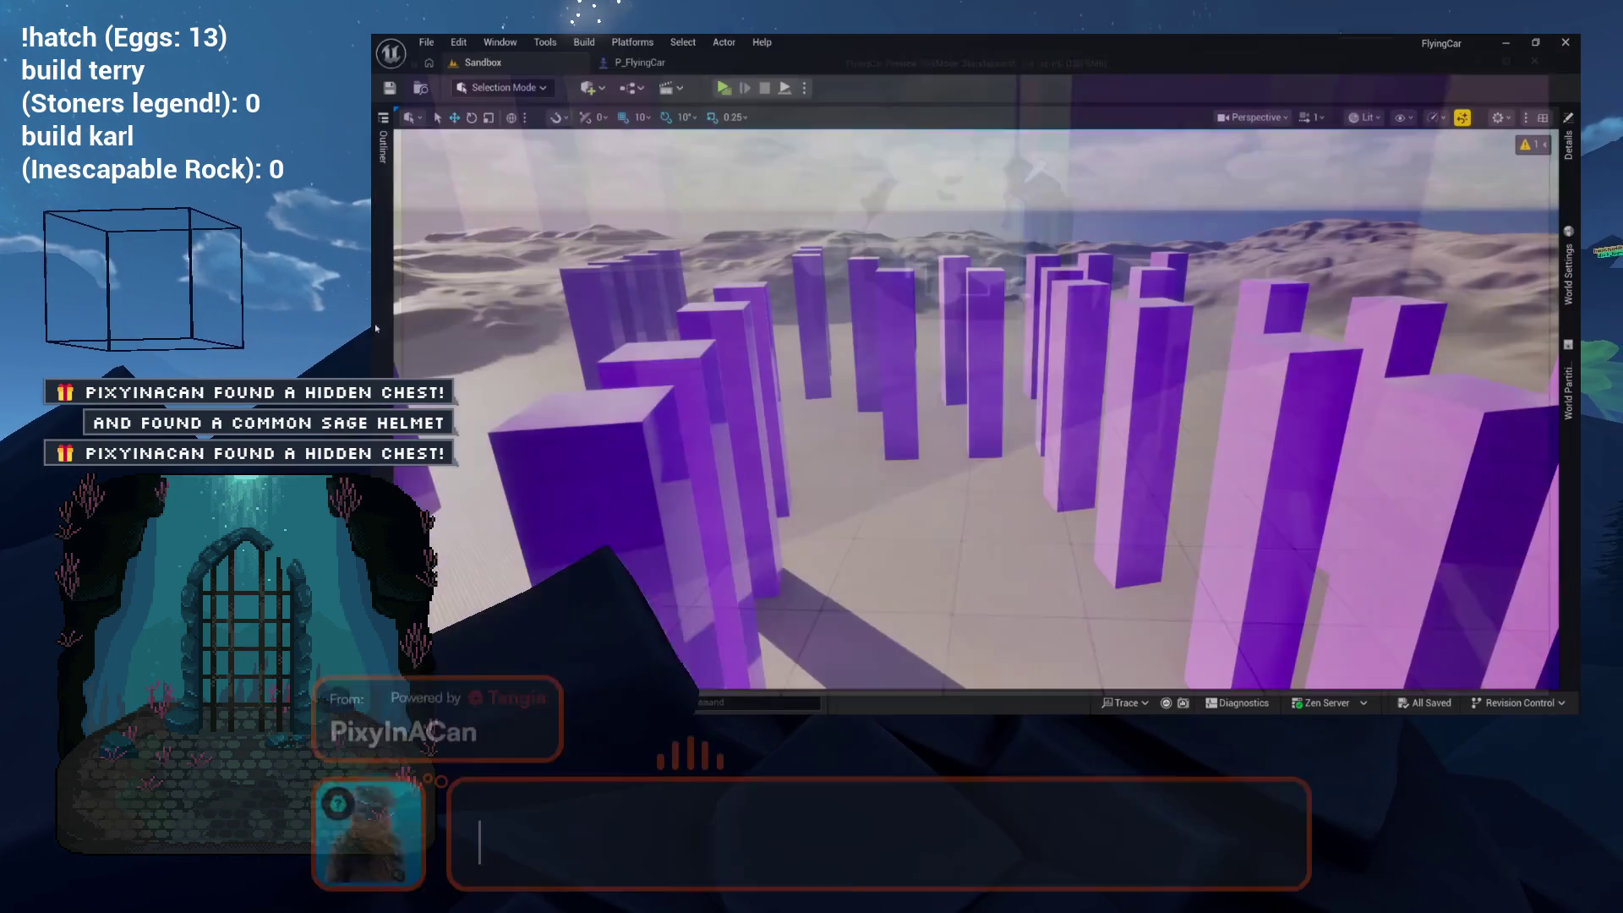
{"action": "left_click", "coordinate": [647, 60]}
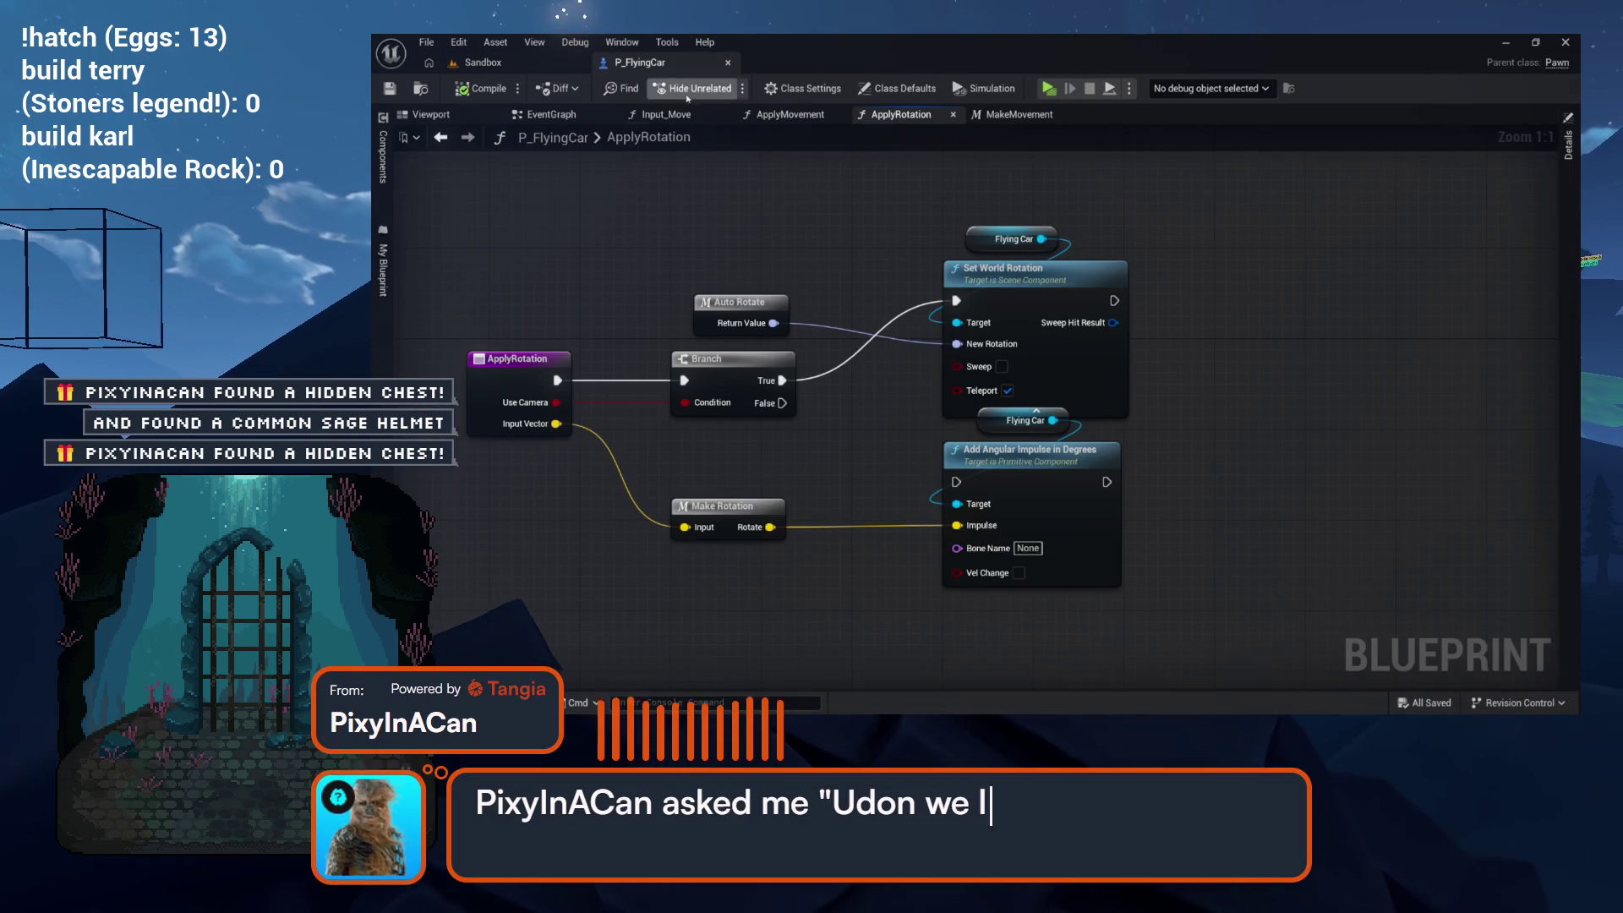
{"action": "left_click", "coordinate": [668, 114]}
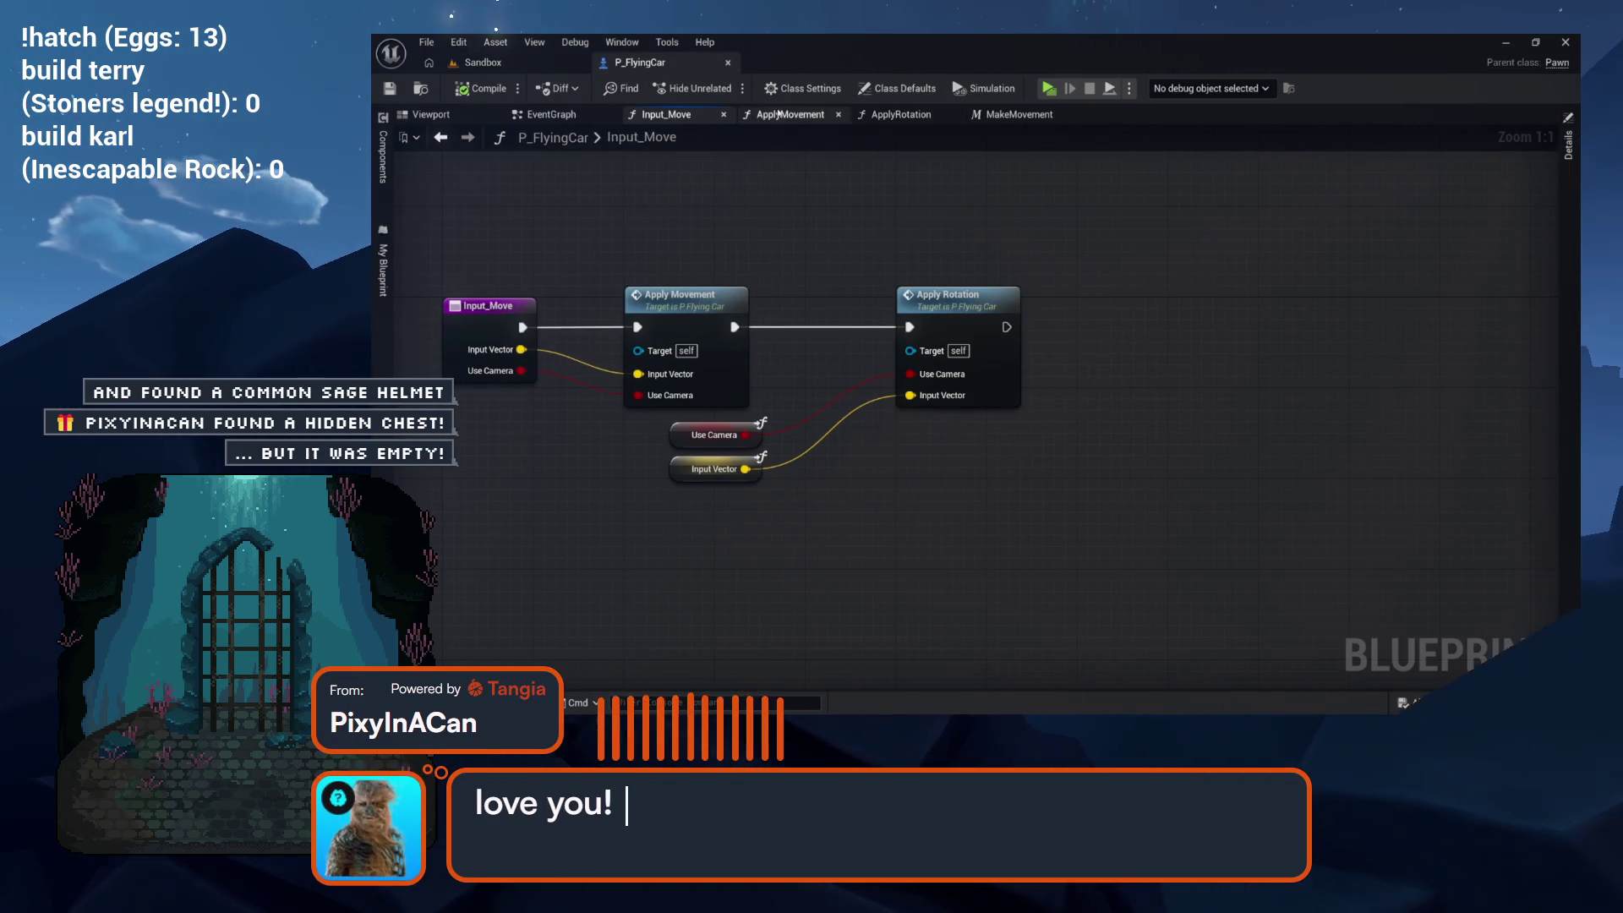
{"action": "left_click", "coordinate": [791, 114]}
{"action": "mouse_move", "coordinate": [946, 407]}
{"action": "left_mouse_down"}
{"action": "mouse_move", "coordinate": [912, 544]}
{"action": "mouse_move", "coordinate": [797, 603]}
{"action": "mouse_move", "coordinate": [817, 603]}
{"action": "mouse_move", "coordinate": [774, 602]}
{"action": "left_mouse_up"}
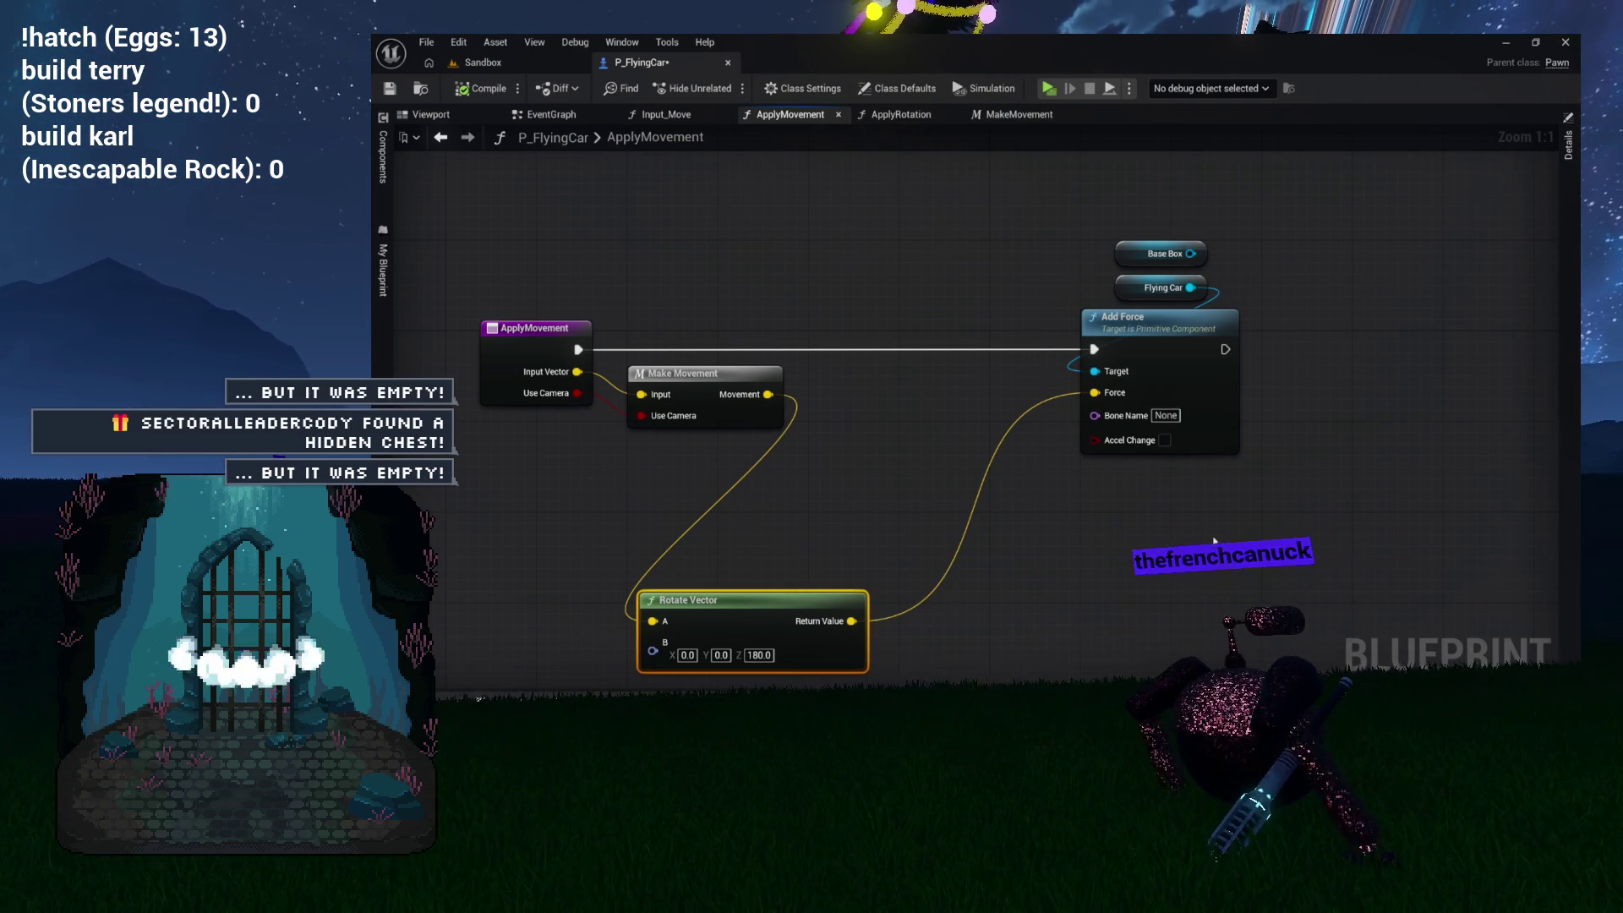
Step: Wire Make Movement's Movement straight into Add Force's Force and delete the Rotate Vector node
{"action": "left_click_drag", "start_coordinate": [767, 394], "coordinate": [1020, 383]}
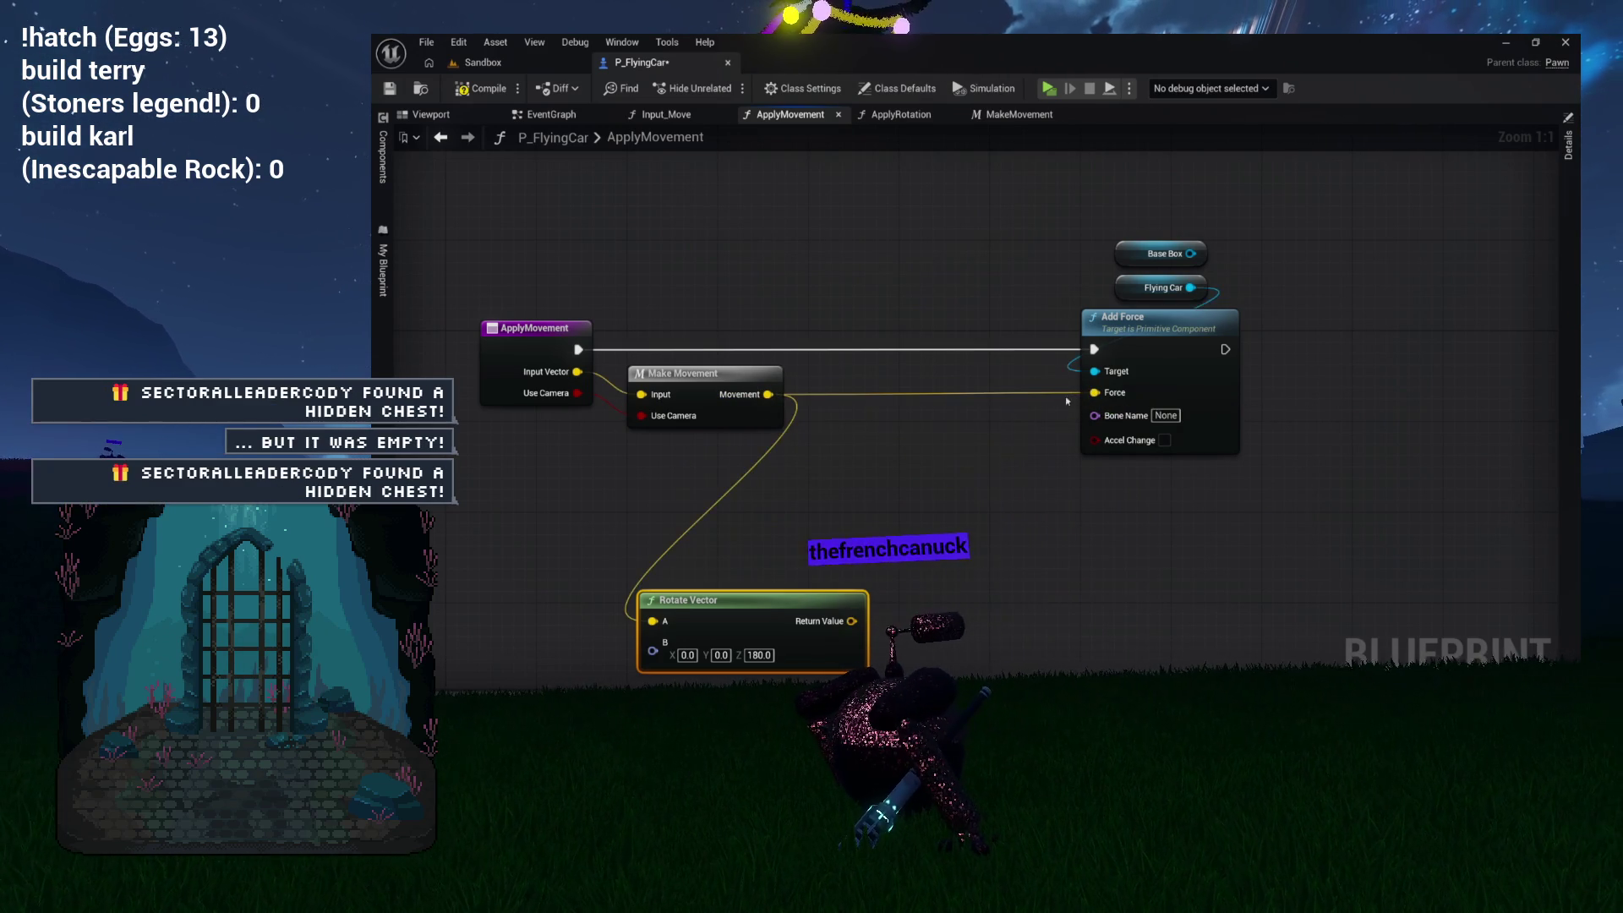
{"action": "left_click_drag", "start_coordinate": [915, 488], "coordinate": [938, 476]}
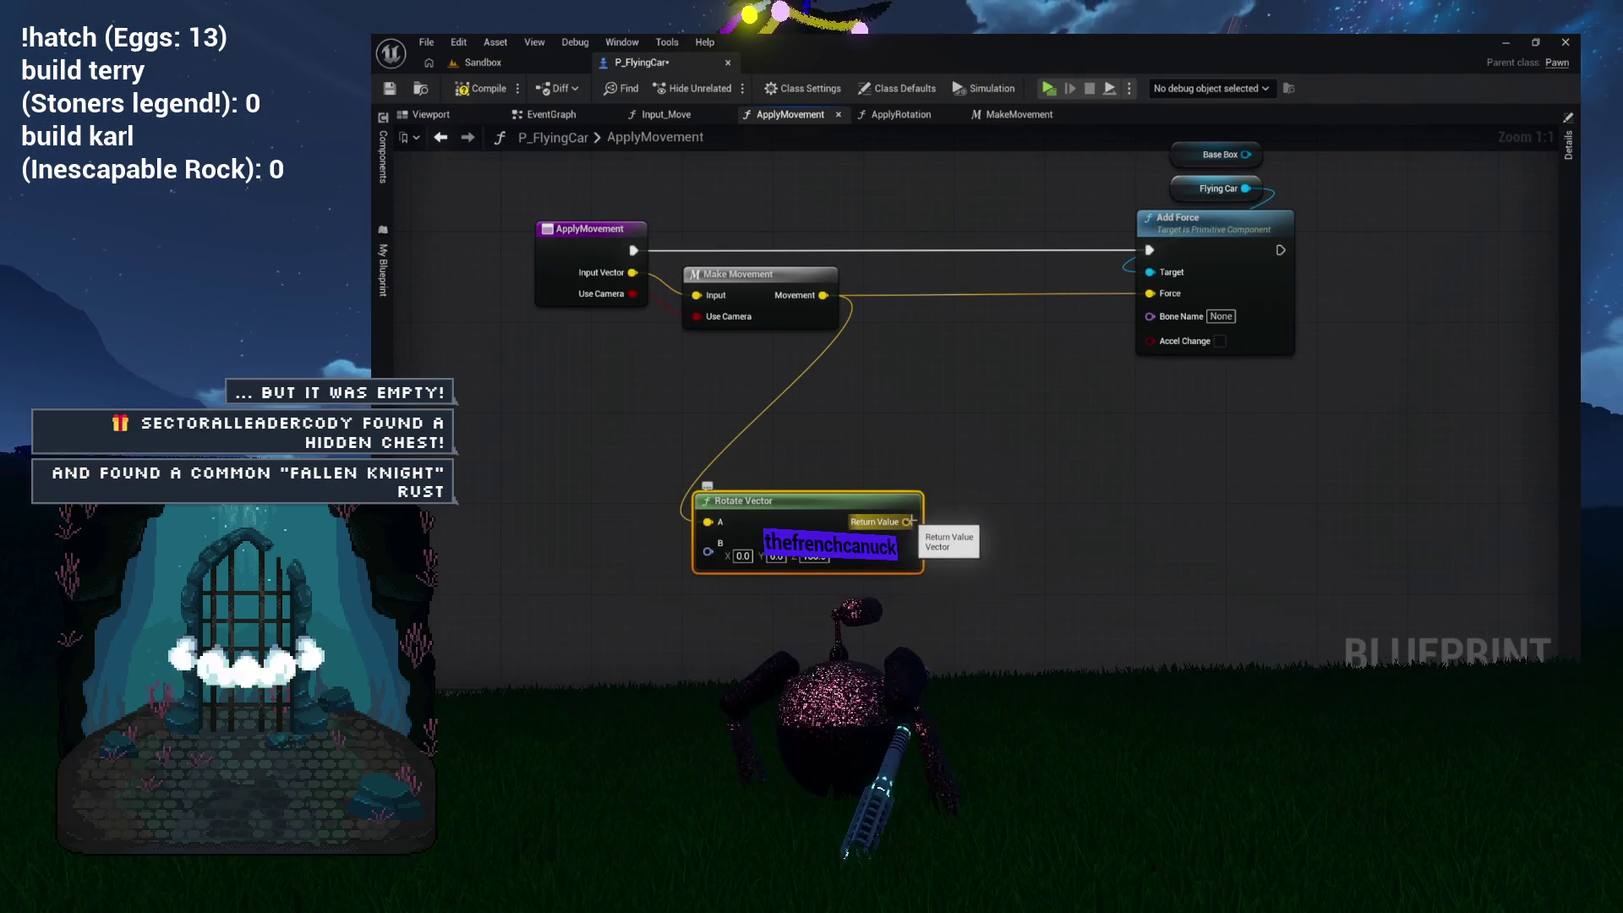
{"action": "key", "text": "Delete"}
Step: Shift the Base Box, Flying Car and Add Force nodes left to close the gap
{"action": "left_click_drag", "start_coordinate": [1024, 317], "coordinate": [945, 409]}
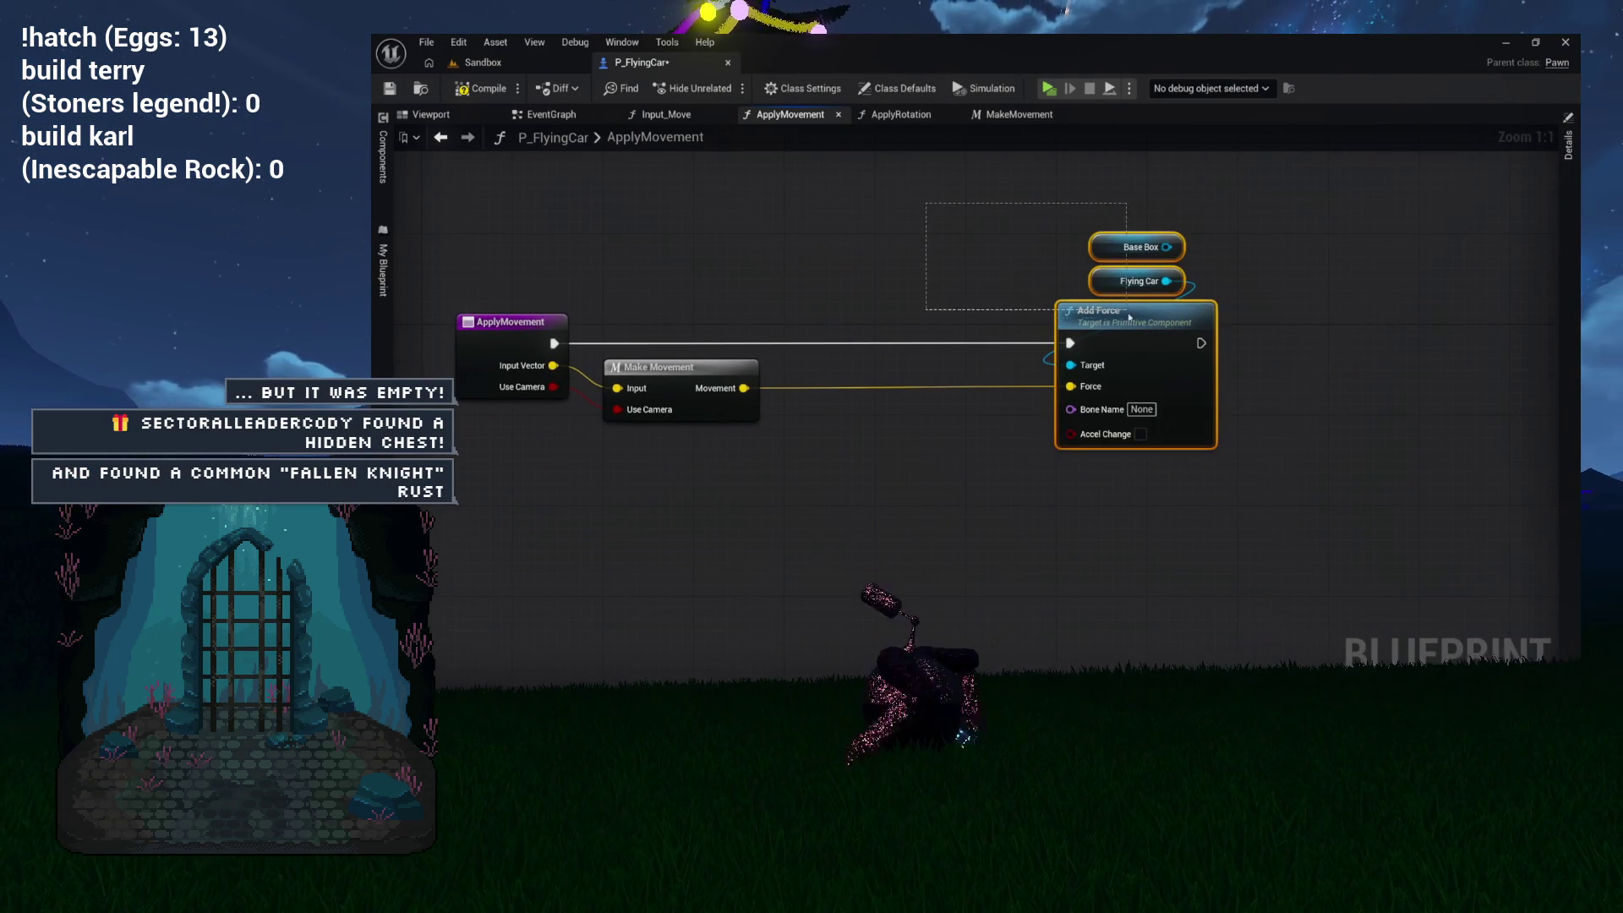
{"action": "left_click_drag", "start_coordinate": [1130, 328], "coordinate": [868, 330]}
{"action": "left_click", "coordinate": [711, 319]}
{"action": "left_click_drag", "start_coordinate": [711, 318], "coordinate": [880, 316]}
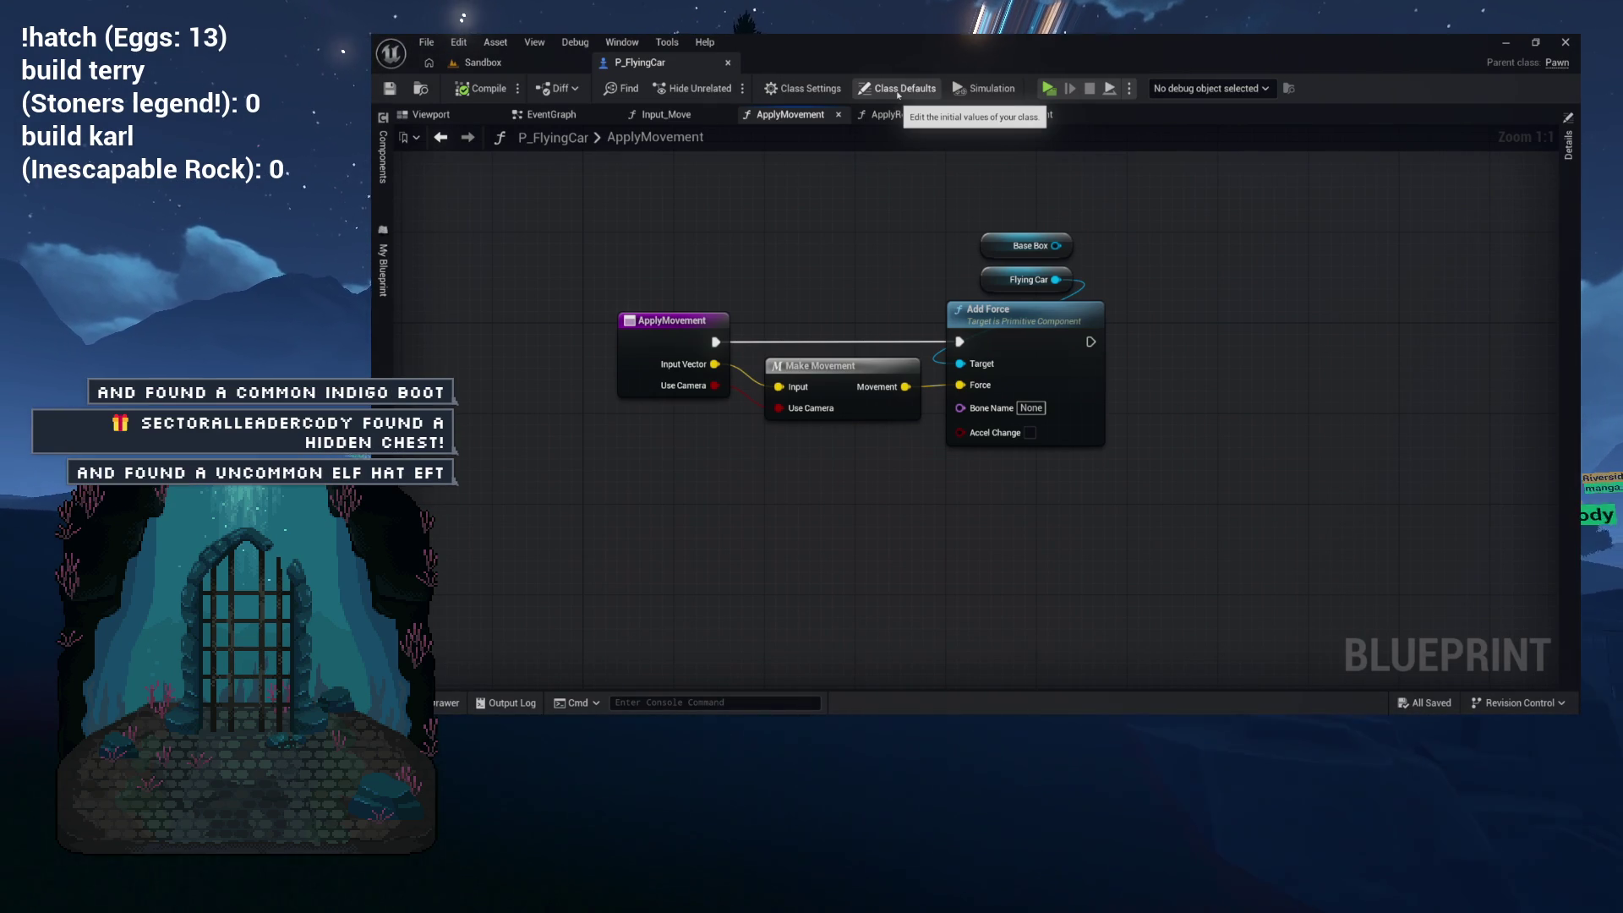
{"action": "left_click_drag", "start_coordinate": [863, 163], "coordinate": [759, 180]}
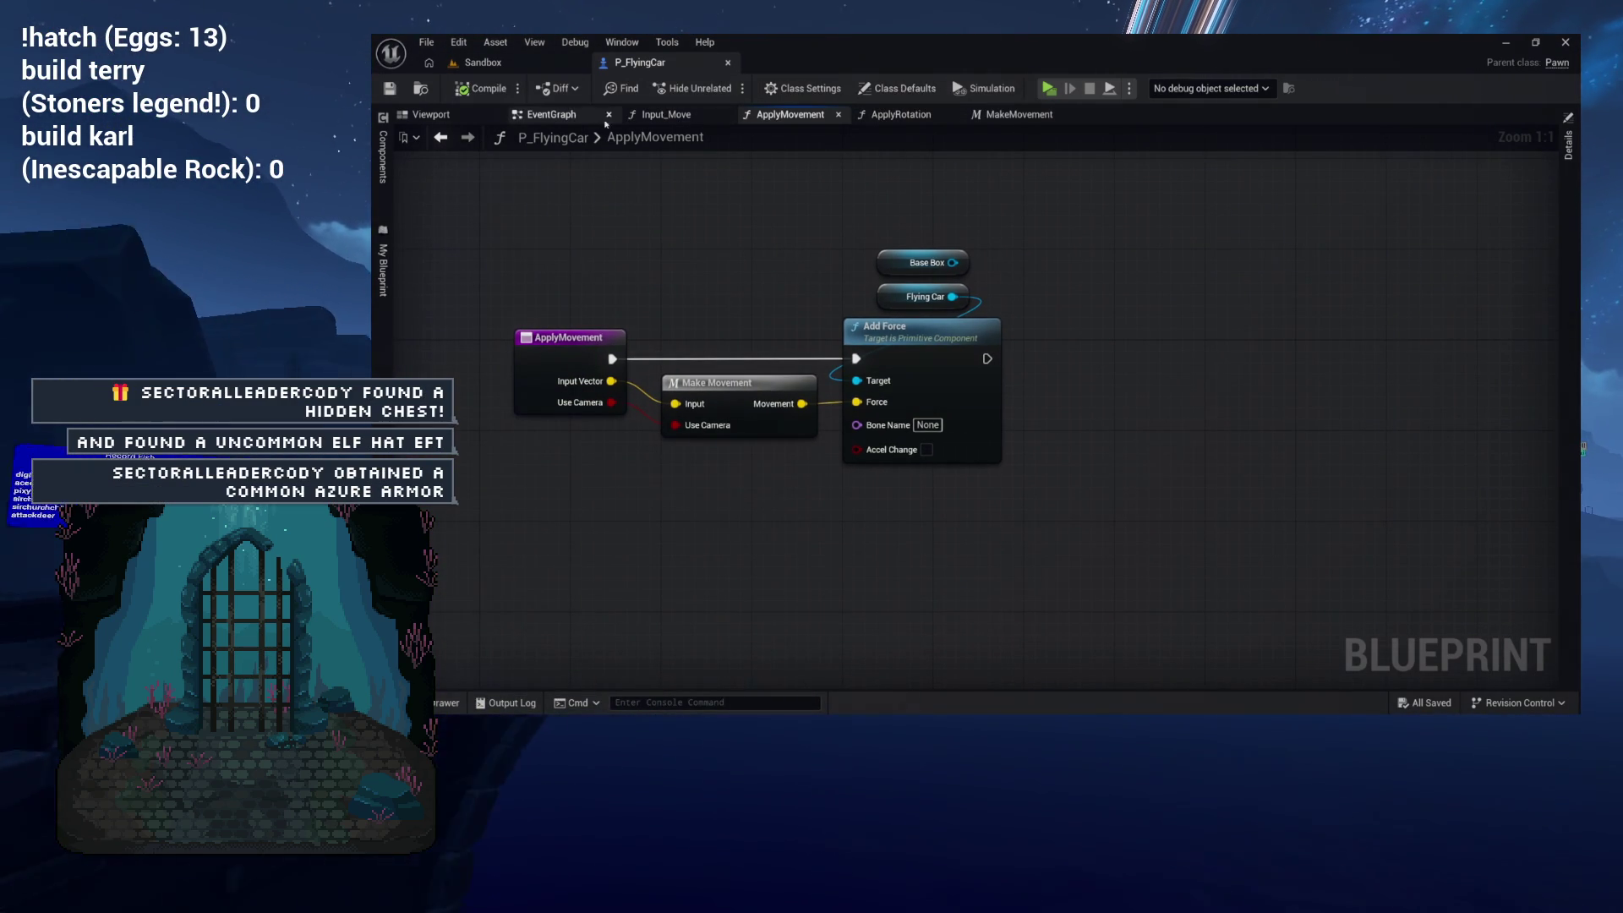
Step: From the EventGraph, open Input Move, then Apply Movement, then Make Movement in turn
{"action": "left_click", "coordinate": [549, 115]}
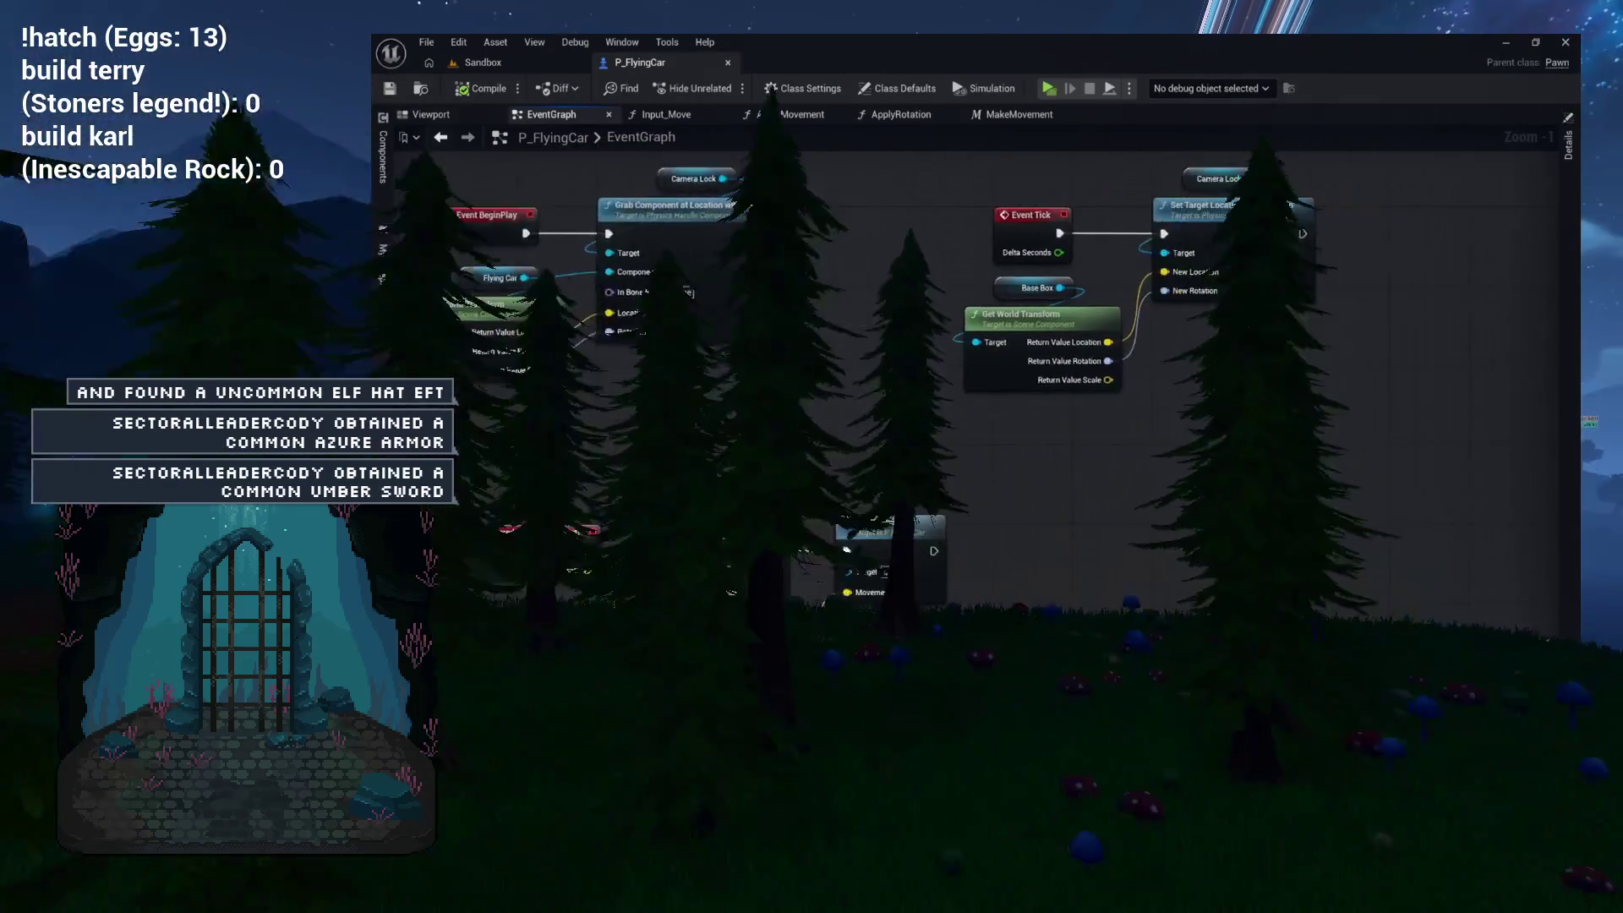
{"action": "left_click_drag", "start_coordinate": [761, 405], "coordinate": [652, 352]}
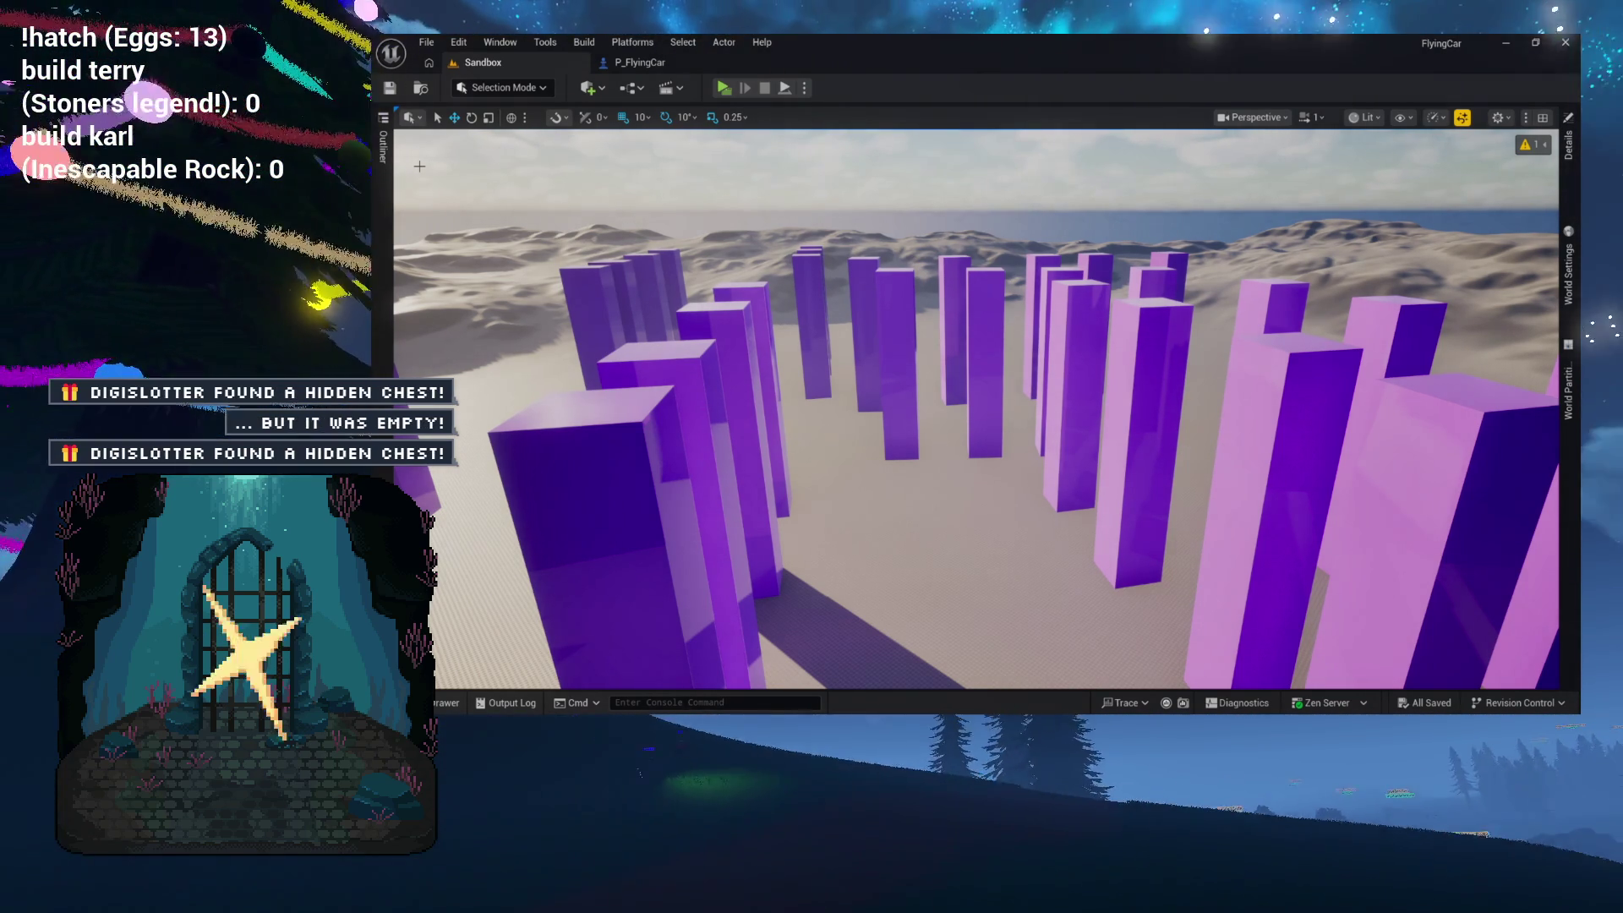
{"action": "left_click", "coordinate": [644, 63]}
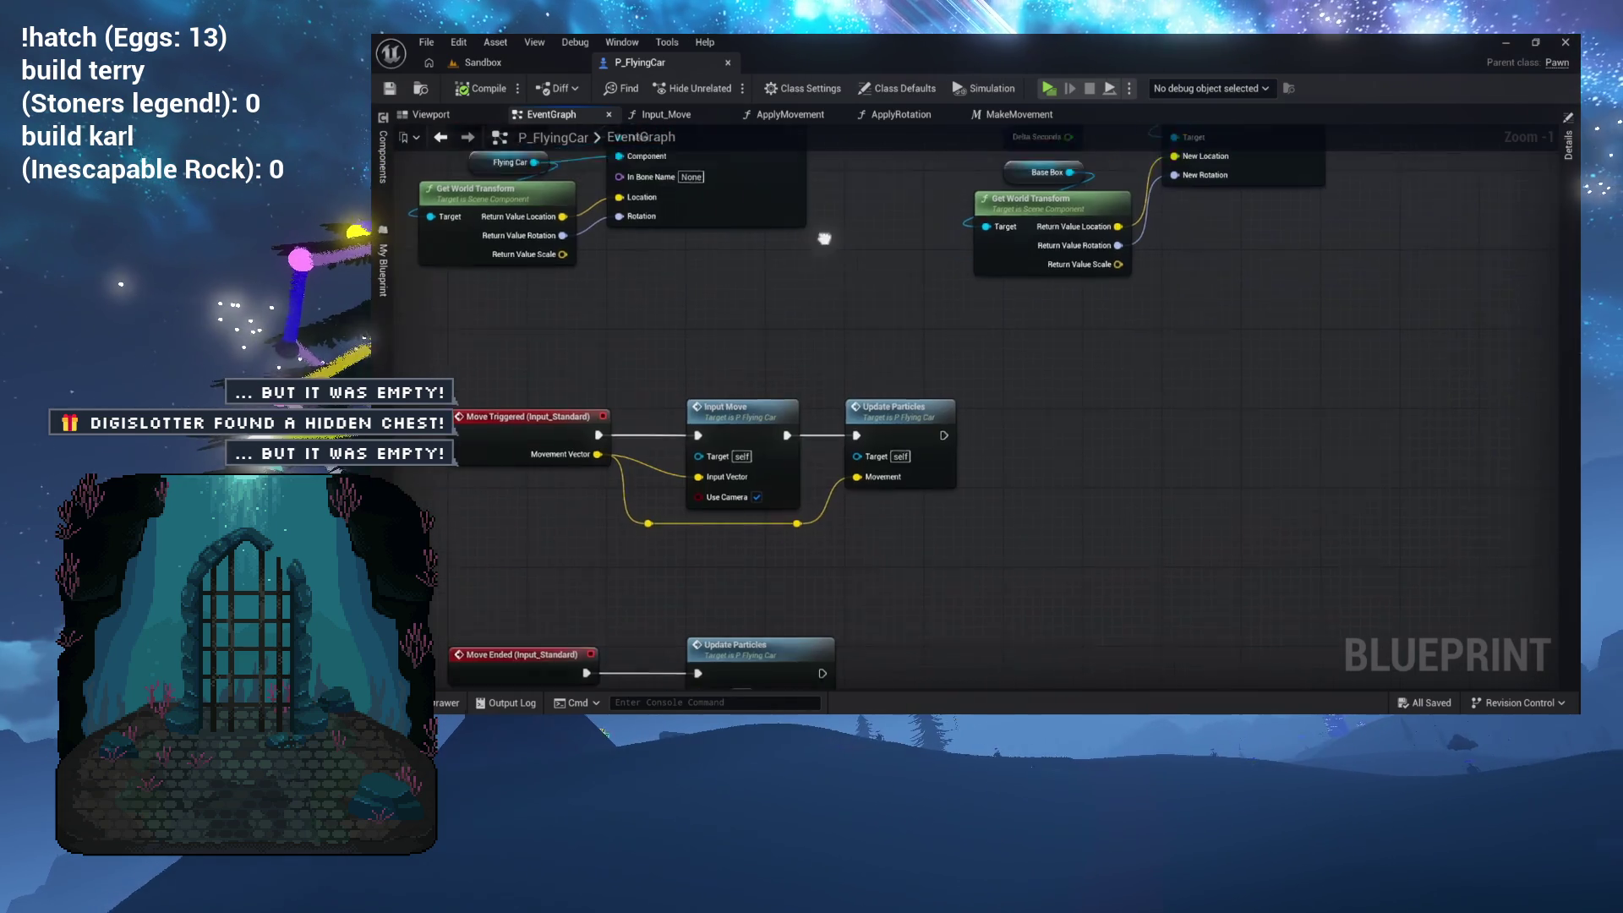
{"action": "double_click", "coordinate": [727, 411]}
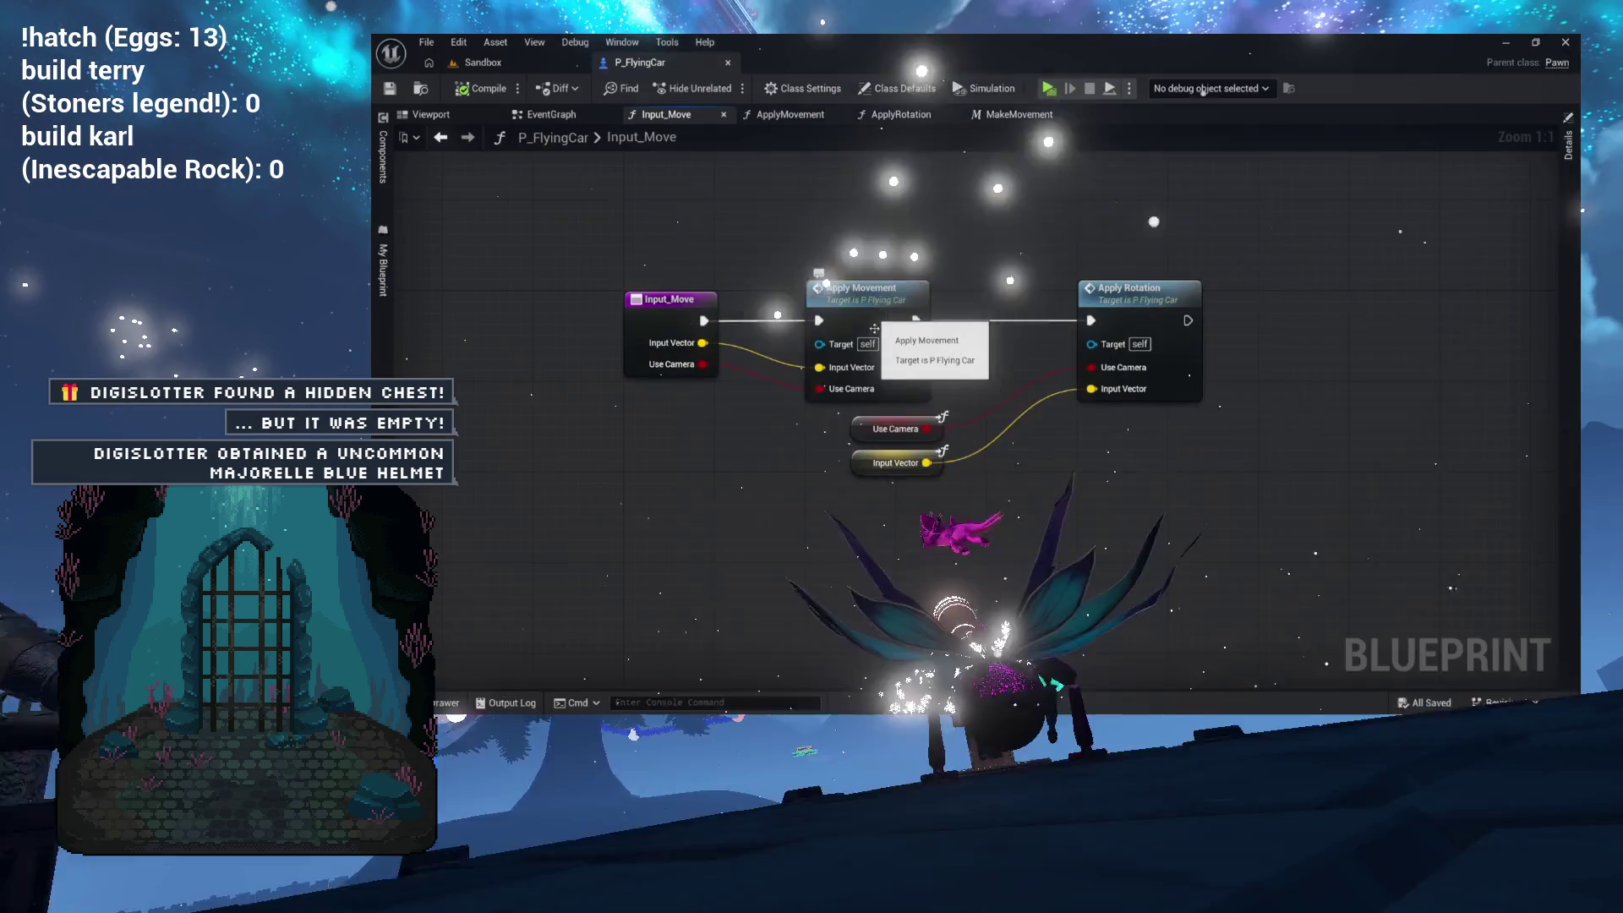
{"action": "double_click", "coordinate": [874, 303]}
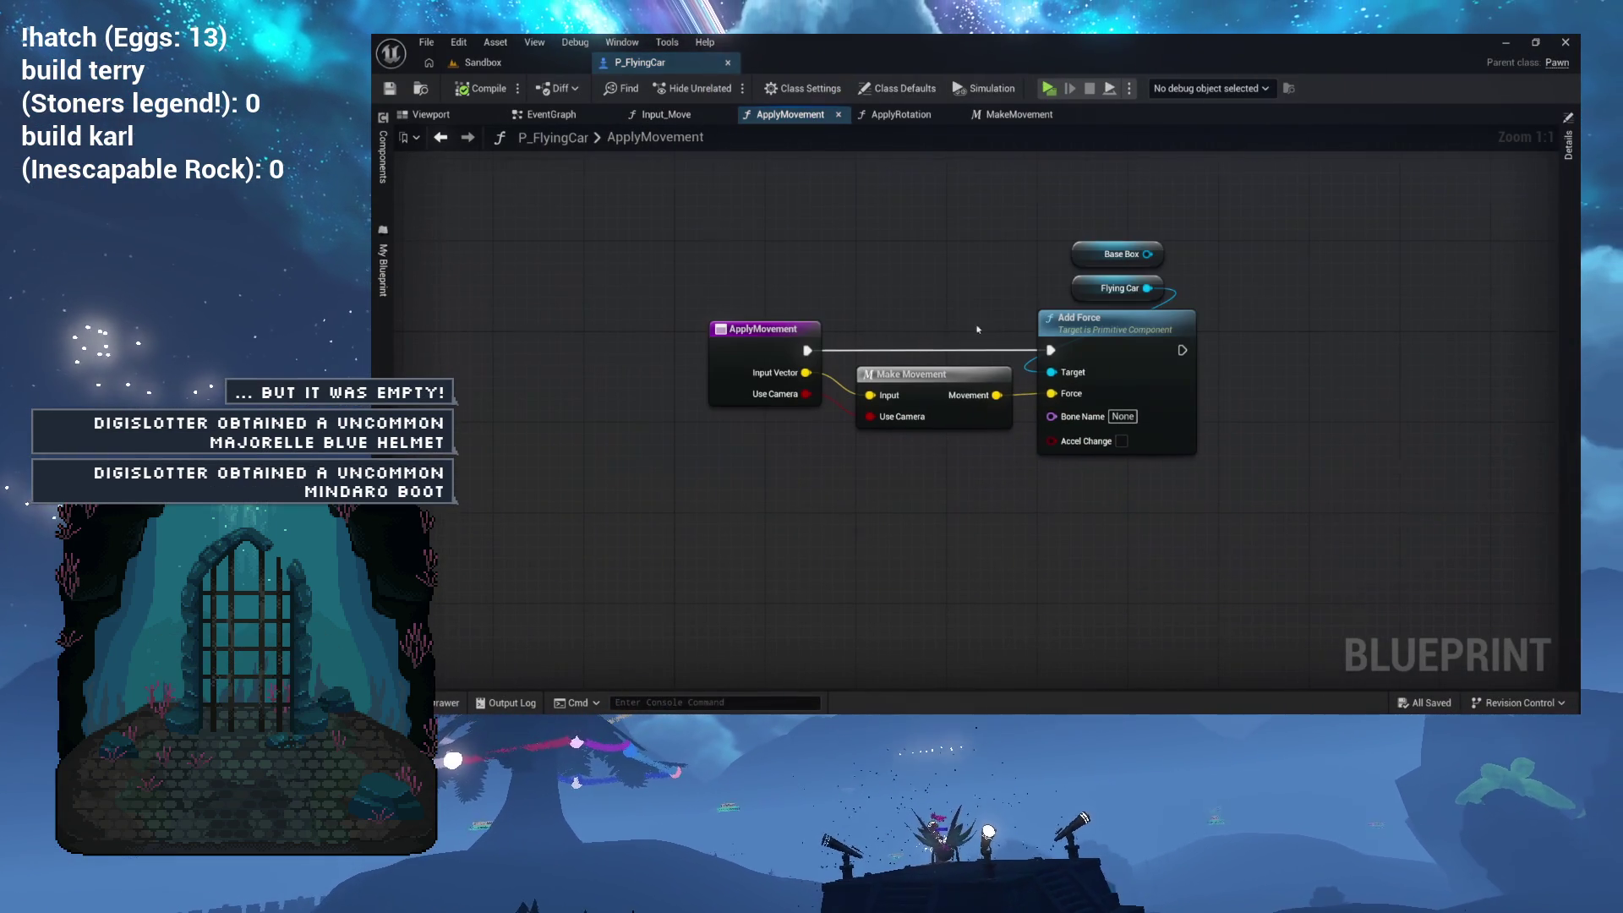
{"action": "double_click", "coordinate": [928, 392]}
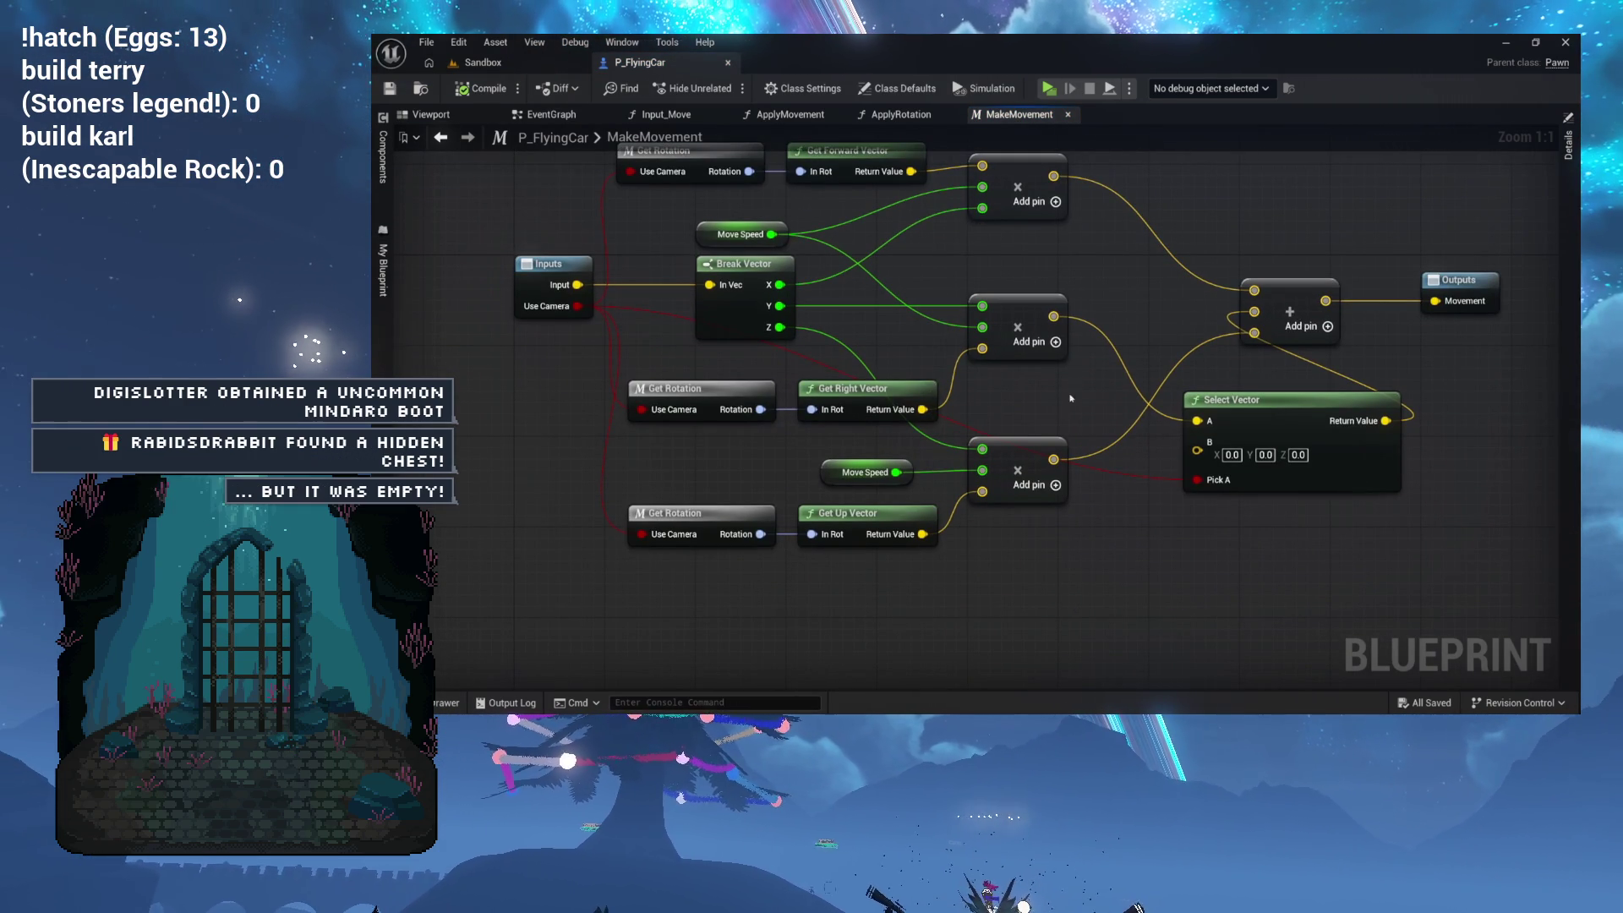
Step: Open the GetRotation macro from one of MakeMovement's Get Rotation nodes
{"action": "scroll", "coordinate": [992, 395], "scroll_direction": "down", "scroll_amount": 2}
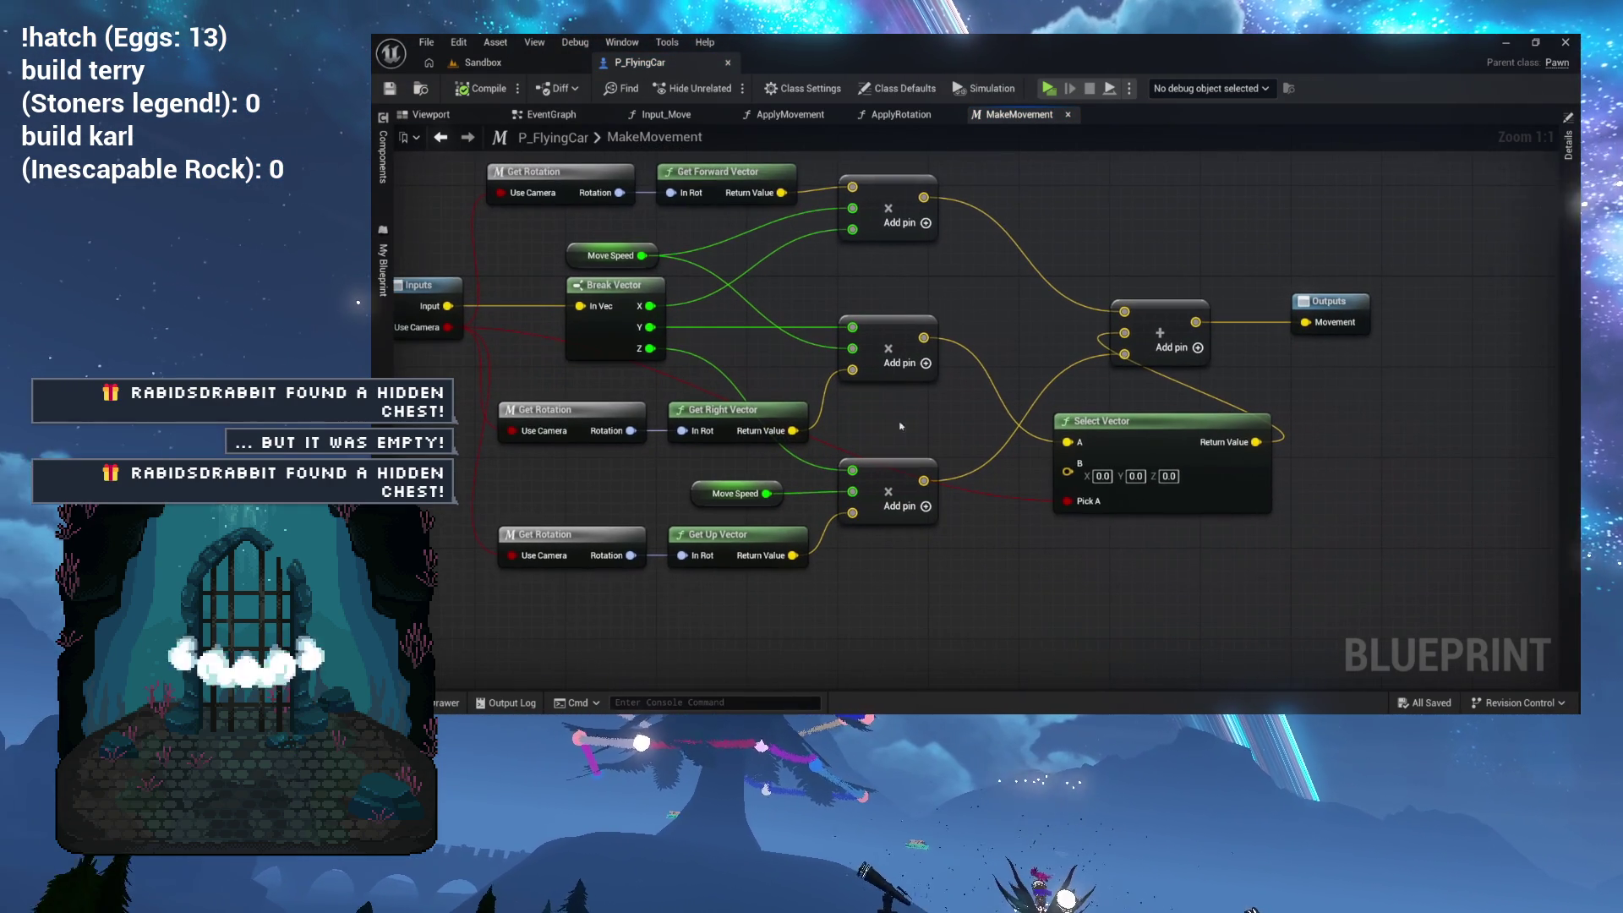
{"action": "scroll", "coordinate": [802, 346], "scroll_direction": "up", "scroll_amount": 2}
{"action": "scroll", "coordinate": [802, 346], "scroll_direction": "down", "scroll_amount": 1}
{"action": "scroll", "coordinate": [932, 418], "scroll_direction": "up", "scroll_amount": 1}
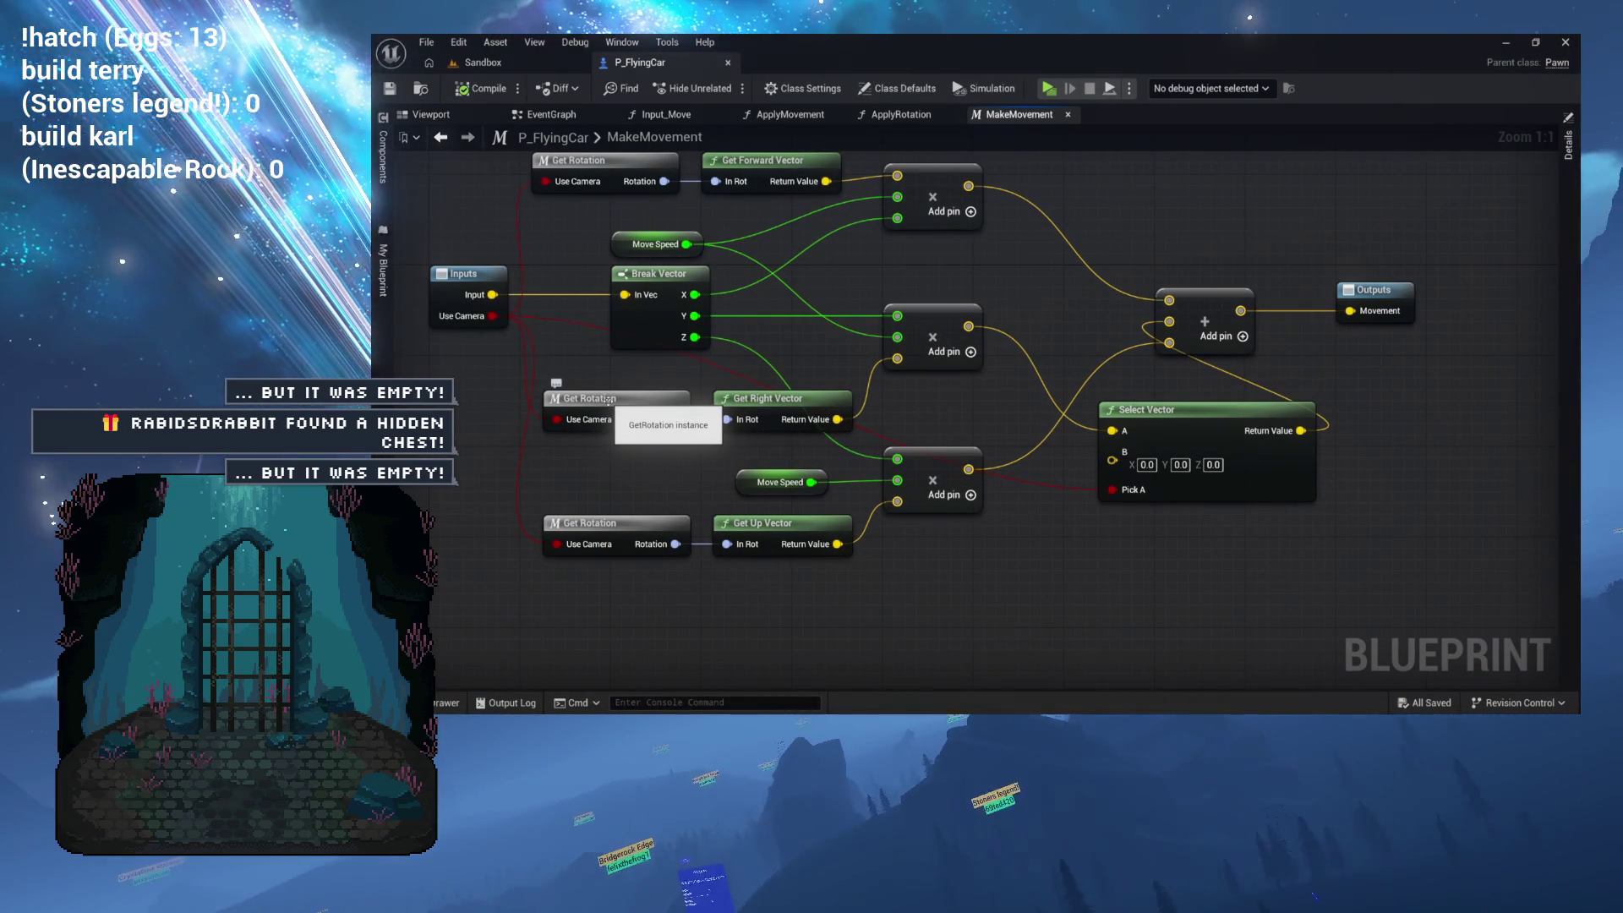
{"action": "double_click", "coordinate": [609, 399]}
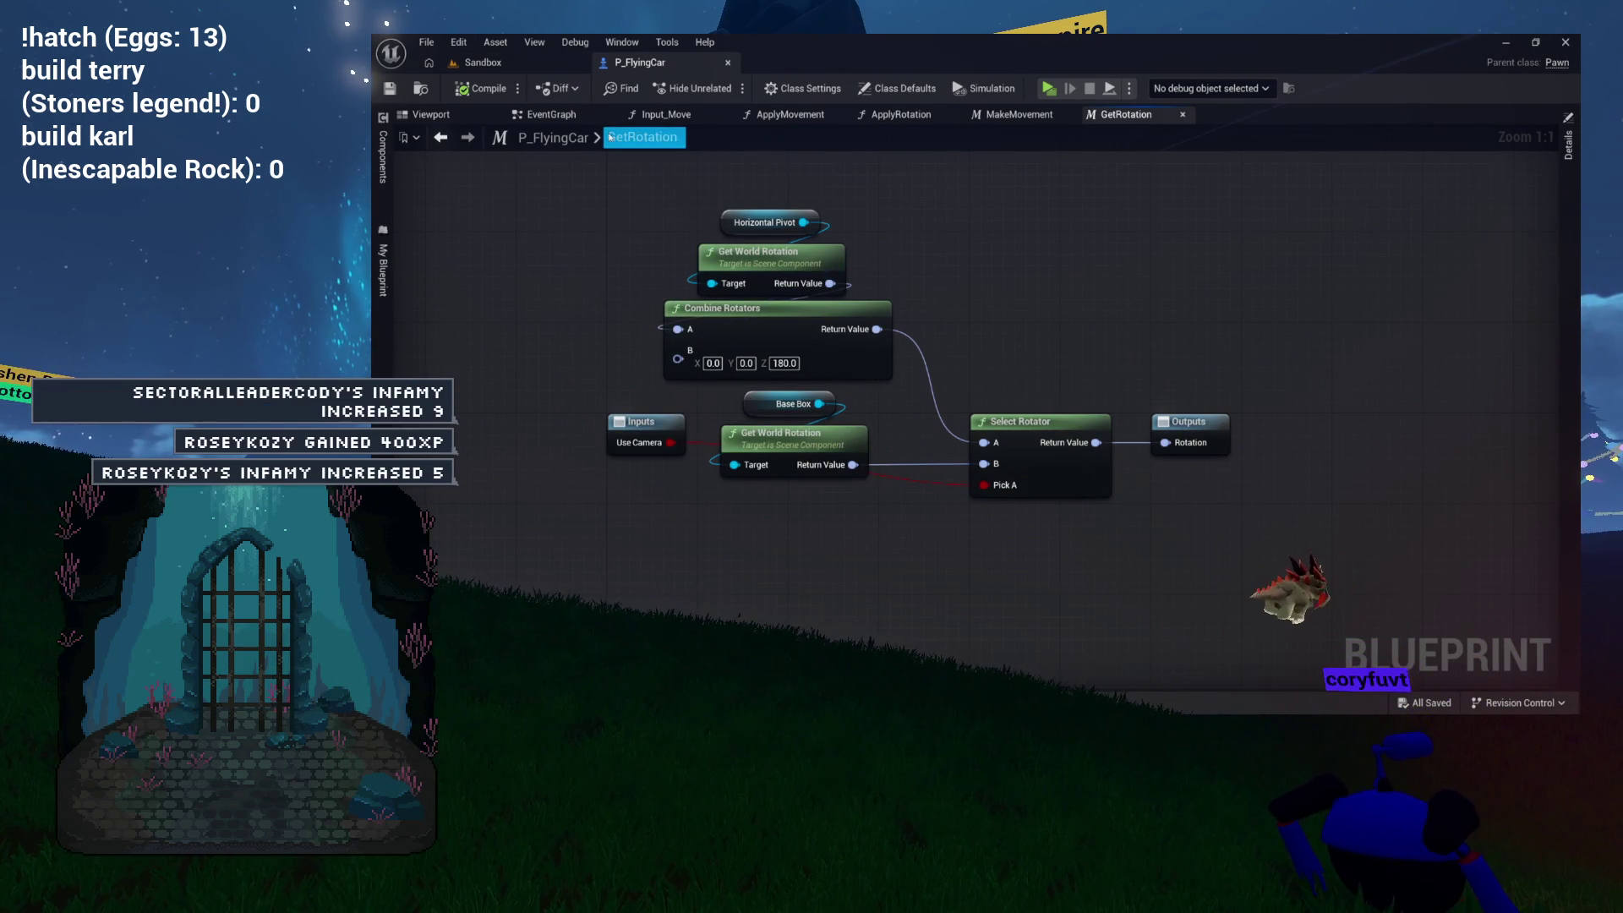
{"action": "scroll", "coordinate": [574, 182], "scroll_direction": "down", "scroll_amount": 2}
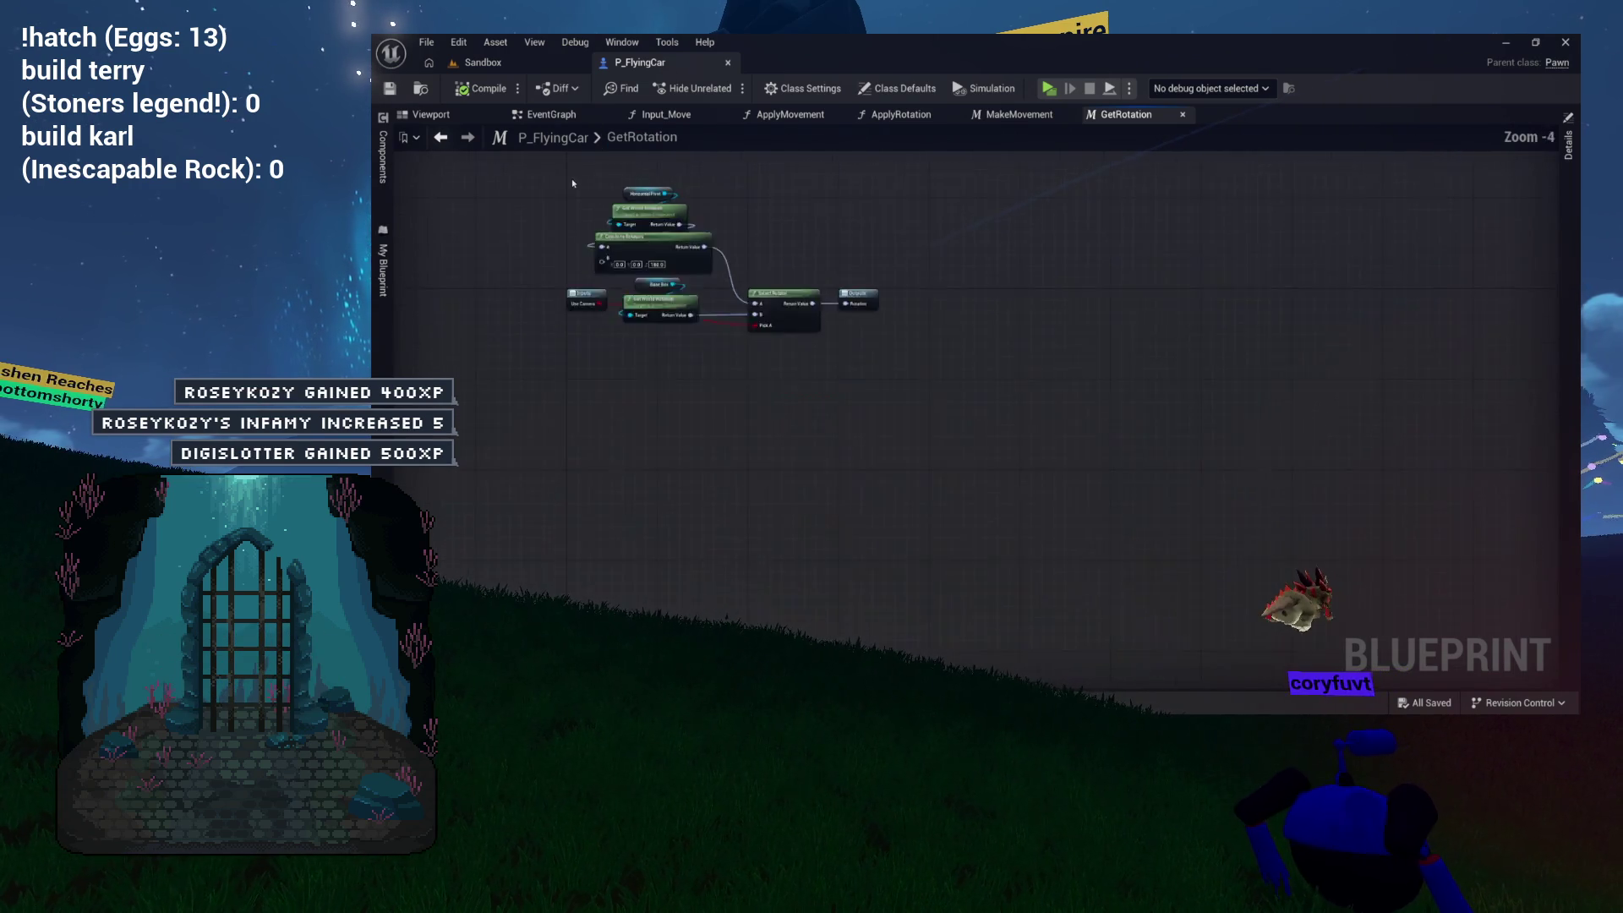
{"action": "scroll", "coordinate": [570, 180], "scroll_direction": "up", "scroll_amount": 2}
{"action": "scroll", "coordinate": [569, 179], "scroll_direction": "up", "scroll_amount": 2}
{"action": "scroll", "coordinate": [569, 179], "scroll_direction": "down", "scroll_amount": 5}
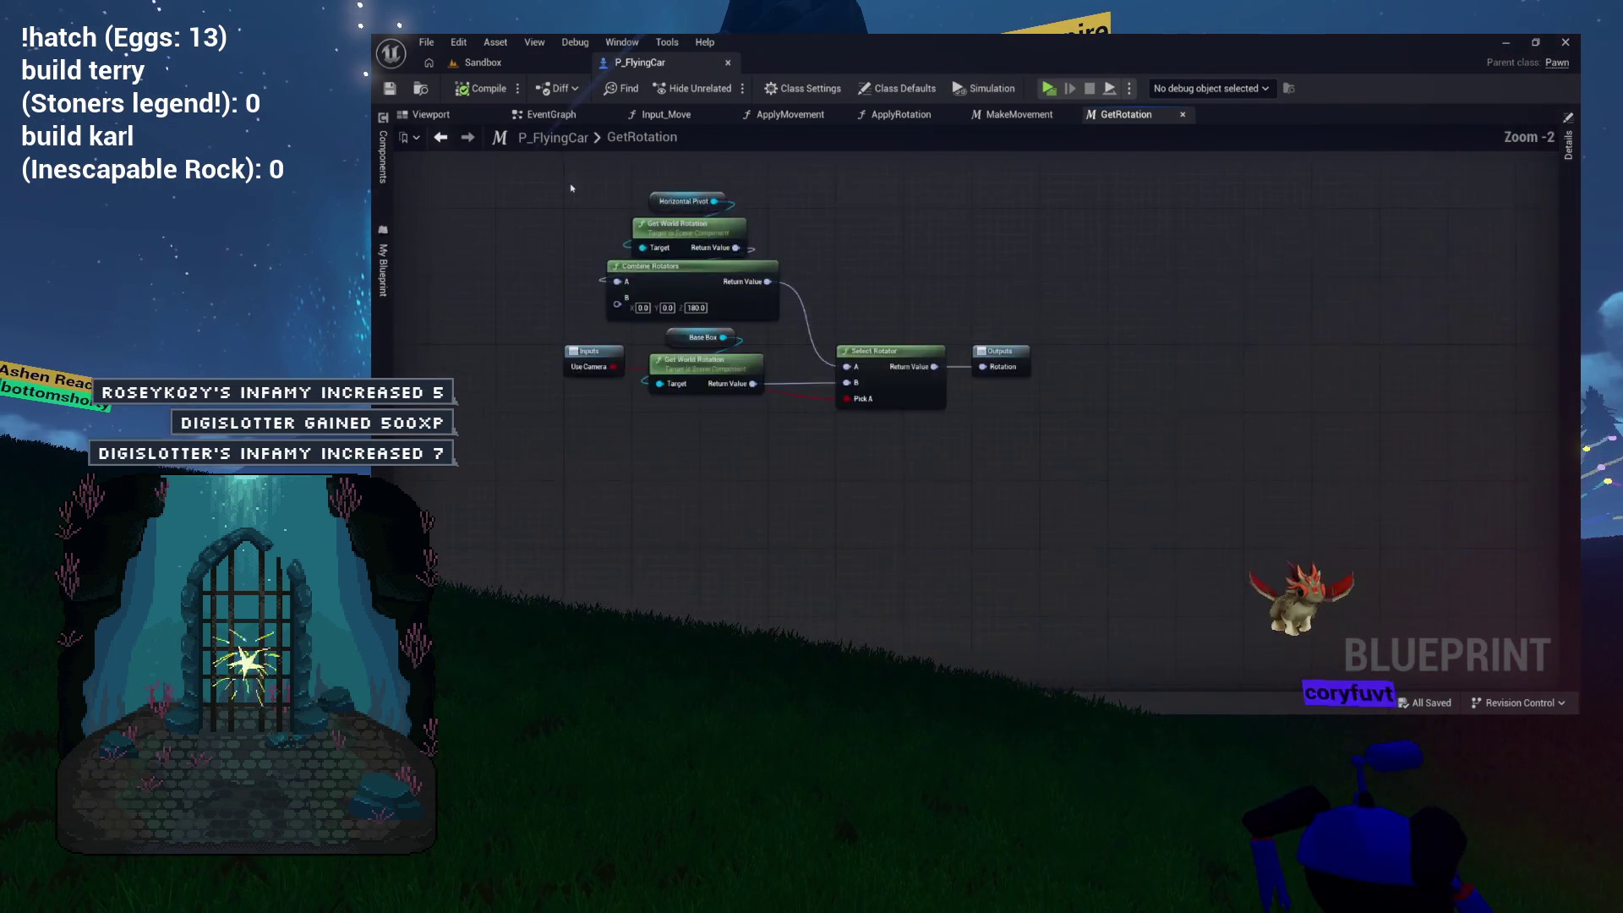
{"action": "scroll", "coordinate": [572, 187], "scroll_direction": "up", "scroll_amount": 2}
{"action": "scroll", "coordinate": [571, 187], "scroll_direction": "up", "scroll_amount": 1}
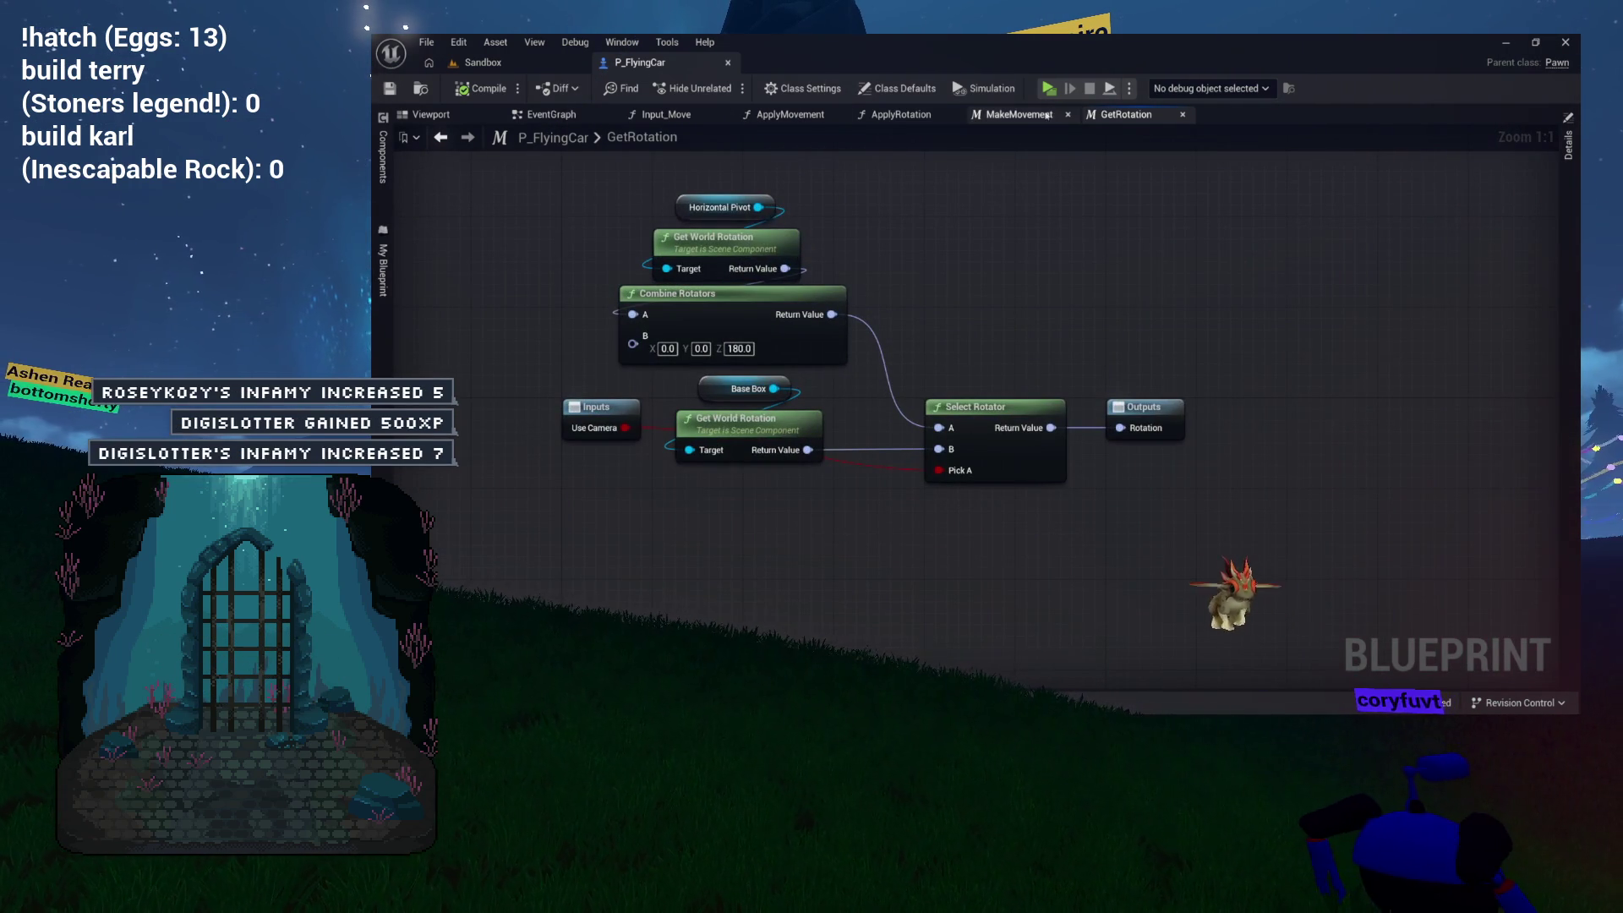
{"action": "mouse_move", "coordinate": [972, 238]}
{"action": "left_mouse_down"}
{"action": "mouse_move", "coordinate": [1046, 234]}
{"action": "mouse_move", "coordinate": [947, 284]}
{"action": "left_mouse_up"}
{"action": "left_click", "coordinate": [960, 226]}
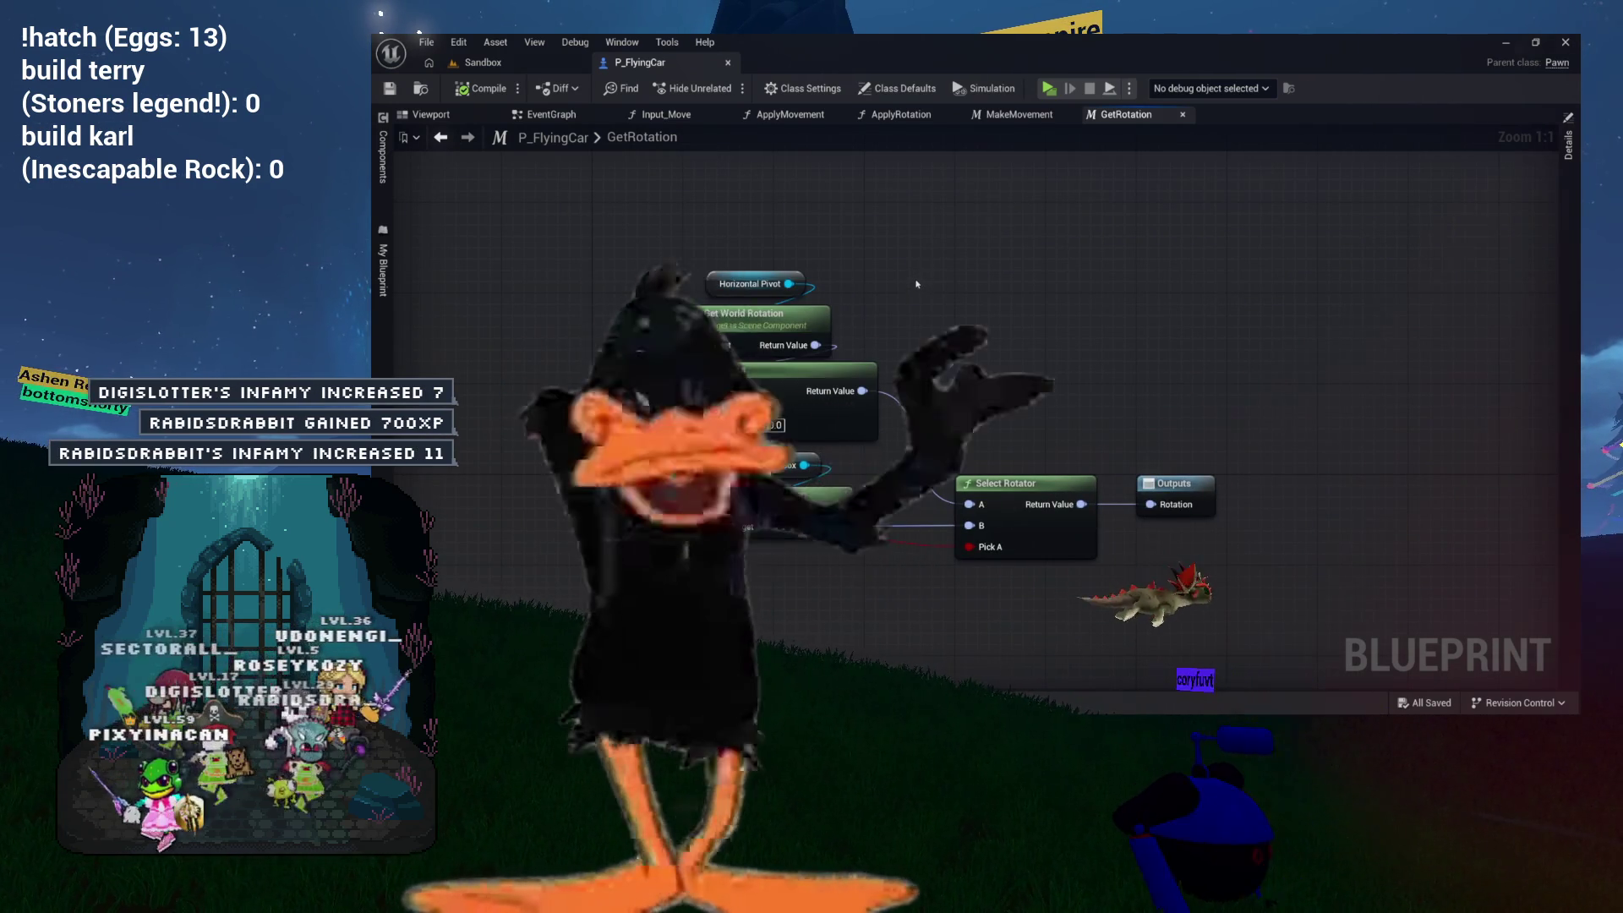
{"action": "left_click", "coordinate": [550, 114]}
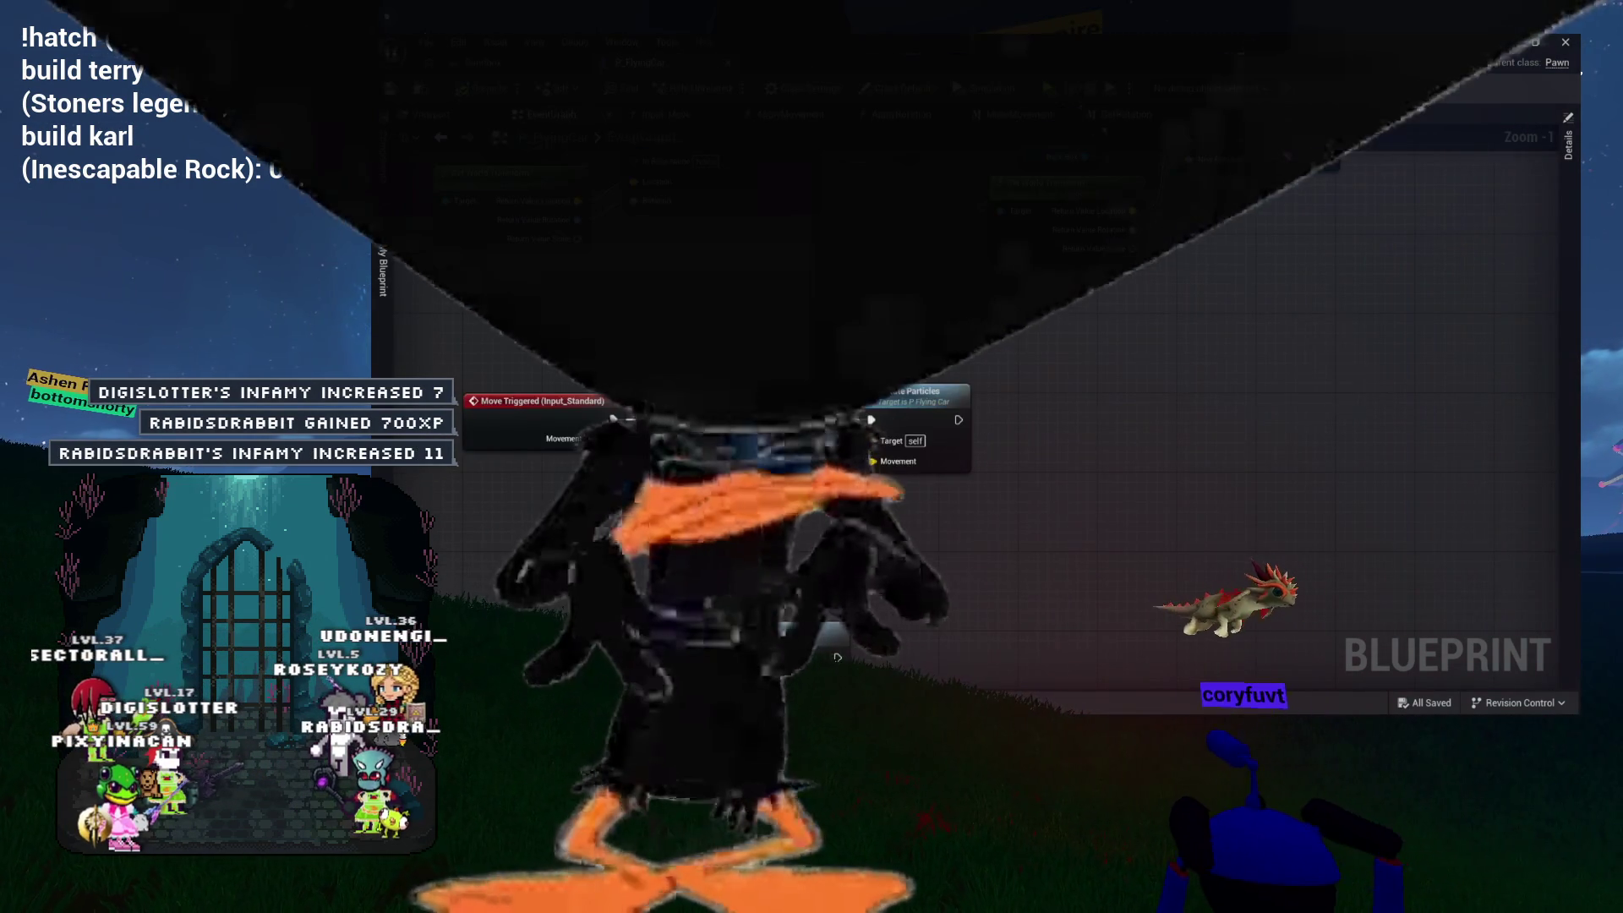
{"action": "left_click", "coordinate": [1125, 114]}
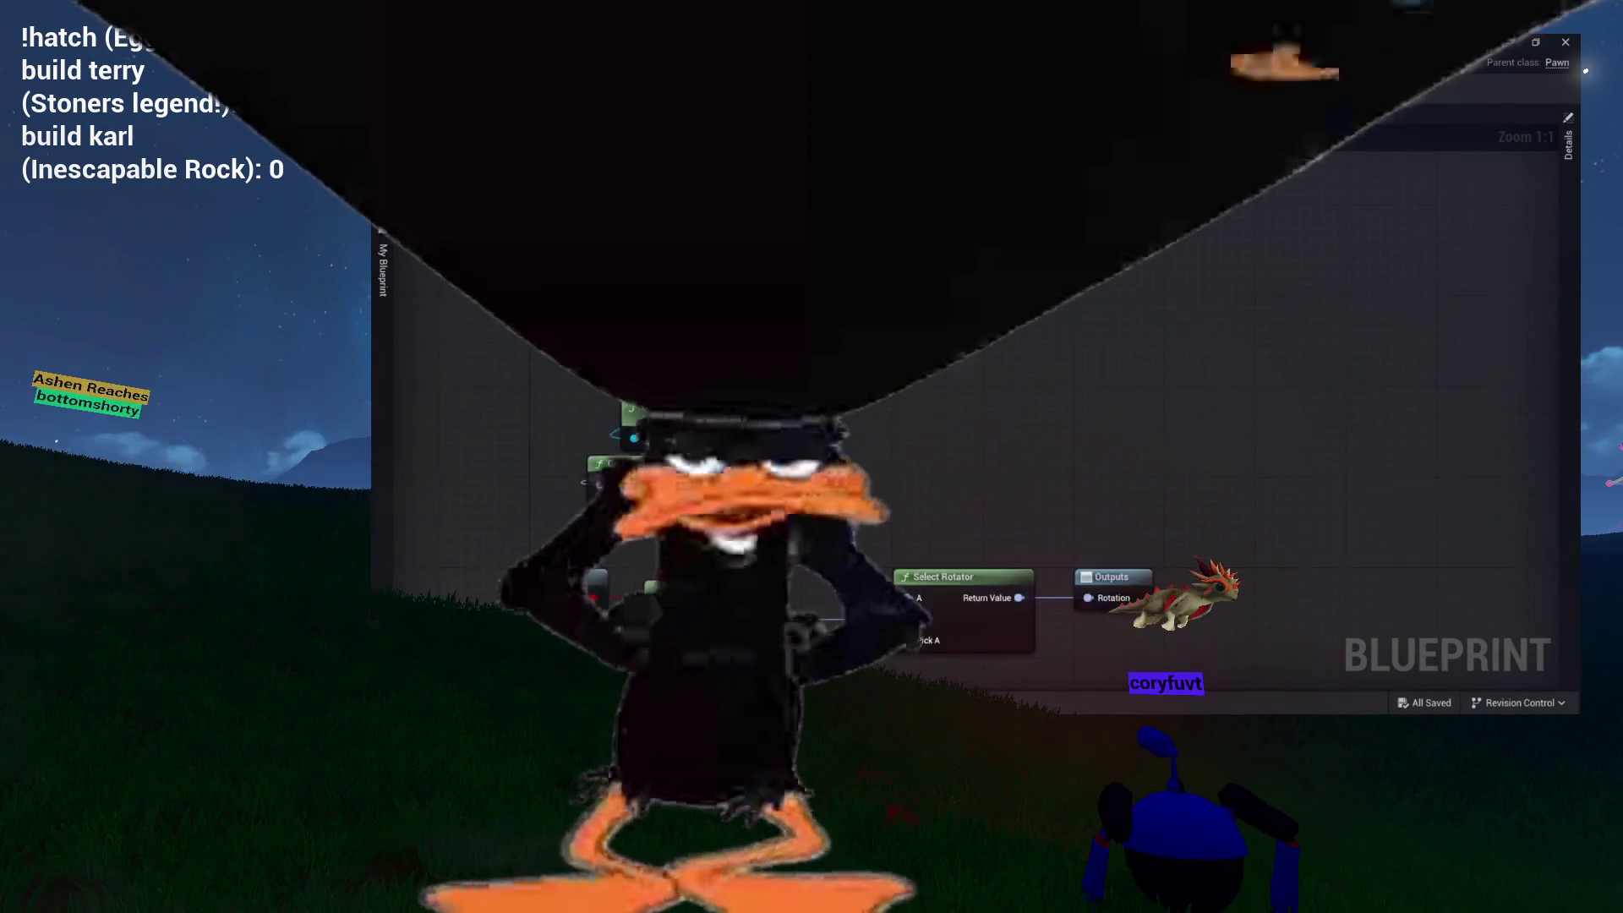
{"action": "key", "text": "Home"}
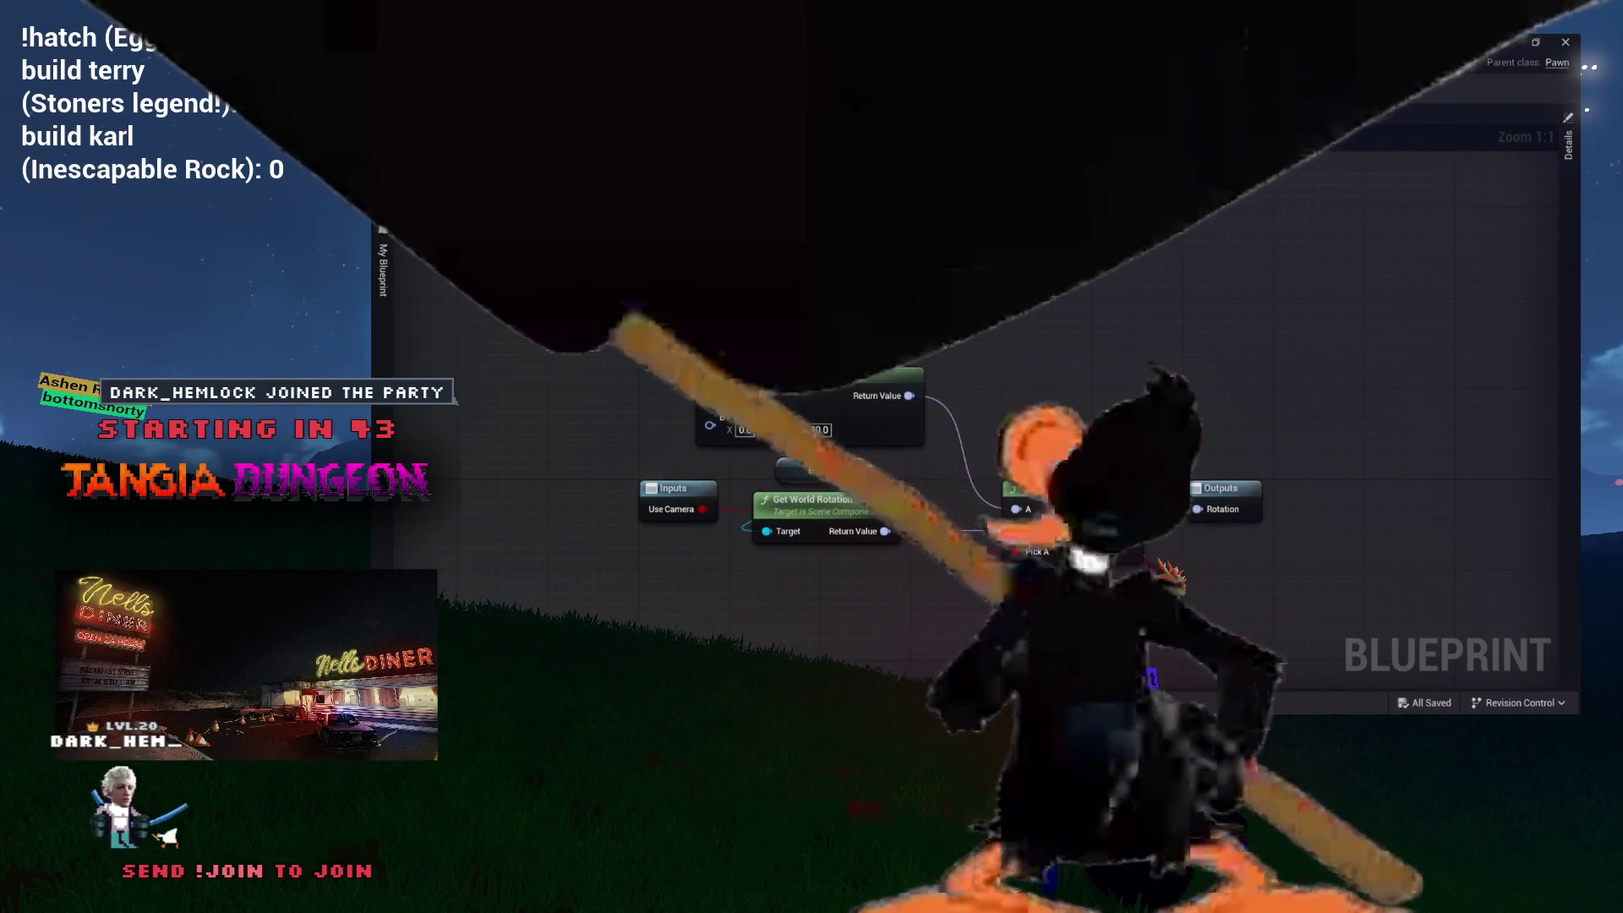
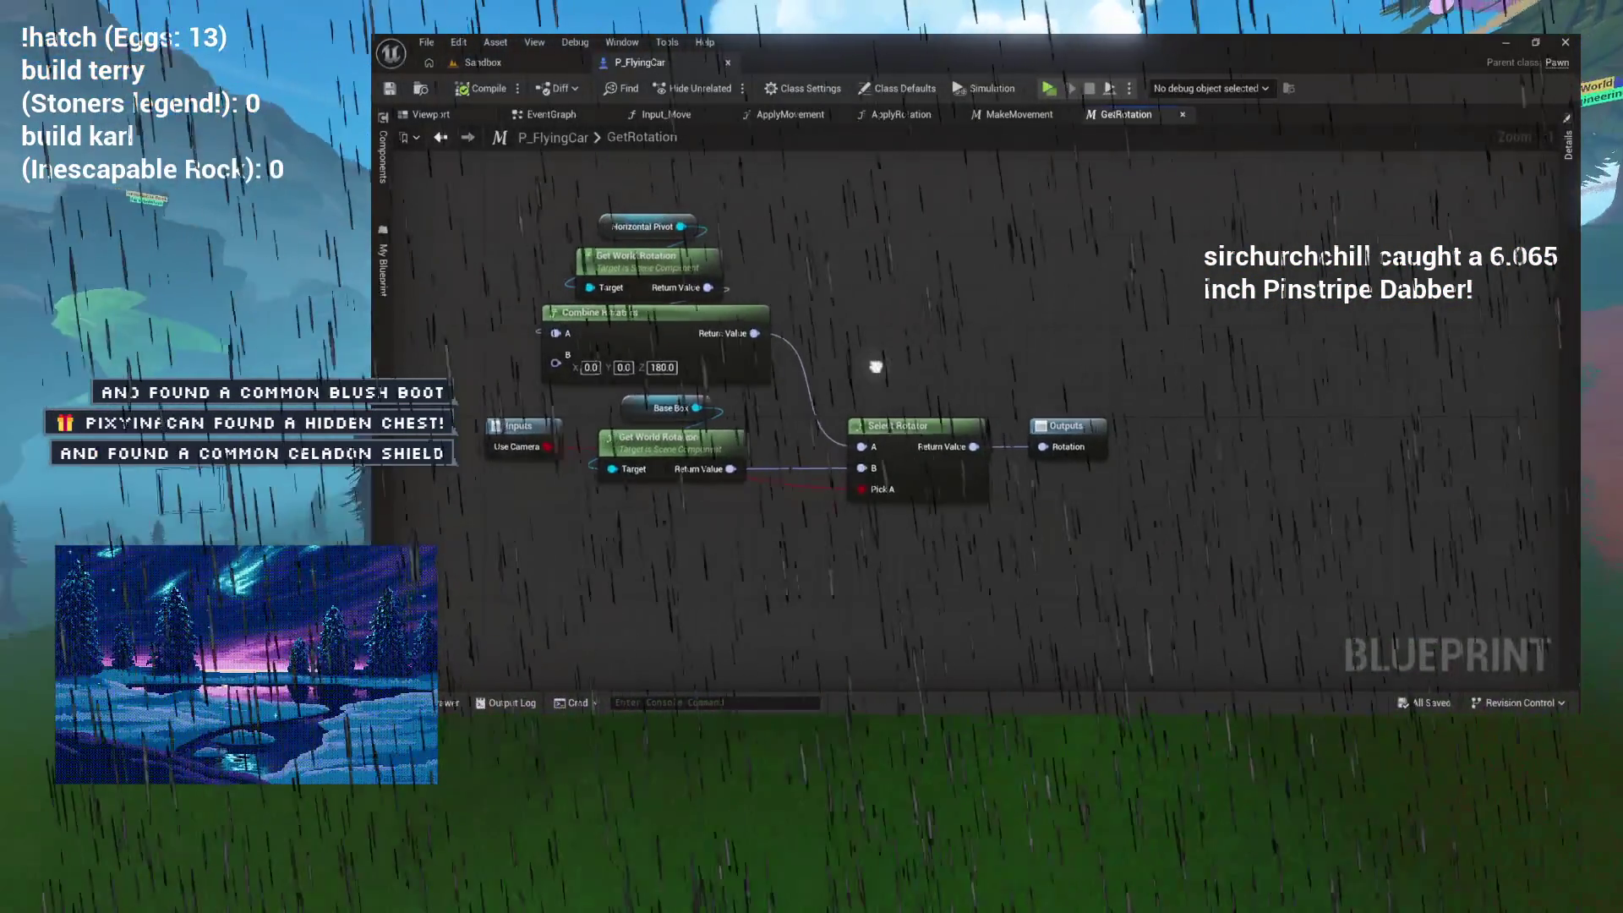
Step: Place a SpringArm component reference into the GetRotation graph beside the rotation nodes
{"action": "mouse_move", "coordinate": [913, 373]}
{"action": "left_mouse_down"}
{"action": "mouse_move", "coordinate": [845, 345]}
{"action": "mouse_move", "coordinate": [921, 322]}
{"action": "left_mouse_up"}
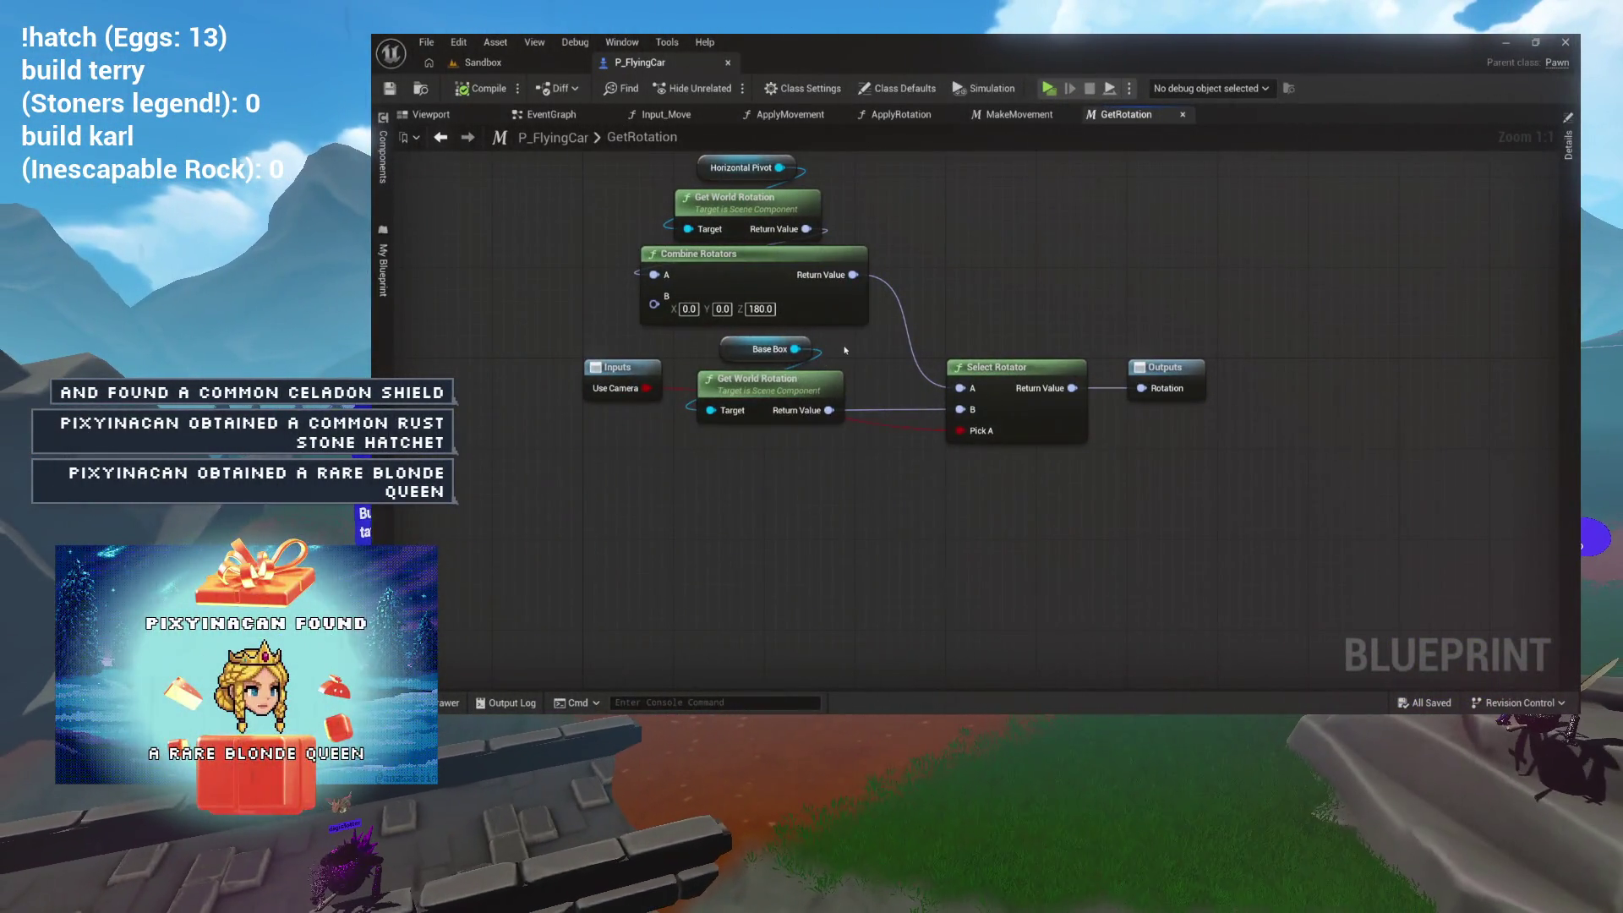
{"action": "mouse_move", "coordinate": [843, 371]}
{"action": "left_mouse_down"}
{"action": "mouse_move", "coordinate": [868, 413]}
{"action": "mouse_move", "coordinate": [845, 464]}
{"action": "mouse_move", "coordinate": [766, 388]}
{"action": "mouse_move", "coordinate": [766, 419]}
{"action": "left_mouse_up"}
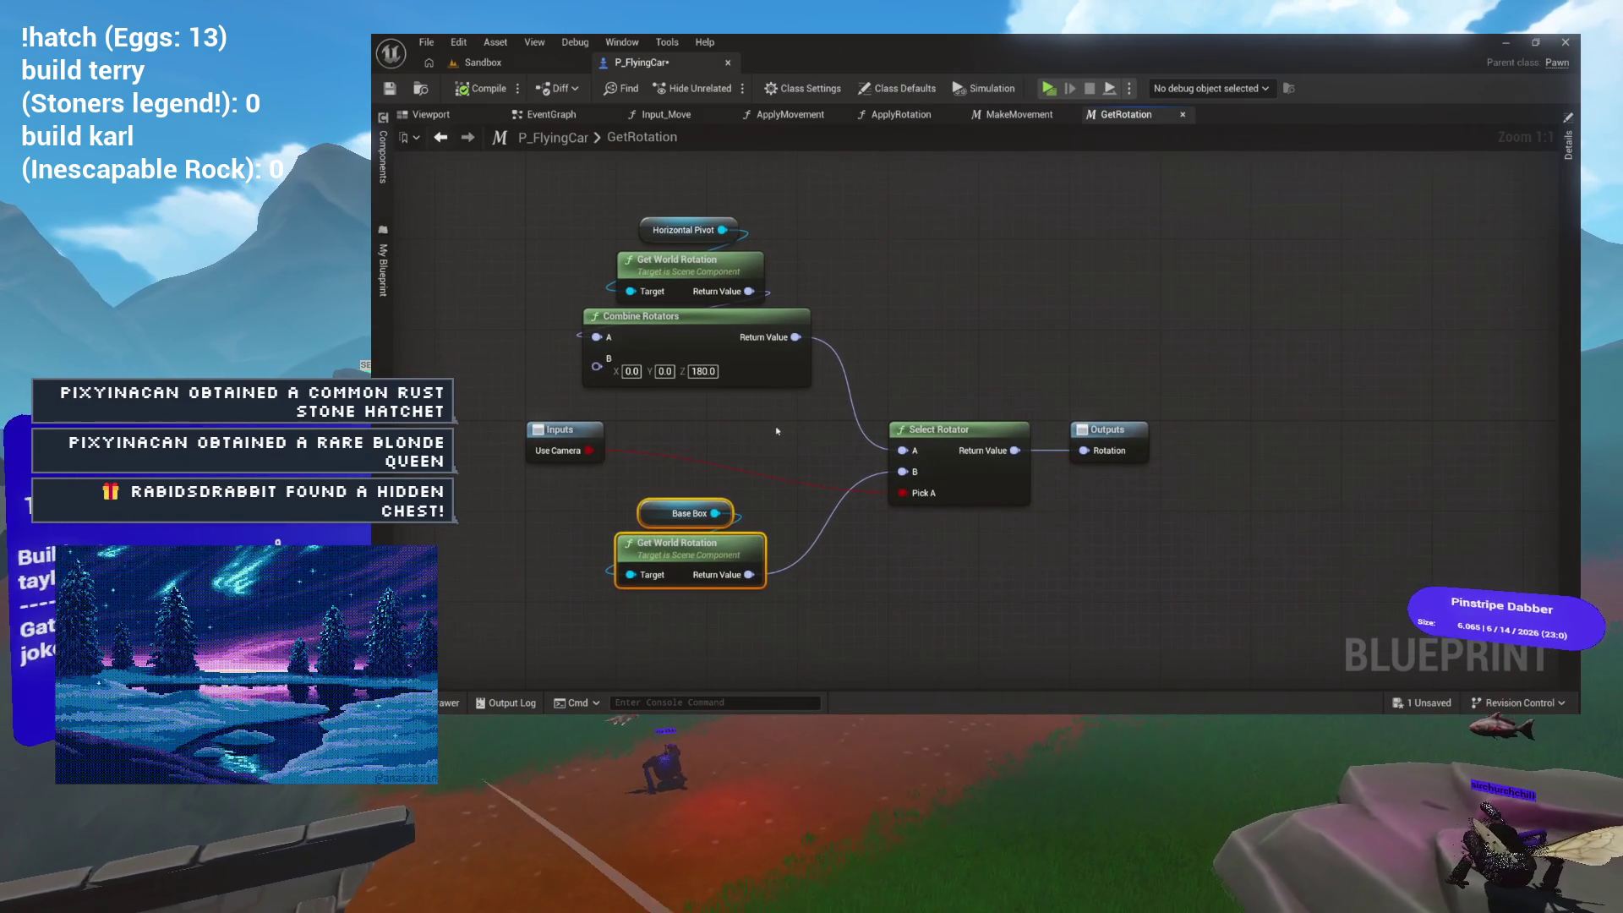
{"action": "left_click", "coordinate": [732, 258]}
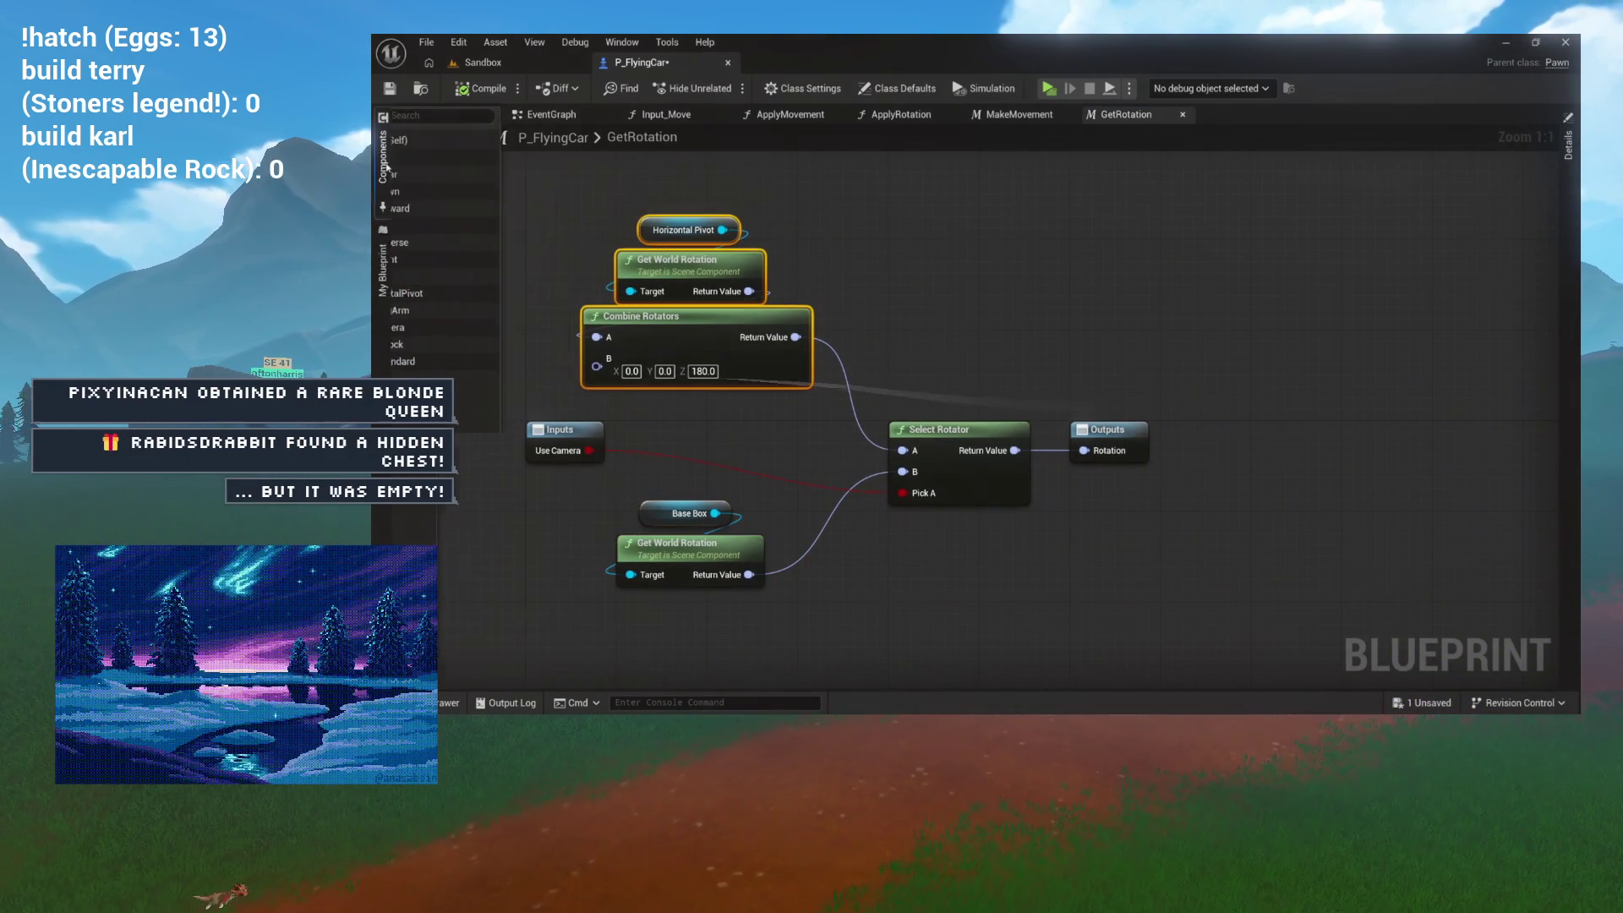
{"action": "left_click", "coordinate": [383, 156]}
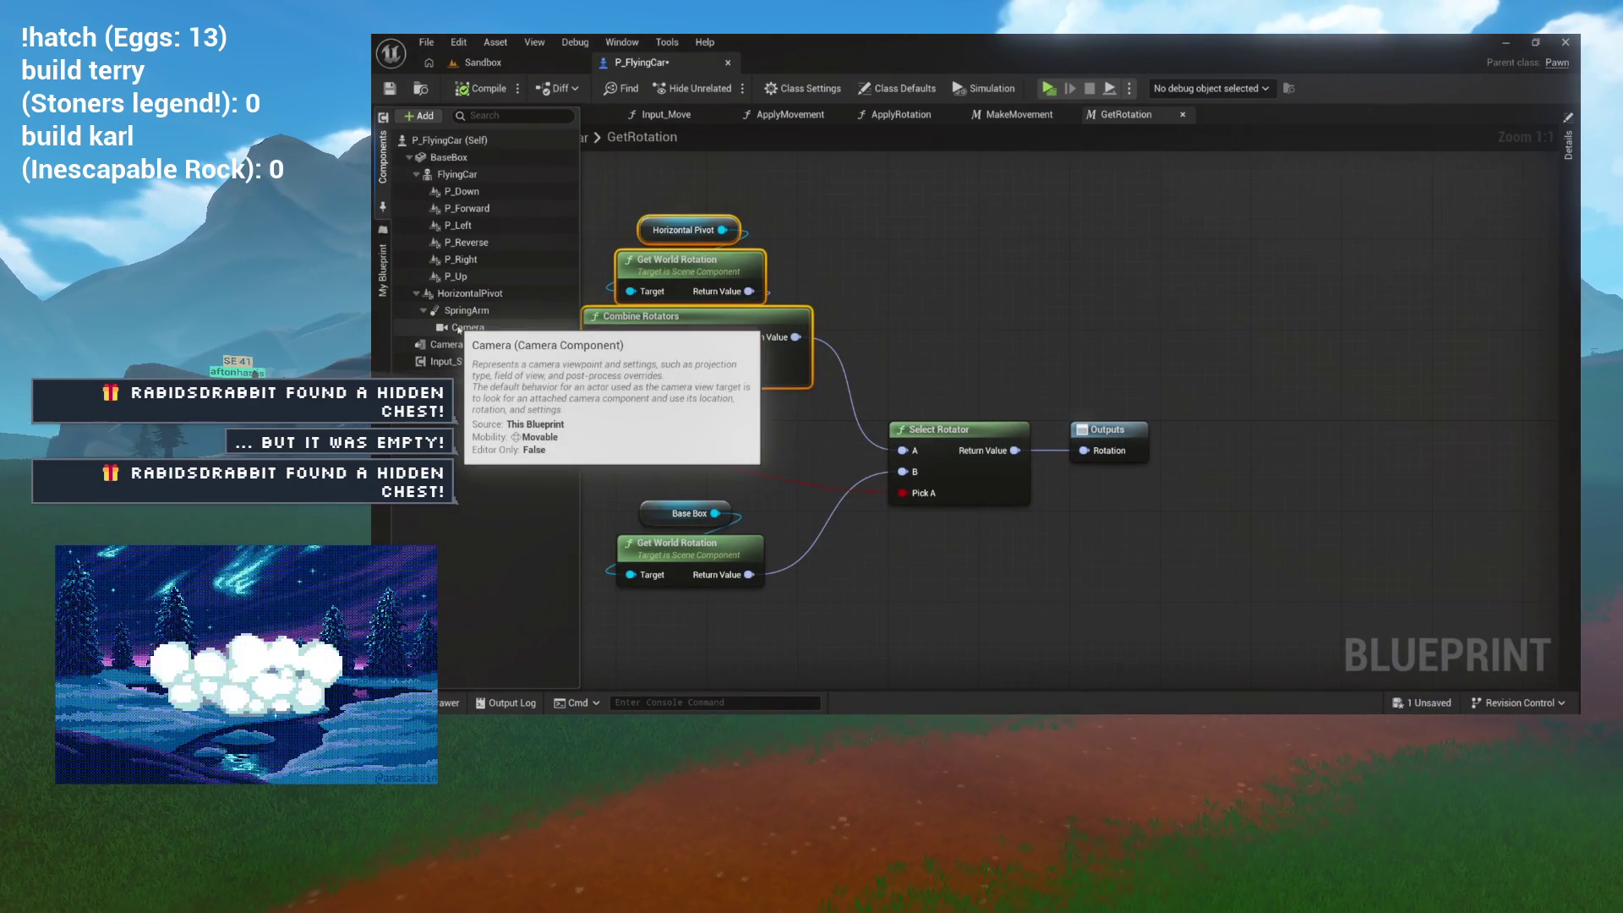
{"action": "mouse_move", "coordinate": [467, 310]}
{"action": "left_mouse_down"}
{"action": "mouse_move", "coordinate": [866, 221]}
{"action": "mouse_move", "coordinate": [671, 309]}
{"action": "left_mouse_up"}
{"action": "left_click_drag", "start_coordinate": [661, 292], "coordinate": [661, 291]}
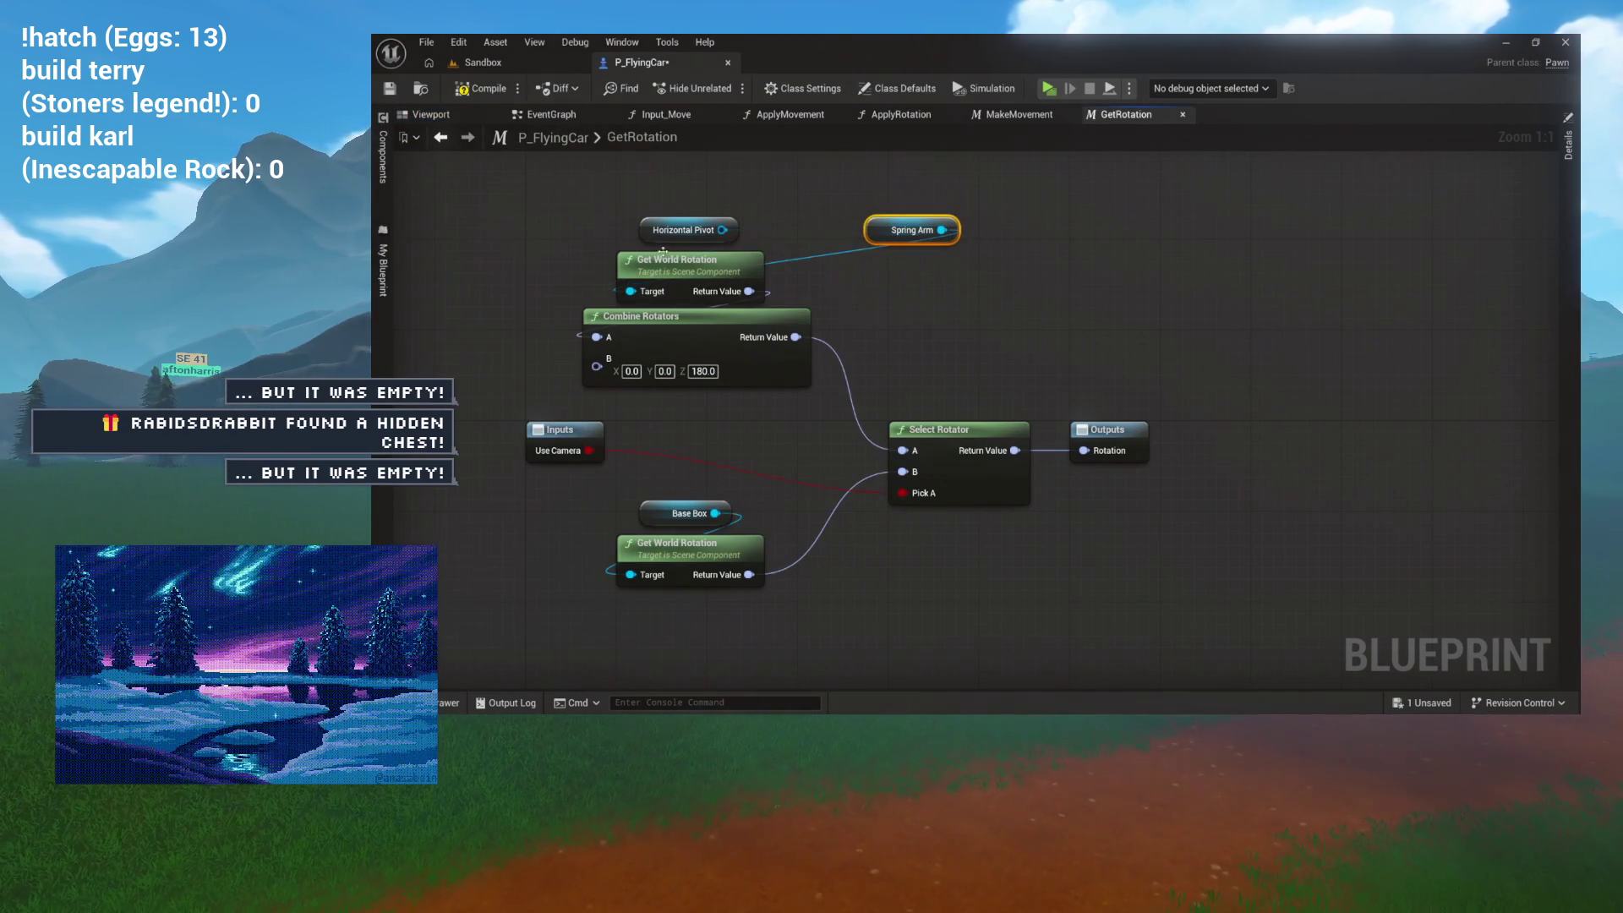
Step: Wire Spring Arm into Get World Rotation's Target, delete Horizontal Pivot, and save
{"action": "left_click_drag", "start_coordinate": [683, 230], "coordinate": [771, 174]}
{"action": "key", "text": "Delete"}
{"action": "mouse_move", "coordinate": [905, 230]}
{"action": "left_mouse_down"}
{"action": "mouse_move", "coordinate": [648, 208]}
{"action": "mouse_move", "coordinate": [689, 229]}
{"action": "left_mouse_up"}
{"action": "key", "text": "ctrl+s"}
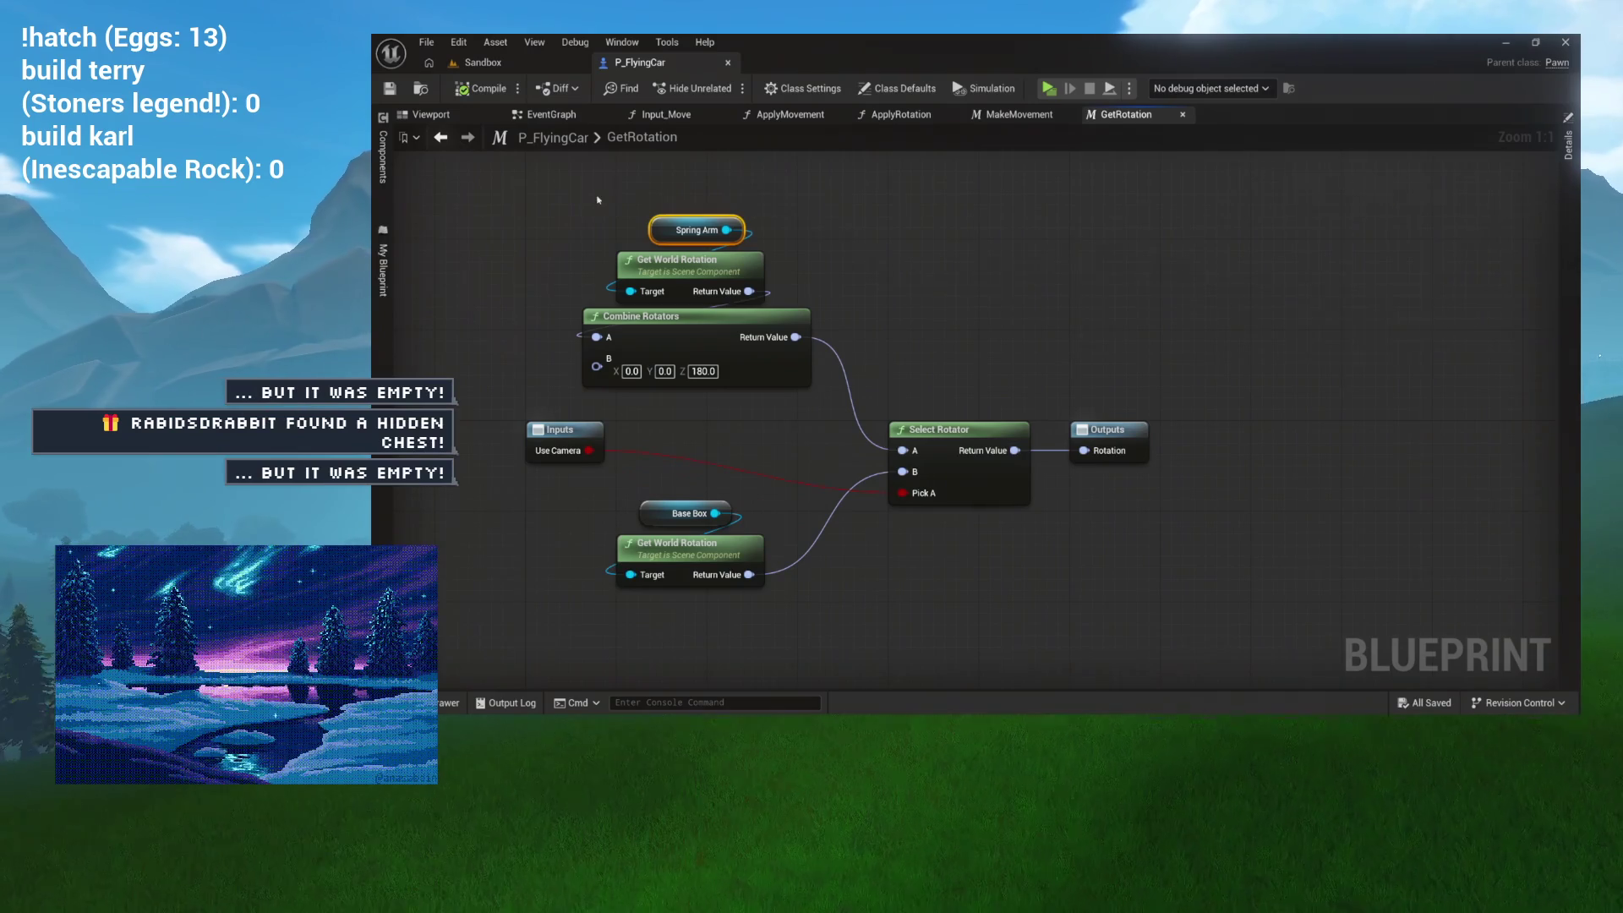
{"action": "left_click", "coordinate": [482, 62]}
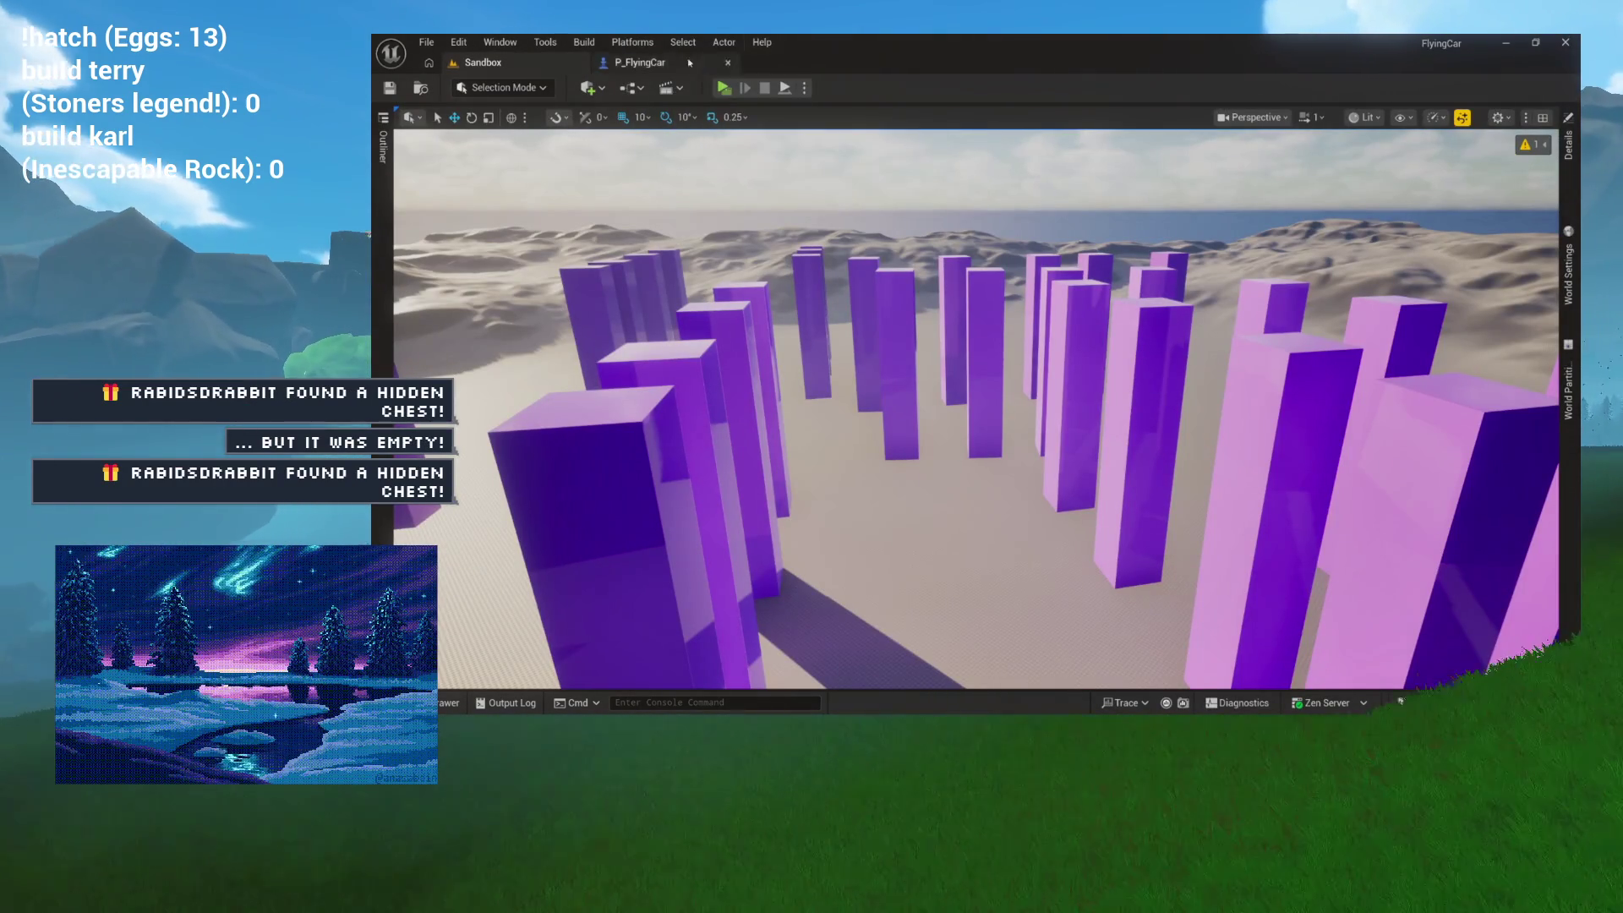
{"action": "left_click", "coordinate": [725, 88]}
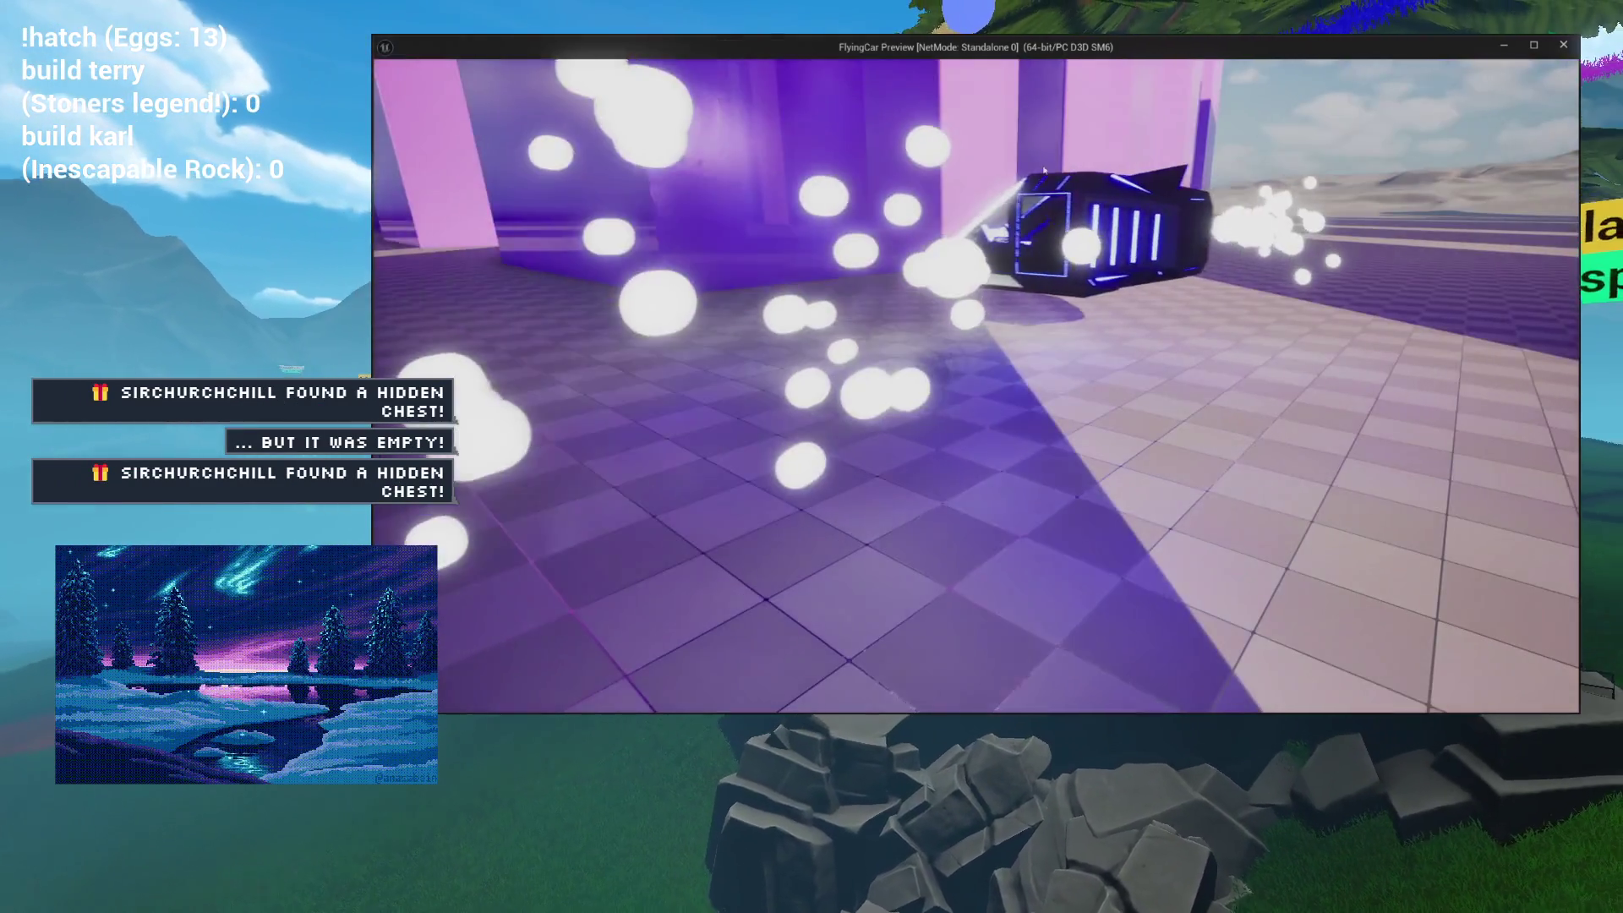
{"action": "key", "text": "Escape"}
{"action": "left_click", "coordinate": [660, 61]}
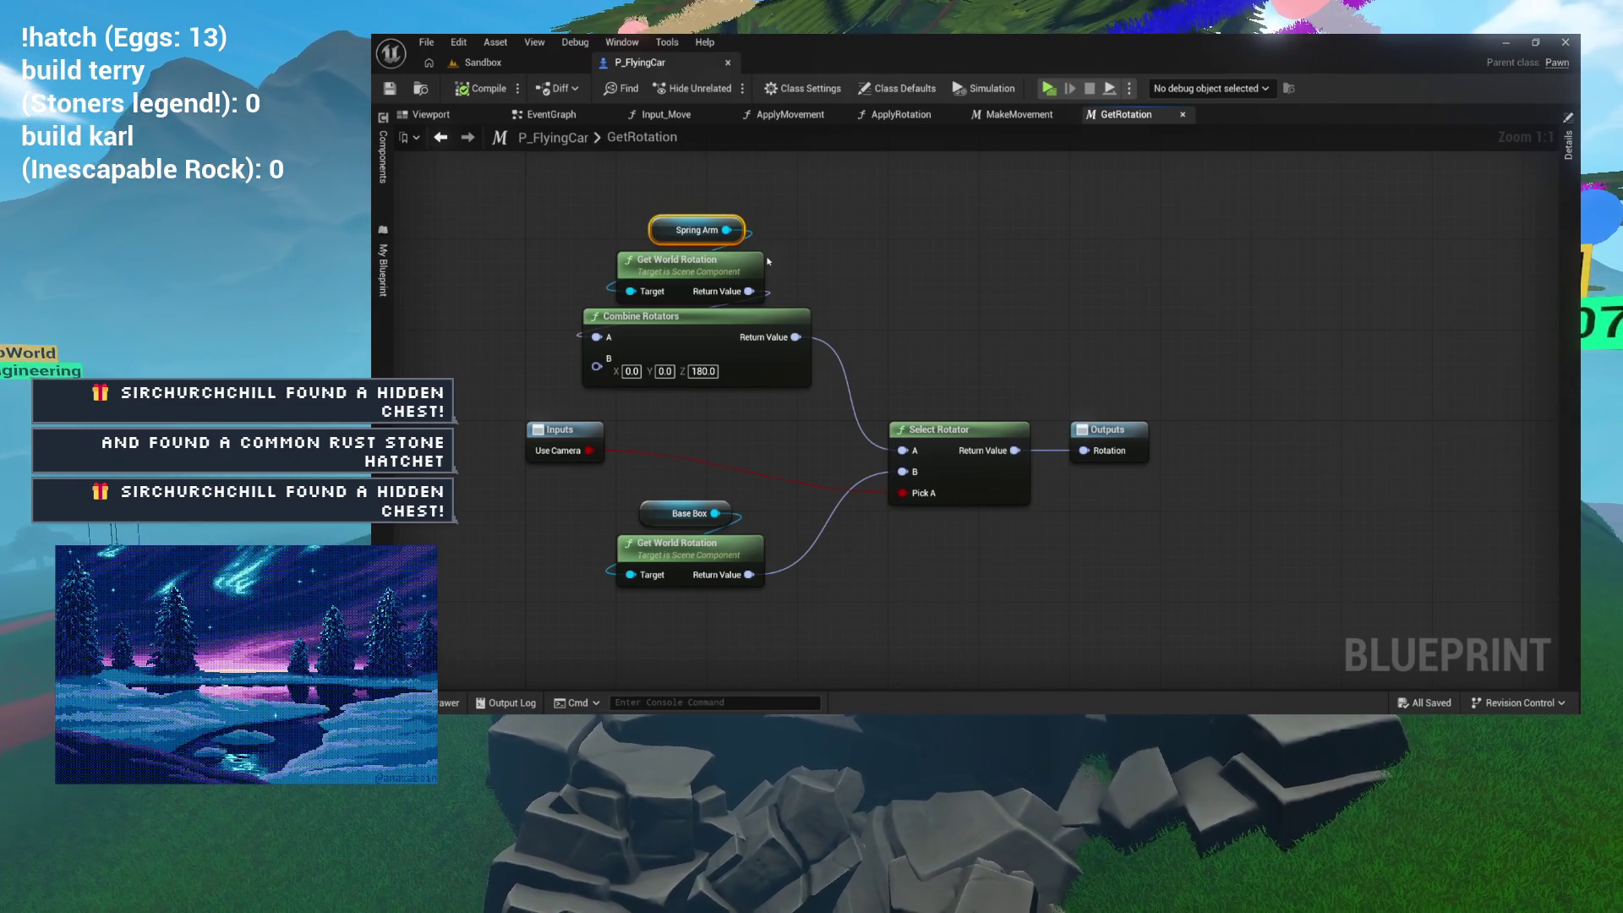
Step: Review the ApplyMovement and ApplyRotation graphs, then open the Make Movement macro from ApplyMovement
{"action": "left_click", "coordinate": [788, 116]}
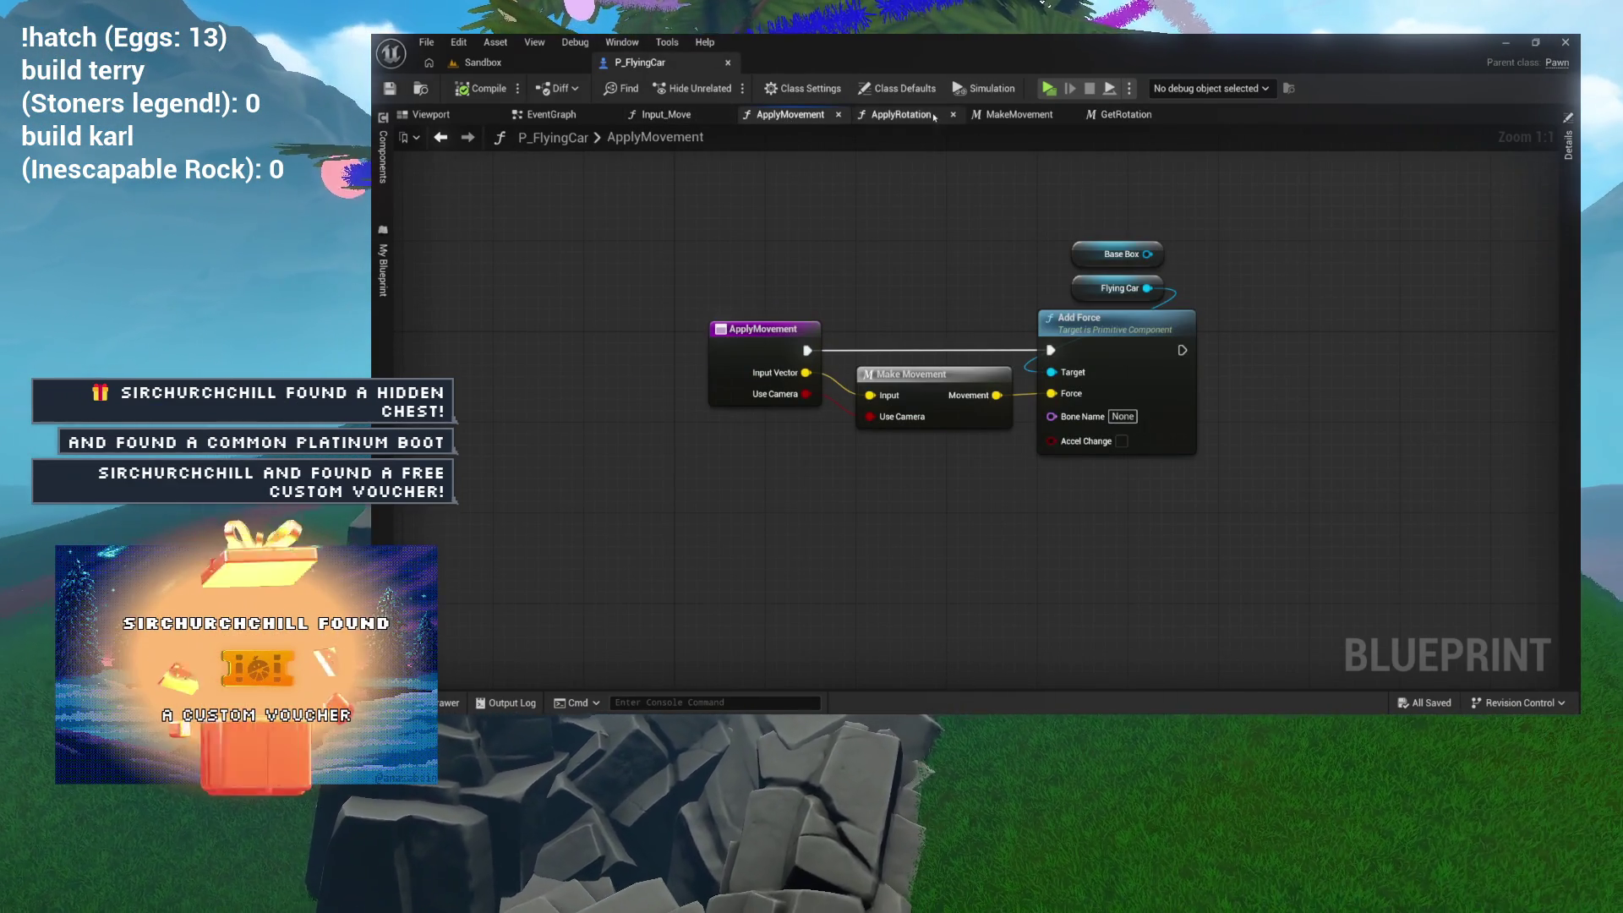
{"action": "left_click", "coordinate": [899, 115]}
{"action": "mouse_move", "coordinate": [809, 210]}
{"action": "left_mouse_down"}
{"action": "mouse_move", "coordinate": [835, 176]}
{"action": "mouse_move", "coordinate": [691, 180]}
{"action": "mouse_move", "coordinate": [734, 218]}
{"action": "mouse_move", "coordinate": [715, 221]}
{"action": "left_mouse_up"}
{"action": "left_click", "coordinate": [788, 115]}
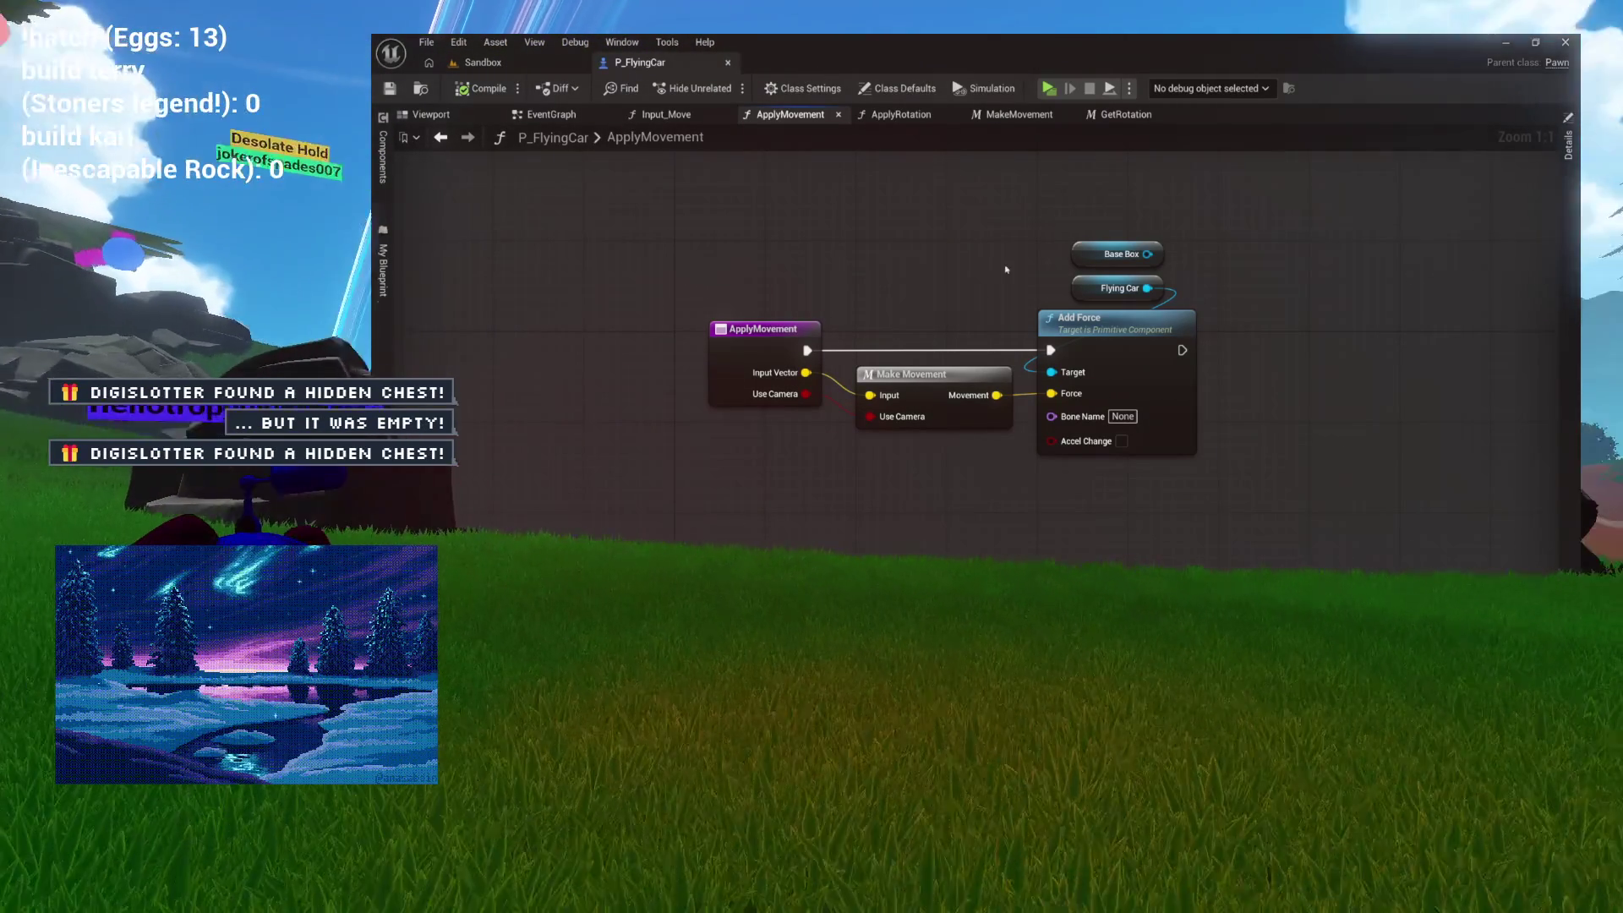
{"action": "double_click", "coordinate": [898, 371]}
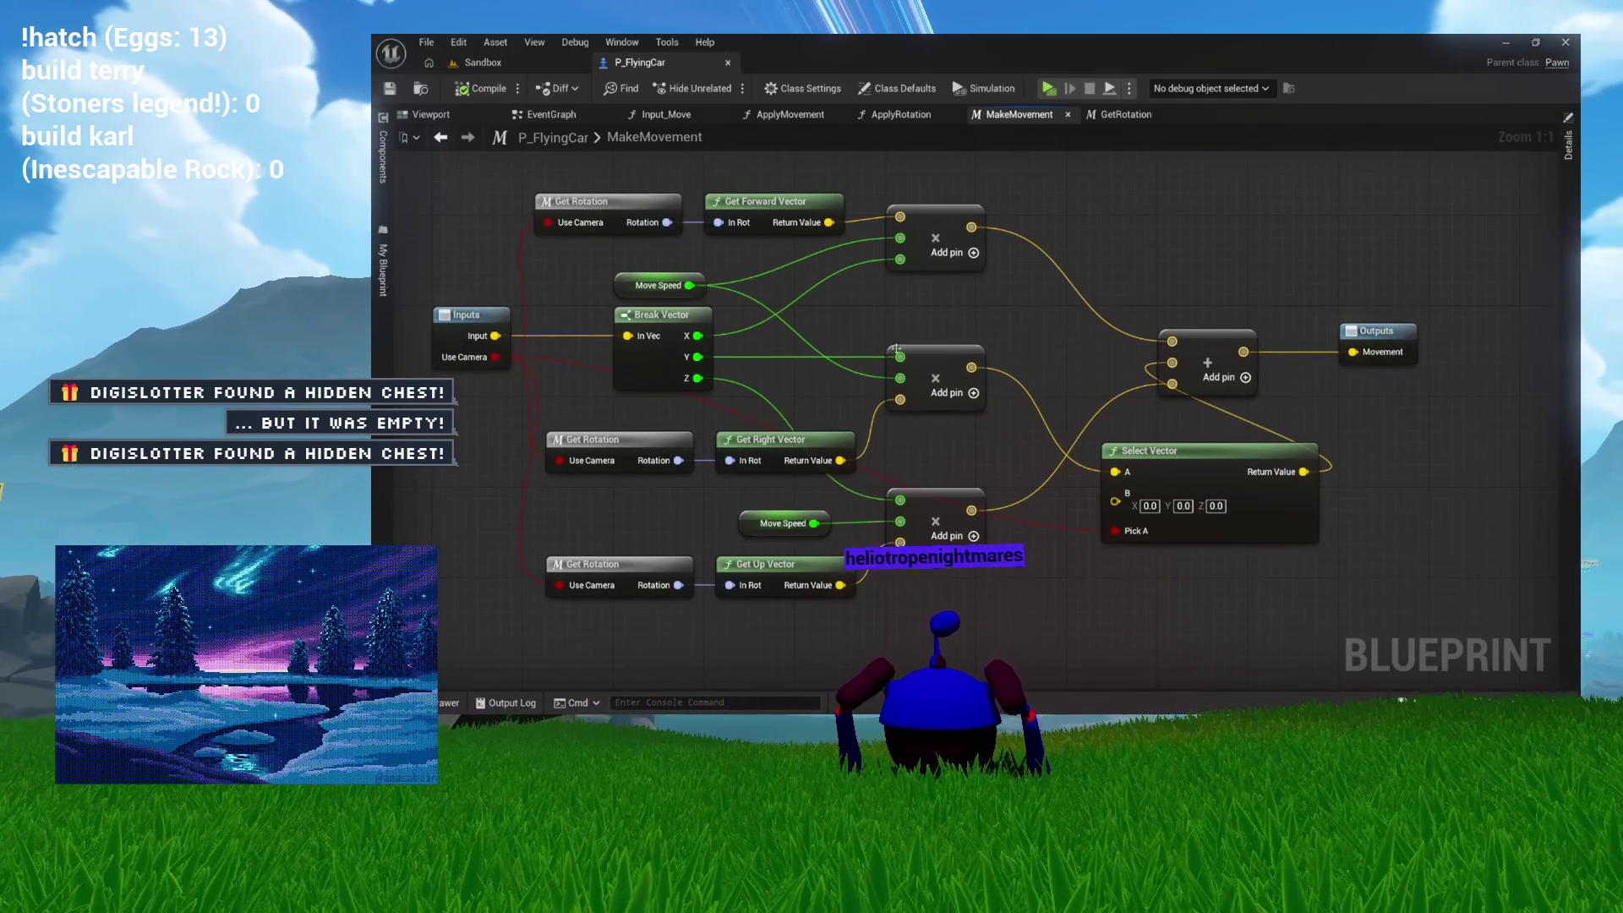
Step: Give the right-vector multiply node an extra -1.0 input and compile P_FlyingCar
{"action": "mouse_move", "coordinate": [876, 421]}
{"action": "left_mouse_down"}
{"action": "mouse_move", "coordinate": [914, 387]}
{"action": "mouse_move", "coordinate": [836, 397]}
{"action": "left_mouse_up"}
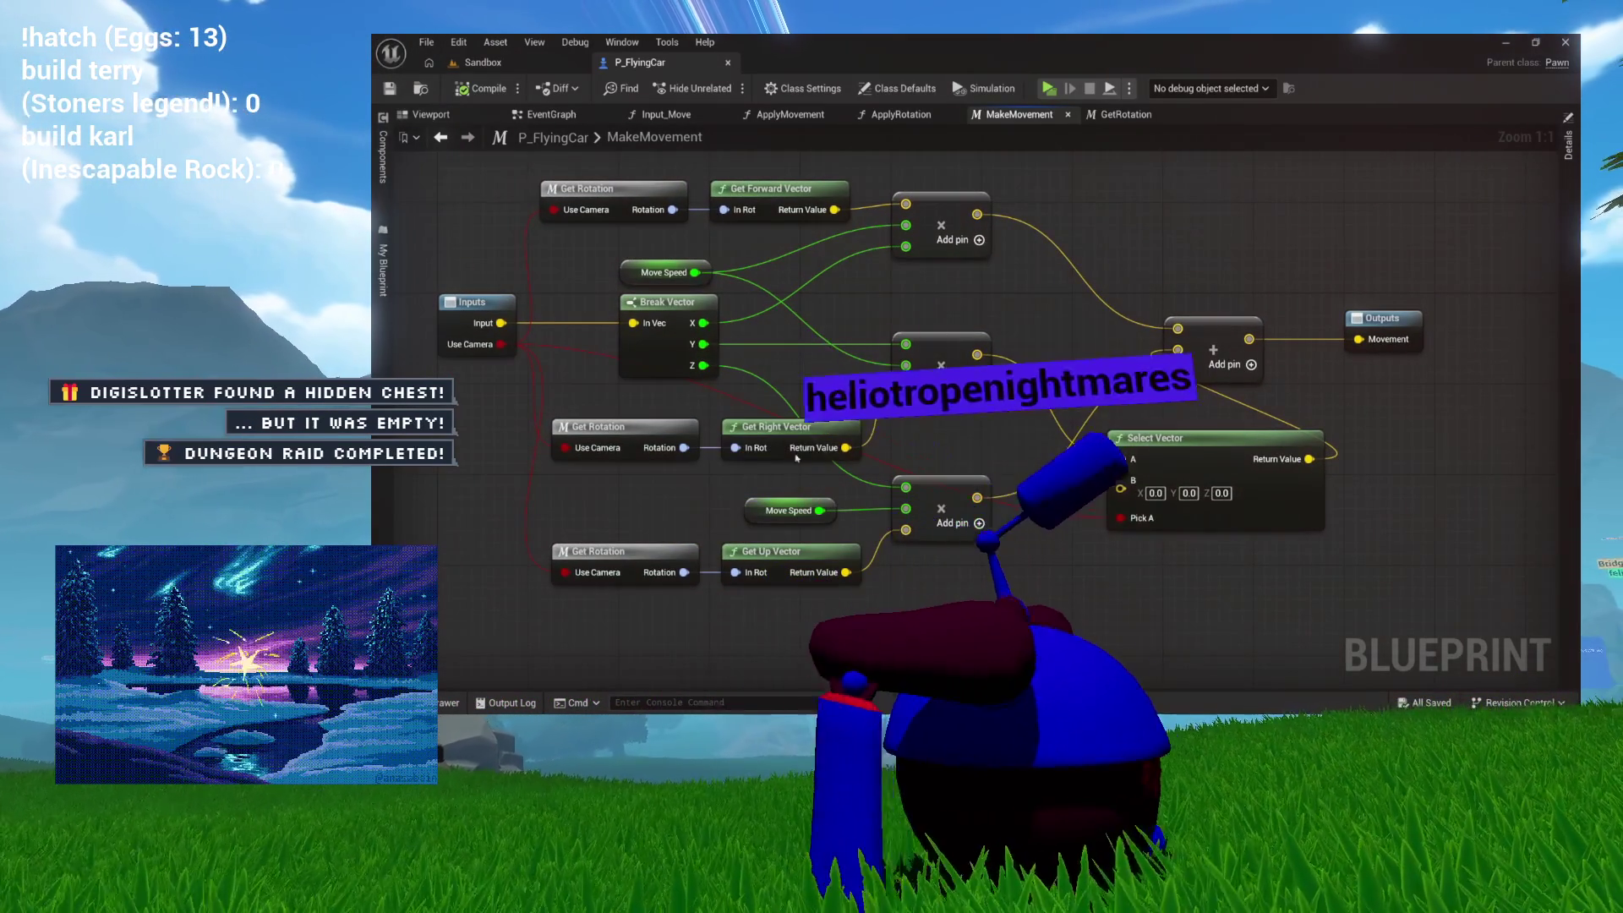
{"action": "left_click_drag", "start_coordinate": [842, 405], "coordinate": [954, 396]}
{"action": "left_click_drag", "start_coordinate": [765, 465], "coordinate": [854, 435]}
{"action": "mouse_move", "coordinate": [998, 424]}
{"action": "left_mouse_down"}
{"action": "mouse_move", "coordinate": [851, 405]}
{"action": "mouse_move", "coordinate": [886, 438]}
{"action": "left_mouse_up"}
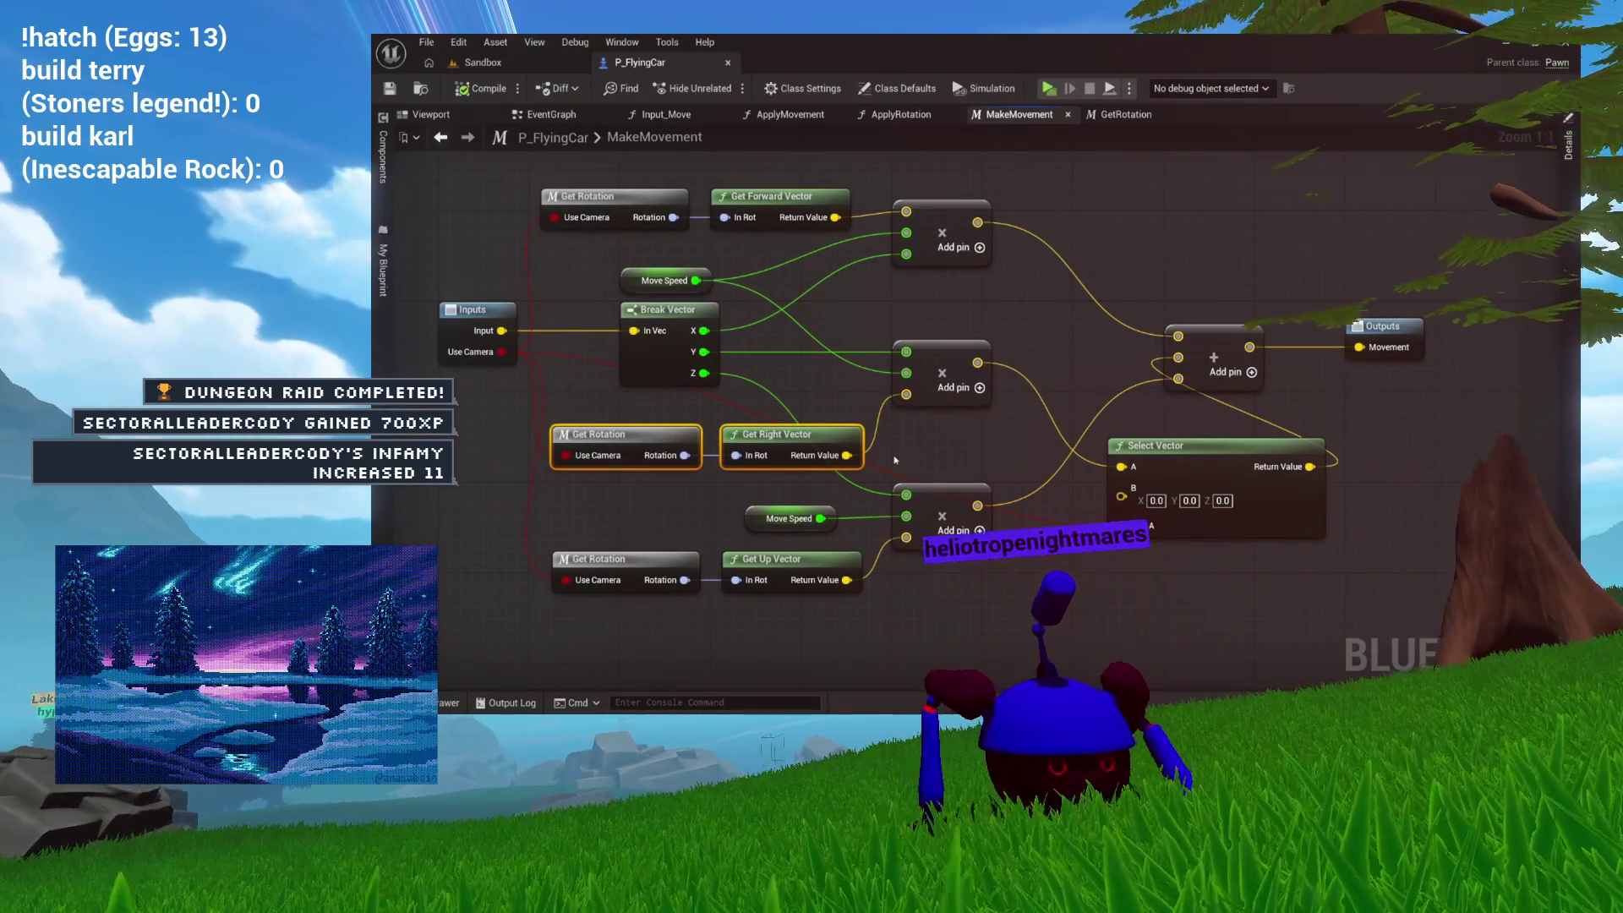
{"action": "left_click_drag", "start_coordinate": [975, 397], "coordinate": [1033, 362]}
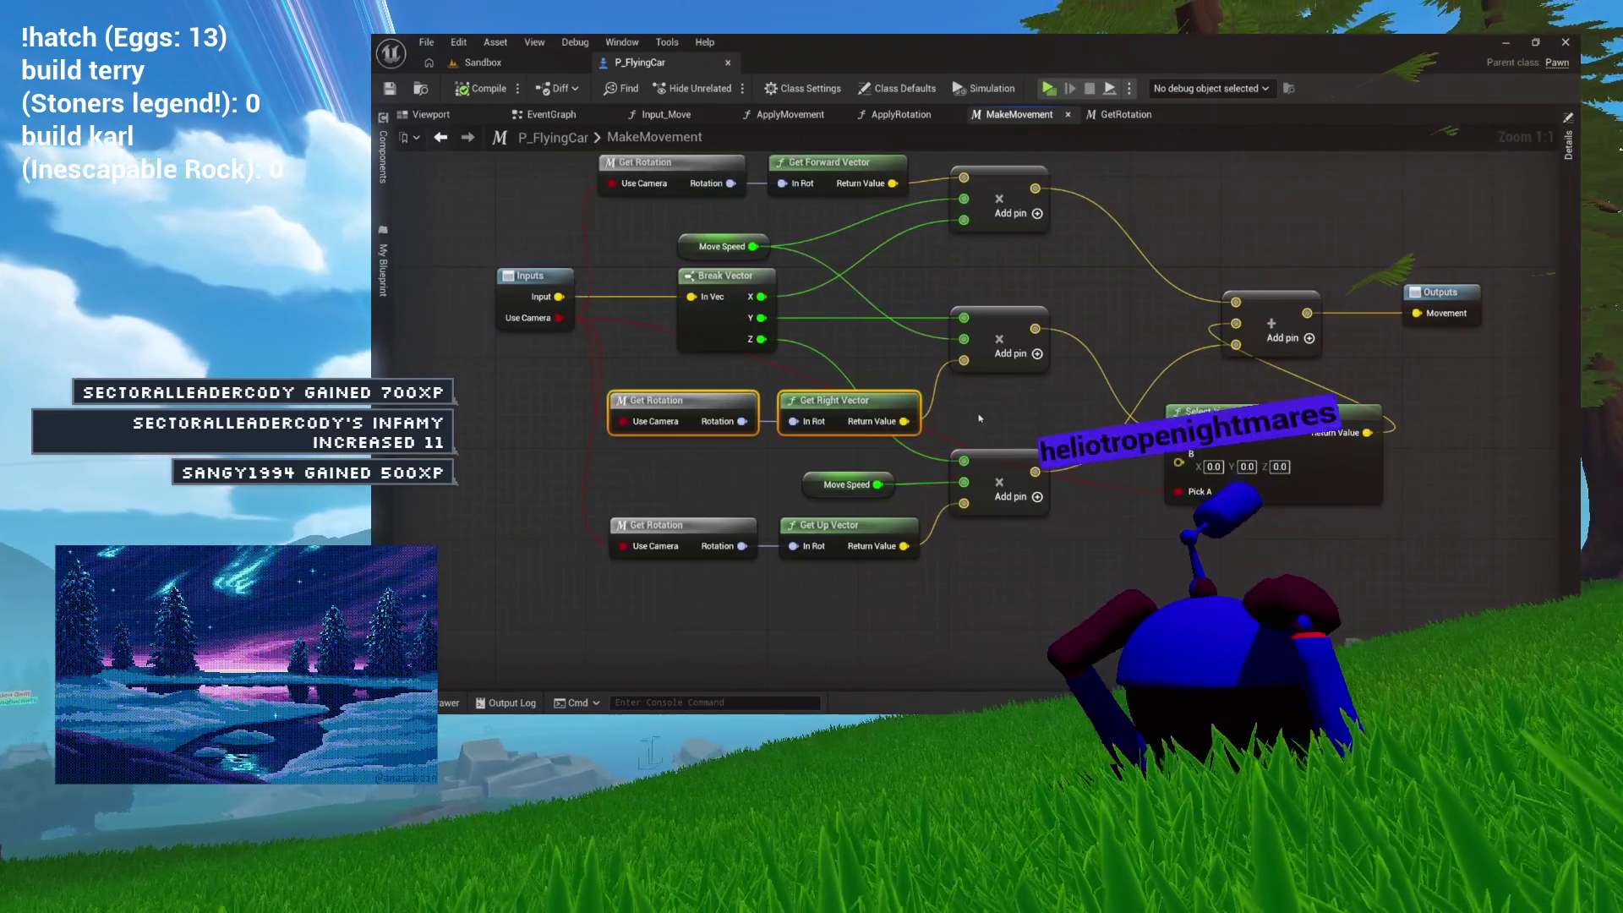
{"action": "left_click", "coordinate": [1035, 355]}
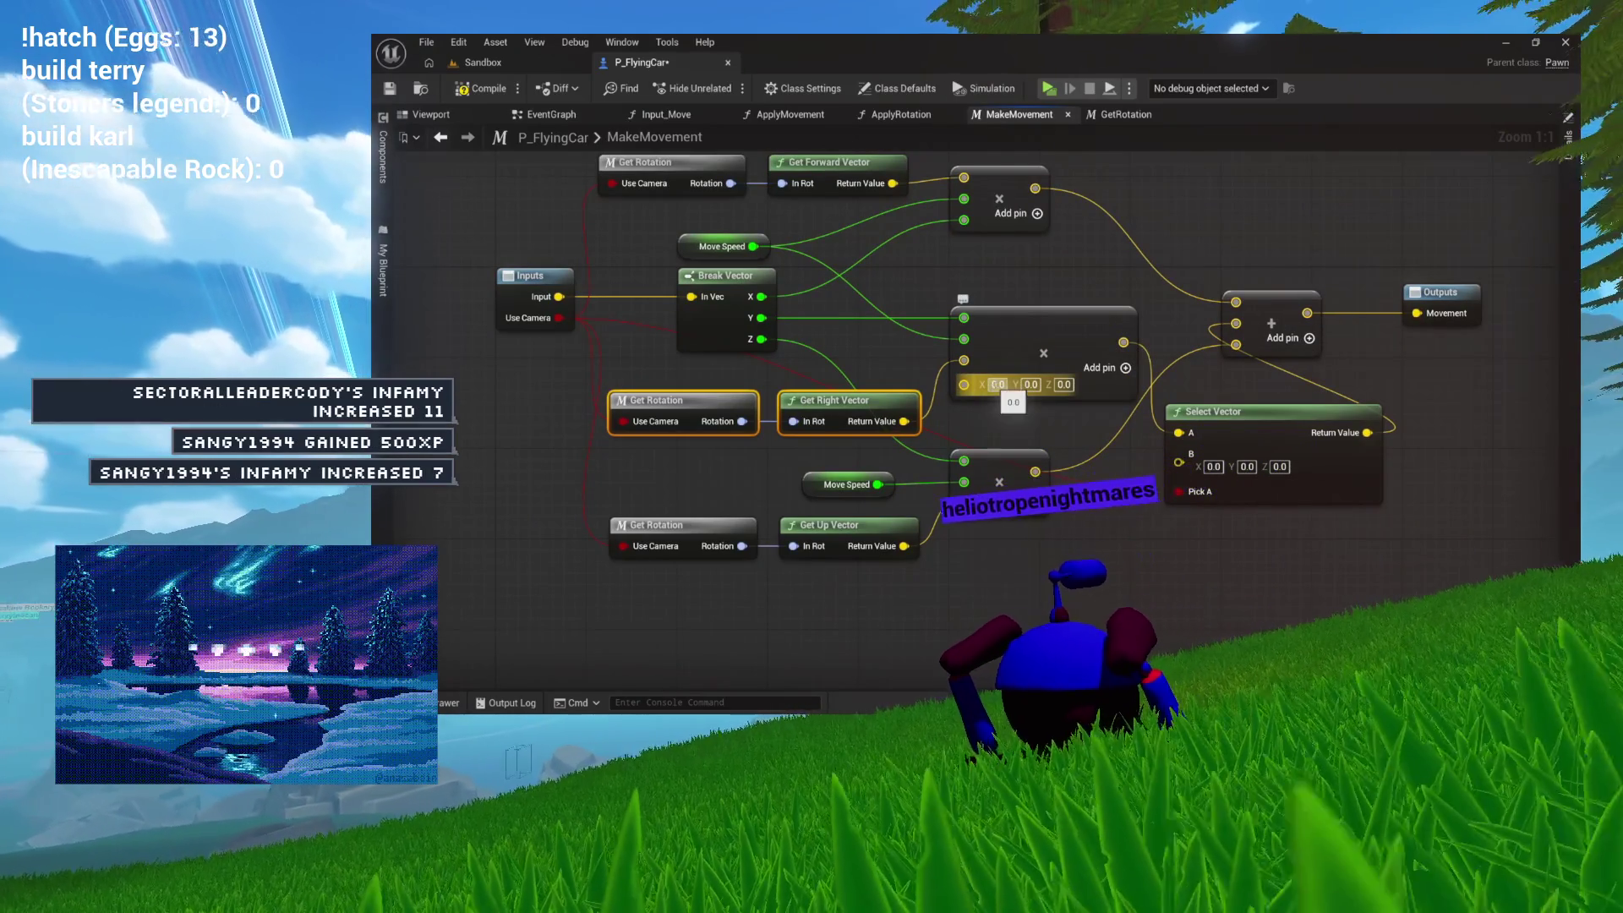
{"action": "right_click", "coordinate": [980, 387]}
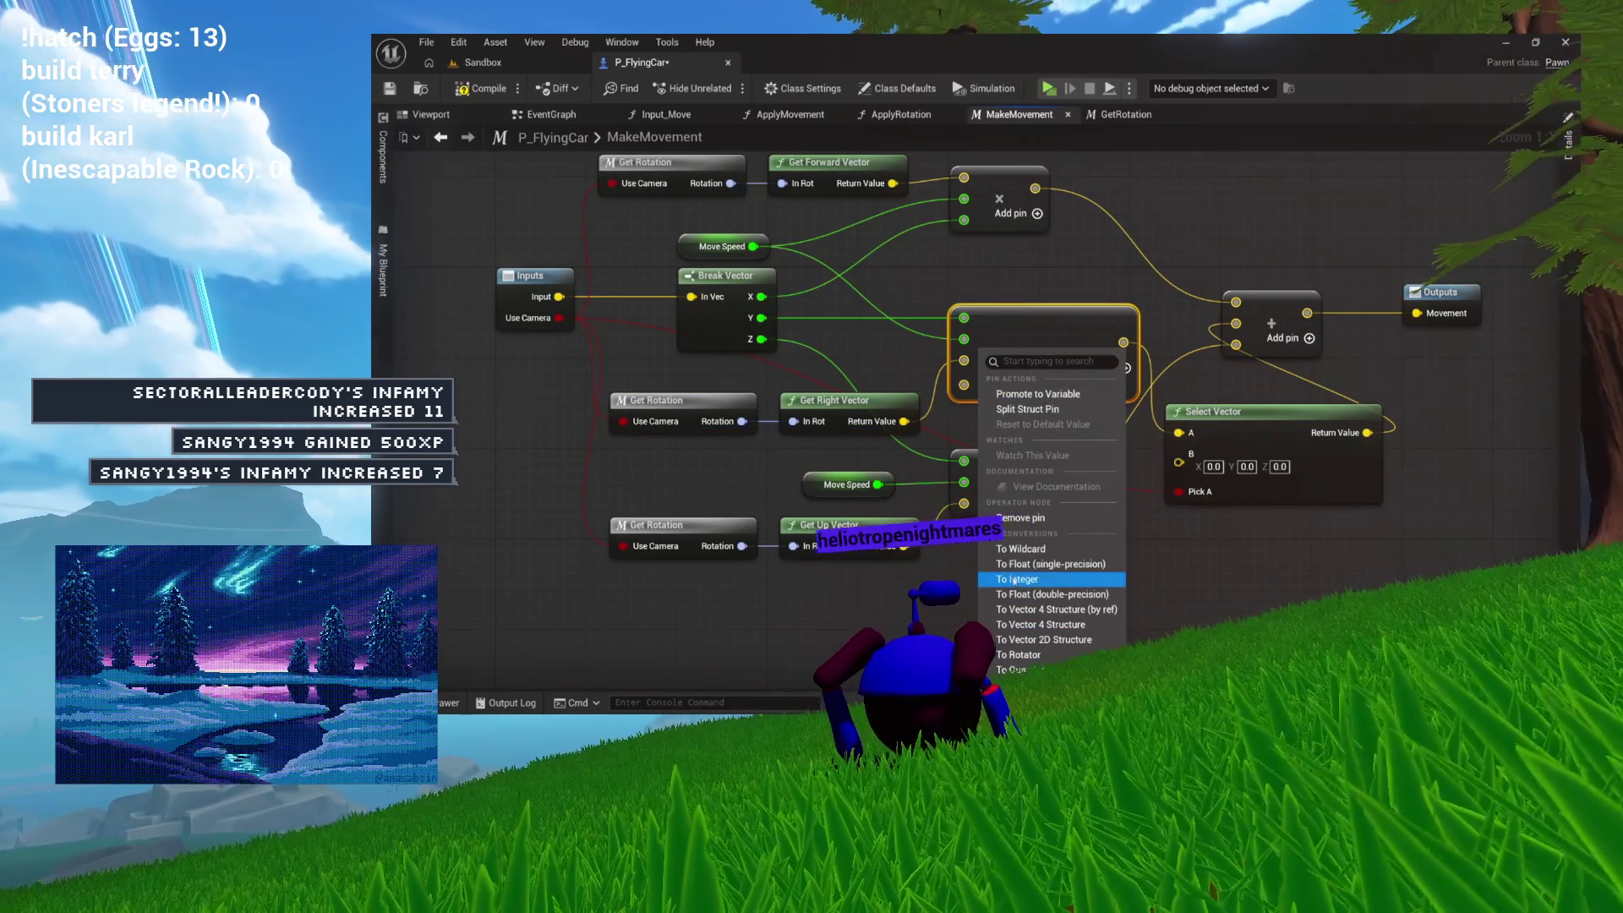
{"action": "left_click", "coordinate": [1017, 578]}
{"action": "type", "text": "-1"}
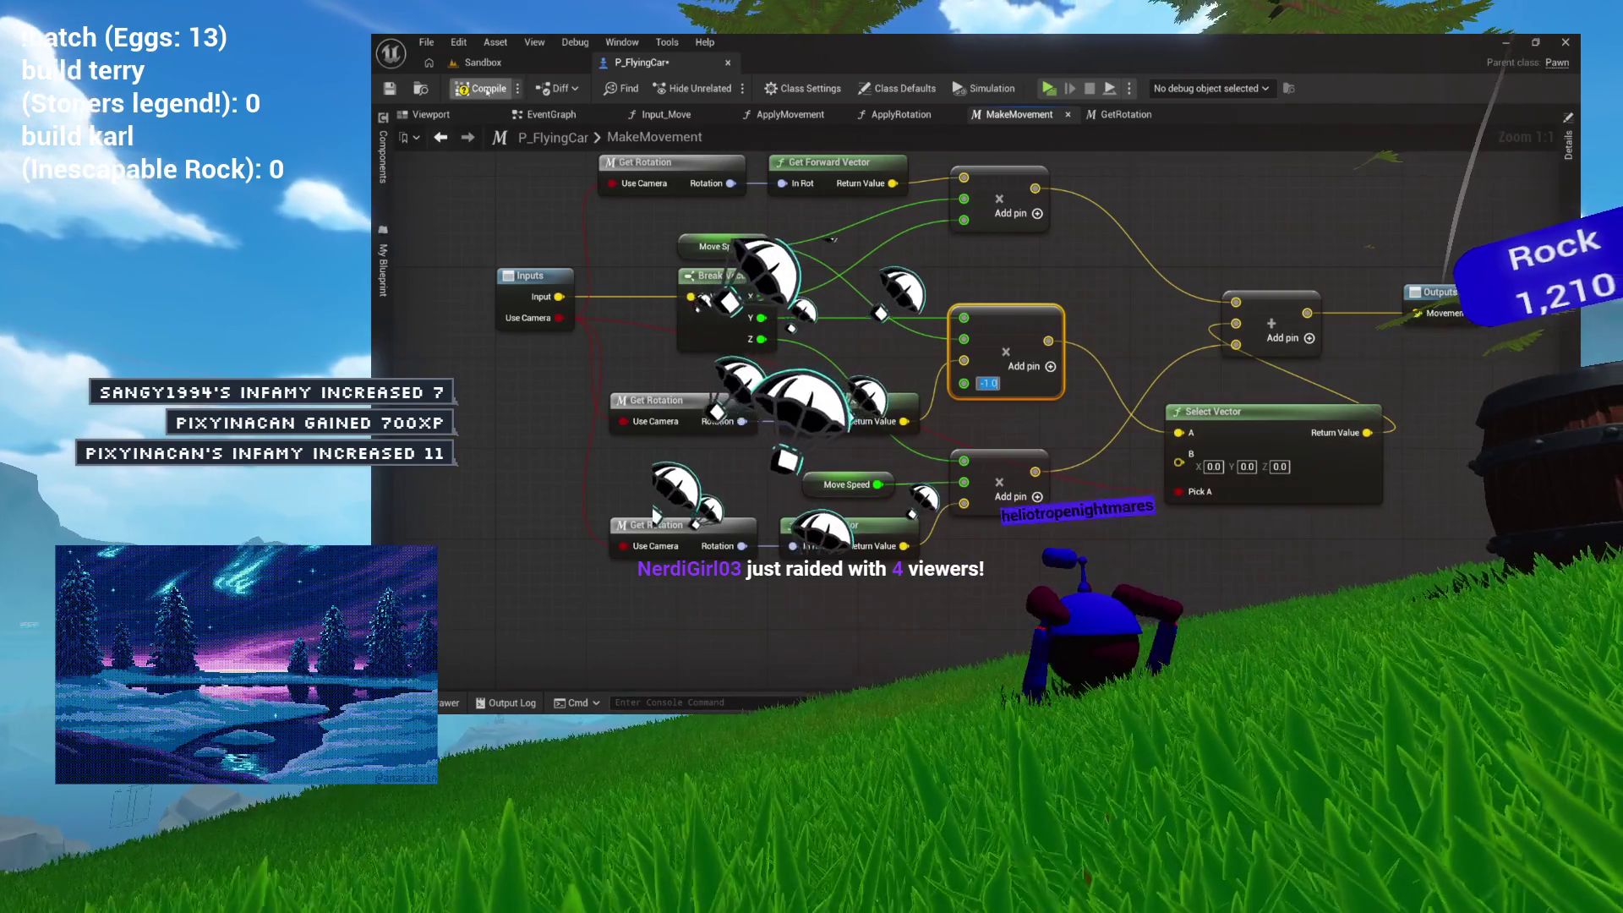
{"action": "left_click", "coordinate": [480, 88]}
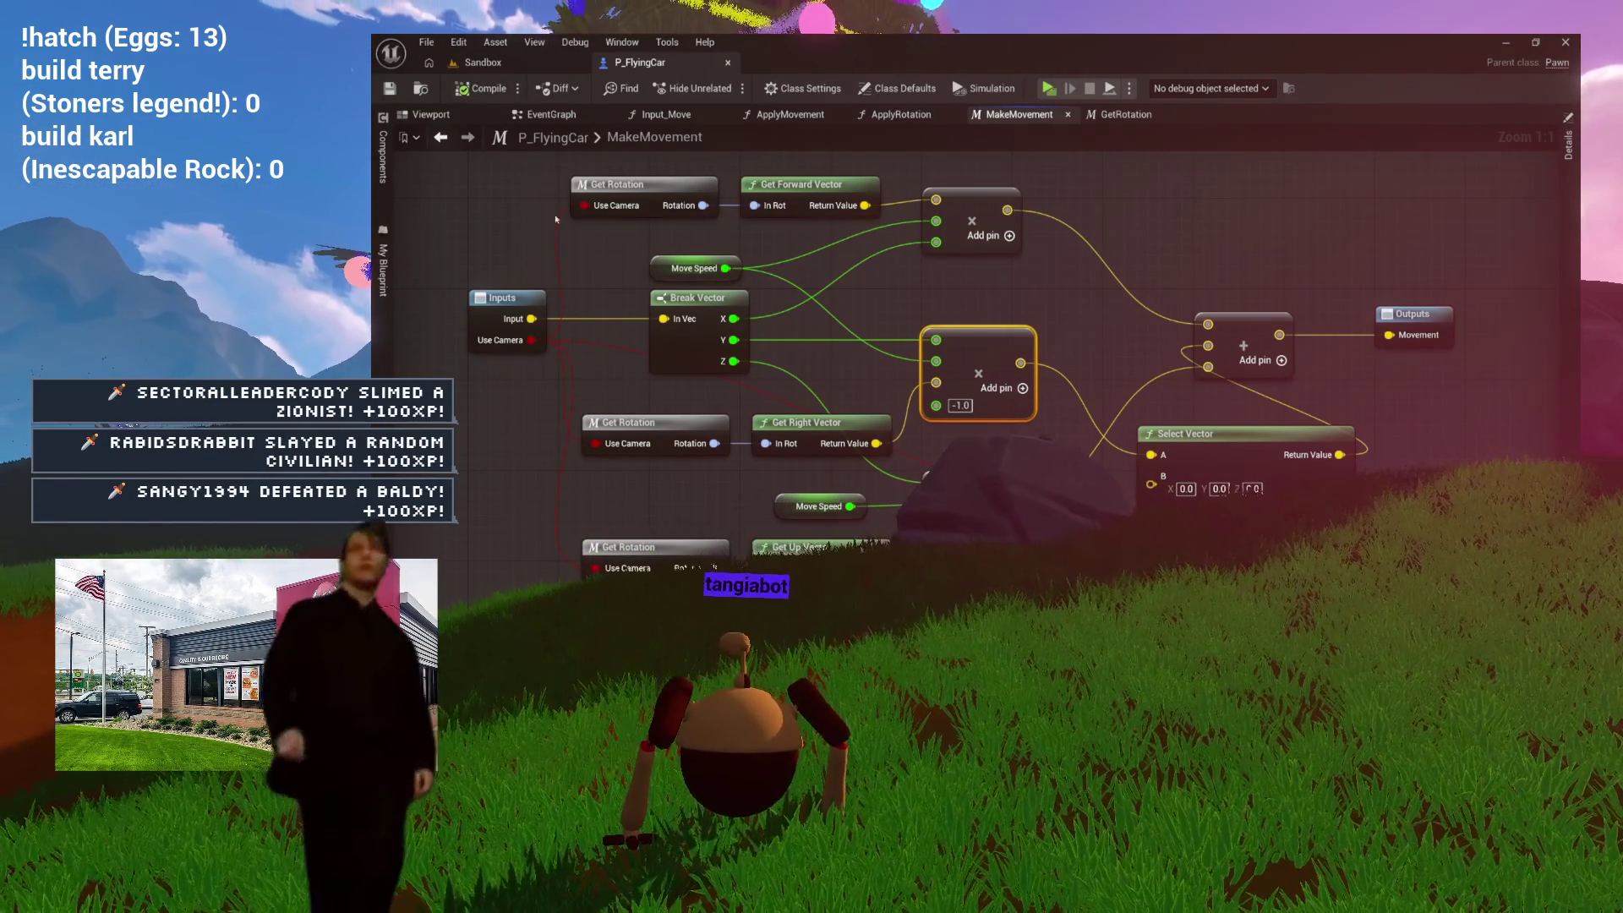
Step: Play-test the car in the Sandbox level with the -1.0 factor, then stop
{"action": "left_click", "coordinate": [551, 66]}
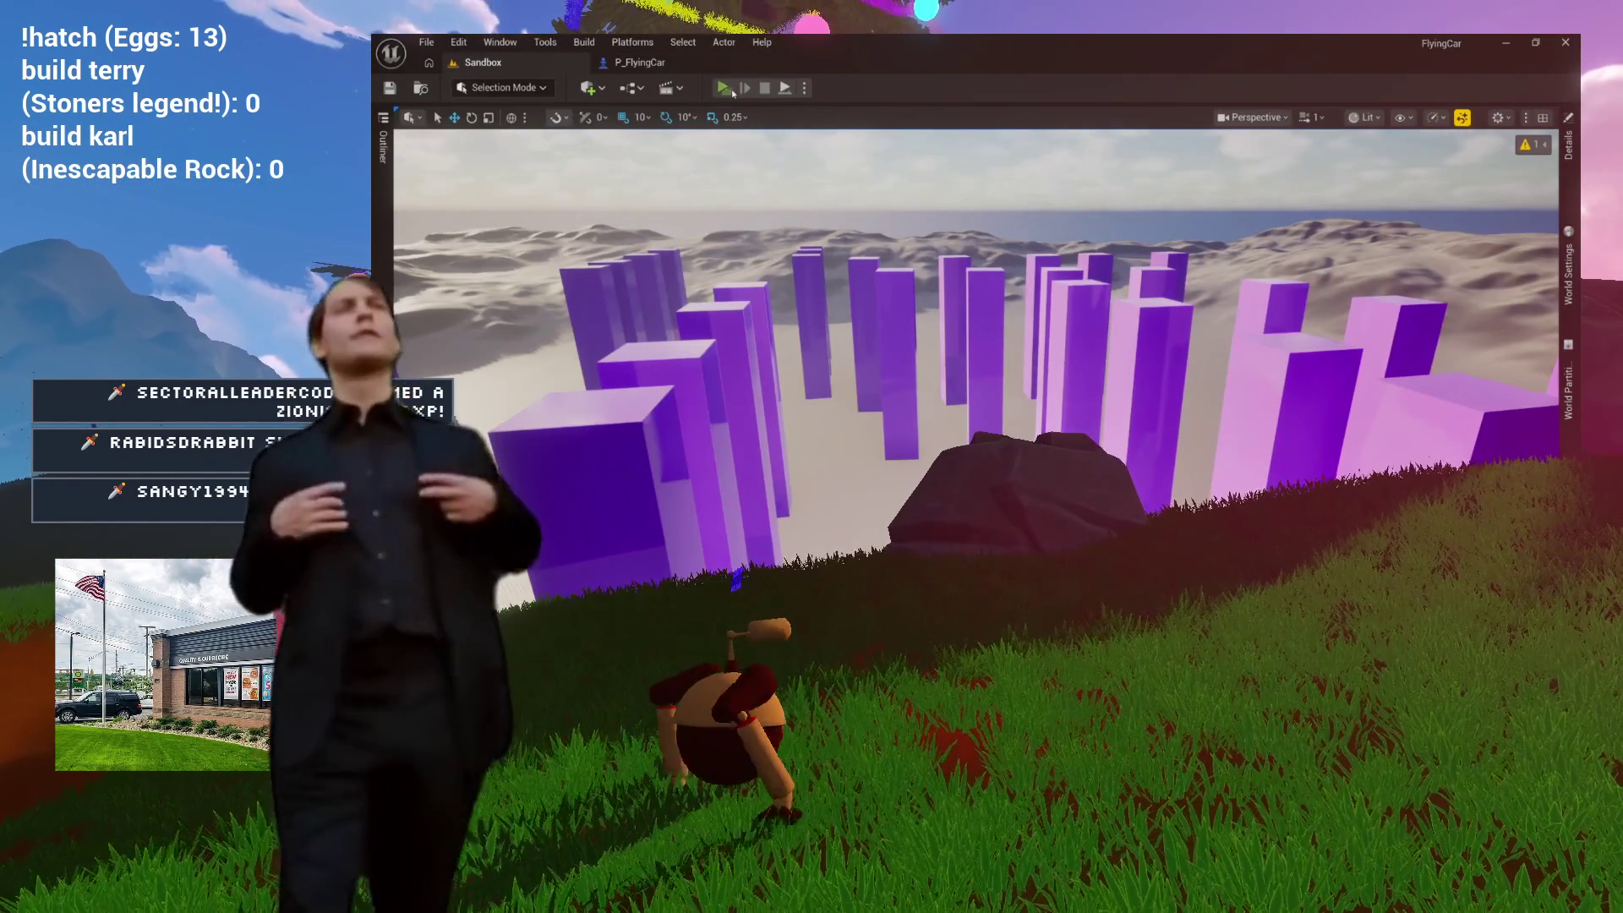
{"action": "left_click", "coordinate": [732, 91]}
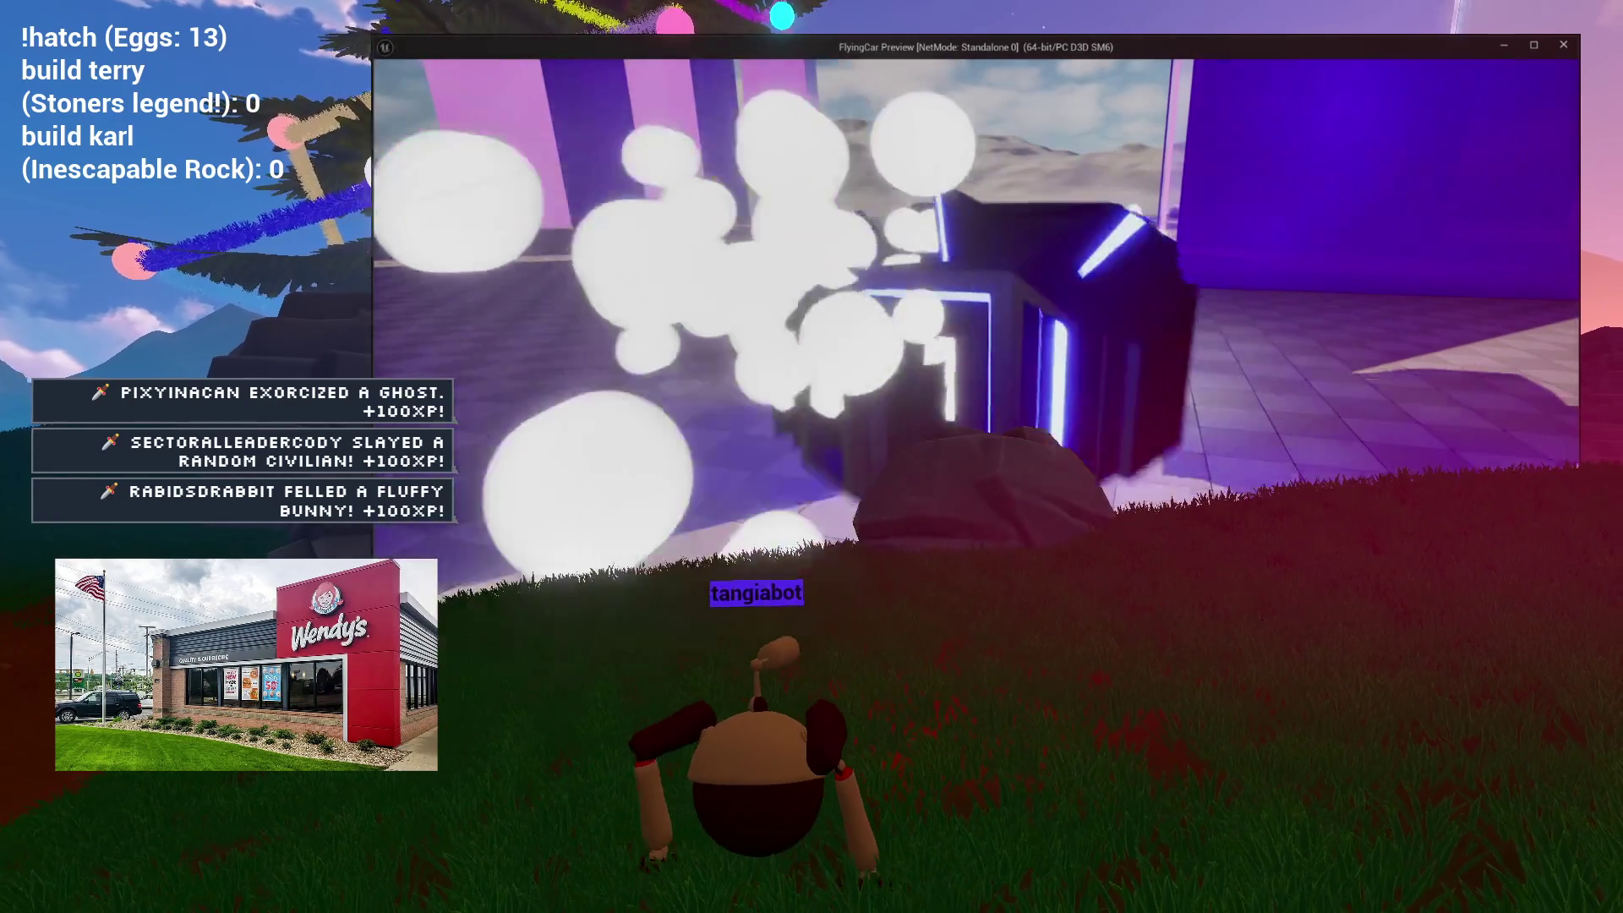
{"action": "key", "text": "Escape"}
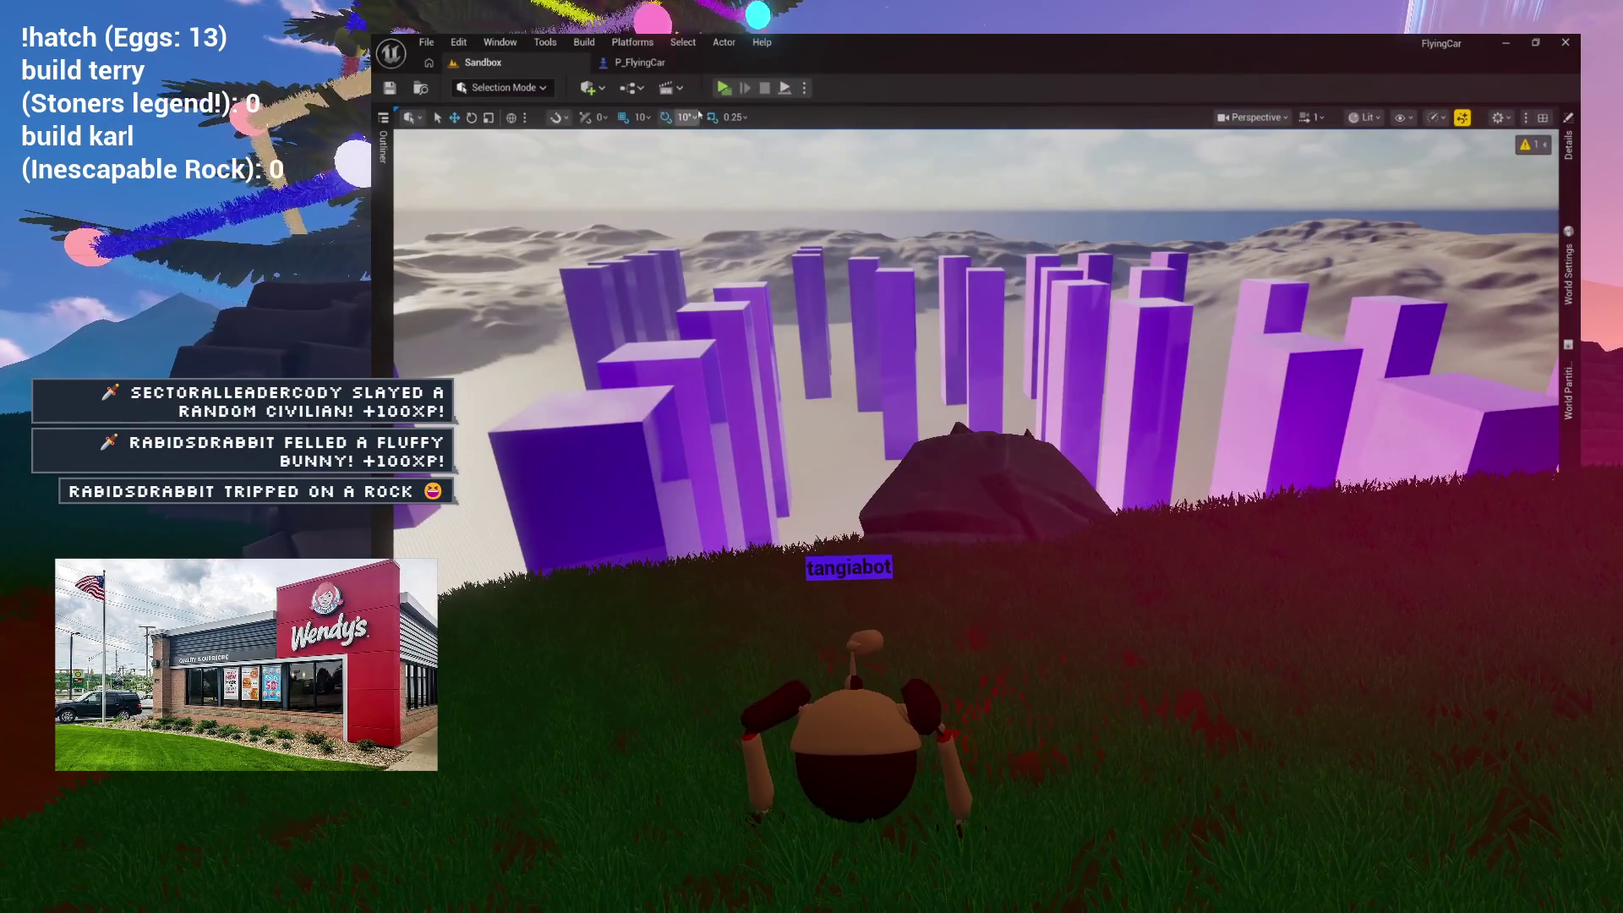
Step: Remove the extra -1.0 pin from the middle multiply node and return to Sandbox
{"action": "left_click", "coordinate": [651, 65]}
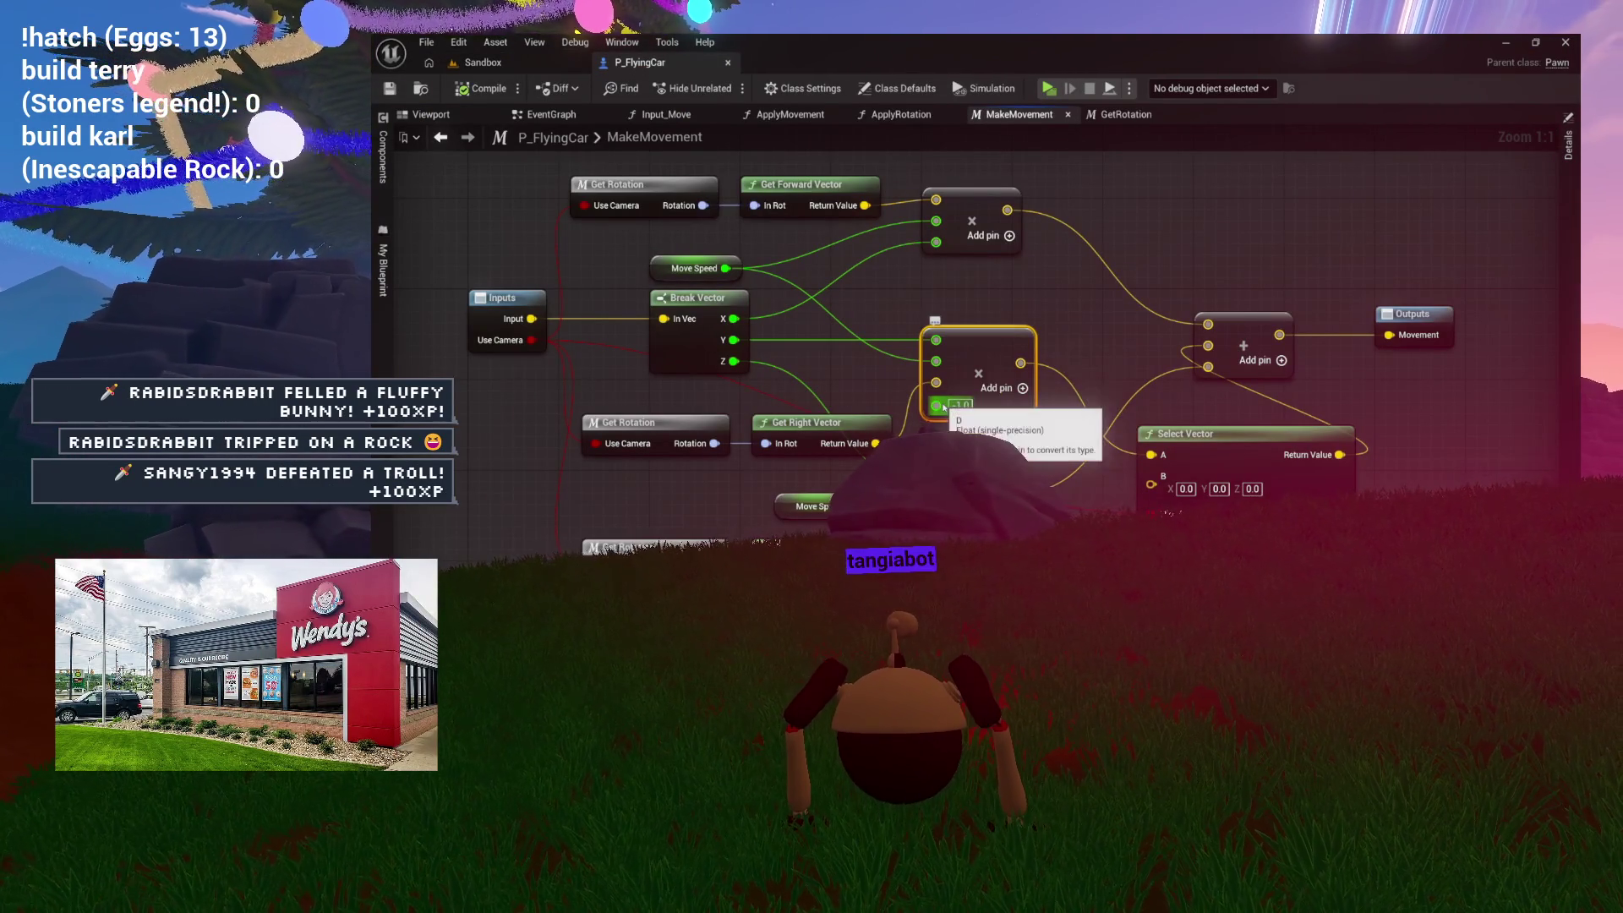
{"action": "right_click", "coordinate": [944, 407]}
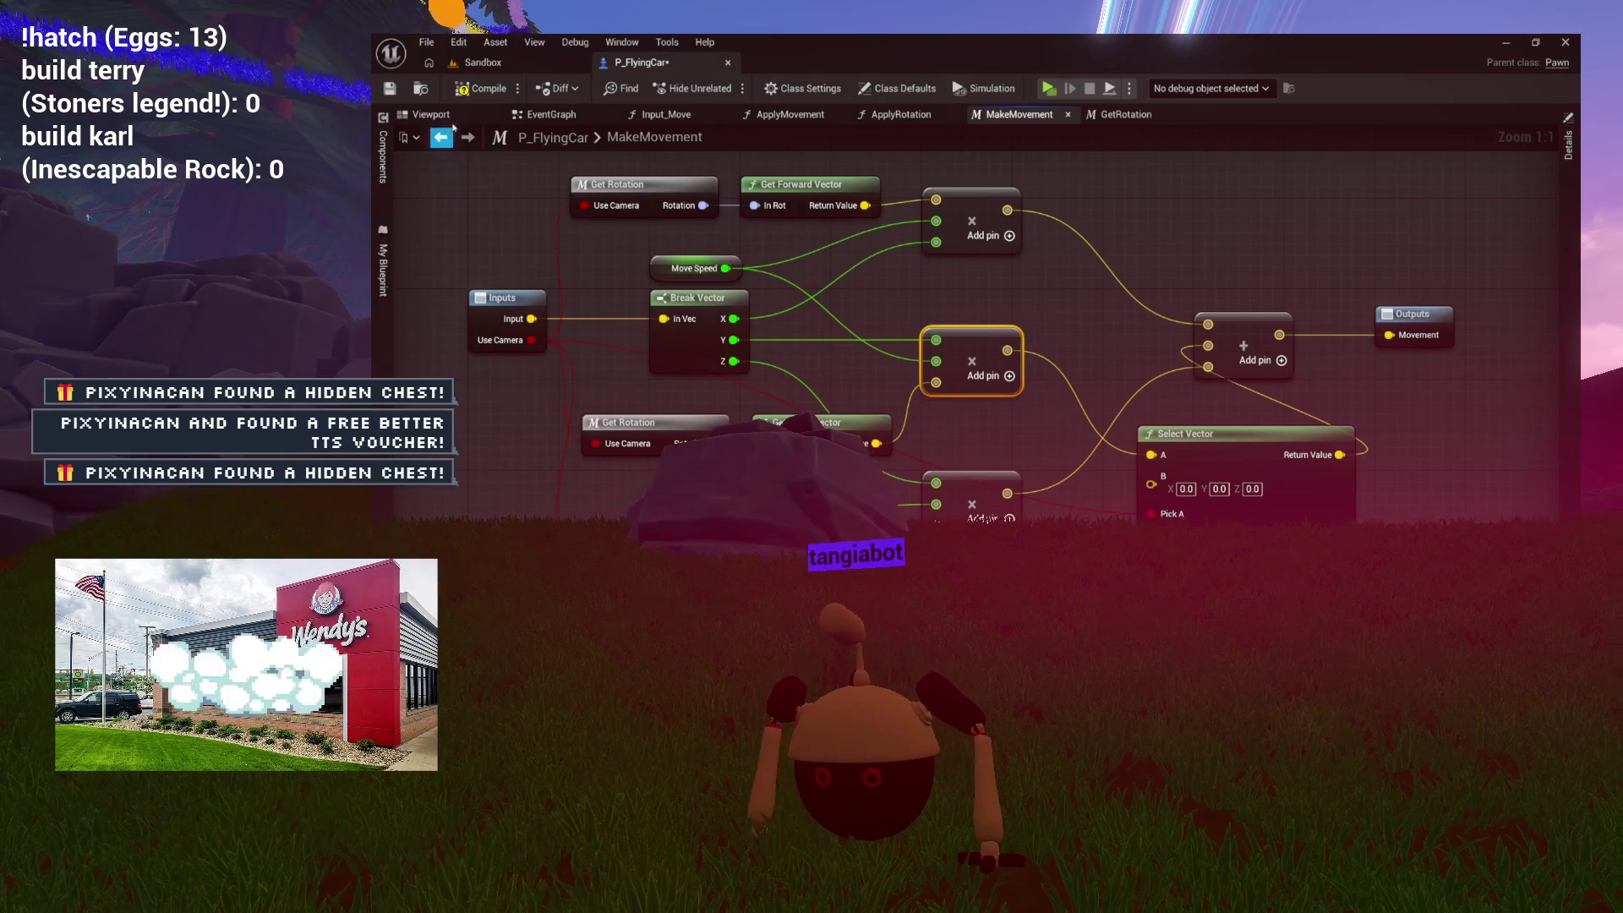
{"action": "left_click", "coordinate": [532, 66]}
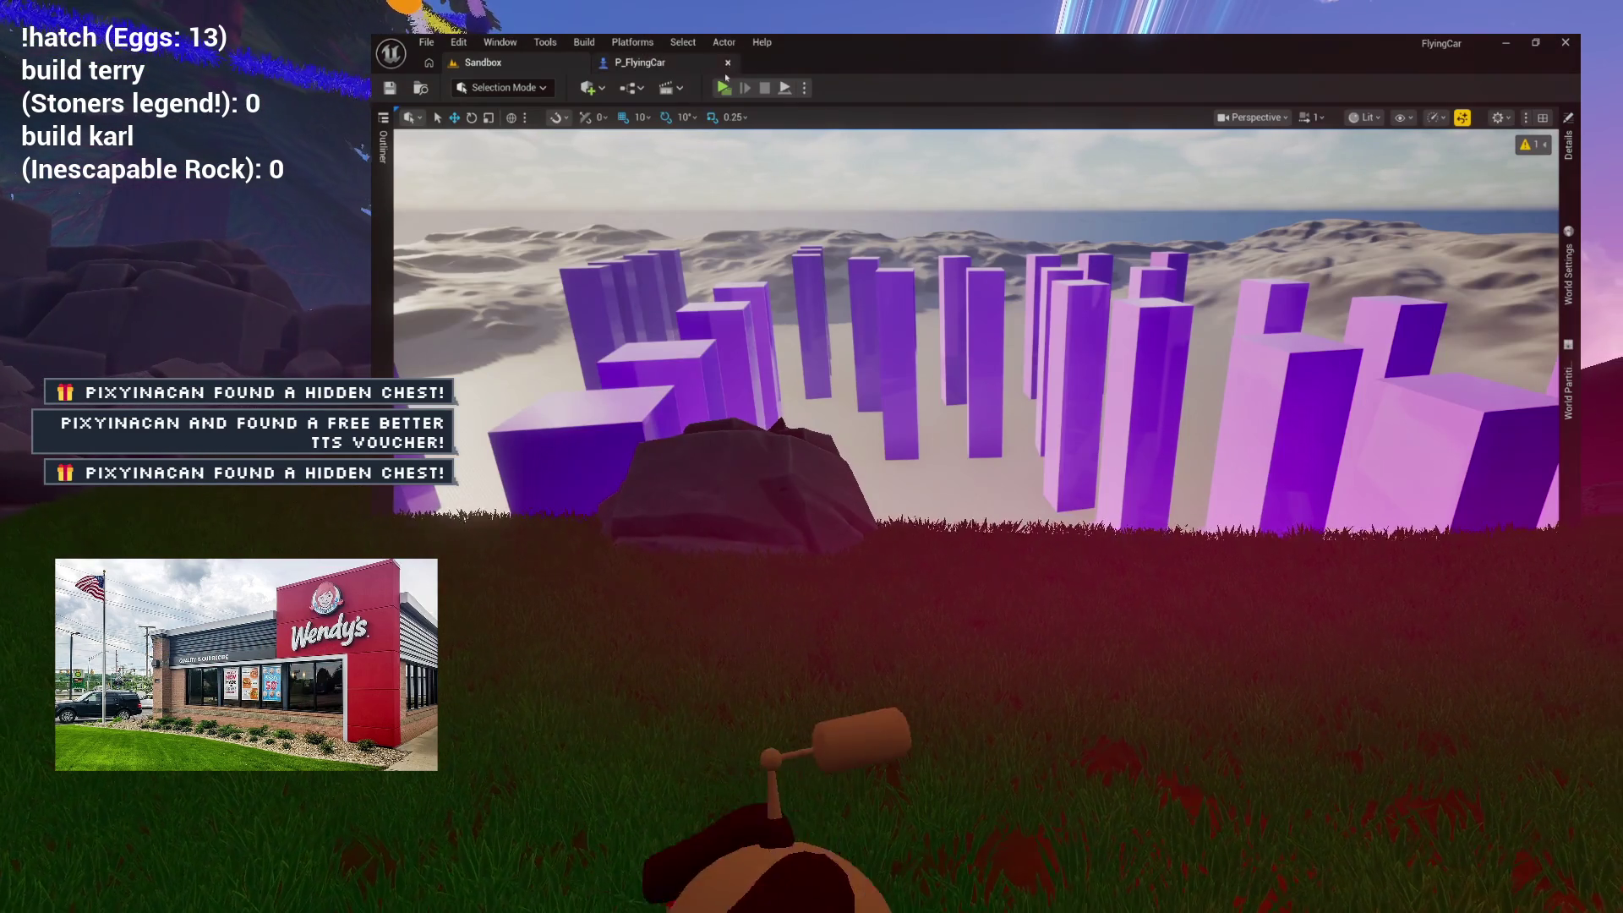
Step: Run another test flight, then view P_FlyingCar's Input_Move graph
{"action": "left_click", "coordinate": [721, 89]}
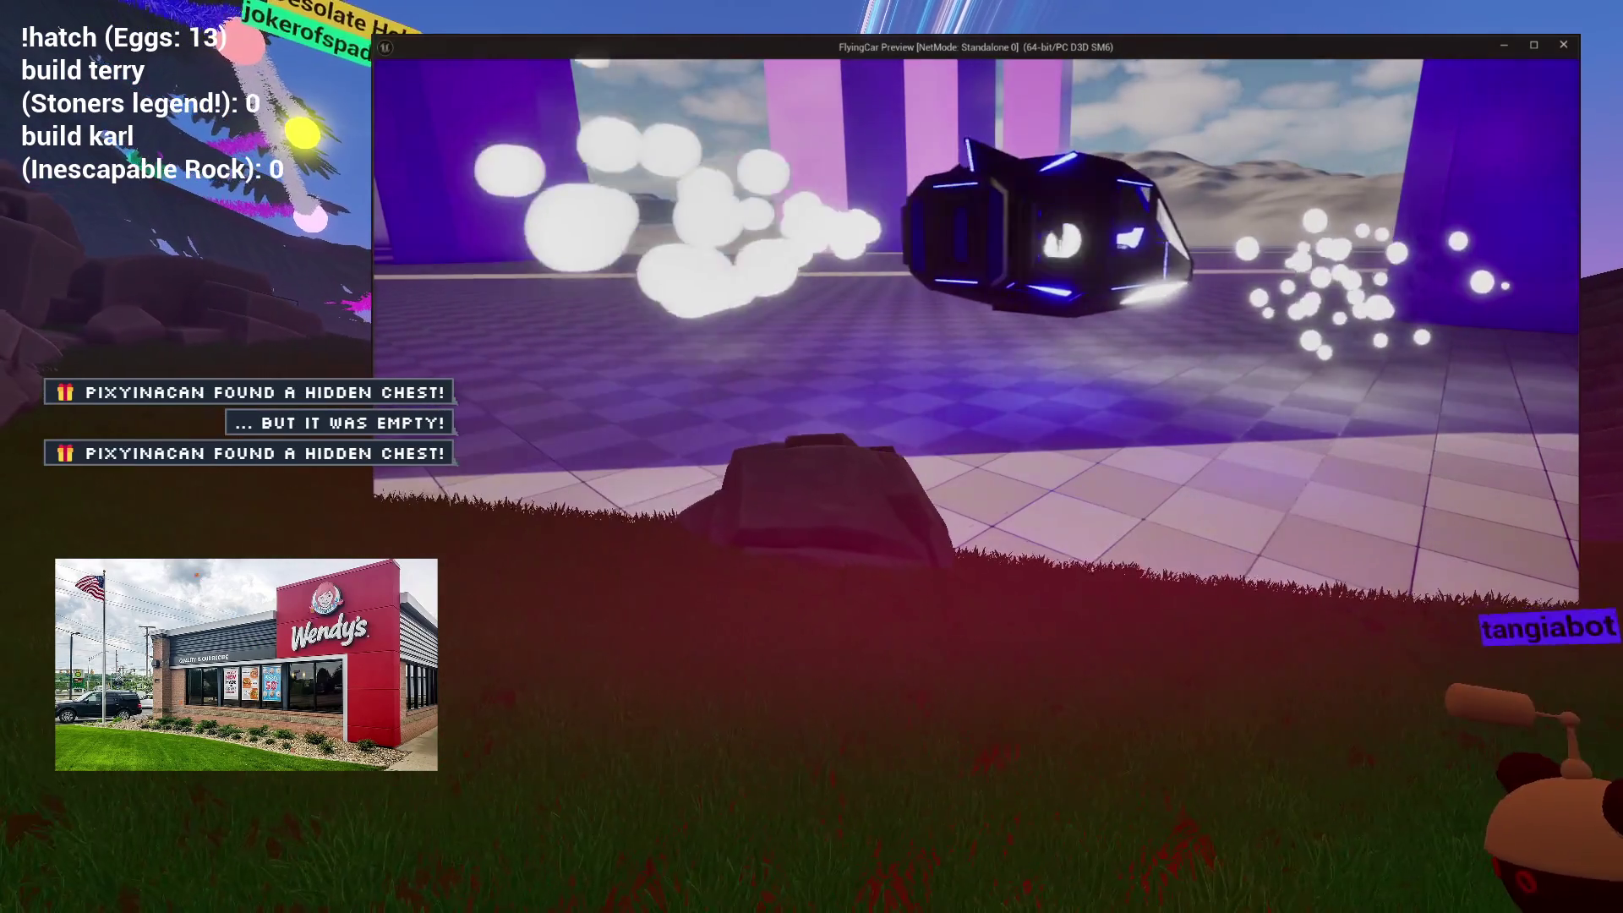
{"action": "key", "text": "Escape"}
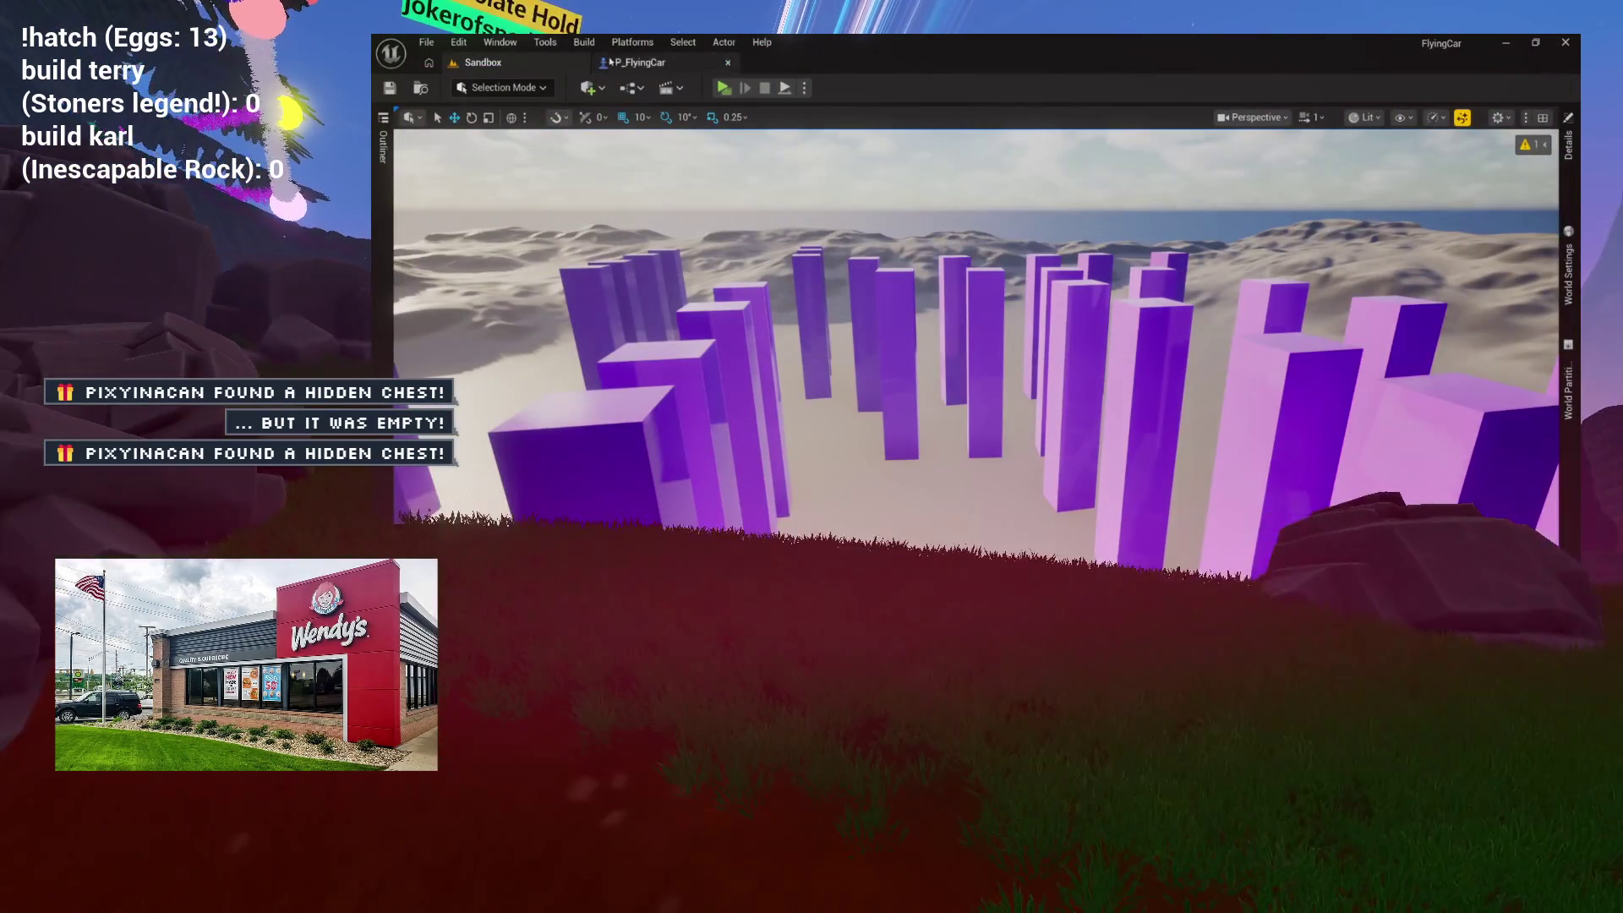
{"action": "left_click", "coordinate": [640, 63]}
{"action": "left_click", "coordinate": [664, 114]}
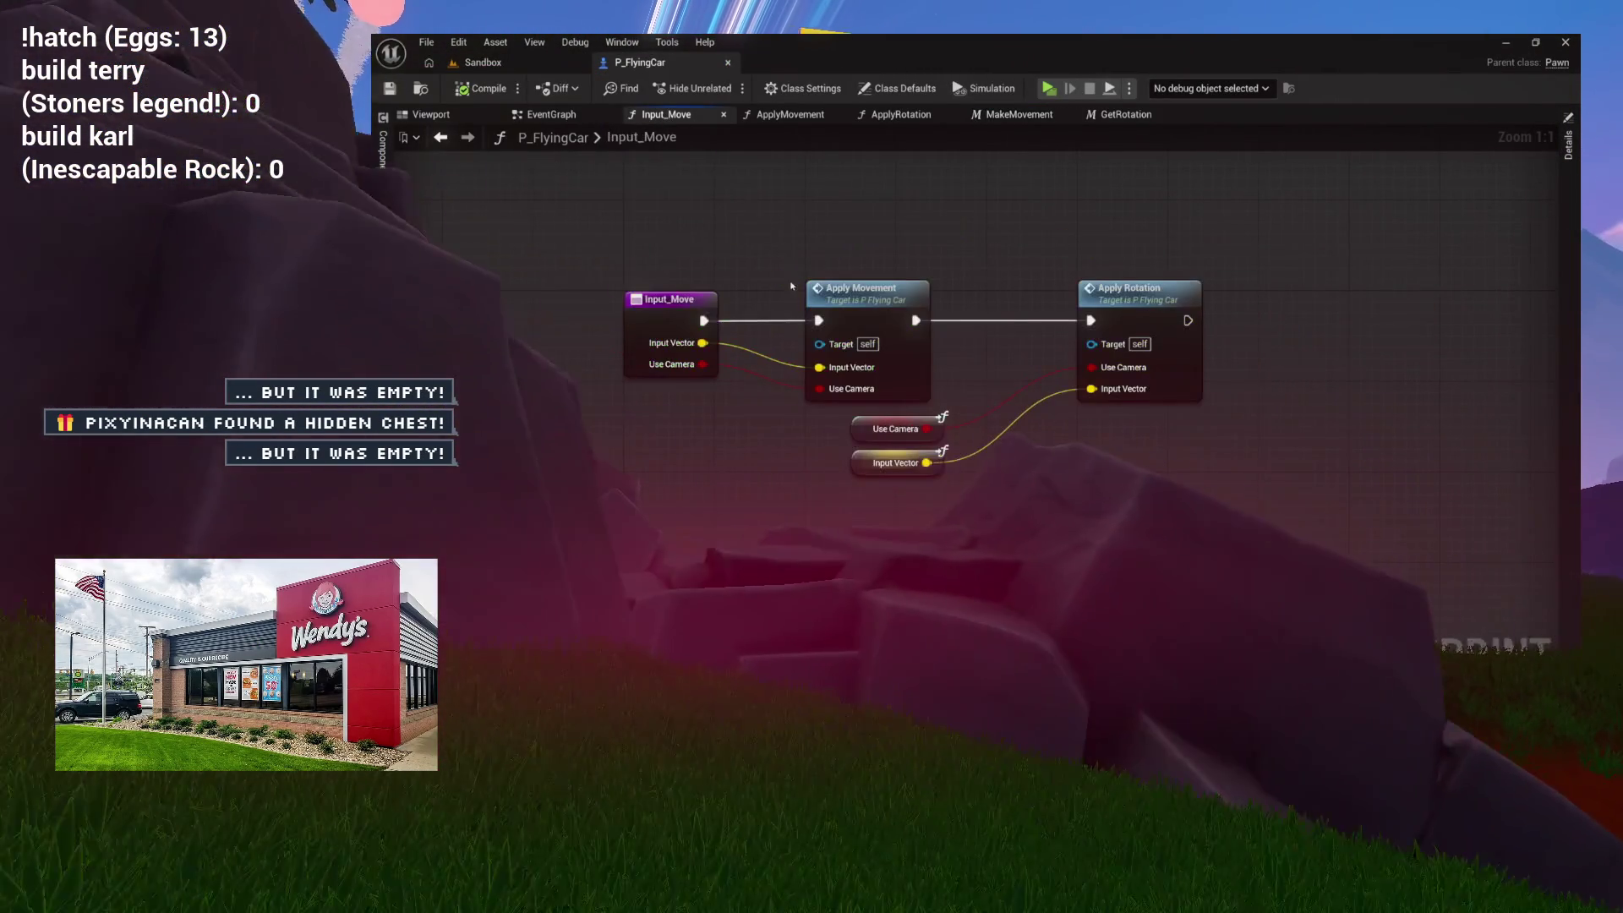
Step: Insert a Rotate Vector node before Add Force in ApplyMovement, rotating movement 180 on Z
{"action": "left_click", "coordinate": [787, 114]}
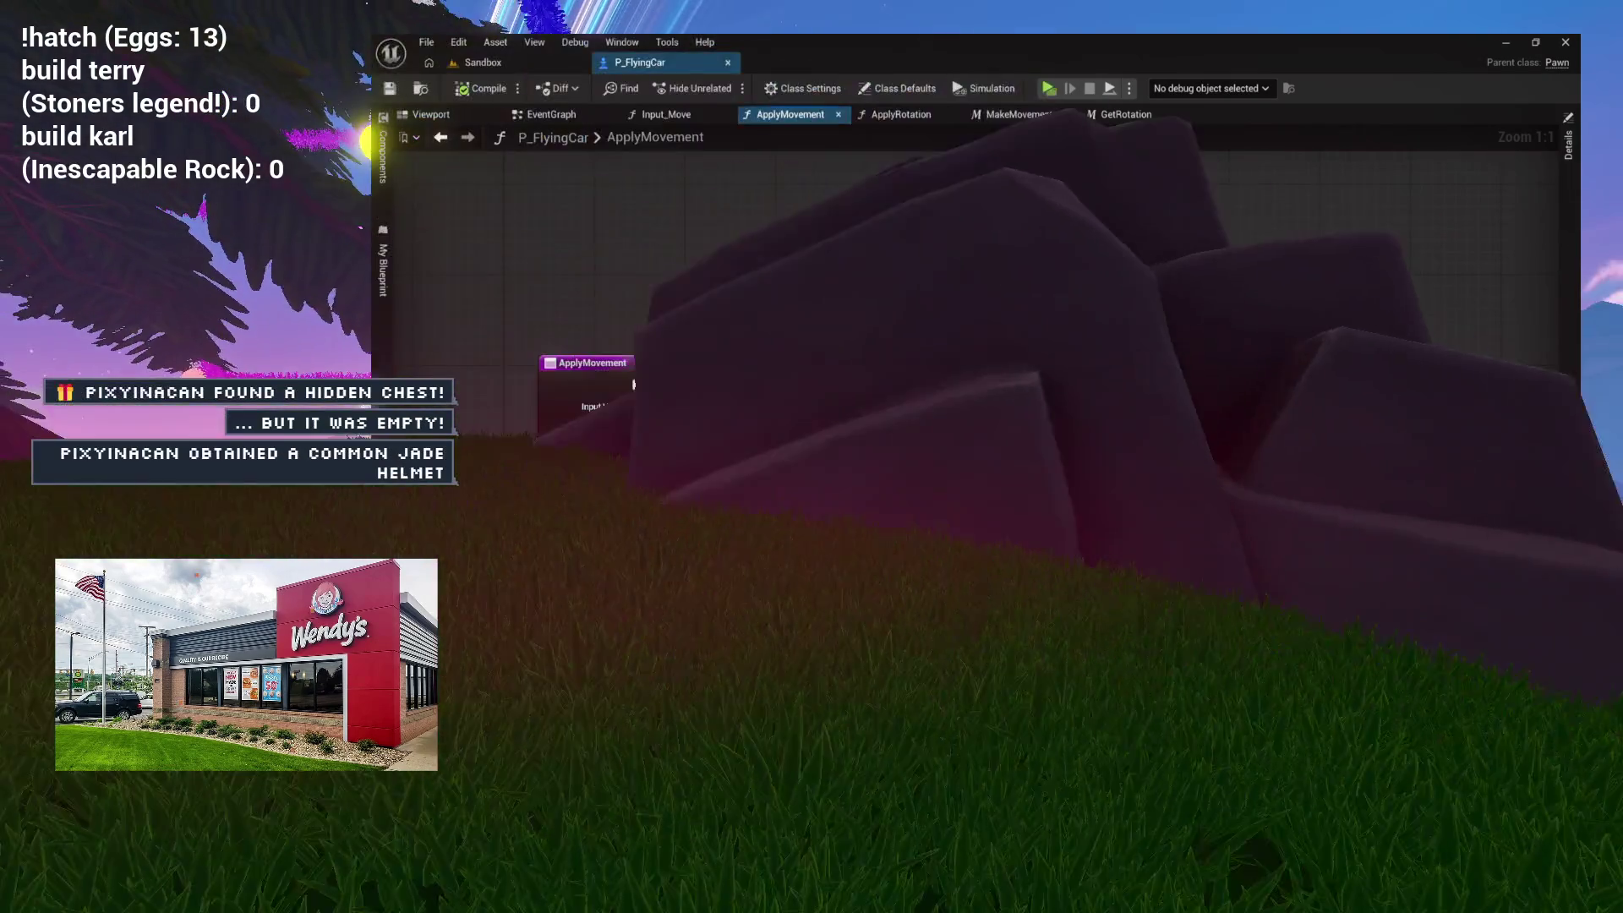
{"action": "left_click_drag", "start_coordinate": [698, 294], "coordinate": [888, 498]}
{"action": "left_click_drag", "start_coordinate": [794, 355], "coordinate": [1073, 353]}
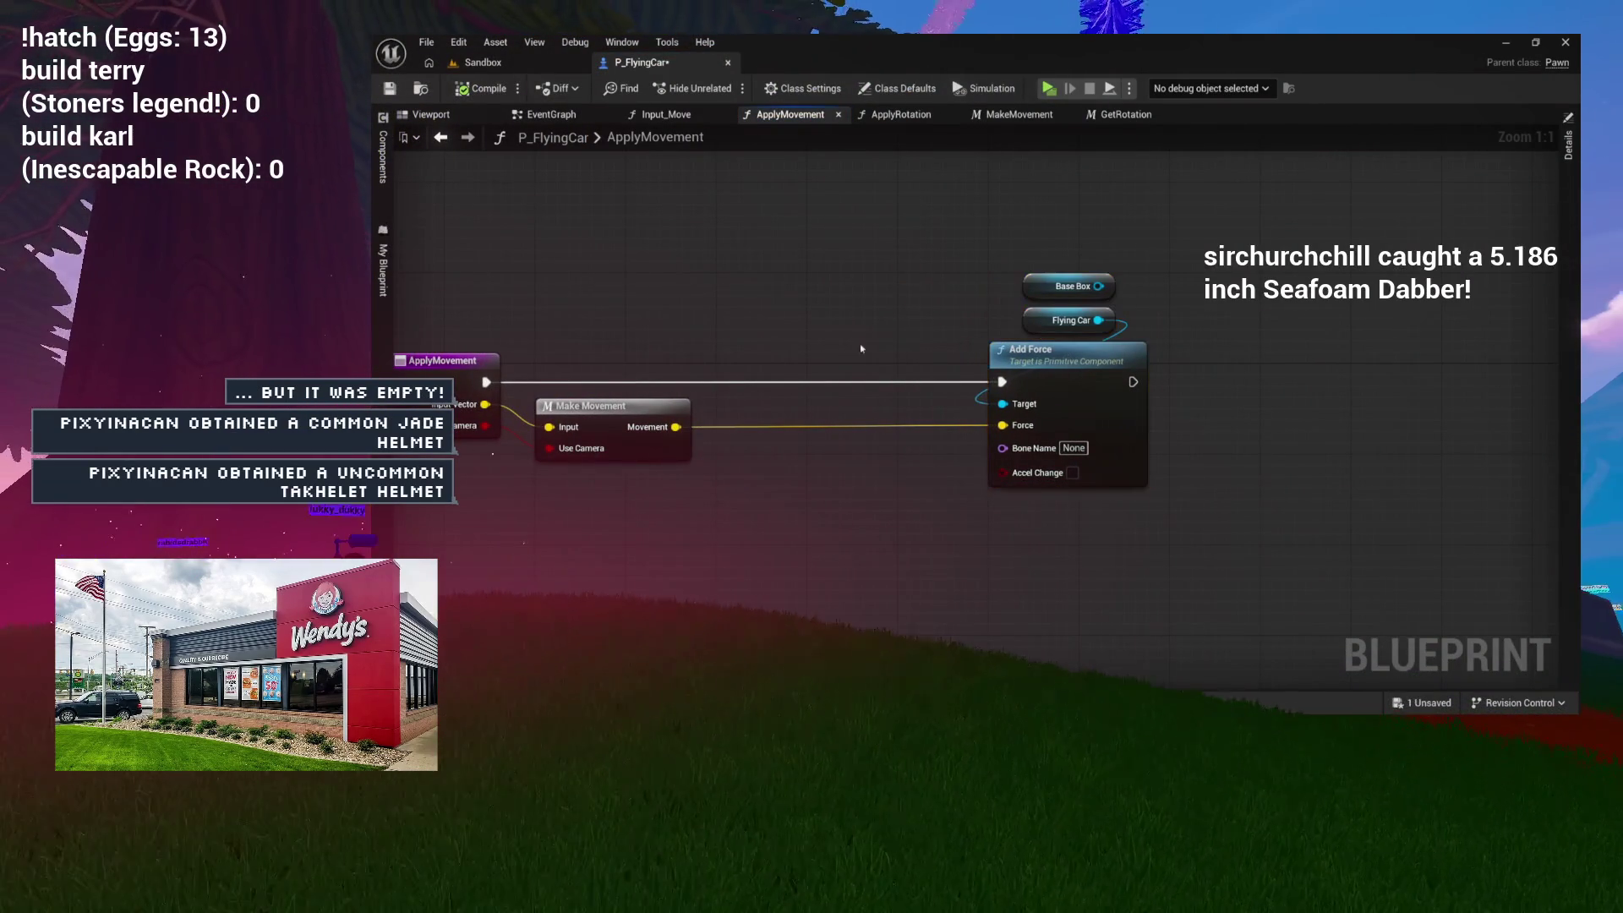
{"action": "type", "text": "ro"}
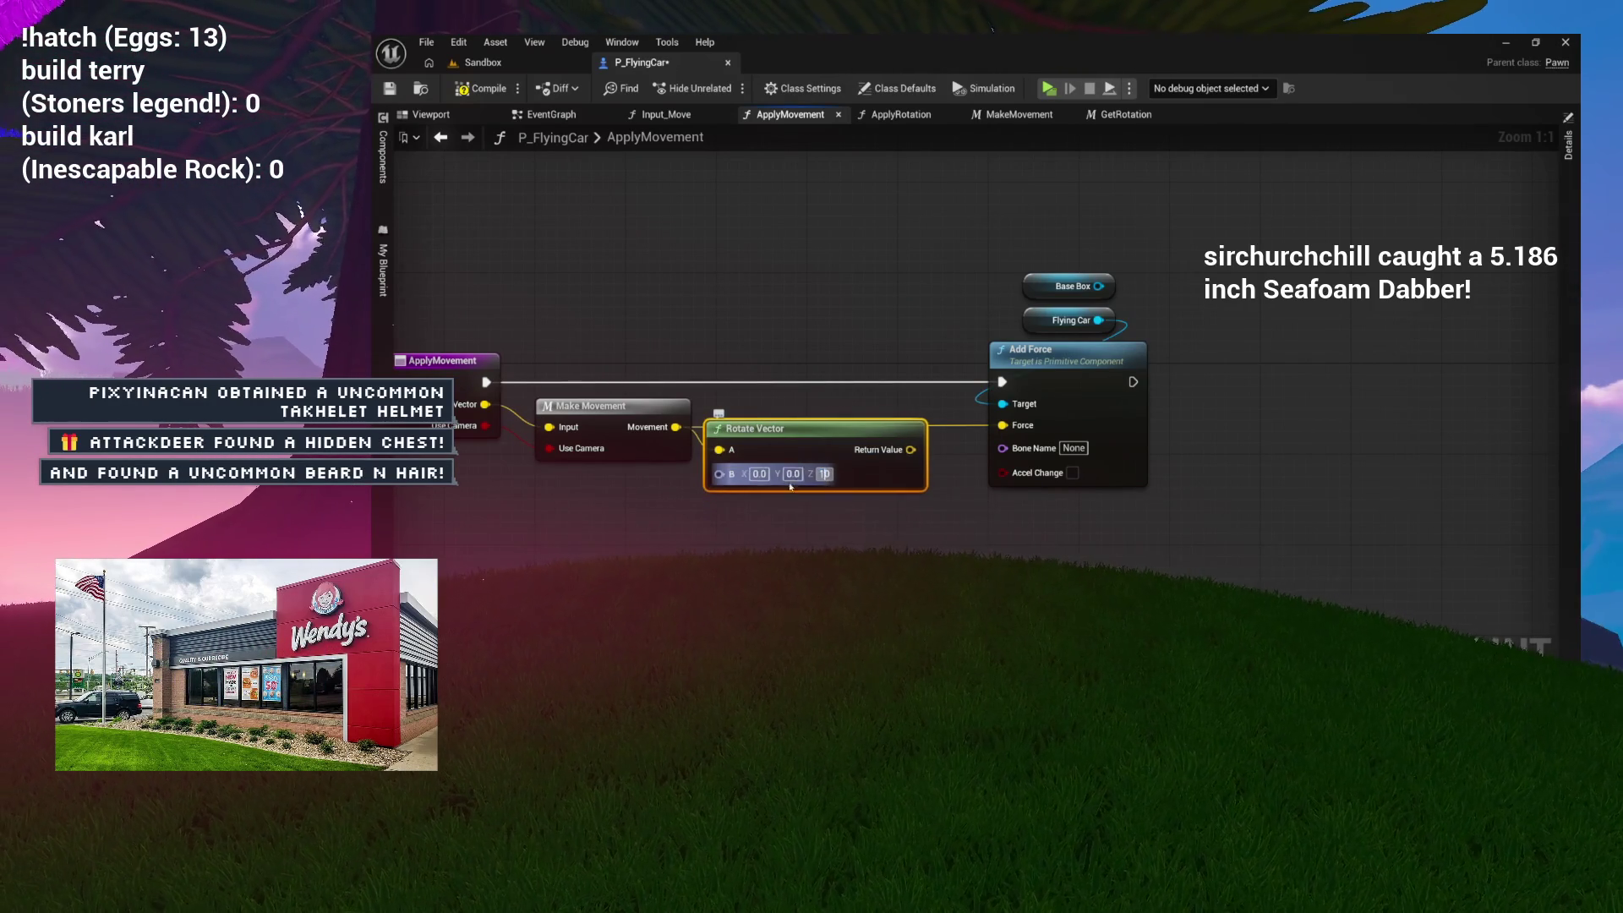
{"action": "type", "text": "0"}
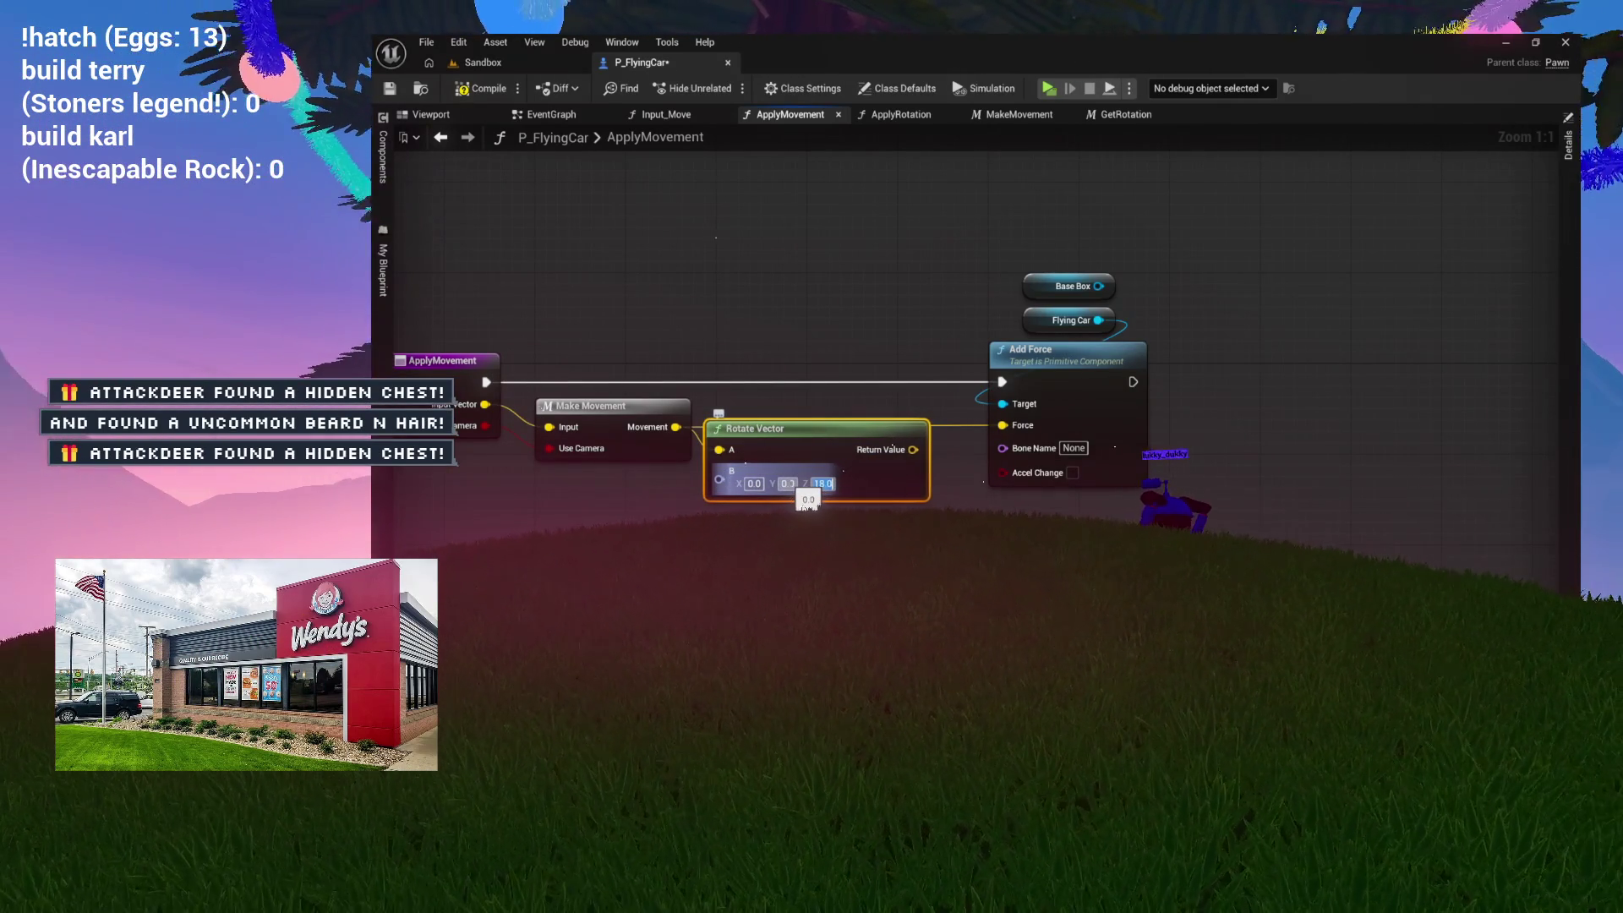
{"action": "key", "text": "Return"}
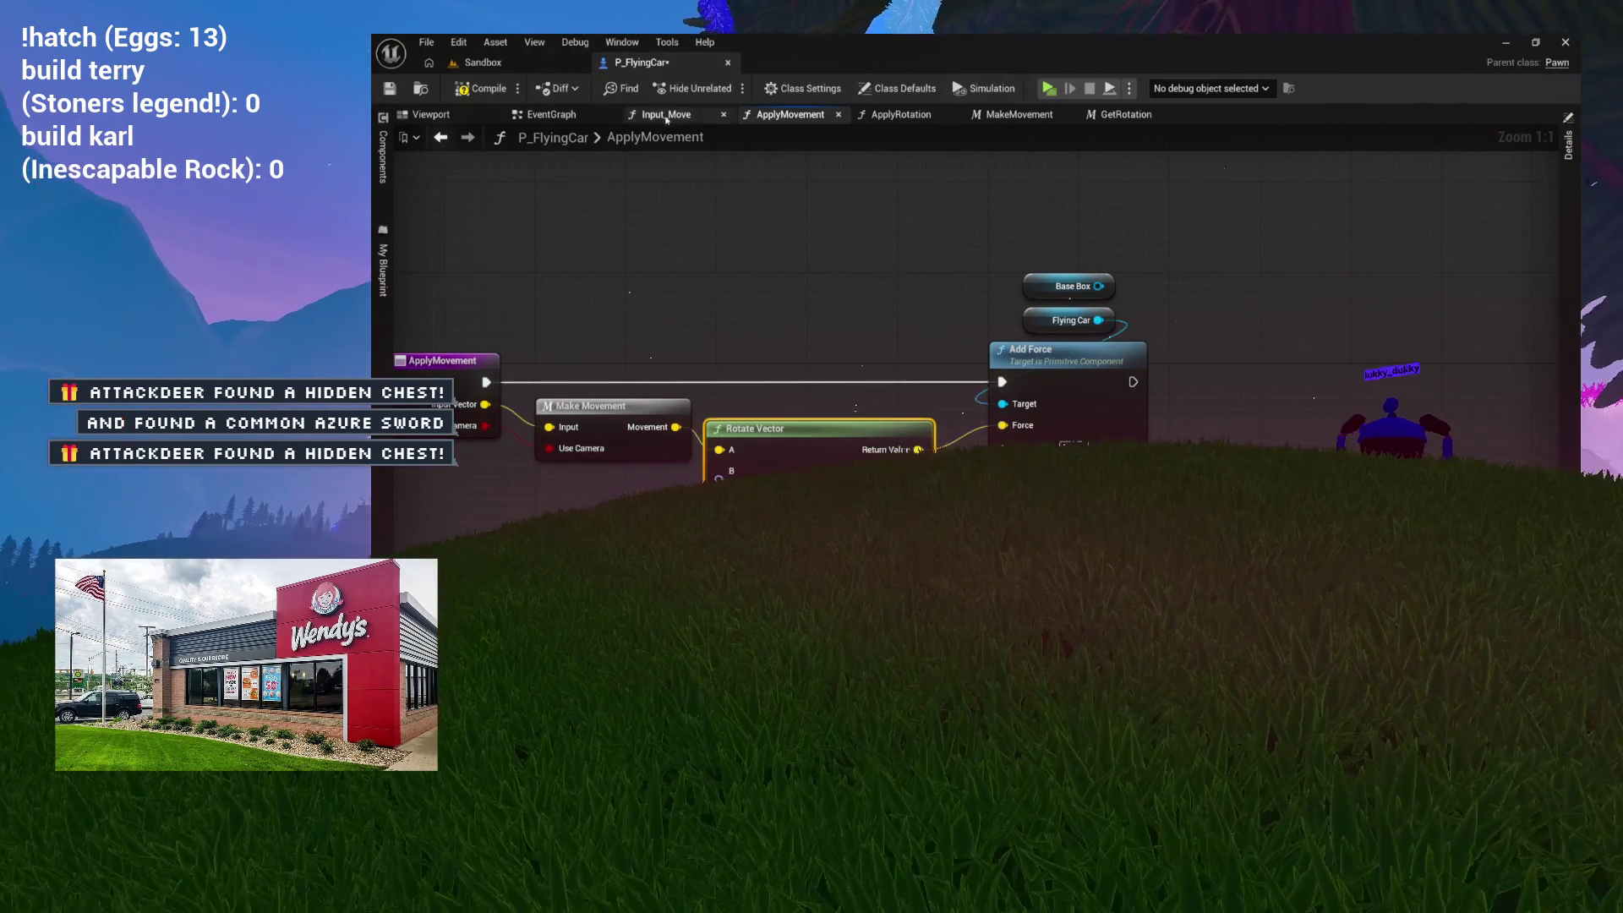
{"action": "left_click", "coordinate": [527, 62]}
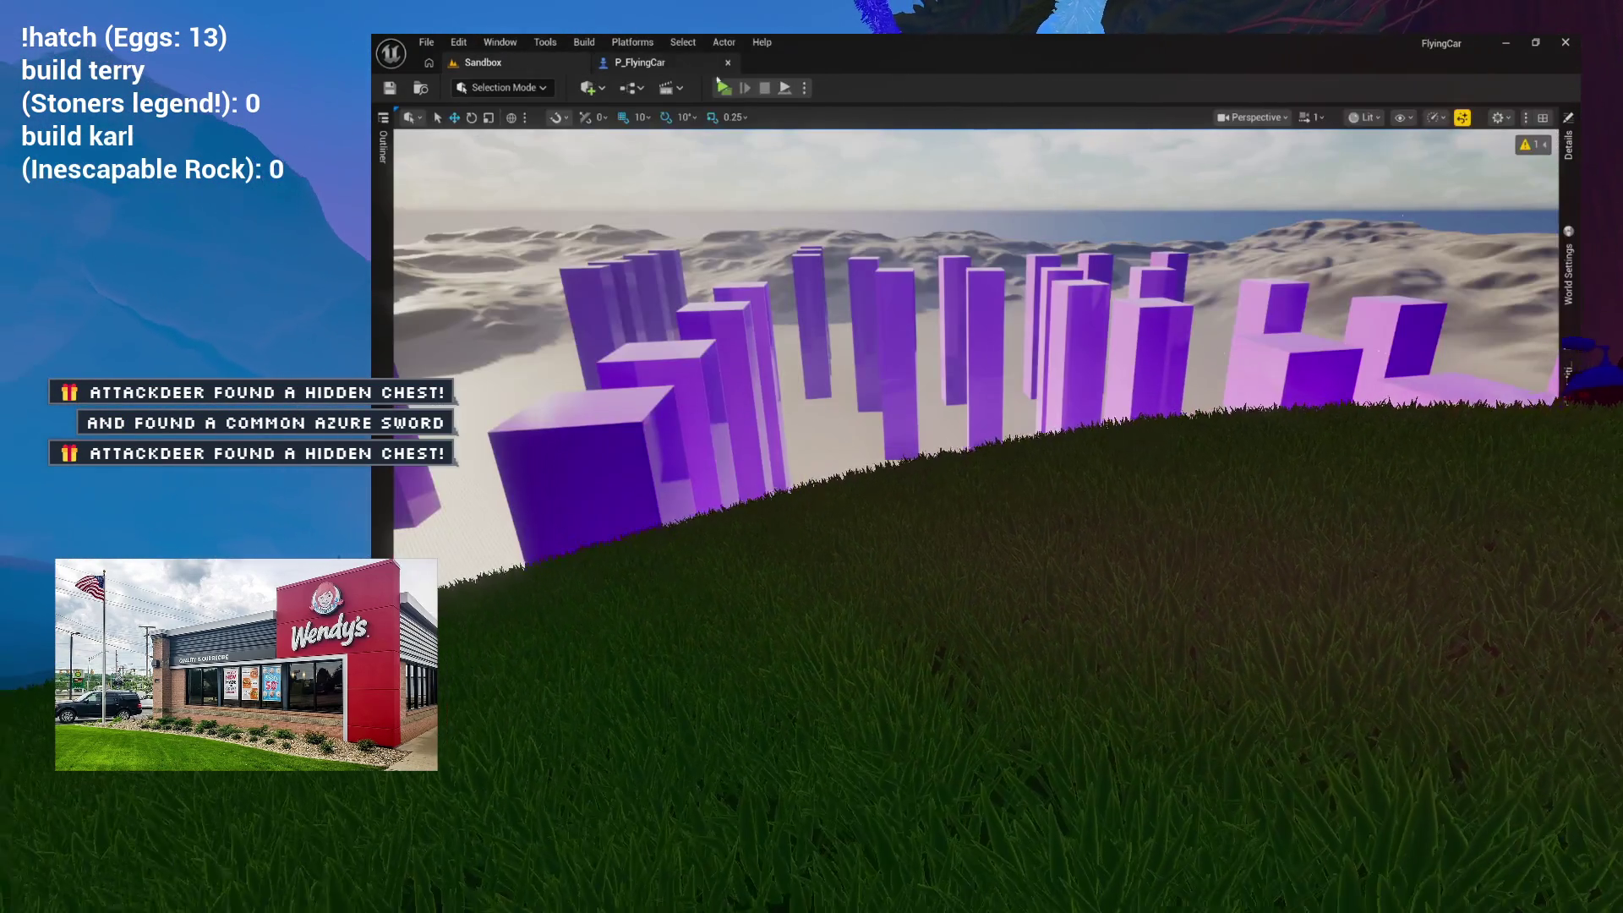
Step: Drive the car in a Play session with the rotated movement, then go back to P_FlyingCar
{"action": "left_click", "coordinate": [723, 87]}
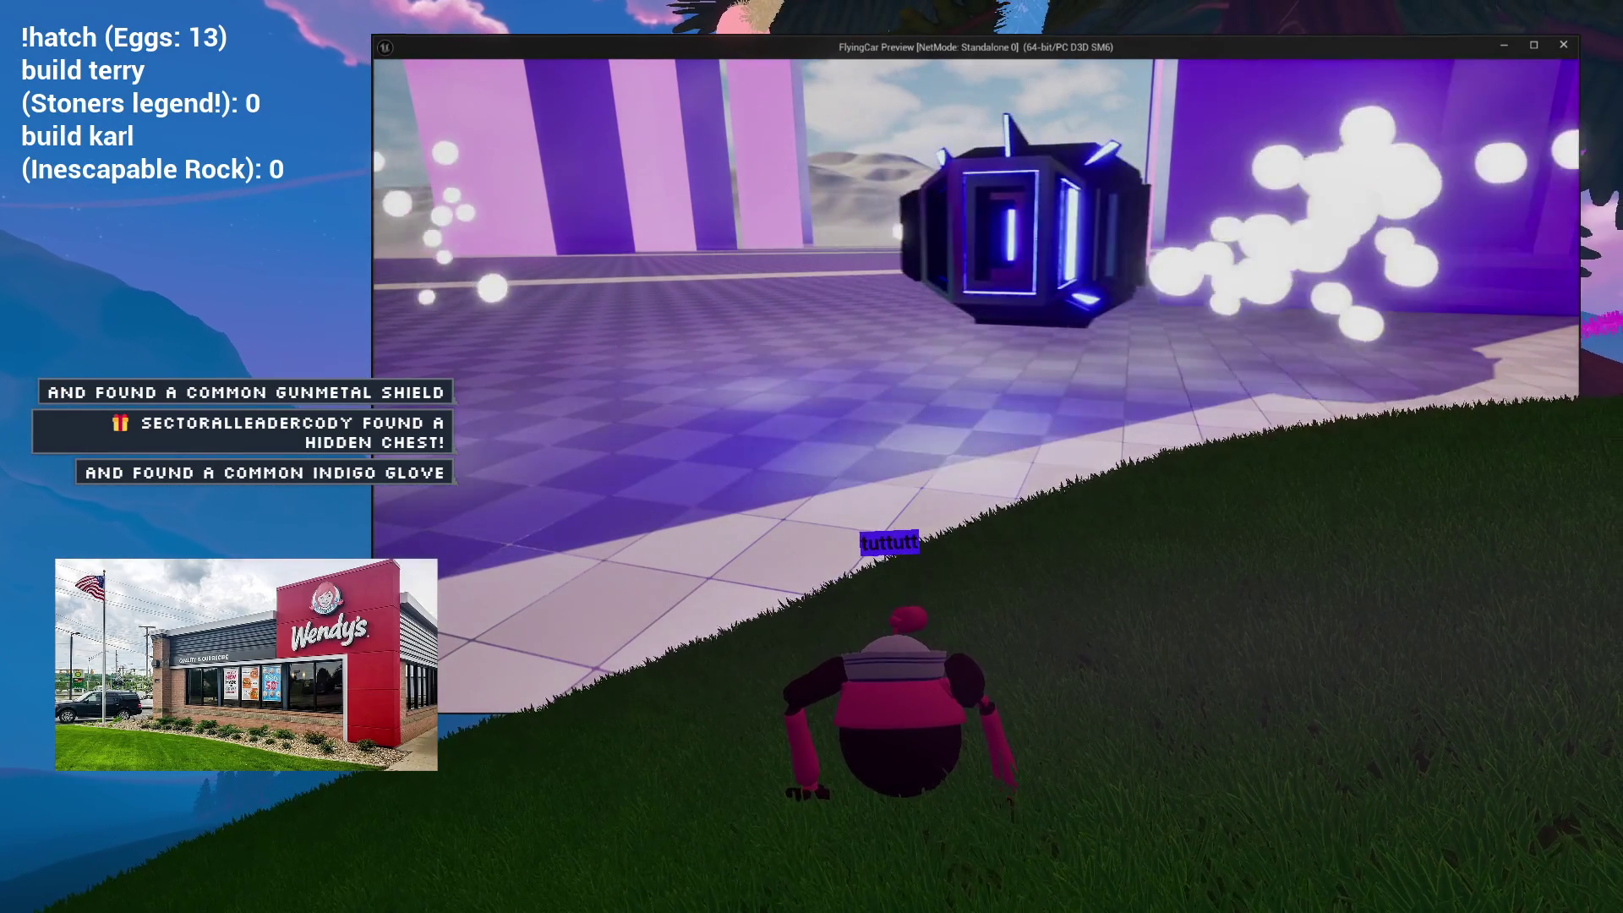
{"action": "key", "text": "Escape"}
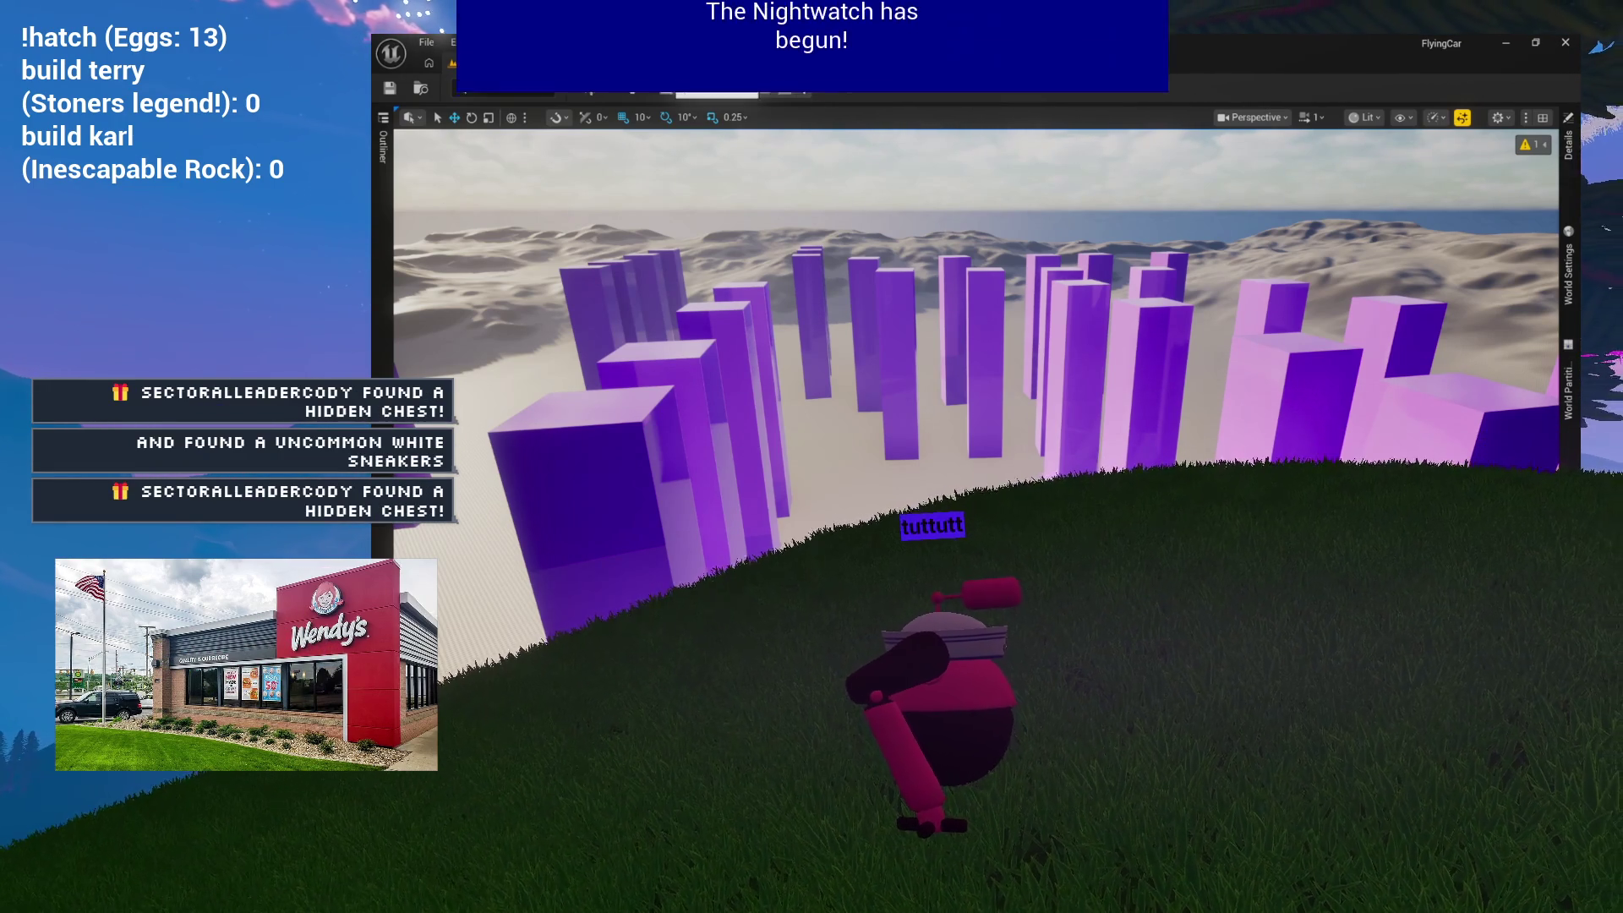
{"action": "left_click", "coordinate": [663, 64]}
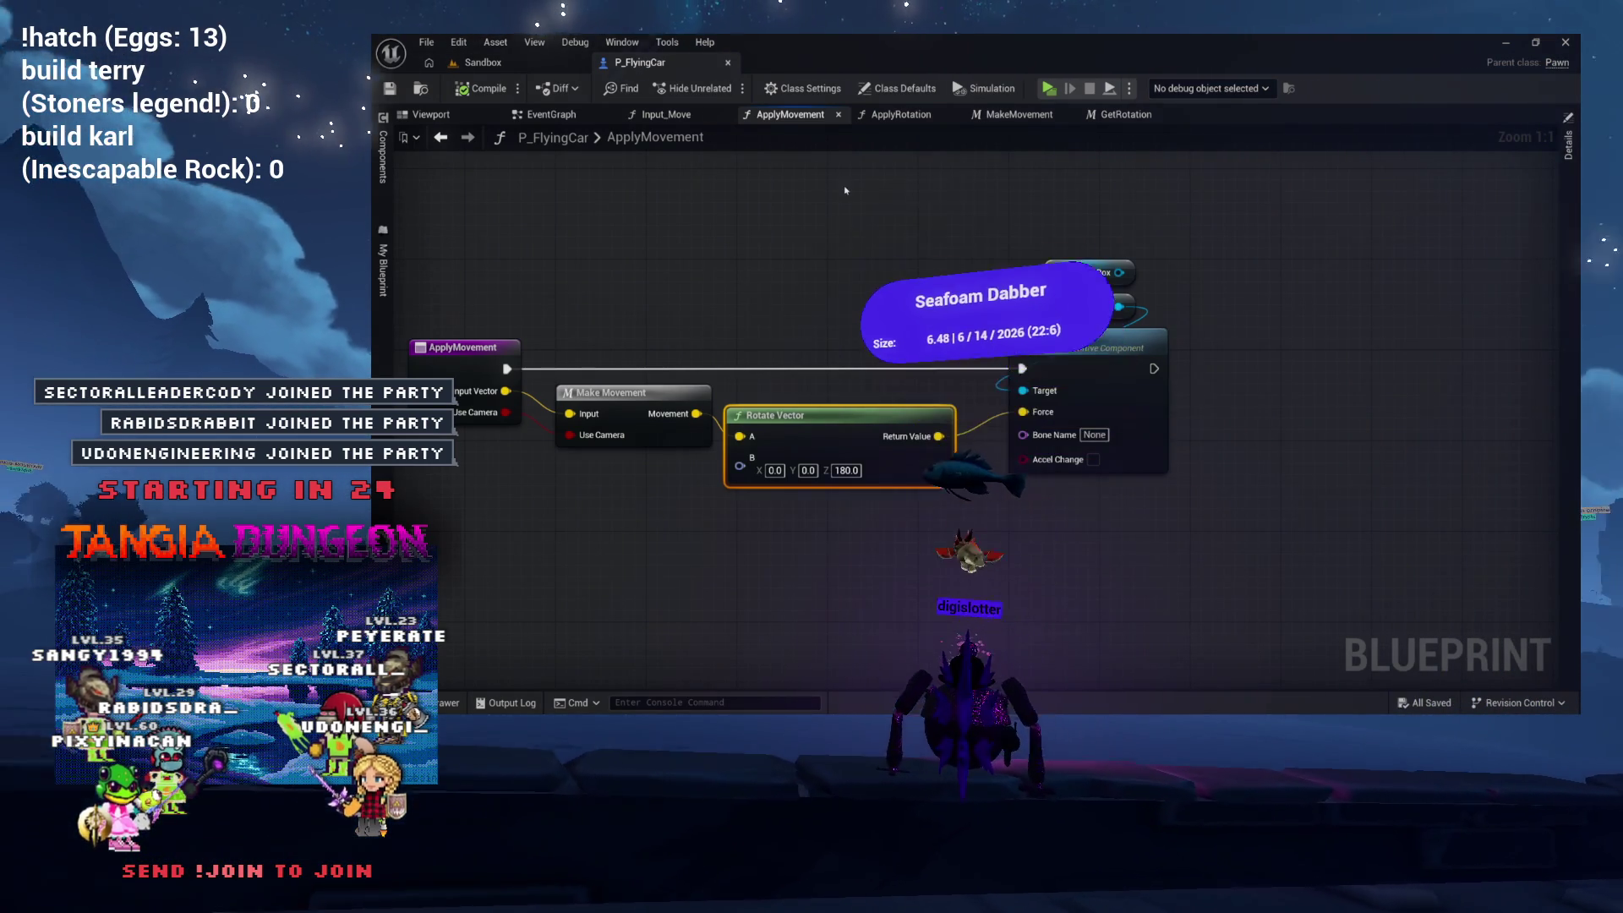
Step: Return to the Sandbox level tab
{"action": "left_click", "coordinate": [483, 63]}
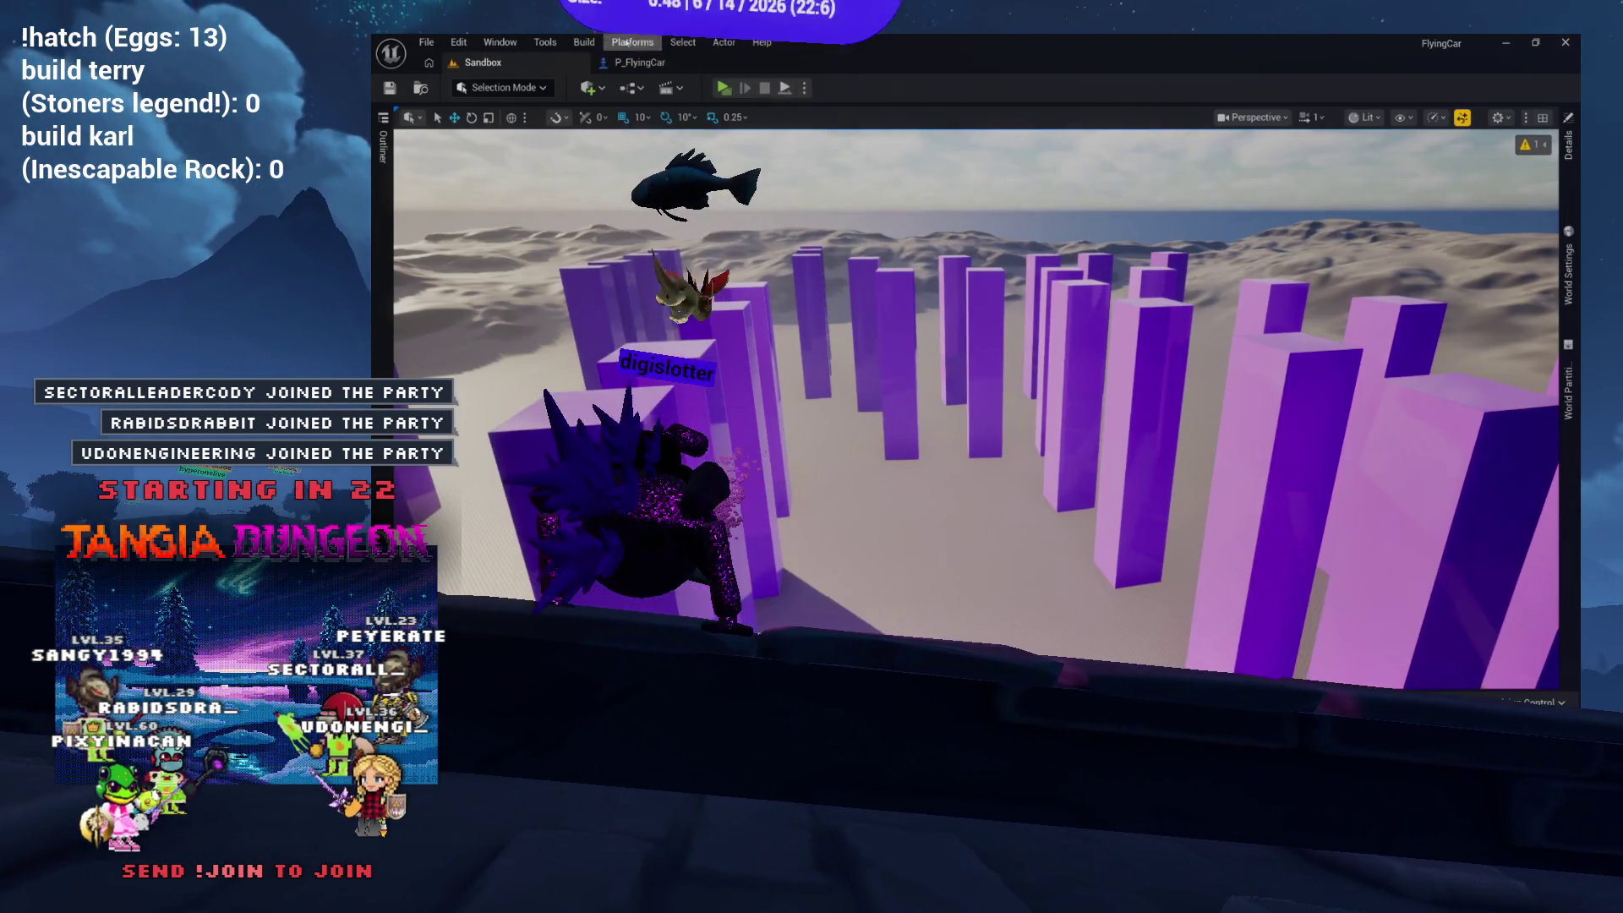
Step: Start a Play session to drive the flying car across the Sandbox floor
{"action": "left_click", "coordinate": [724, 88]}
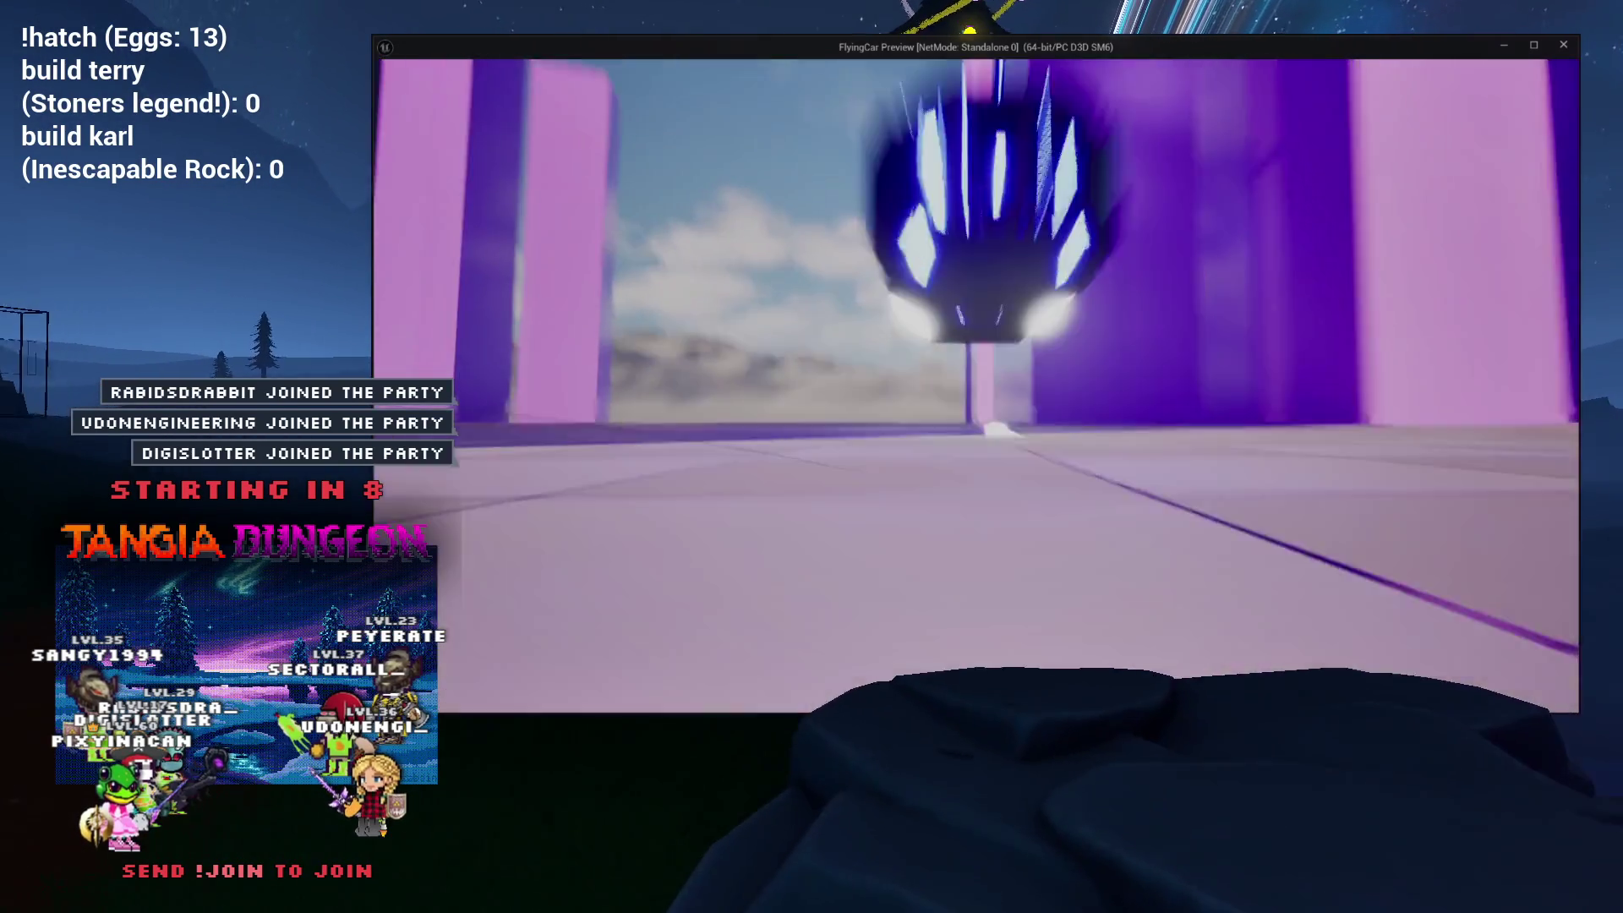
Step: Stop the FlyingCar preview and bring up P_FlyingCar's ApplyMovement graph again
{"action": "key", "text": "Escape"}
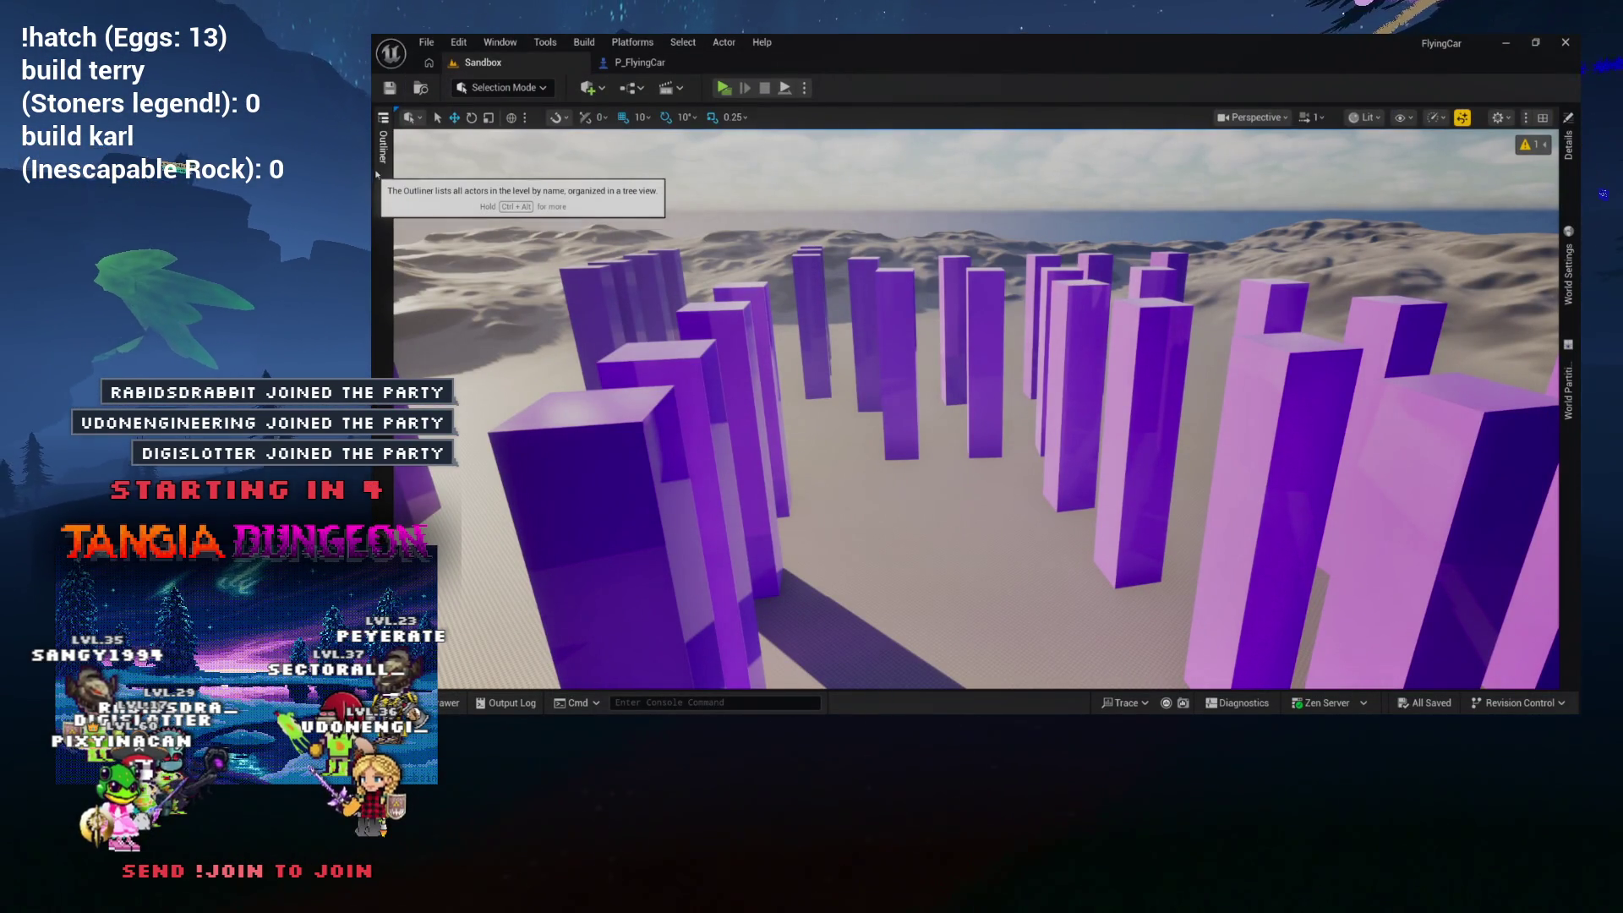
{"action": "left_click", "coordinate": [626, 63]}
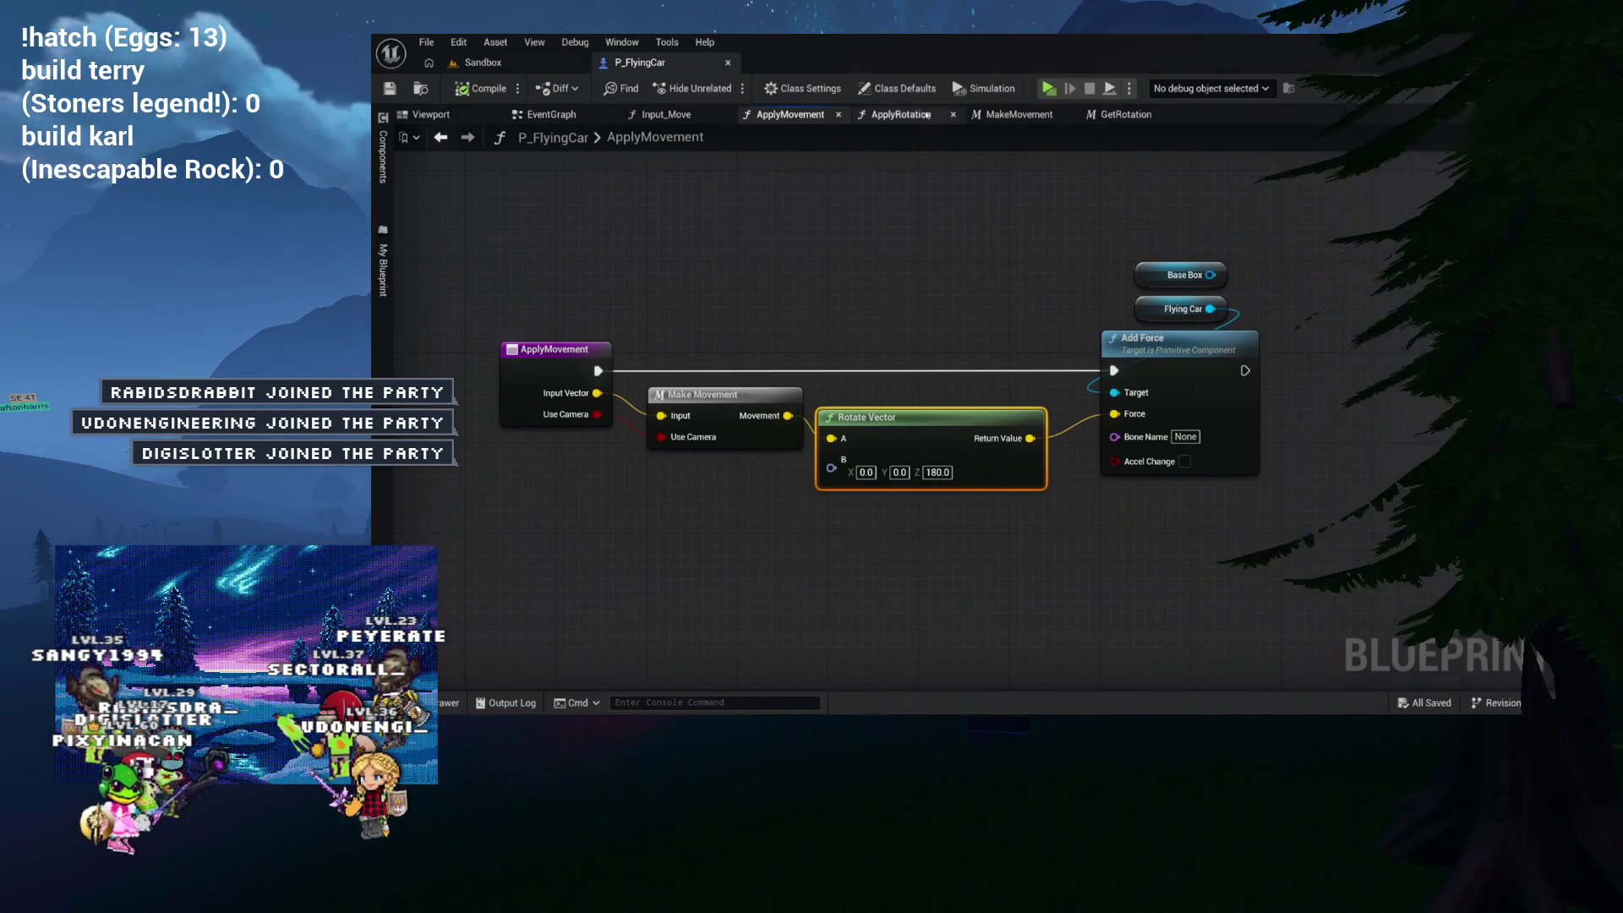
Step: Launch another Play In Editor session with Alt+P to watch the flying car move
{"action": "key", "text": "alt+p"}
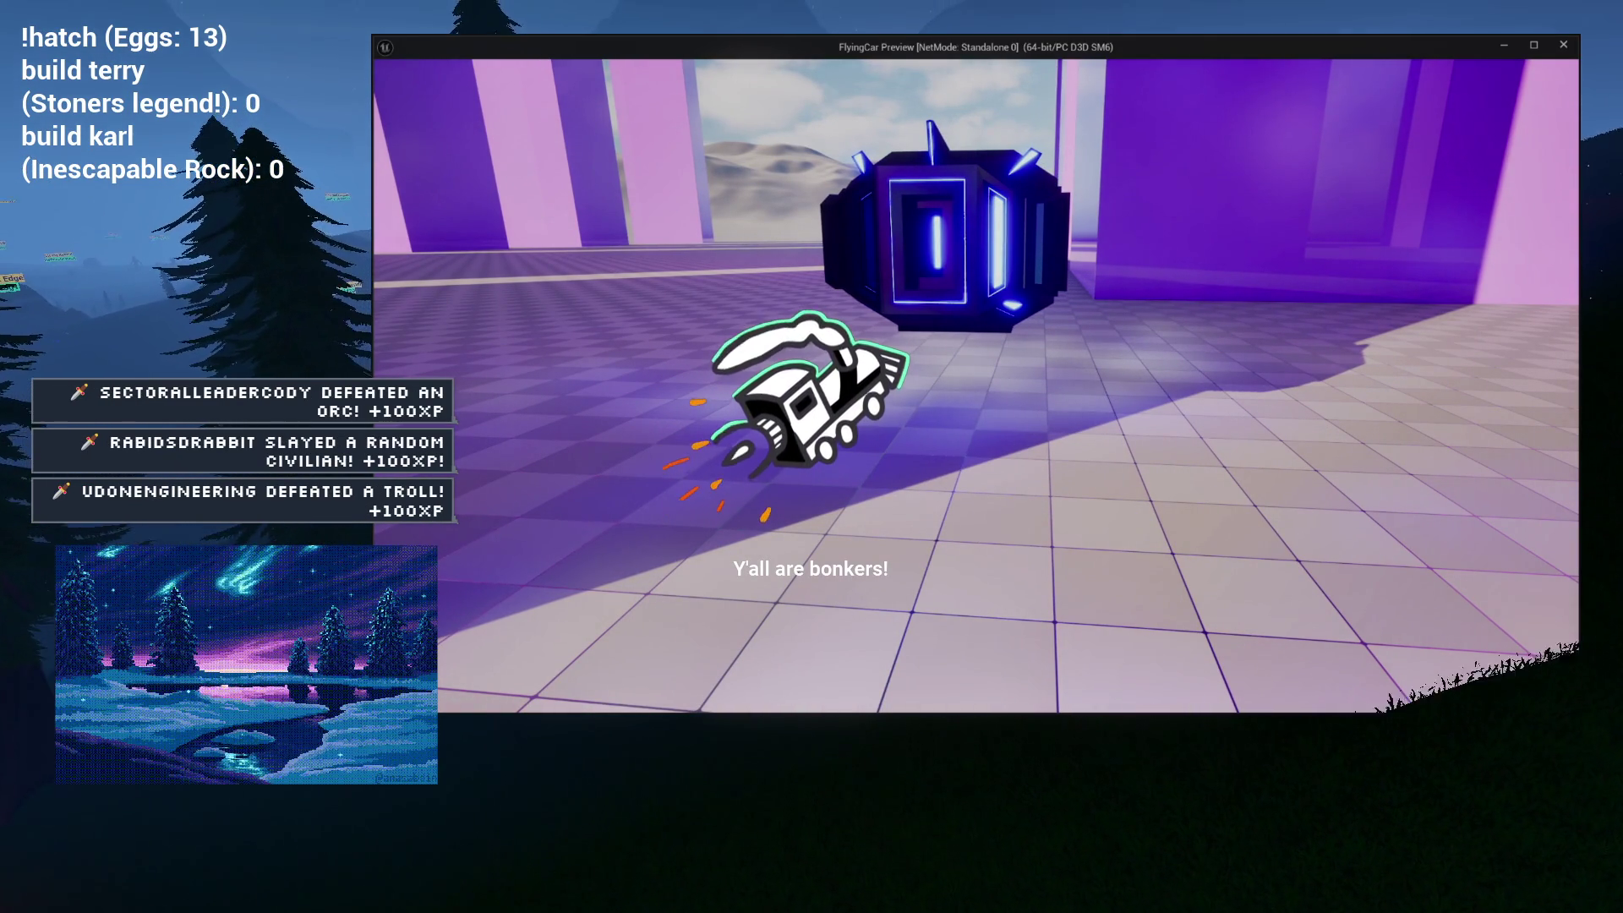
Step: Stop the play session and pan the ApplyMovement graph to the left
{"action": "key", "text": "Escape"}
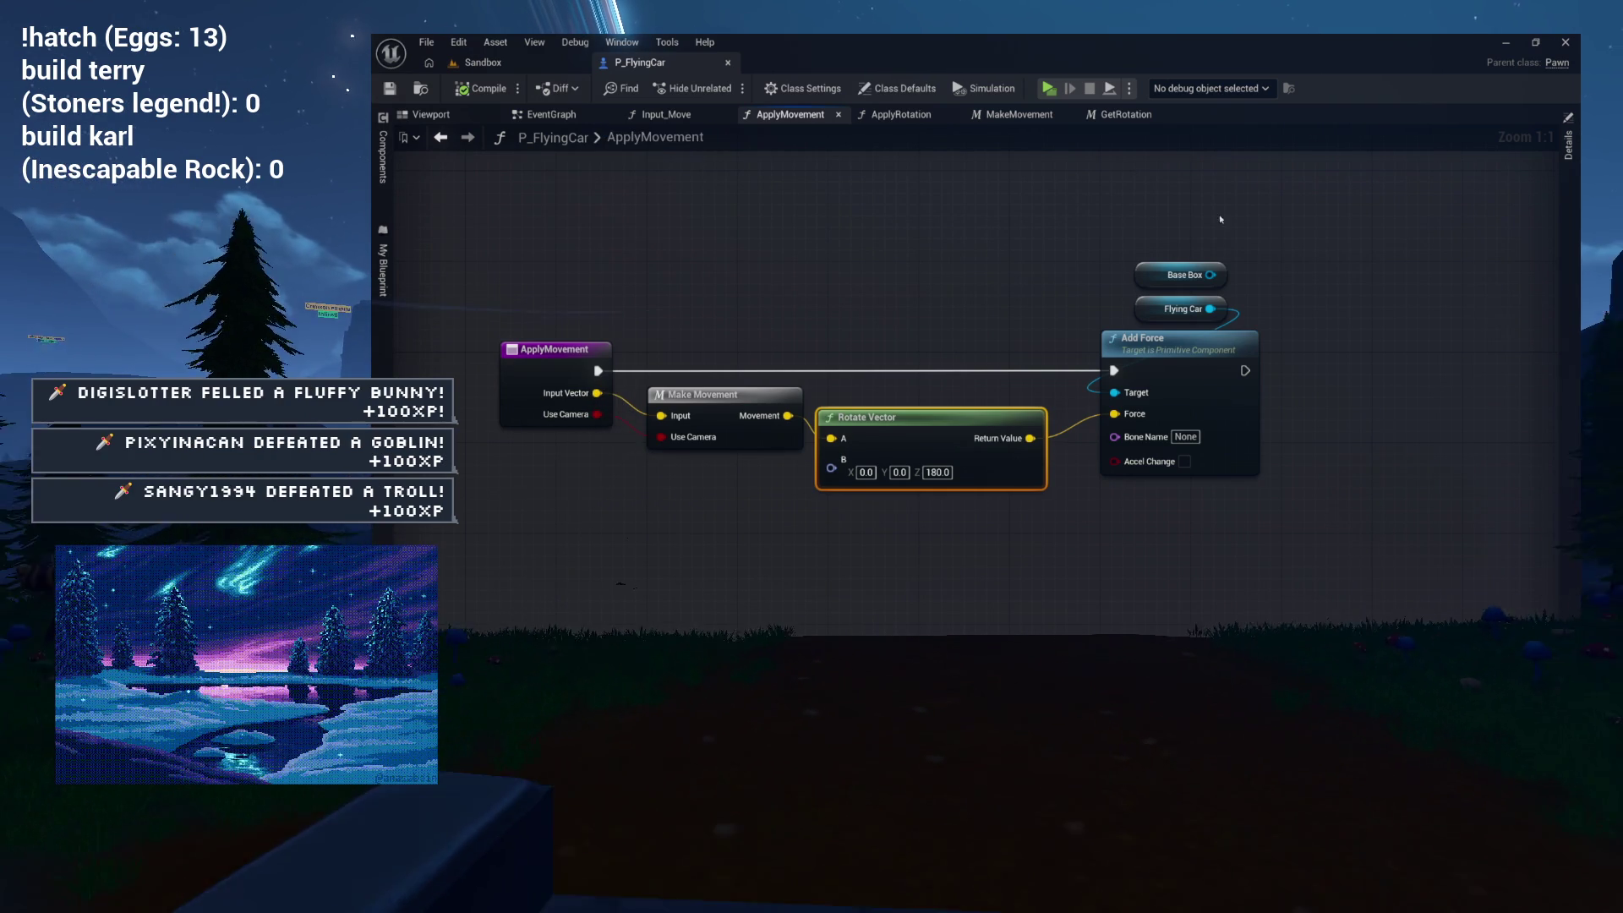
{"action": "left_click_drag", "start_coordinate": [700, 145], "coordinate": [569, 137]}
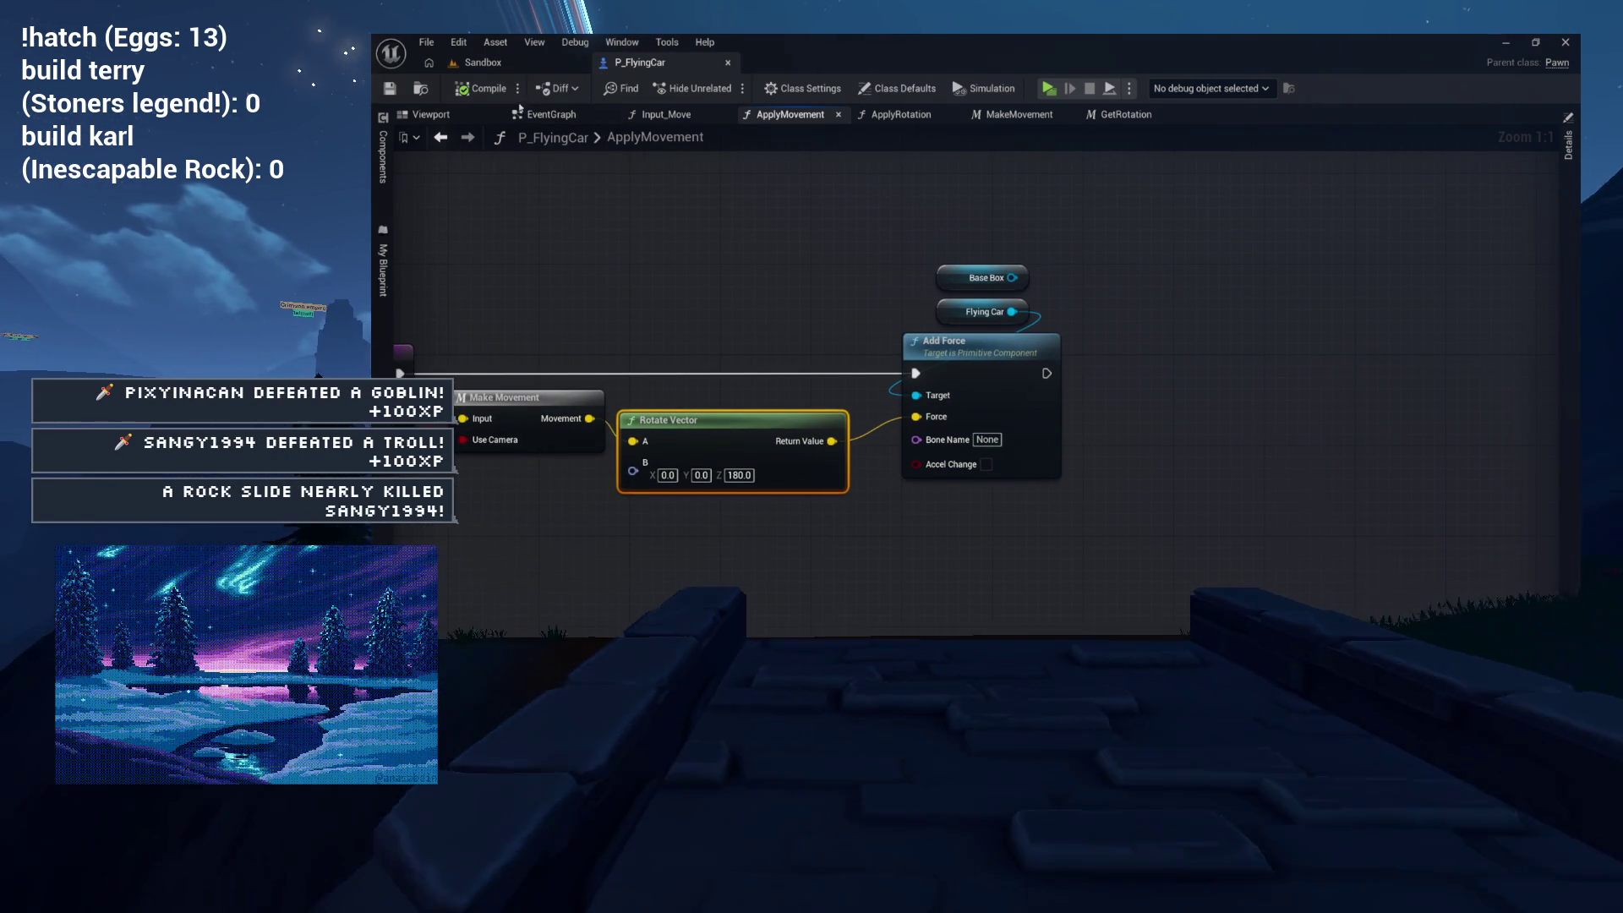
{"action": "left_click", "coordinate": [553, 64]}
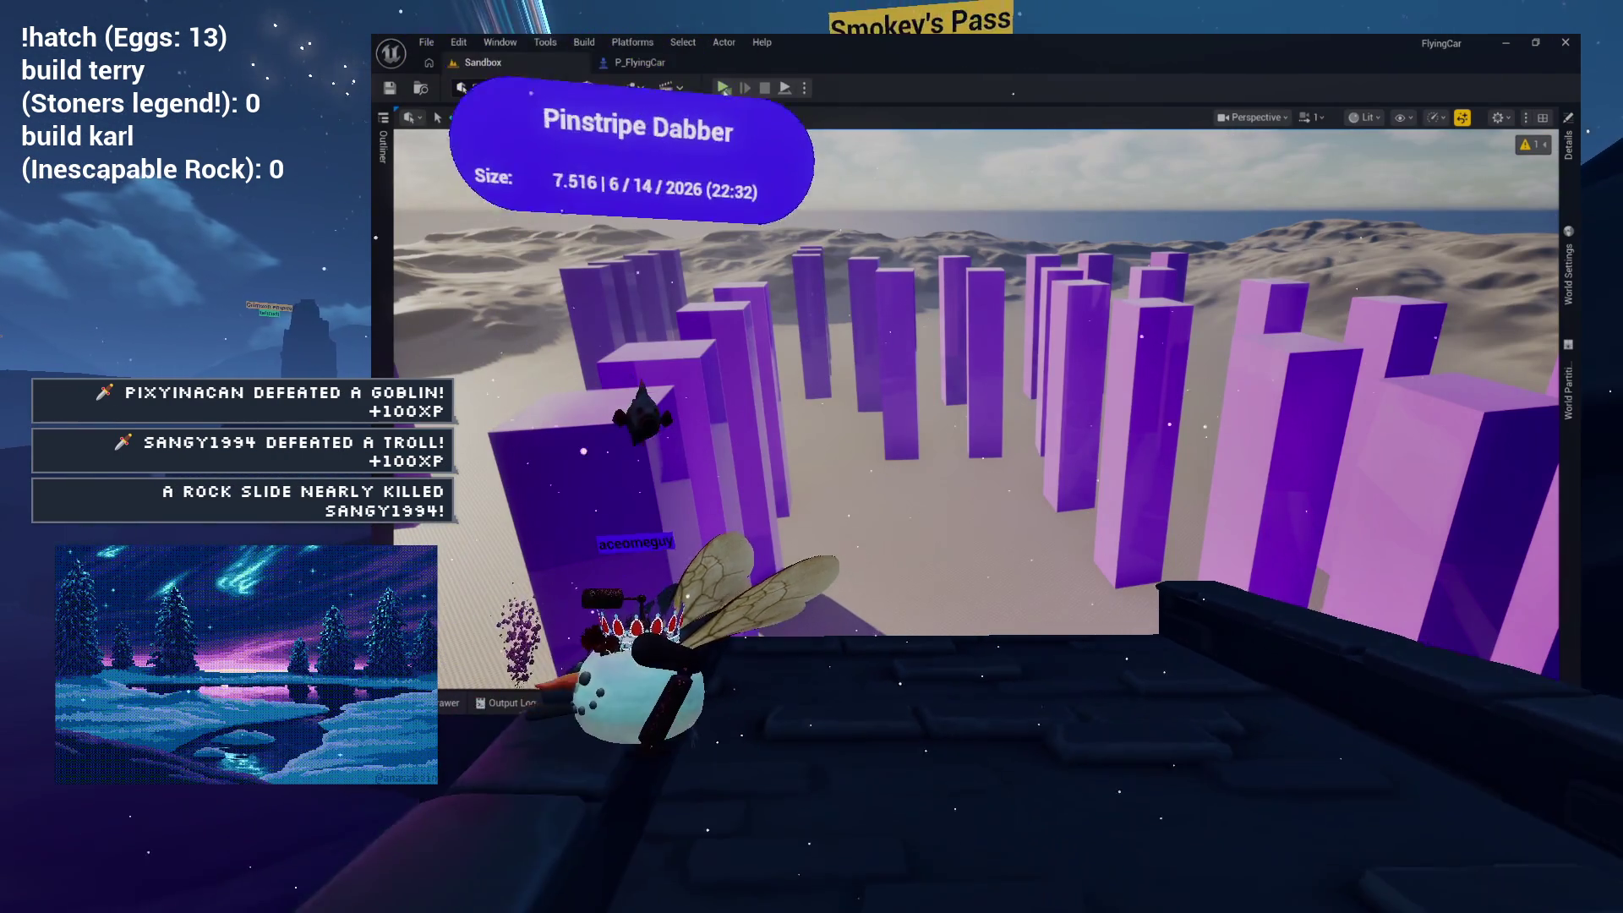
{"action": "left_click", "coordinate": [723, 87]}
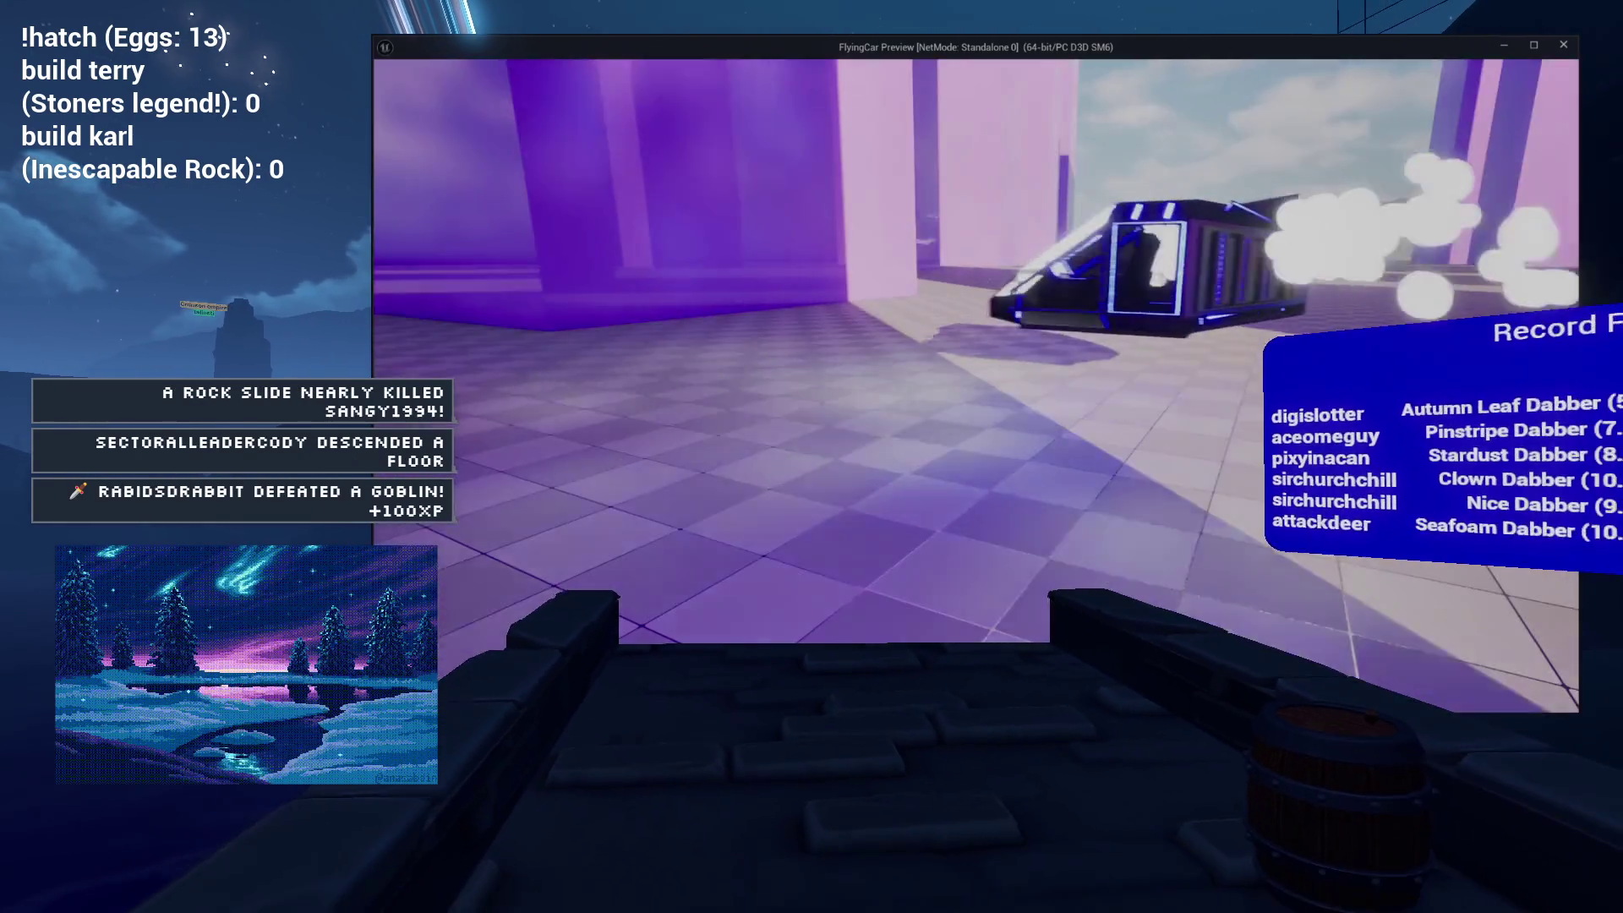
{"action": "key", "text": "Escape"}
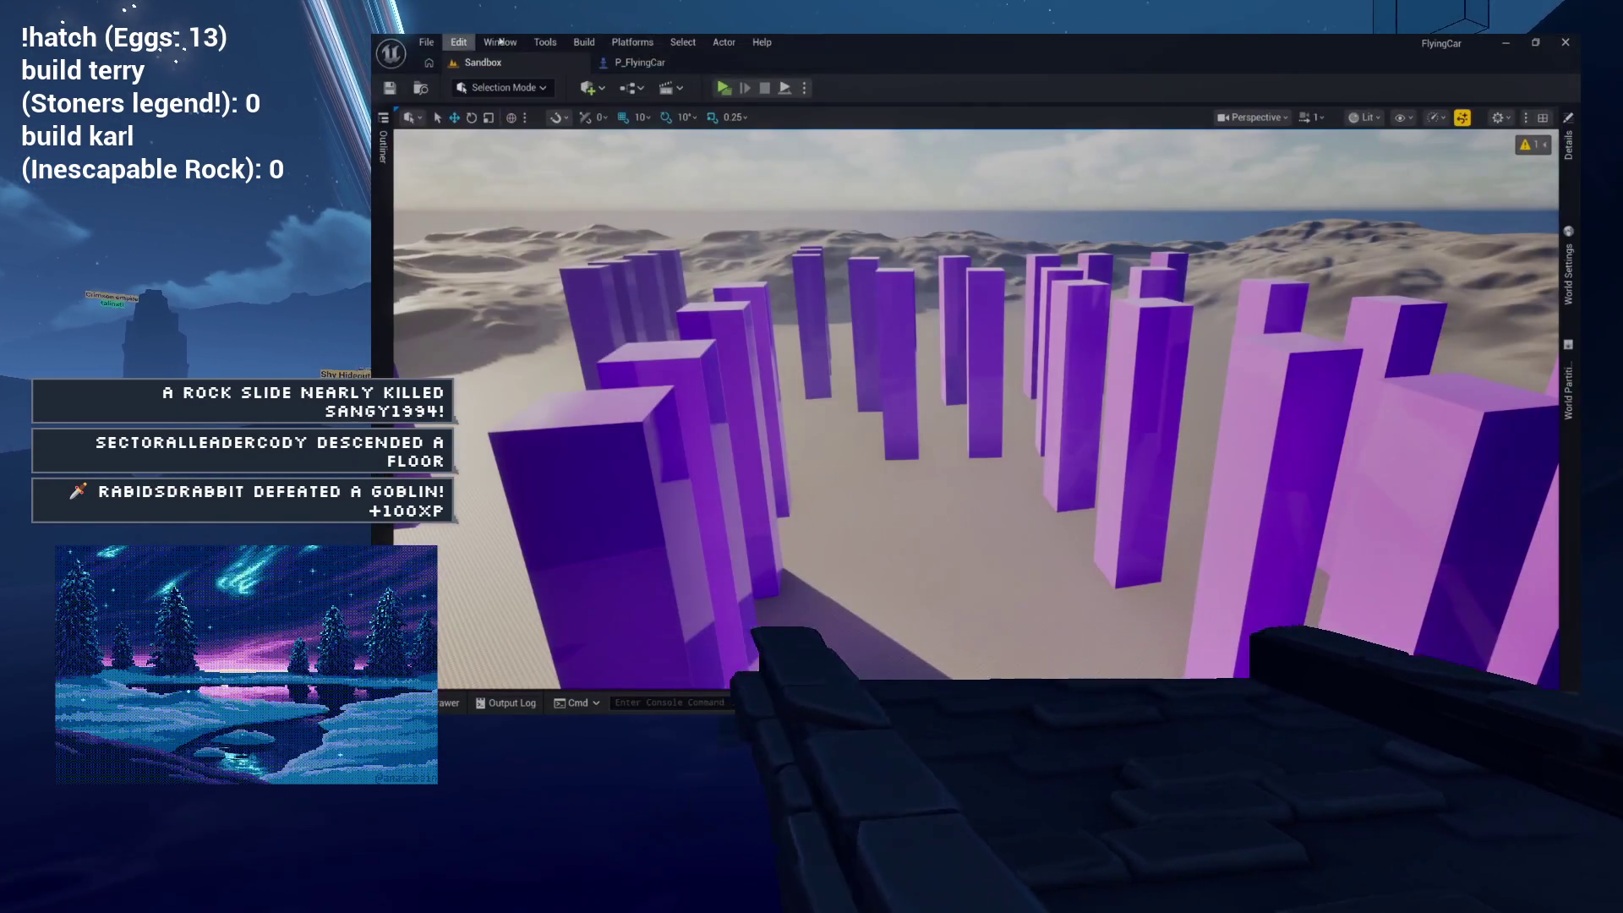
{"action": "left_click", "coordinate": [633, 63]}
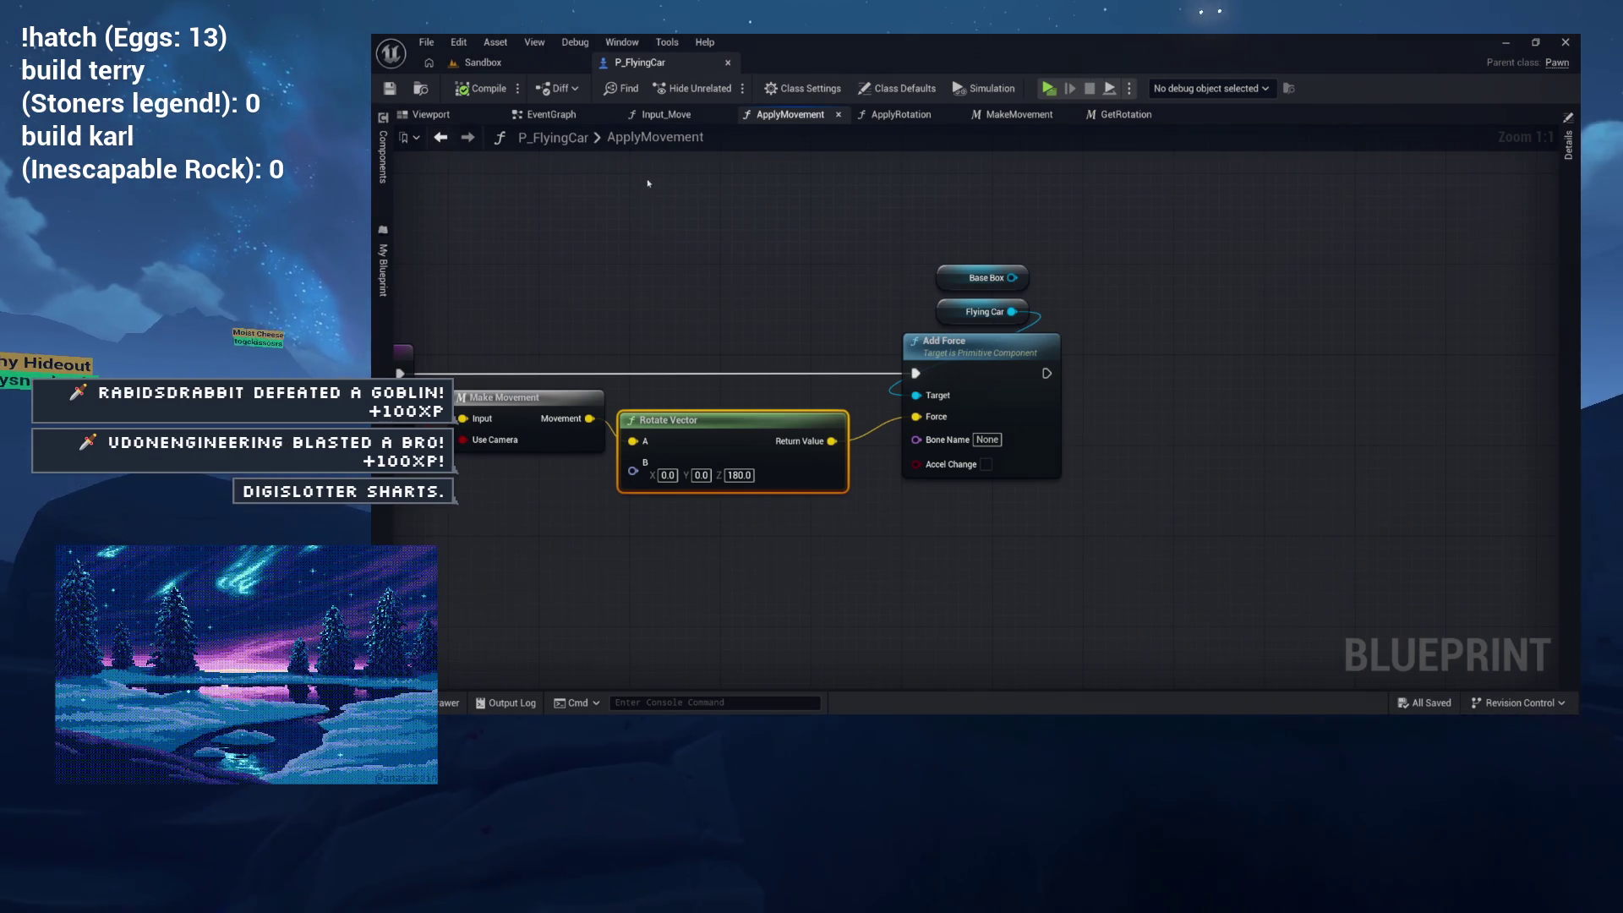
{"action": "left_click_drag", "start_coordinate": [573, 218], "coordinate": [697, 222]}
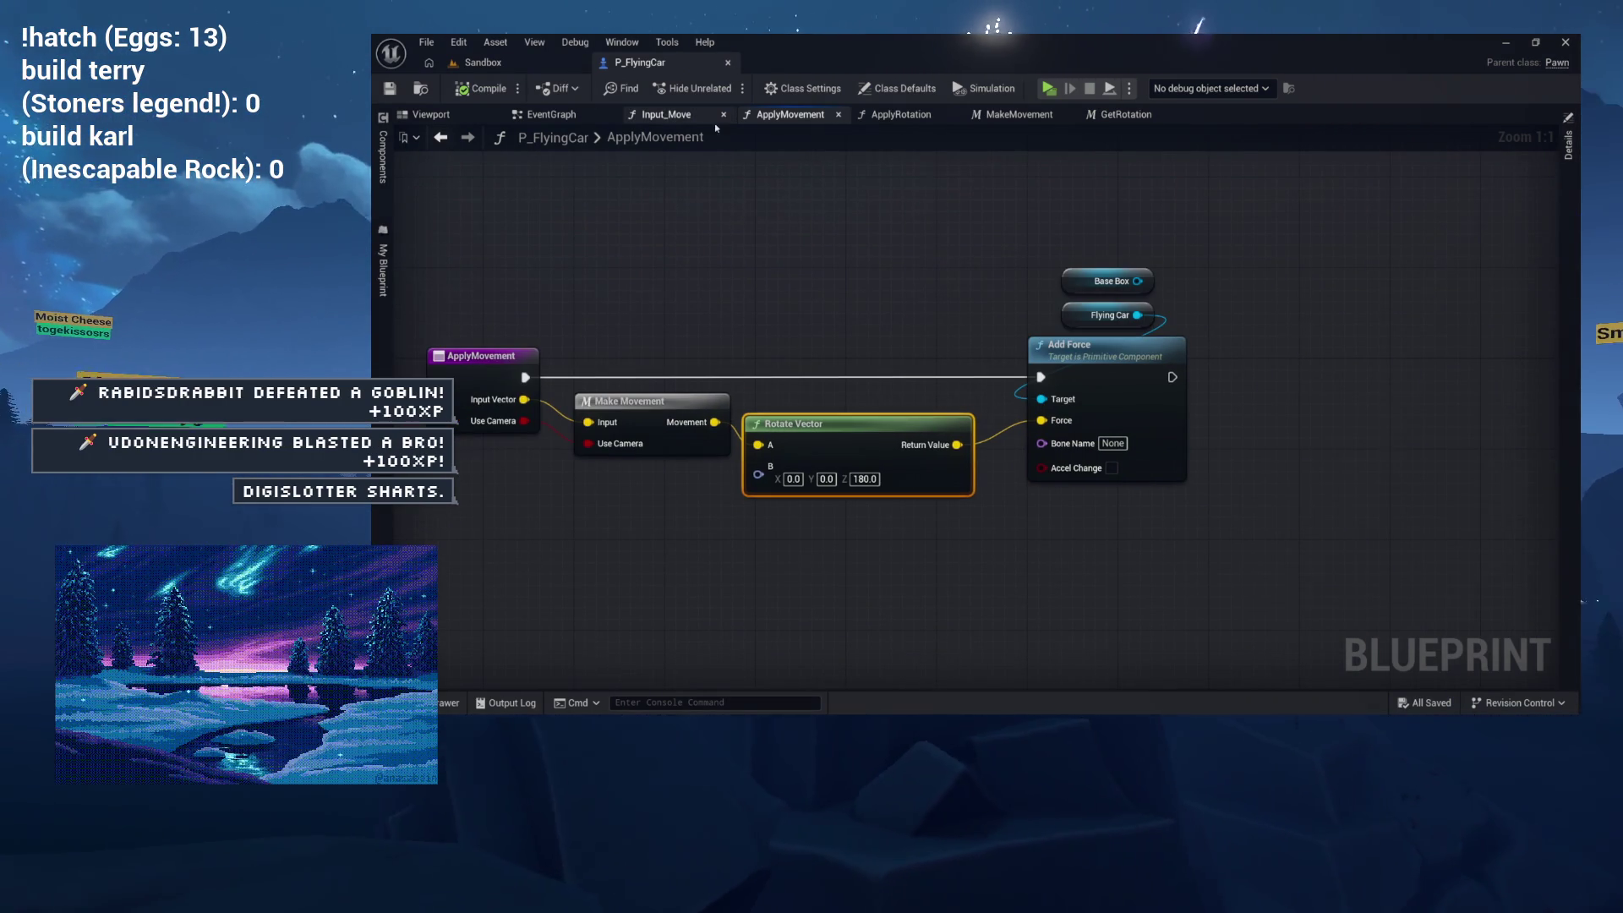
{"action": "left_click", "coordinate": [667, 115]}
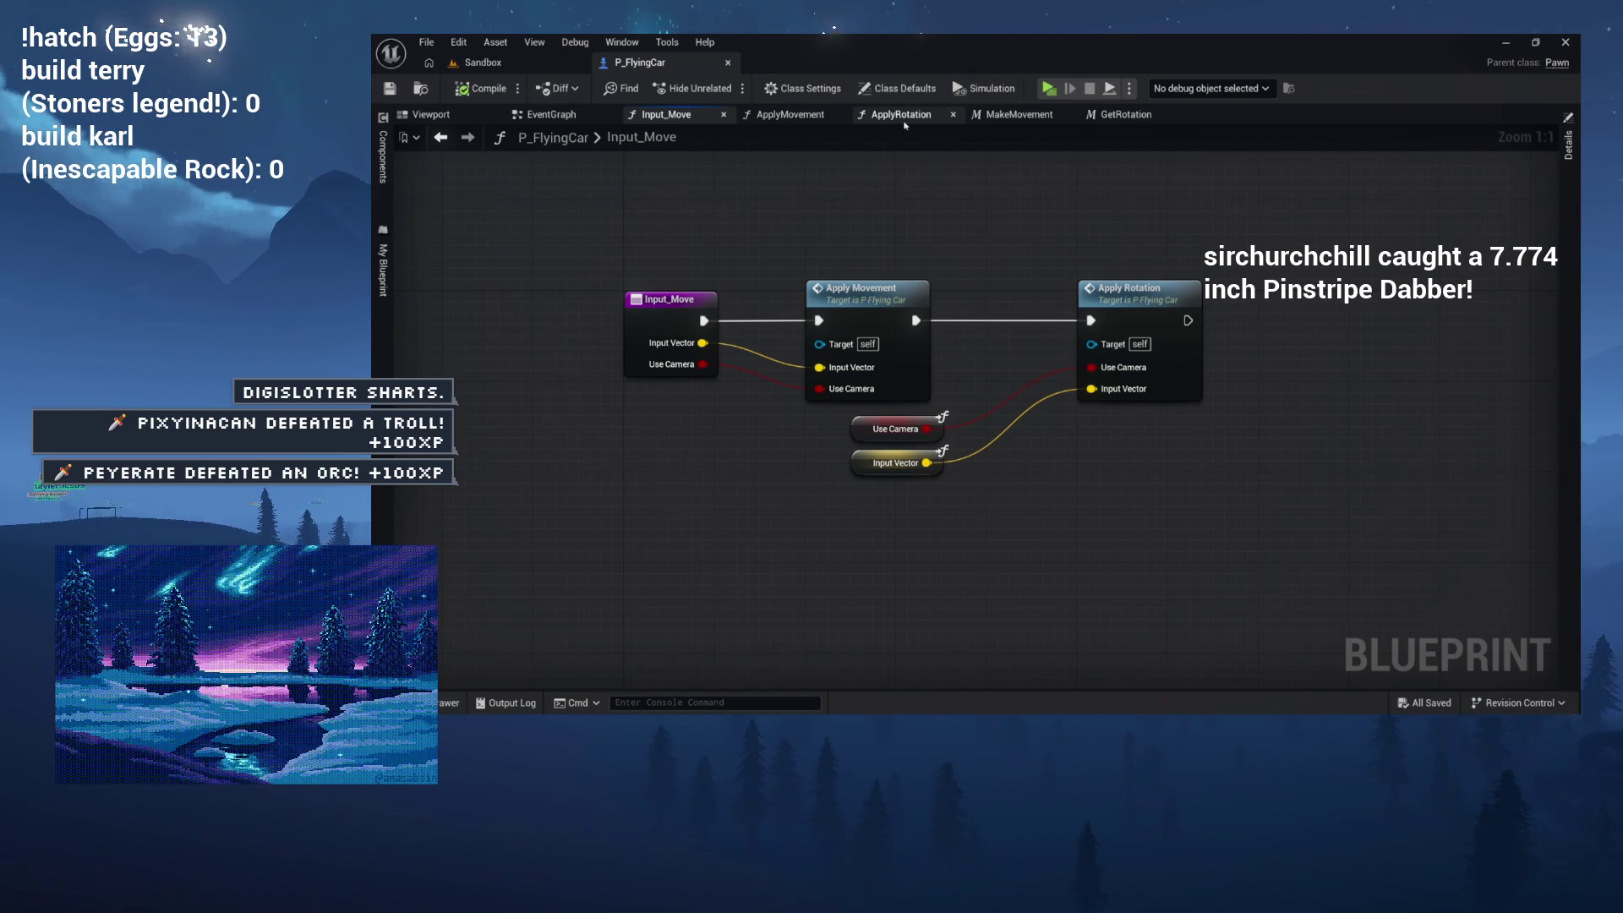
Step: Step through the ApplyMovement and Input_Move graphs to reach the GetRotation function graph
{"action": "left_click", "coordinate": [813, 115]}
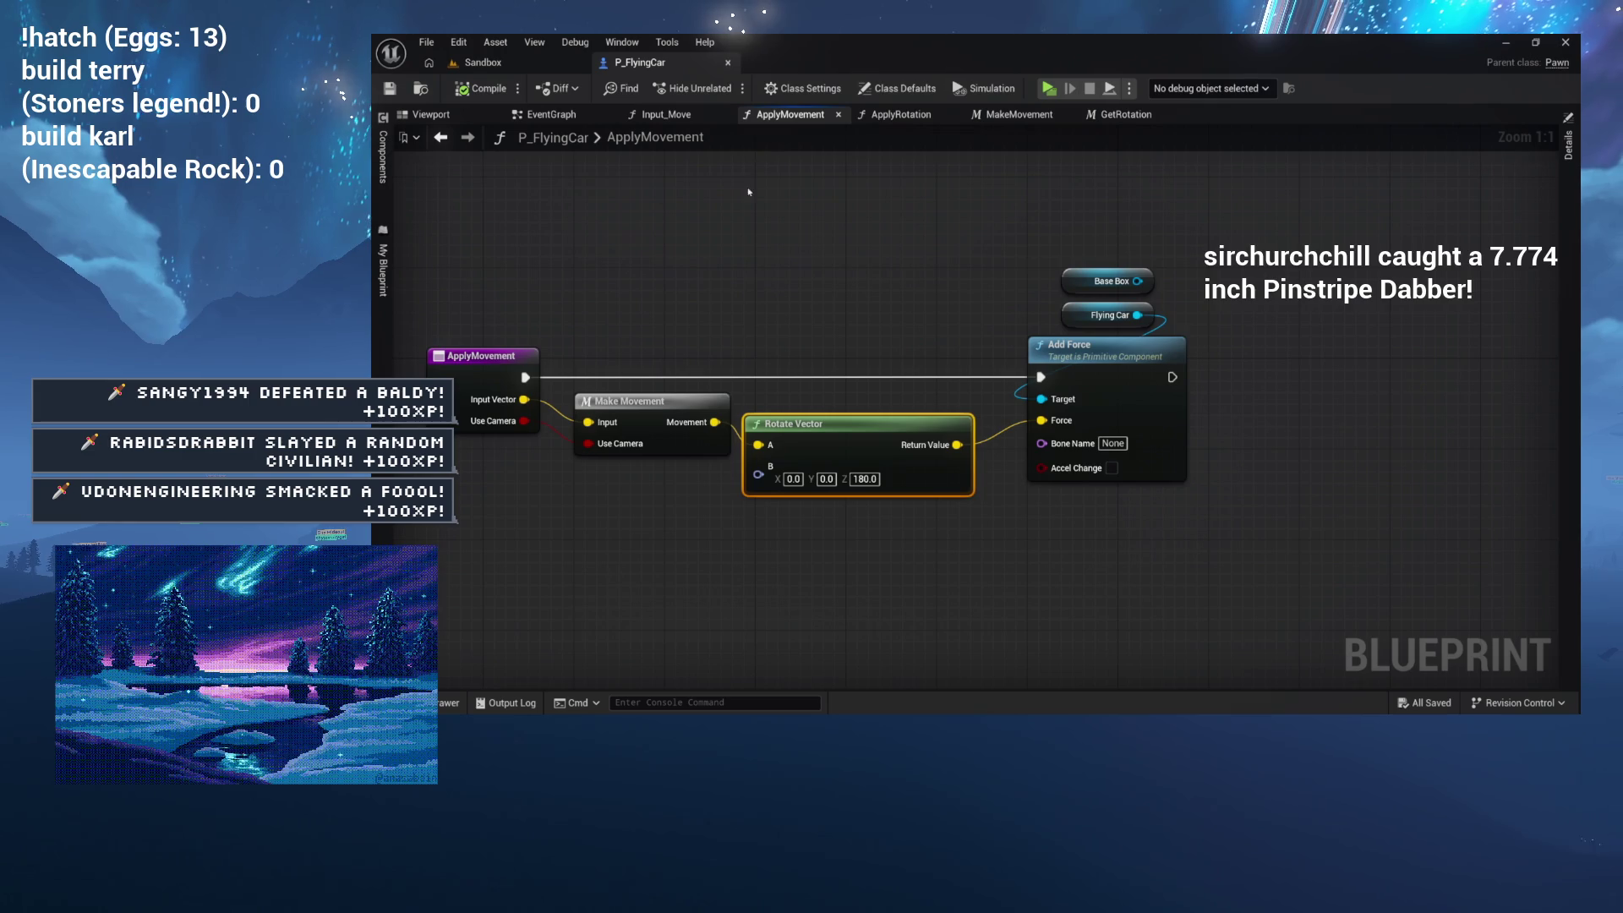
{"action": "left_click", "coordinate": [668, 115]}
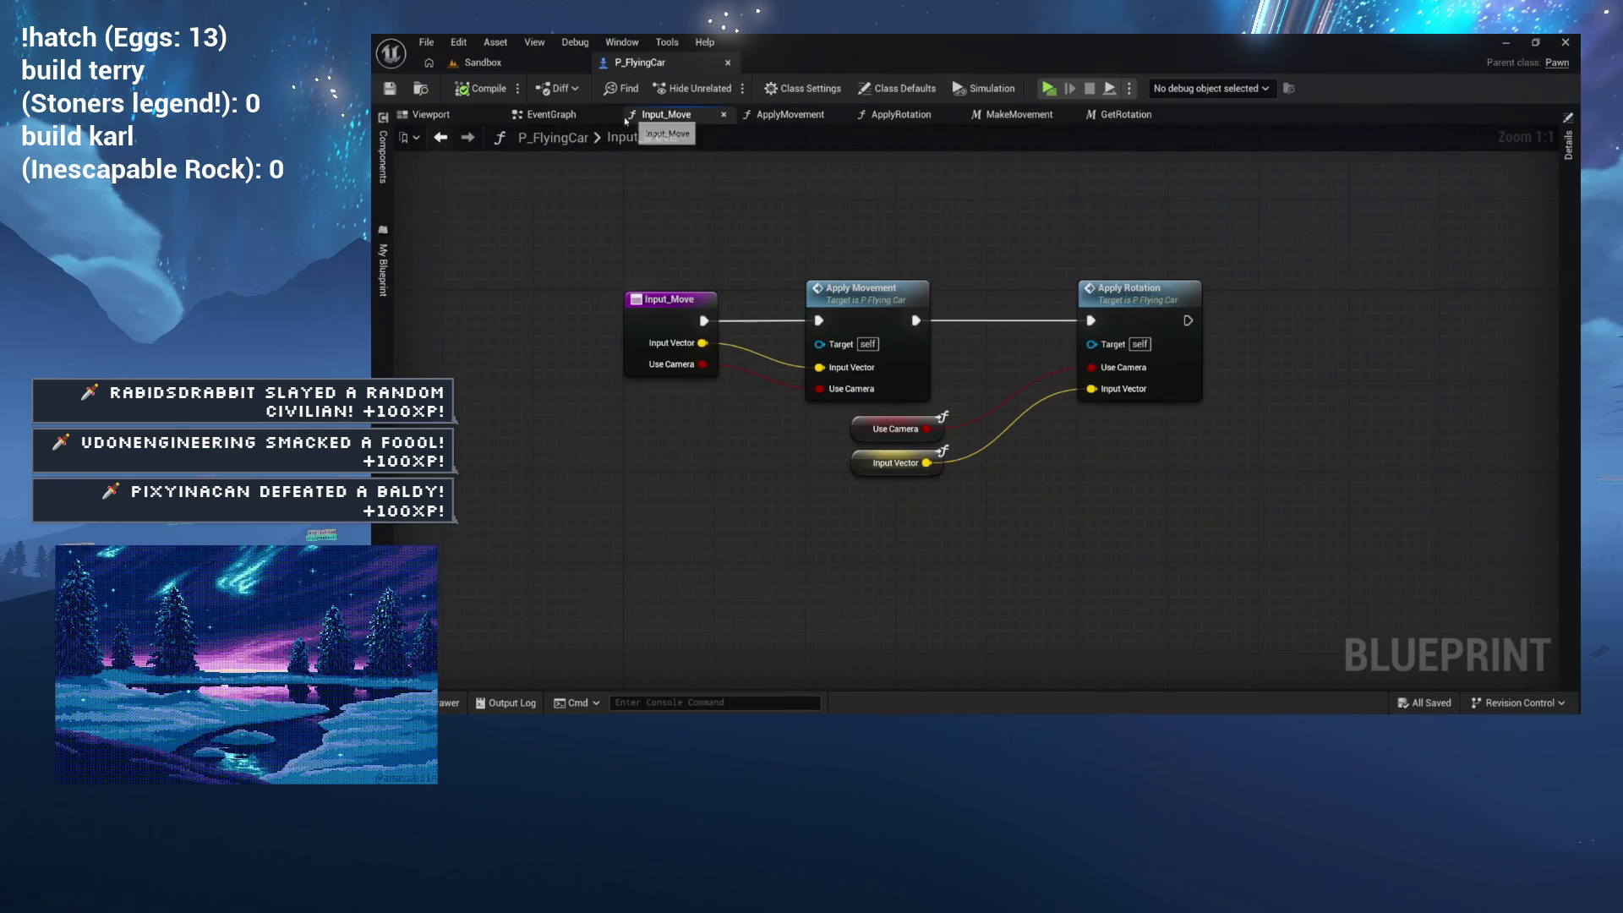
{"action": "left_click", "coordinate": [1126, 115]}
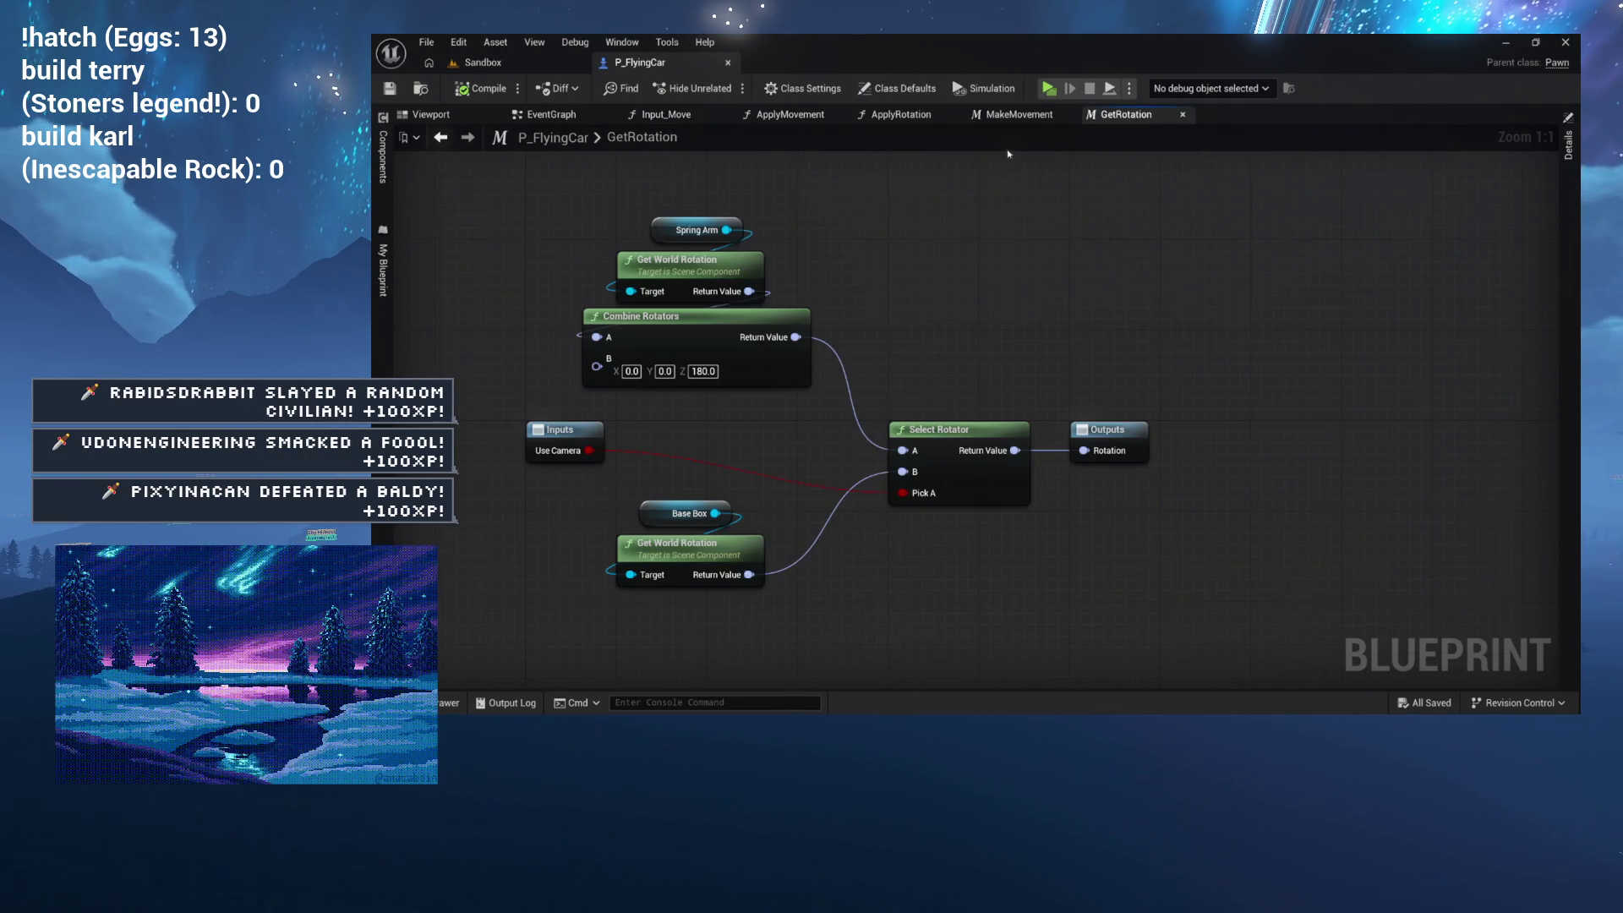
Step: Drop a Flying Car node into GetRotation, wire it to Get World Rotation's Target, rewire Select Rotator A, then save
{"action": "left_click_drag", "start_coordinate": [846, 340], "coordinate": [870, 315]}
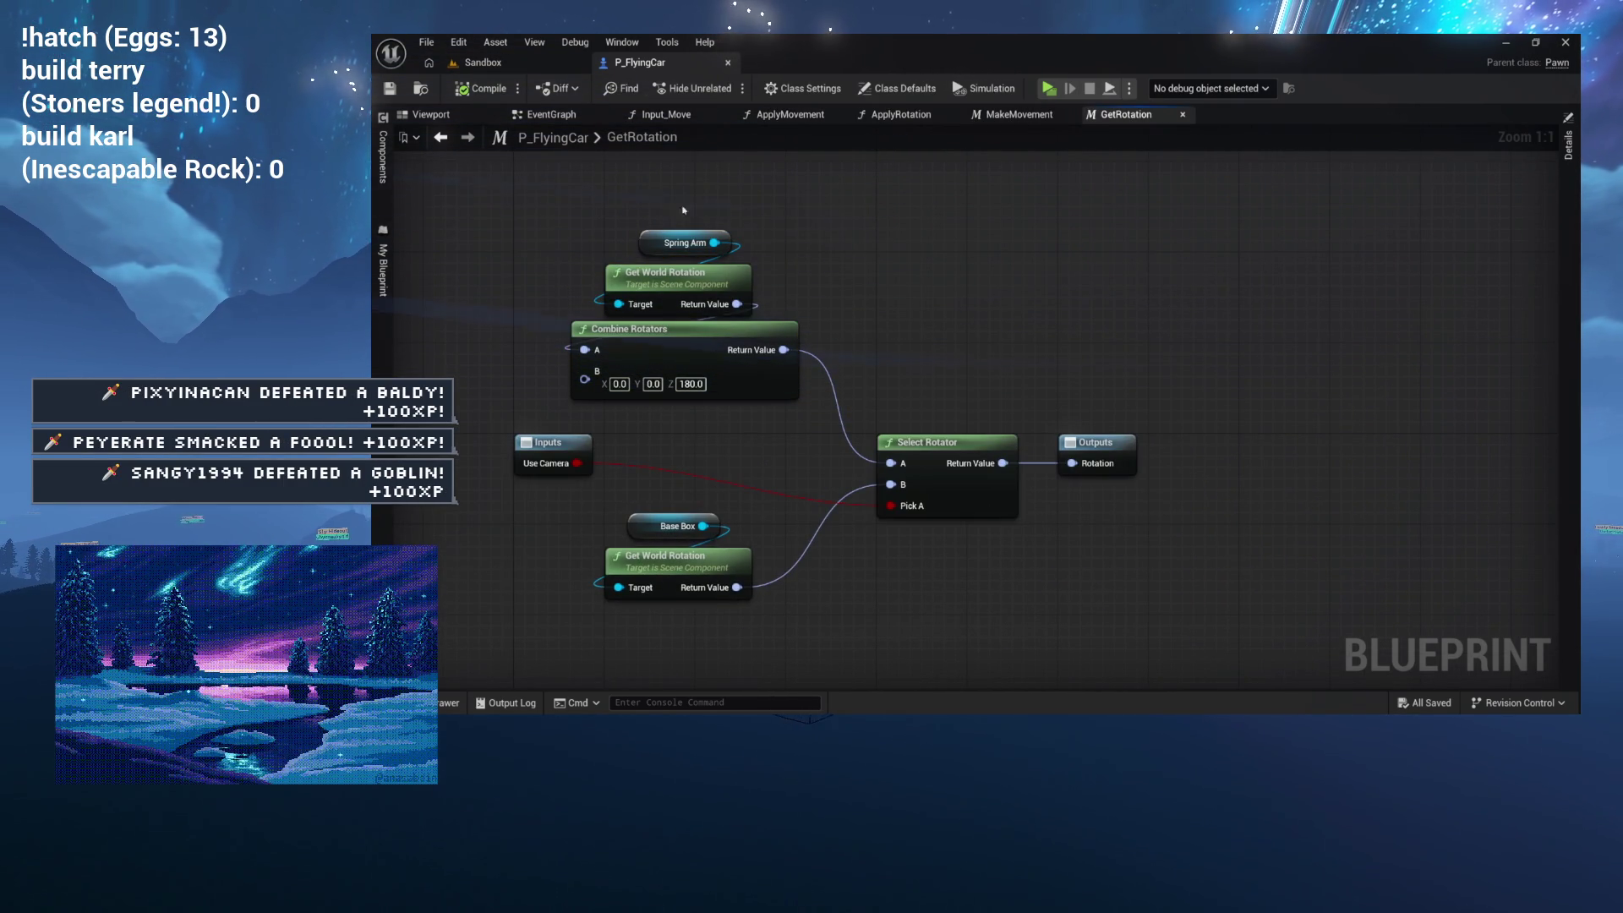
{"action": "left_click", "coordinate": [385, 165]}
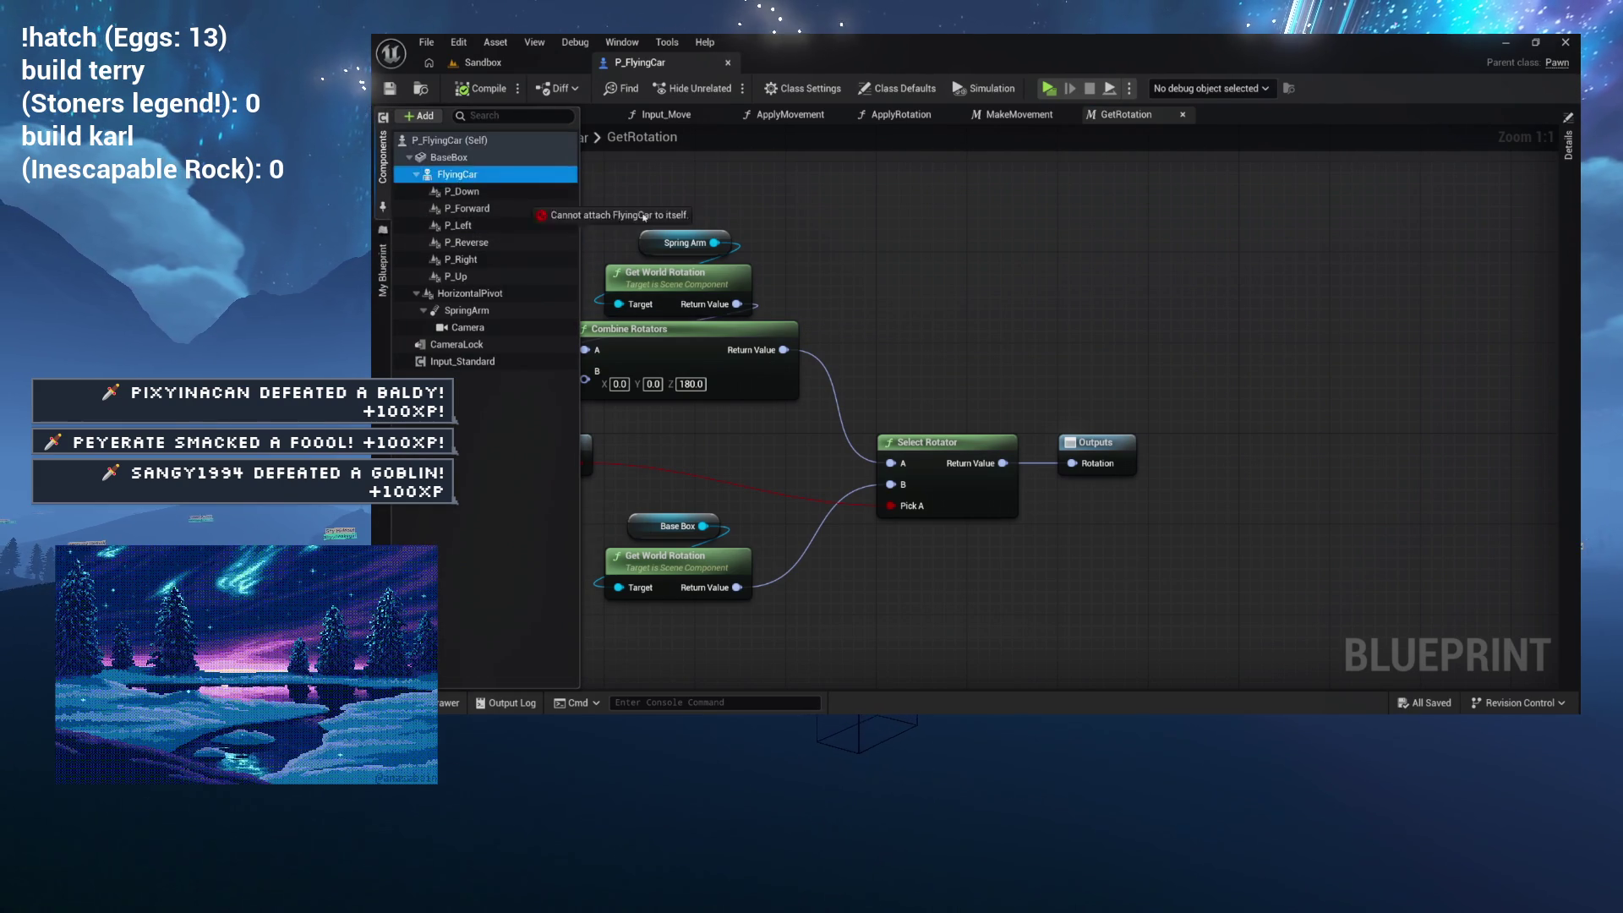
{"action": "left_click_drag", "start_coordinate": [460, 184], "coordinate": [868, 235]}
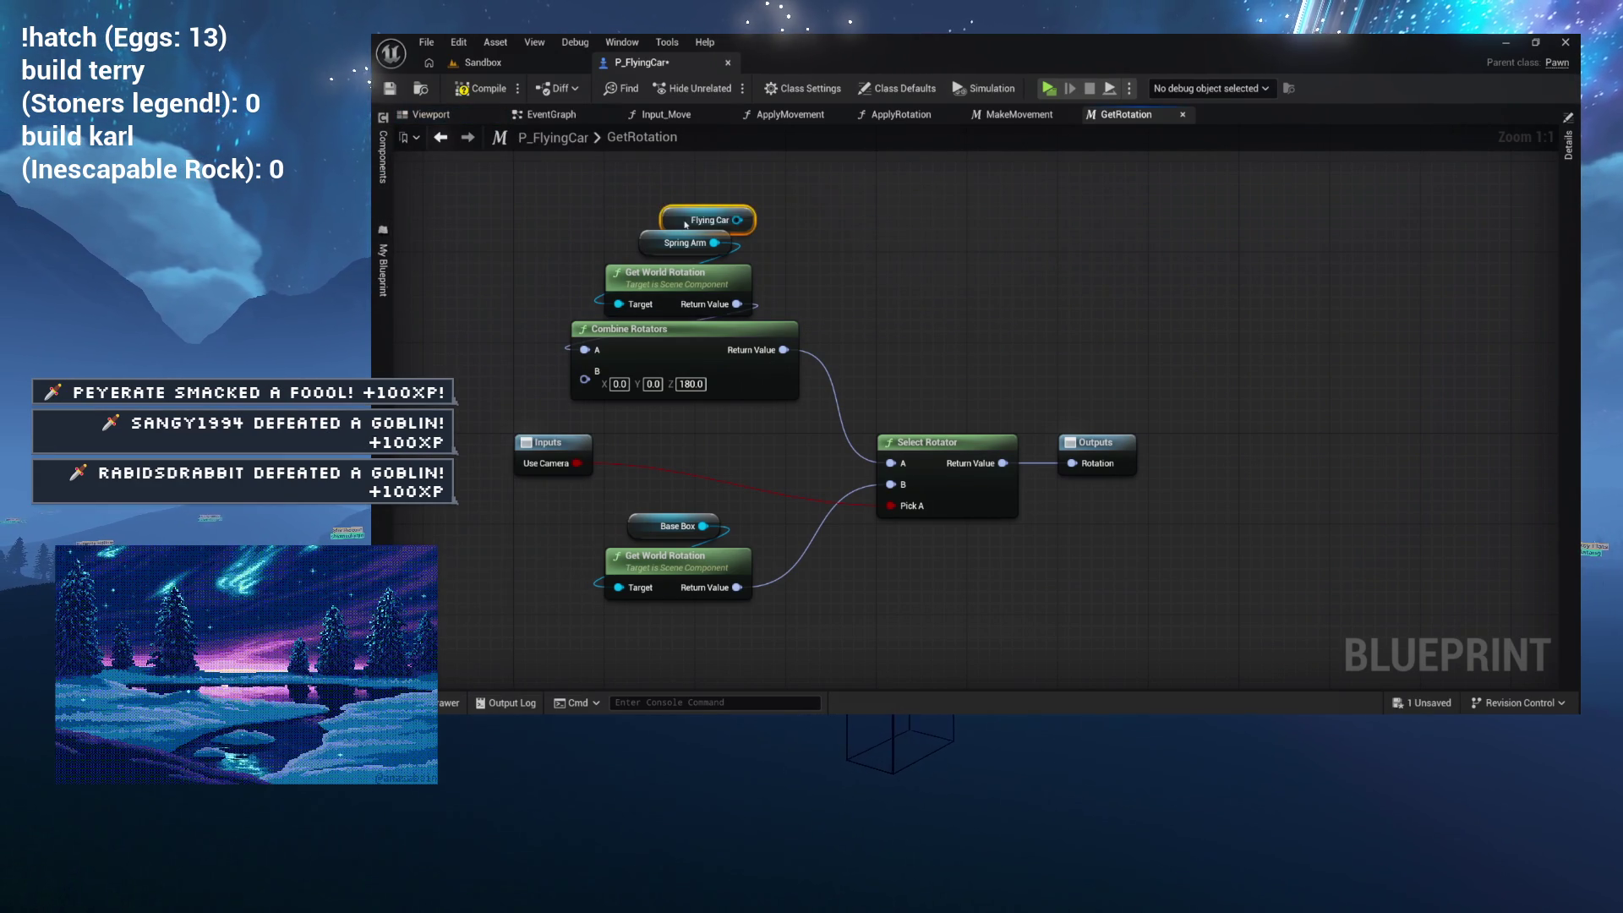
{"action": "left_click_drag", "start_coordinate": [524, 222], "coordinate": [622, 291]}
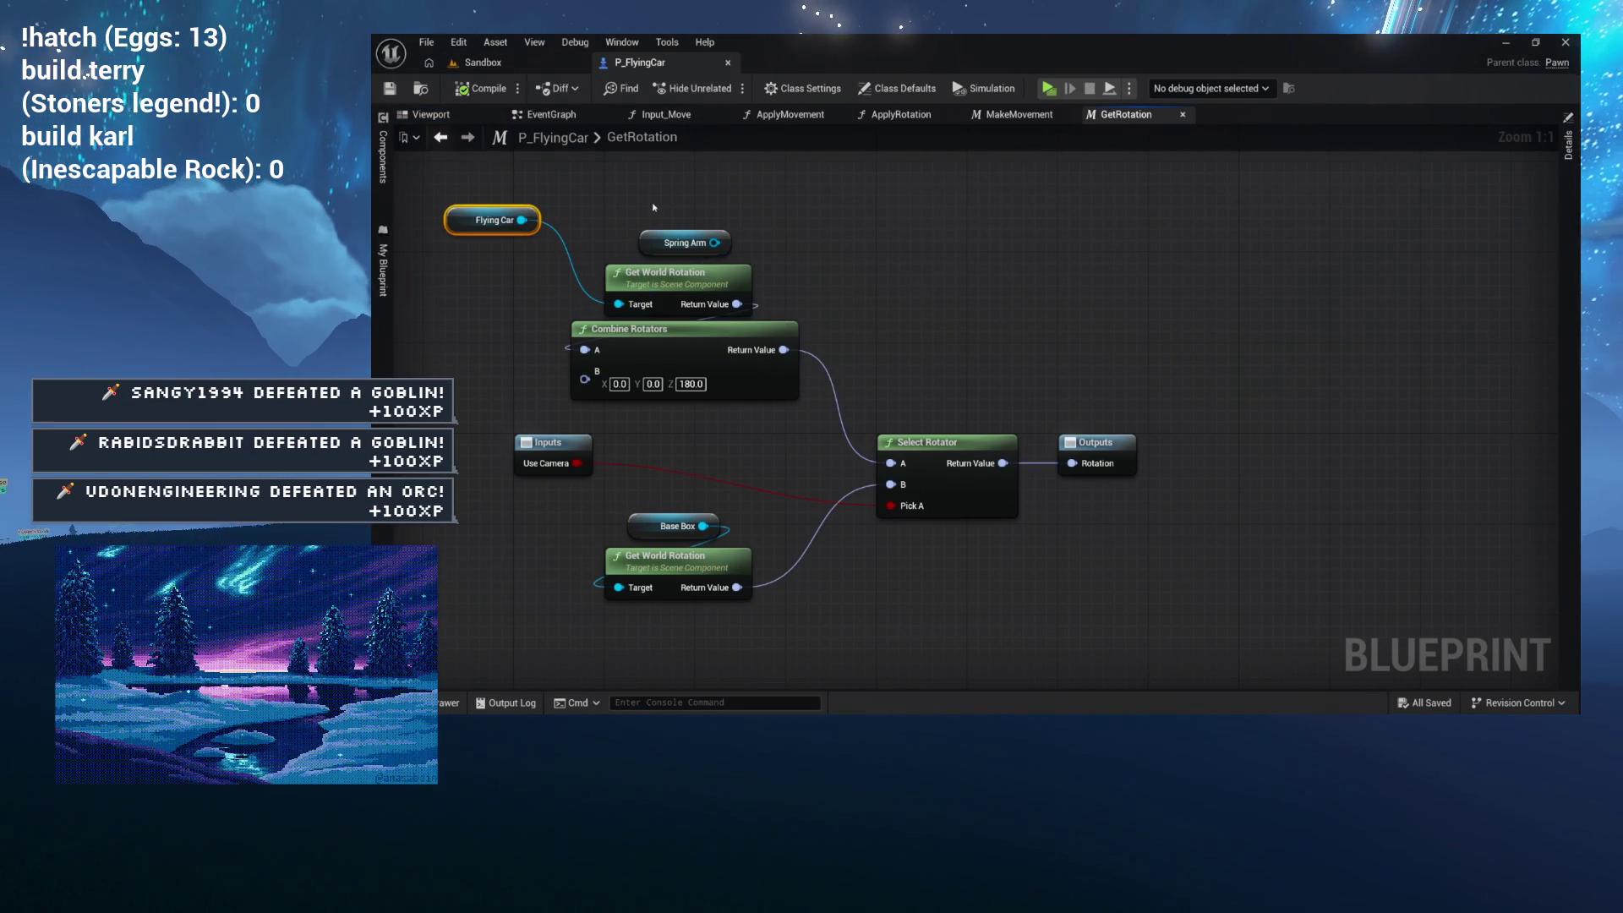
{"action": "mouse_move", "coordinate": [674, 348]}
{"action": "left_mouse_down"}
{"action": "mouse_move", "coordinate": [782, 415]}
{"action": "mouse_move", "coordinate": [1000, 226]}
{"action": "mouse_move", "coordinate": [910, 272]}
{"action": "left_mouse_up"}
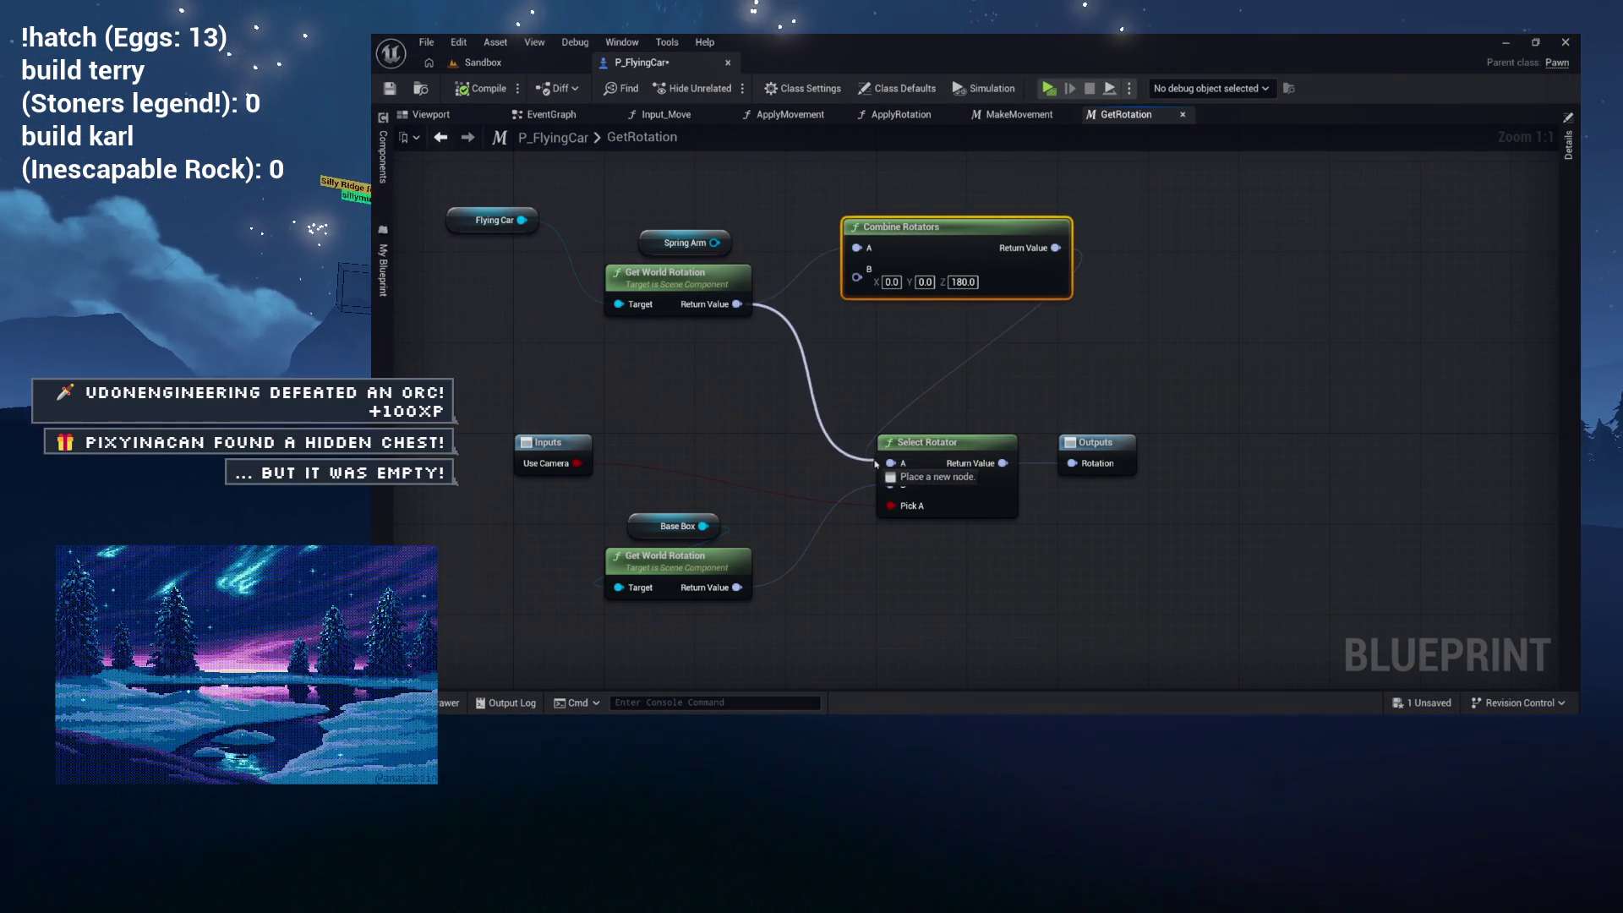
{"action": "left_click_drag", "start_coordinate": [874, 460], "coordinate": [887, 465]}
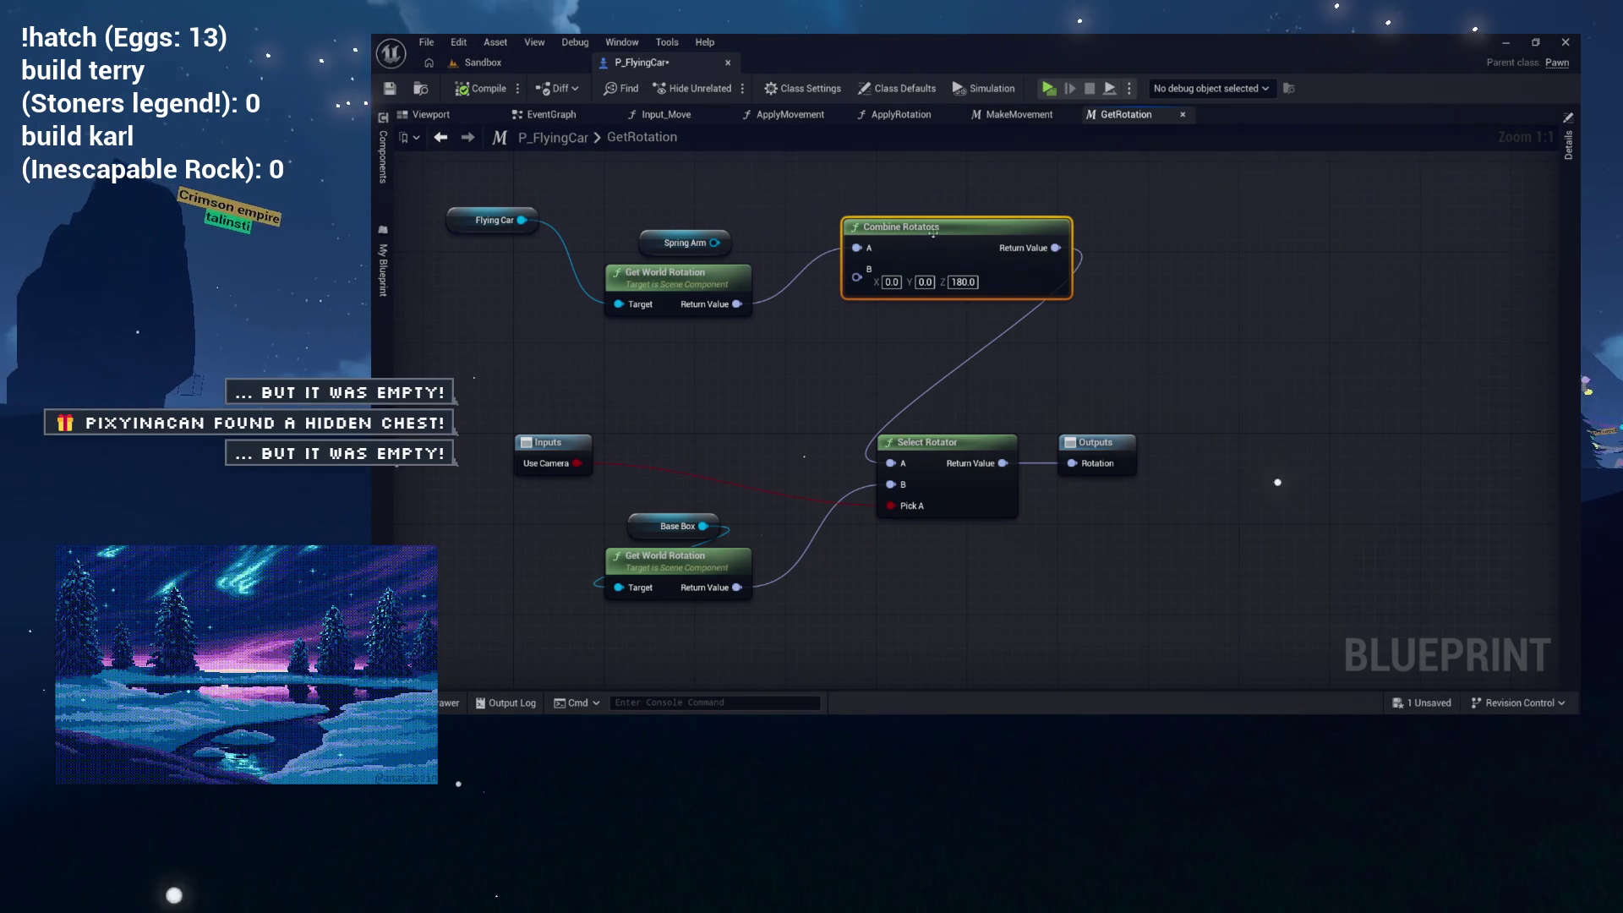
{"action": "left_click_drag", "start_coordinate": [933, 233], "coordinate": [671, 322]}
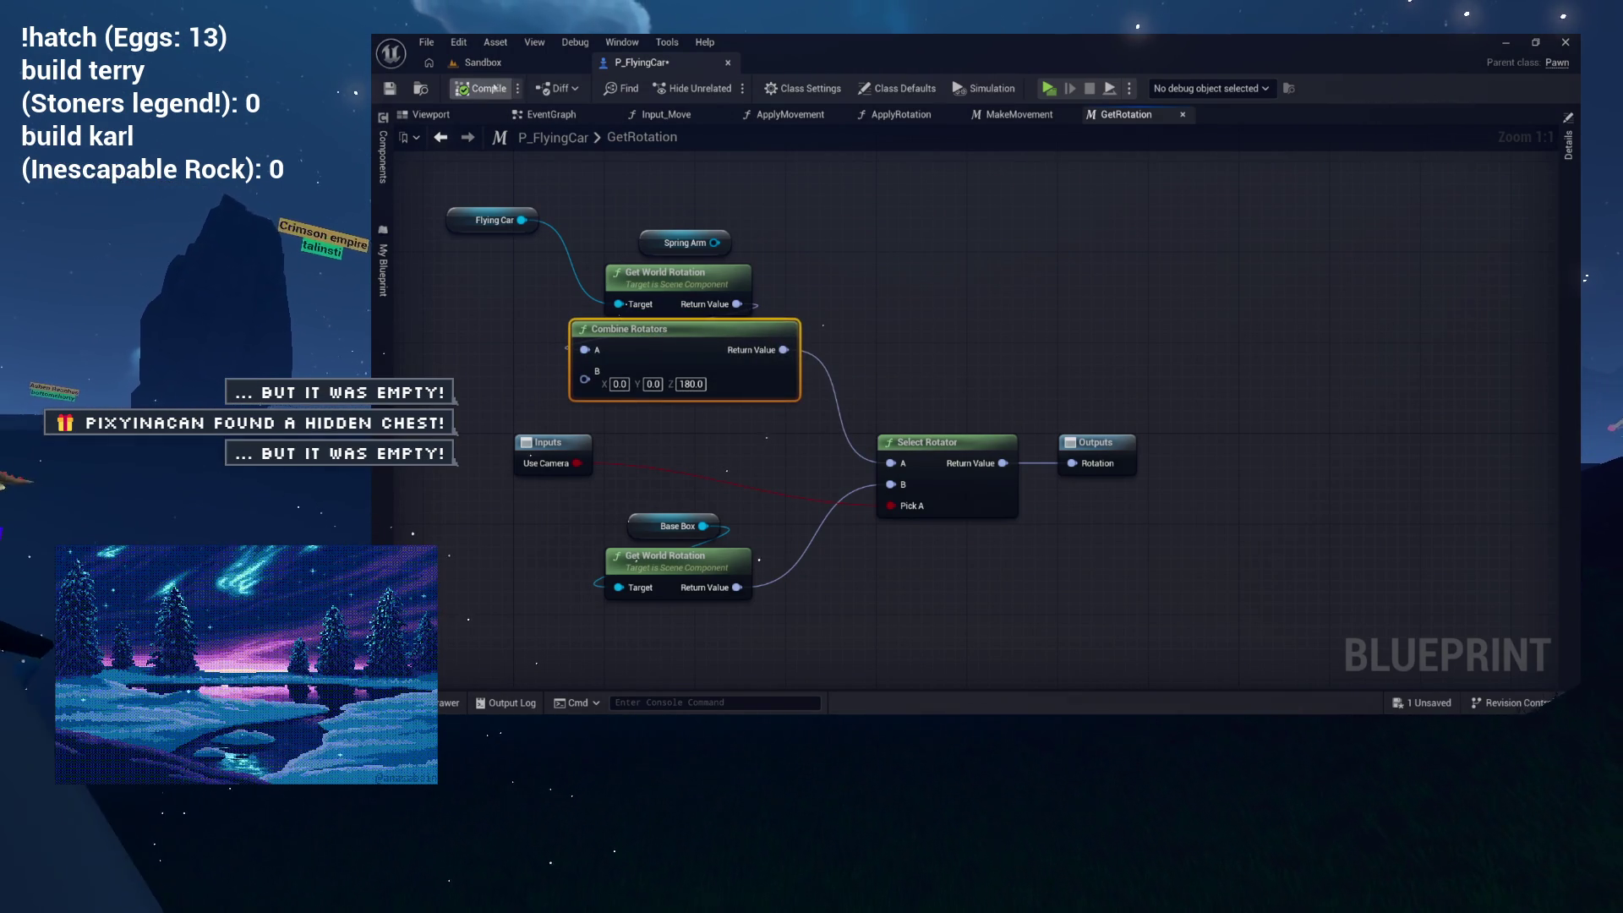
{"action": "key", "text": "ctrl+s"}
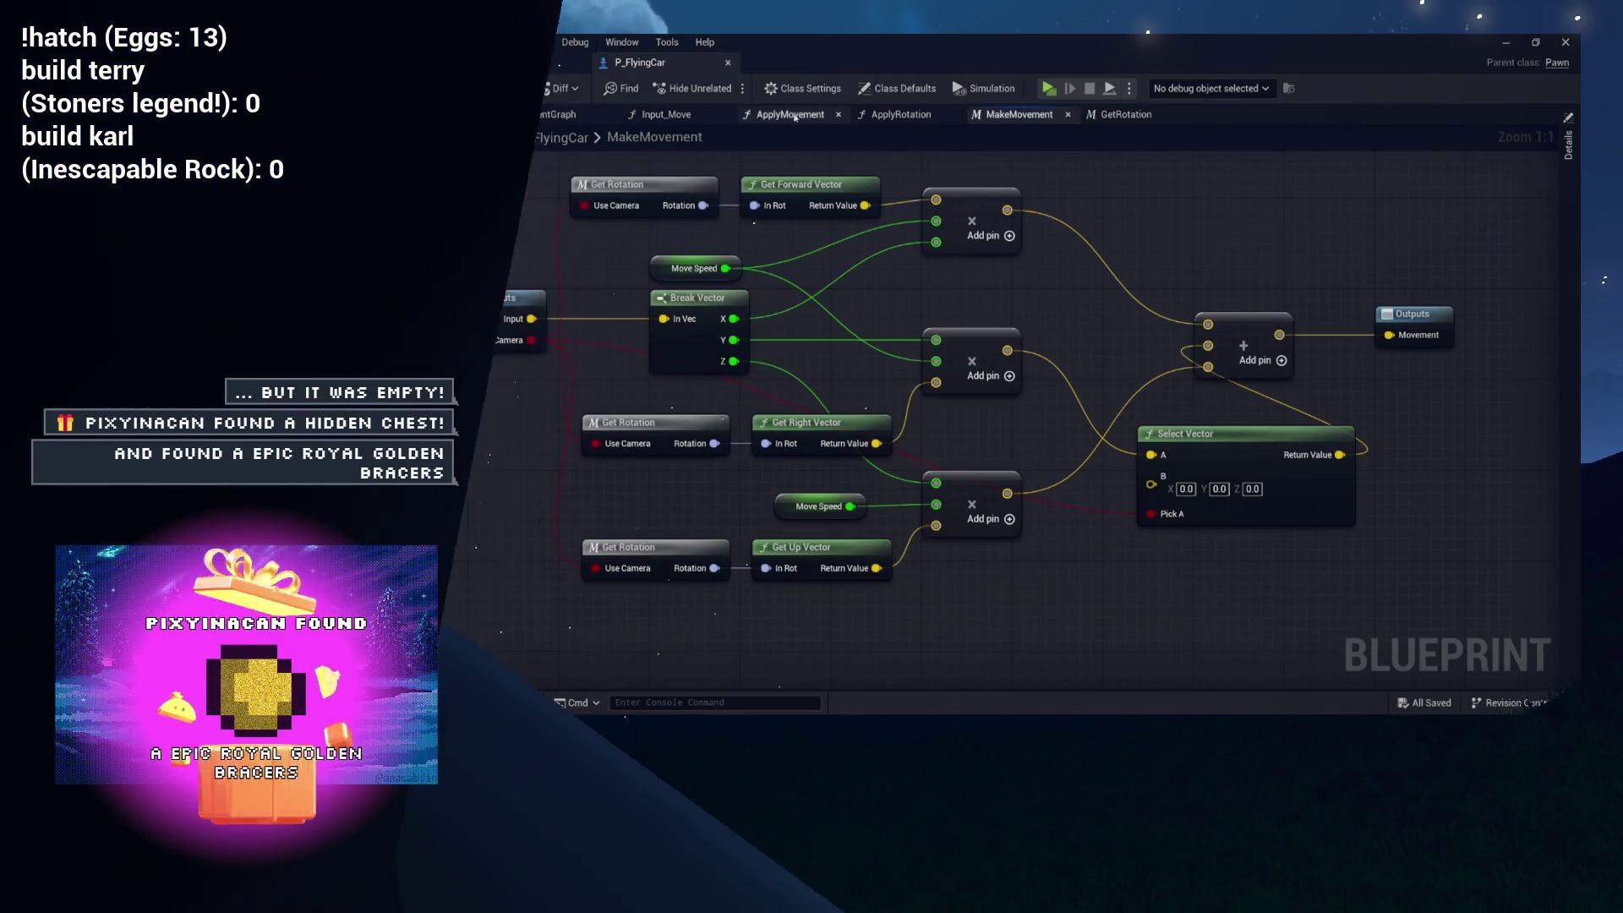
Step: From ApplyMovement, save and play-test the car, then visit Sandbox and return to P_FlyingCar
{"action": "left_click", "coordinate": [791, 115]}
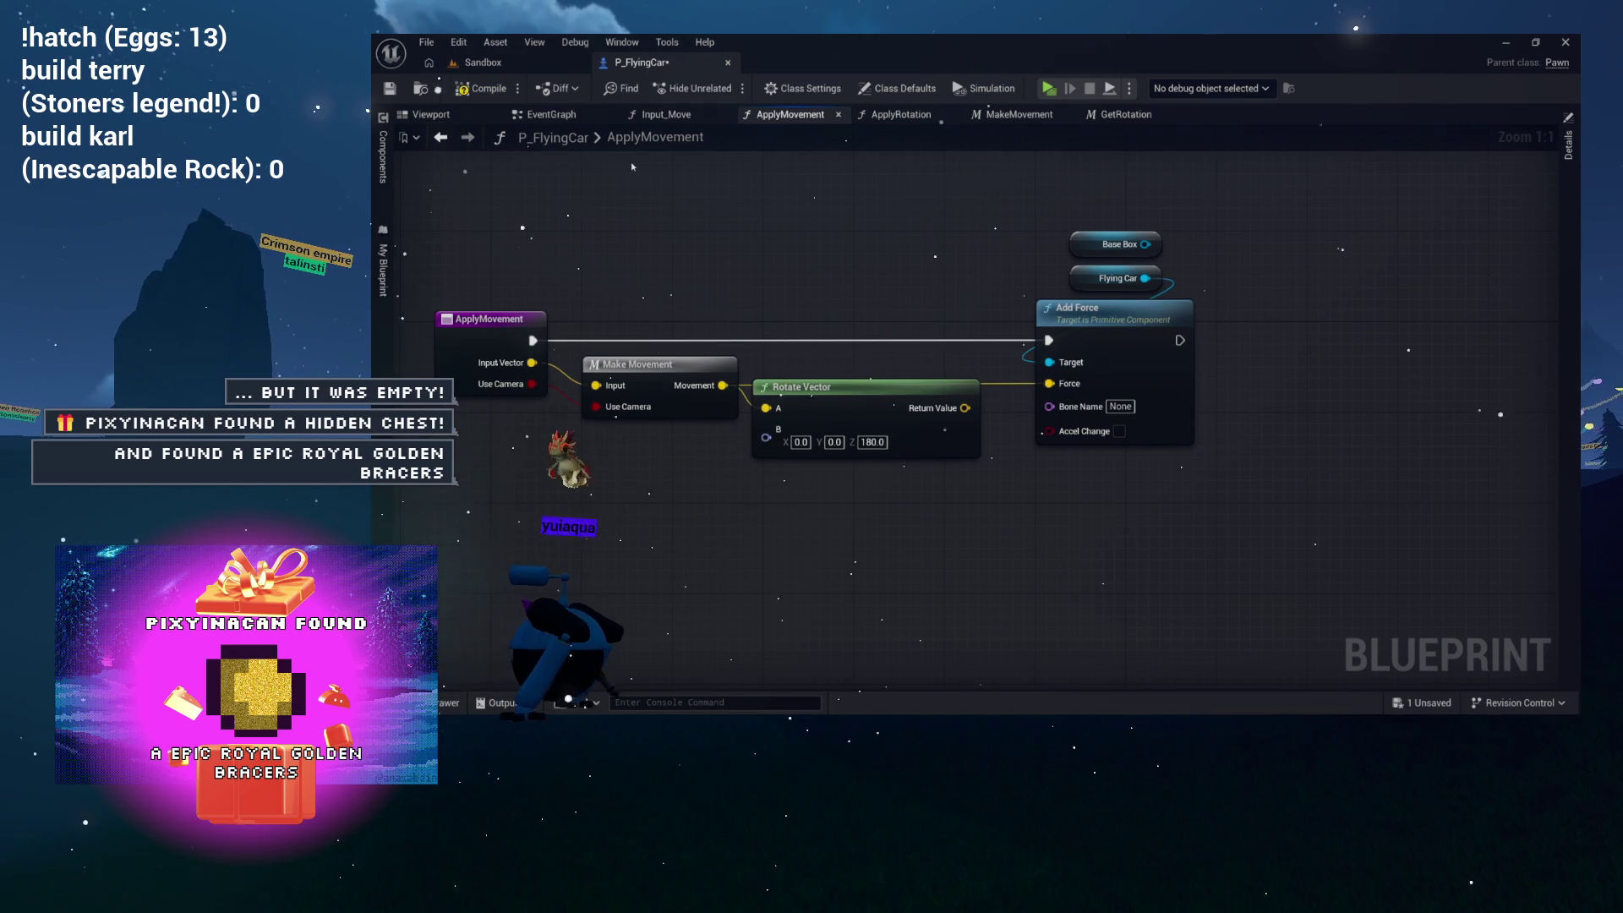
{"action": "left_click", "coordinate": [389, 88]}
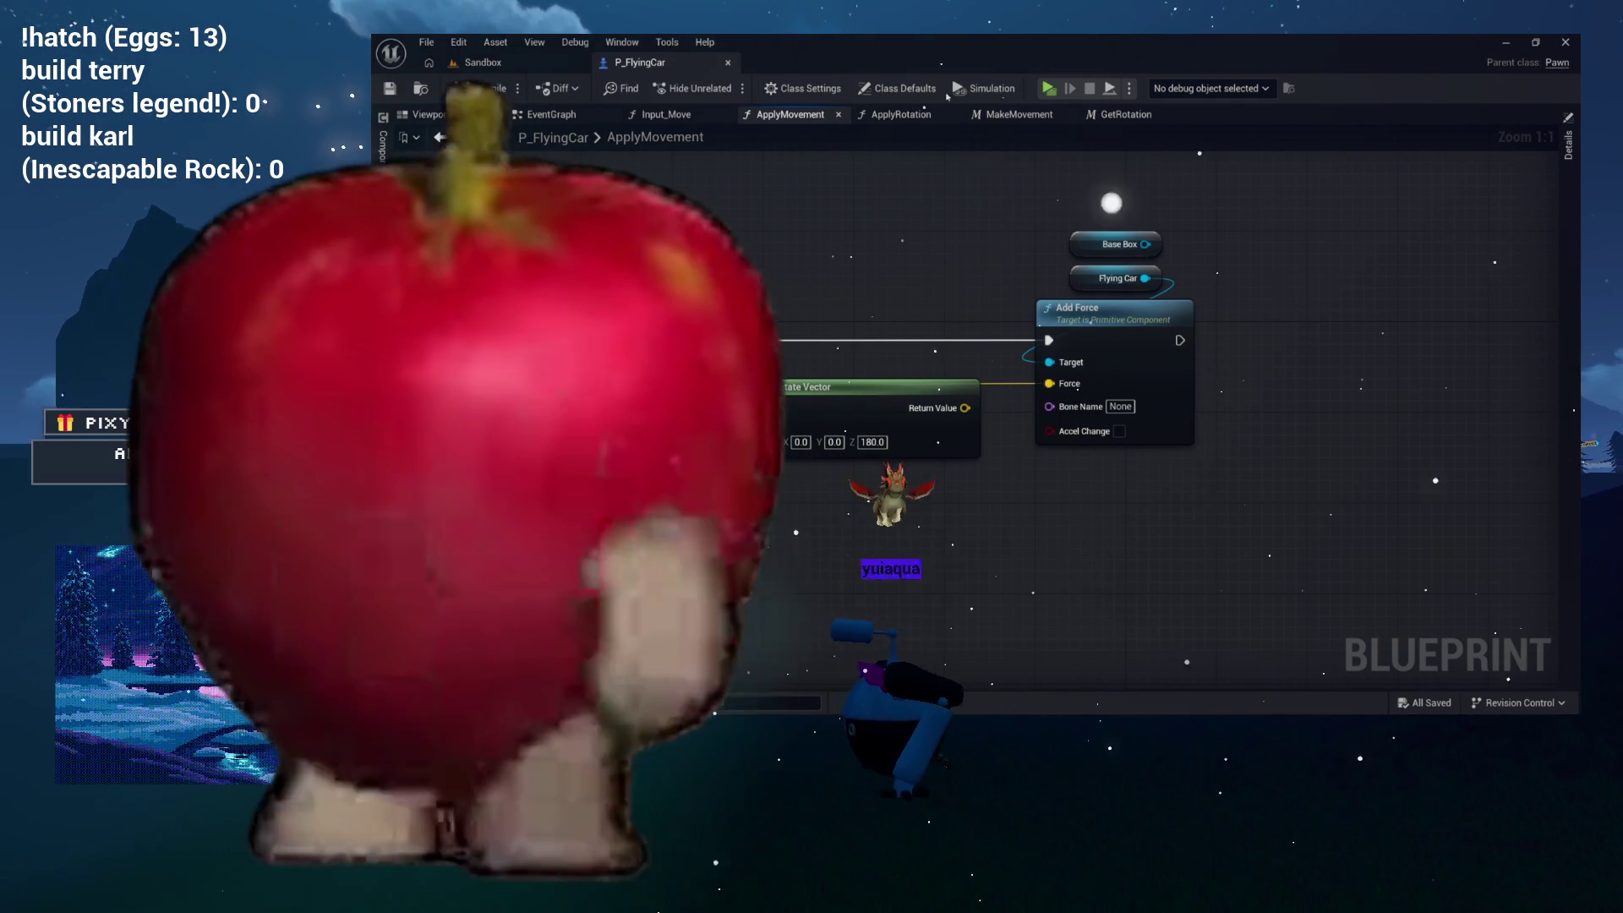
{"action": "left_click", "coordinate": [1049, 89]}
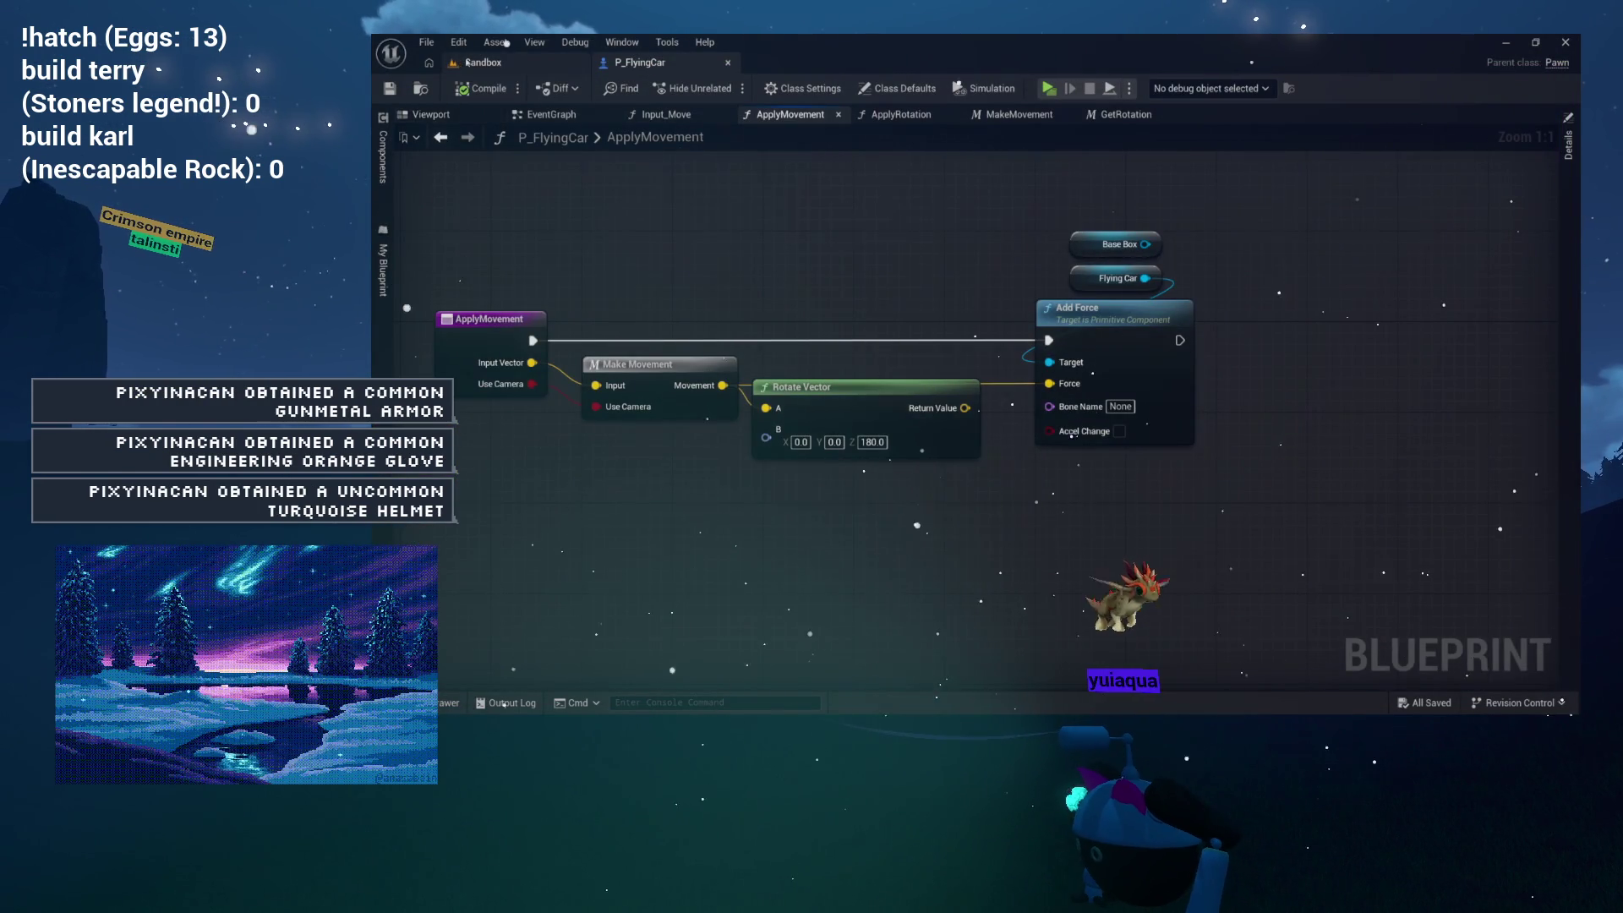
{"action": "left_click", "coordinate": [466, 62]}
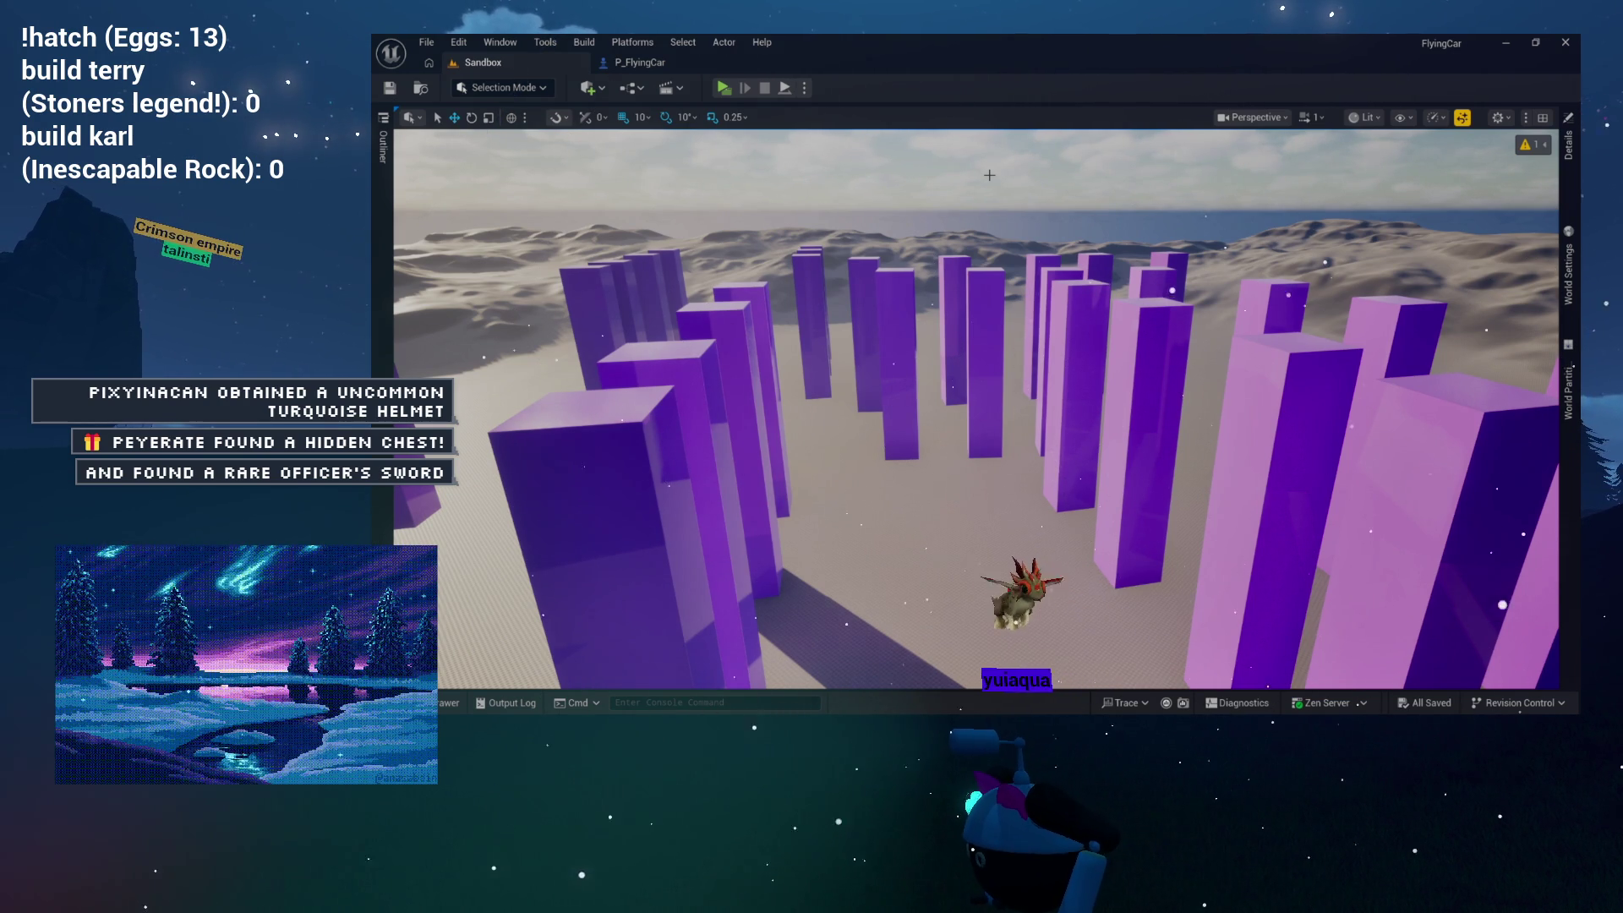
{"action": "left_click", "coordinate": [643, 58]}
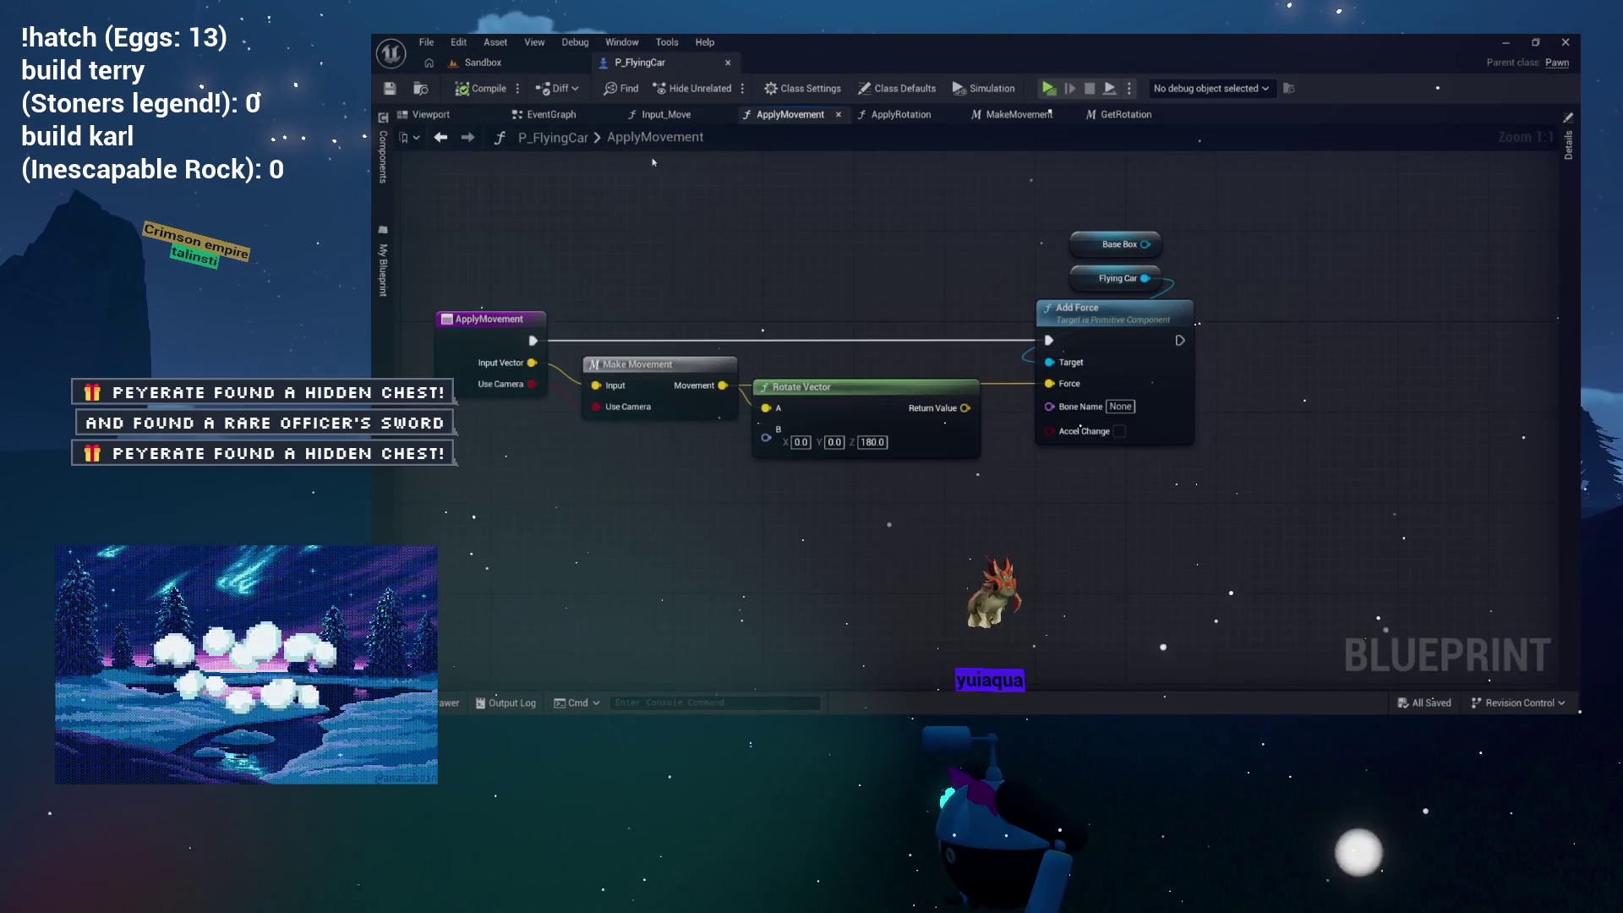
Step: Close the ApplyMovement, ApplyRotation, MakeMovement, GetRotation and Input_Move graph tabs, leaving EventGraph
{"action": "left_click", "coordinate": [838, 115]}
{"action": "left_click", "coordinate": [837, 115]}
{"action": "left_click", "coordinate": [837, 115]}
{"action": "left_click", "coordinate": [838, 115]}
{"action": "left_click", "coordinate": [642, 115]}
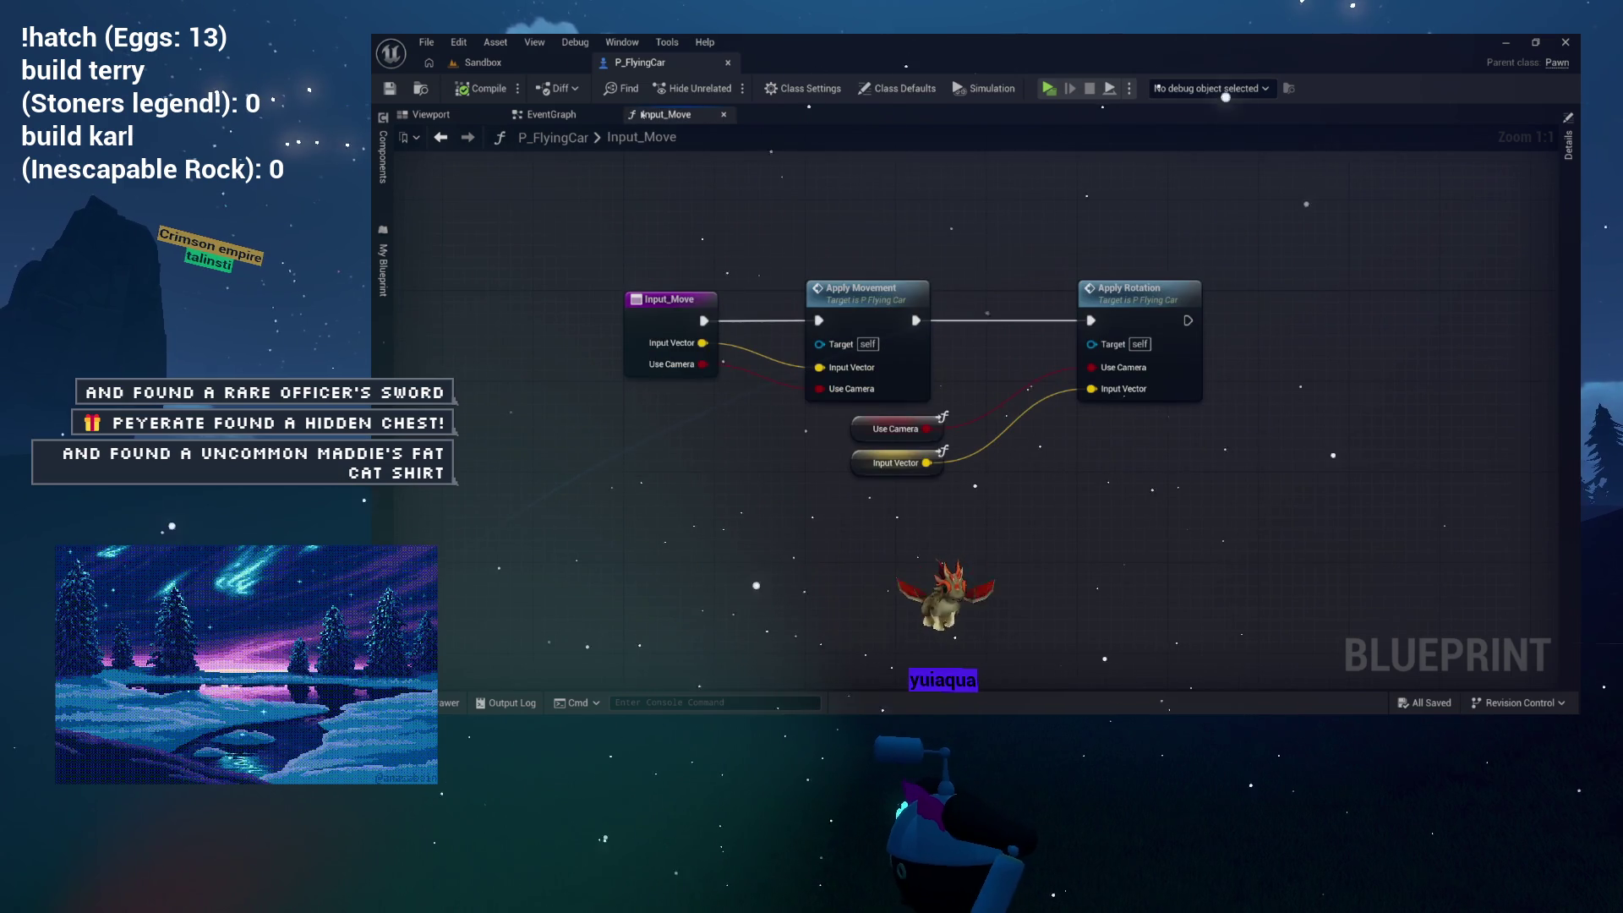
{"action": "left_click", "coordinate": [723, 115]}
{"action": "scroll", "coordinate": [954, 404], "scroll_direction": "down", "scroll_amount": 3}
{"action": "scroll", "coordinate": [955, 404], "scroll_direction": "up", "scroll_amount": 4}
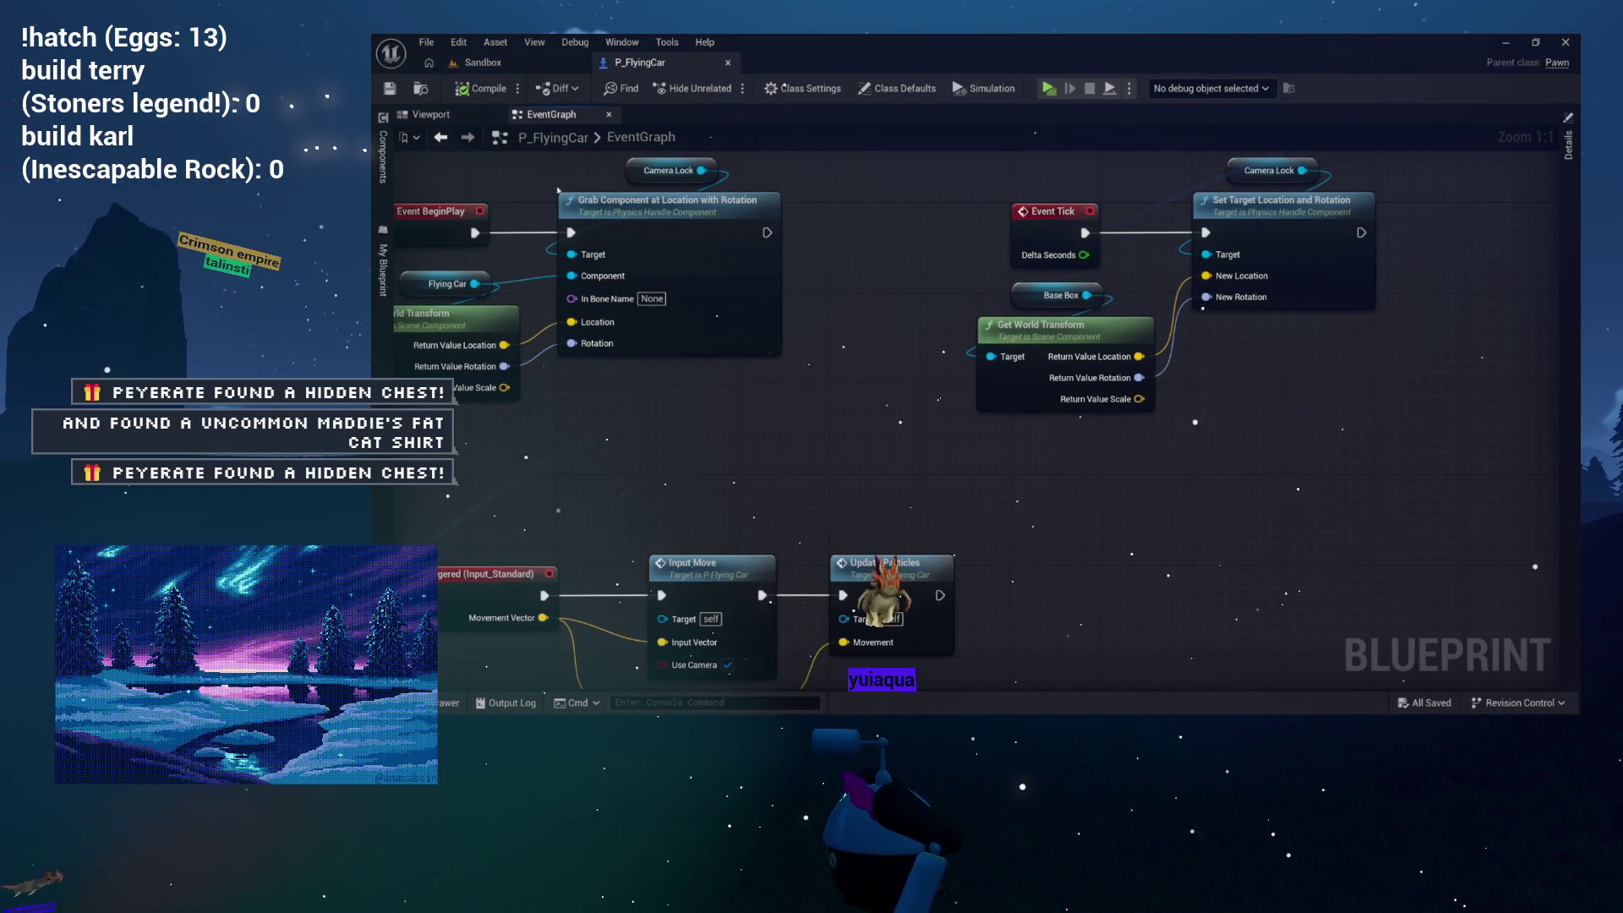
Step: Back in P_FlyingCar, open the Content Drawer with Ctrl+Space and browse into the Environment folder
{"action": "left_click", "coordinate": [543, 66]}
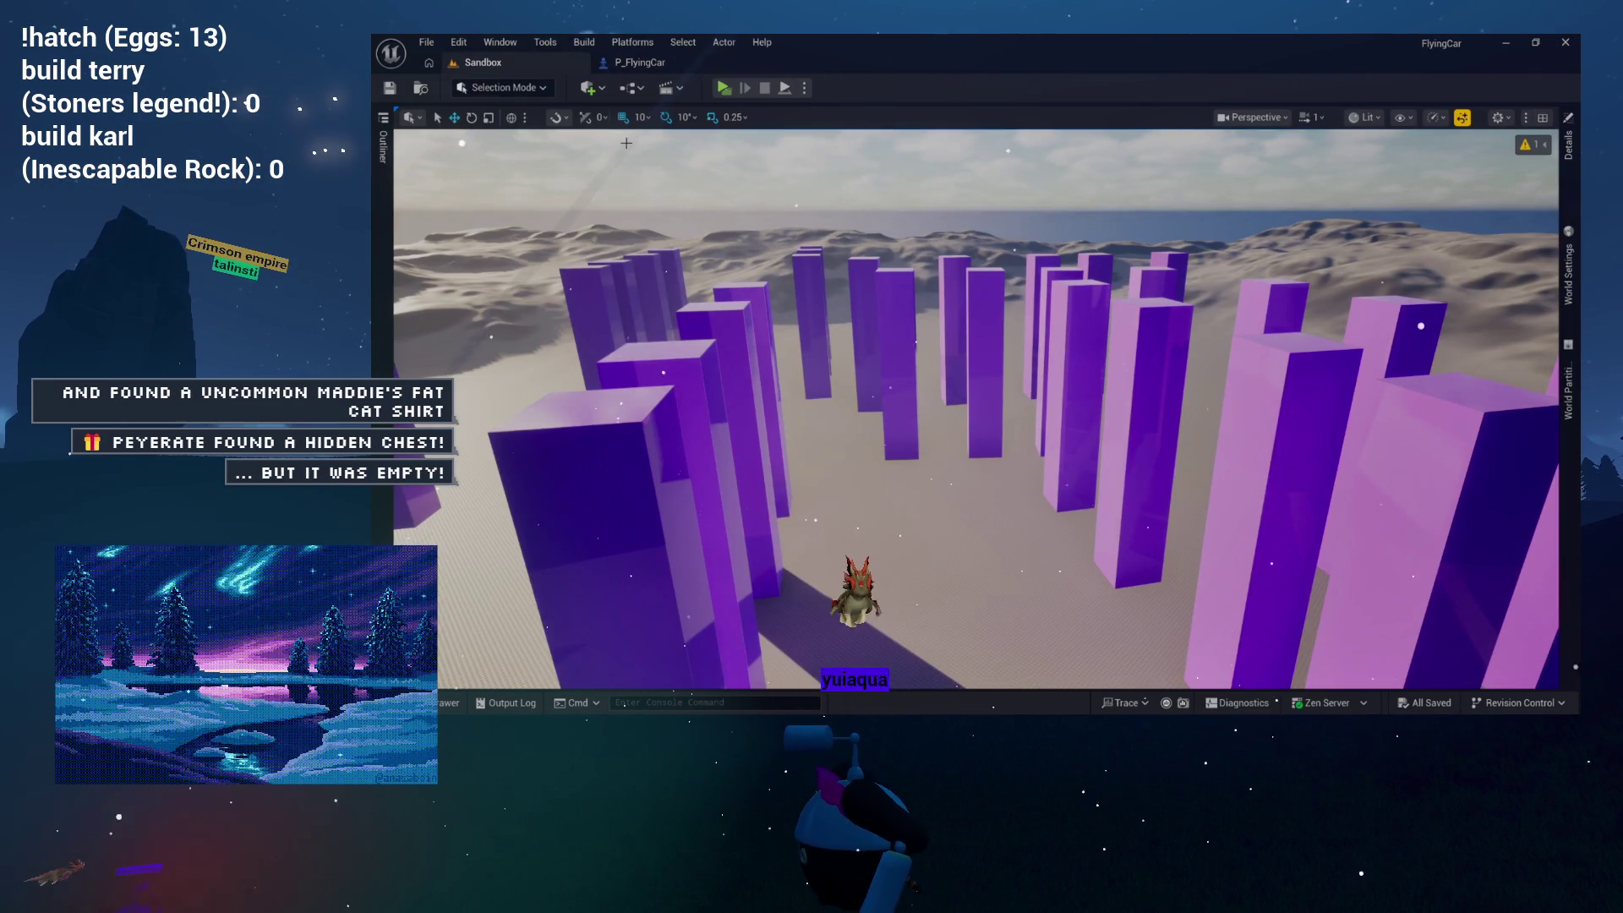
{"action": "left_click", "coordinate": [630, 66]}
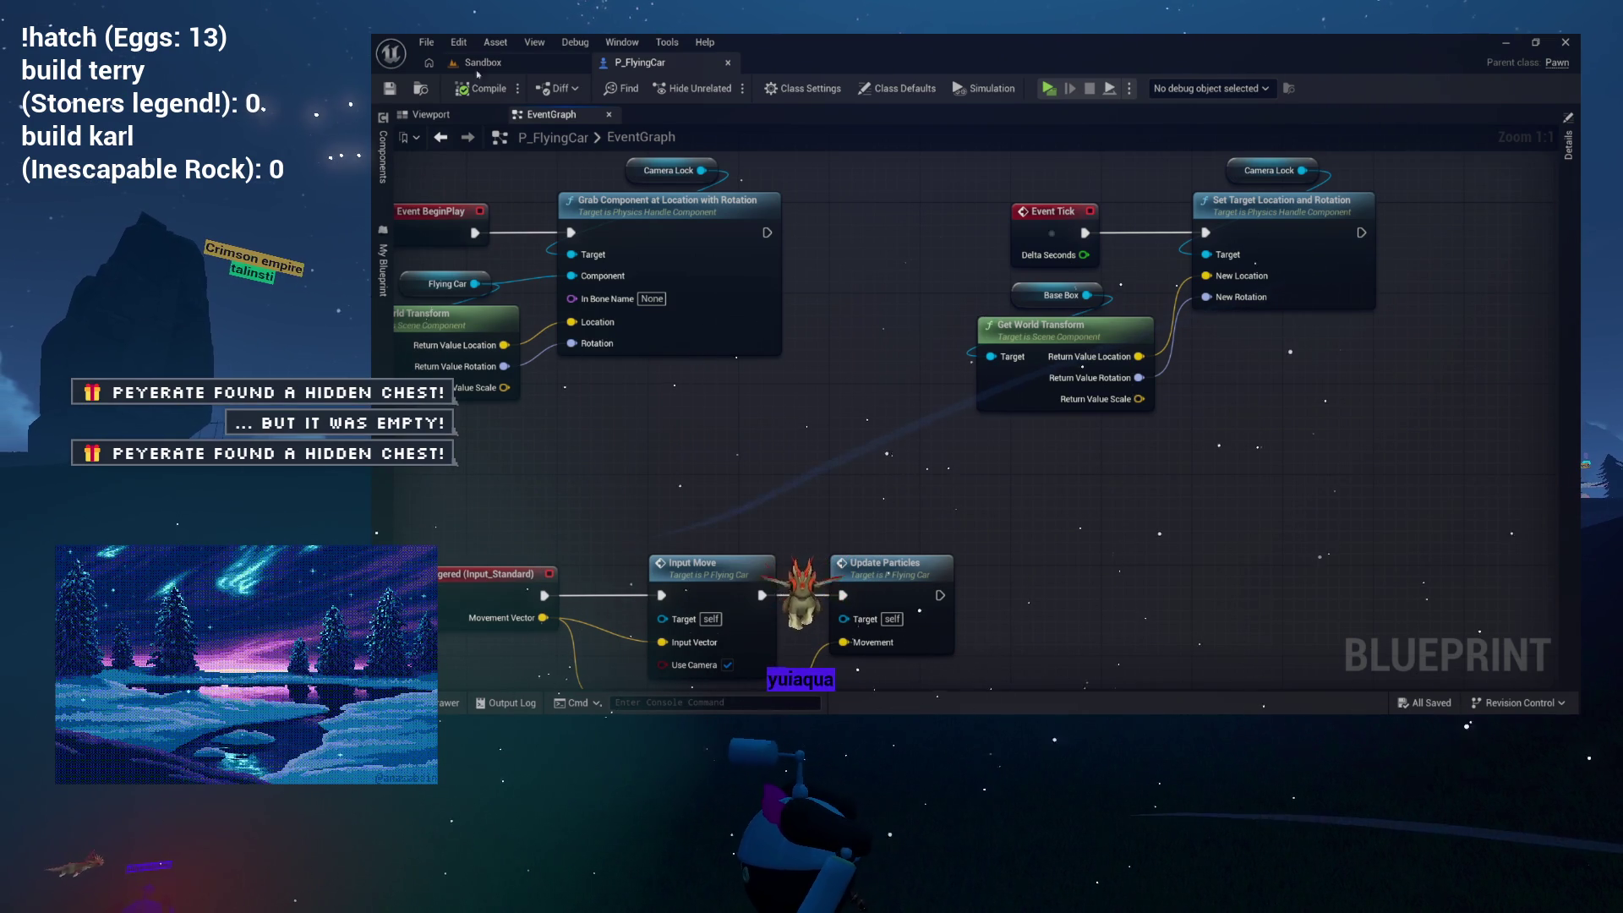
{"action": "key", "text": "ctrl+space"}
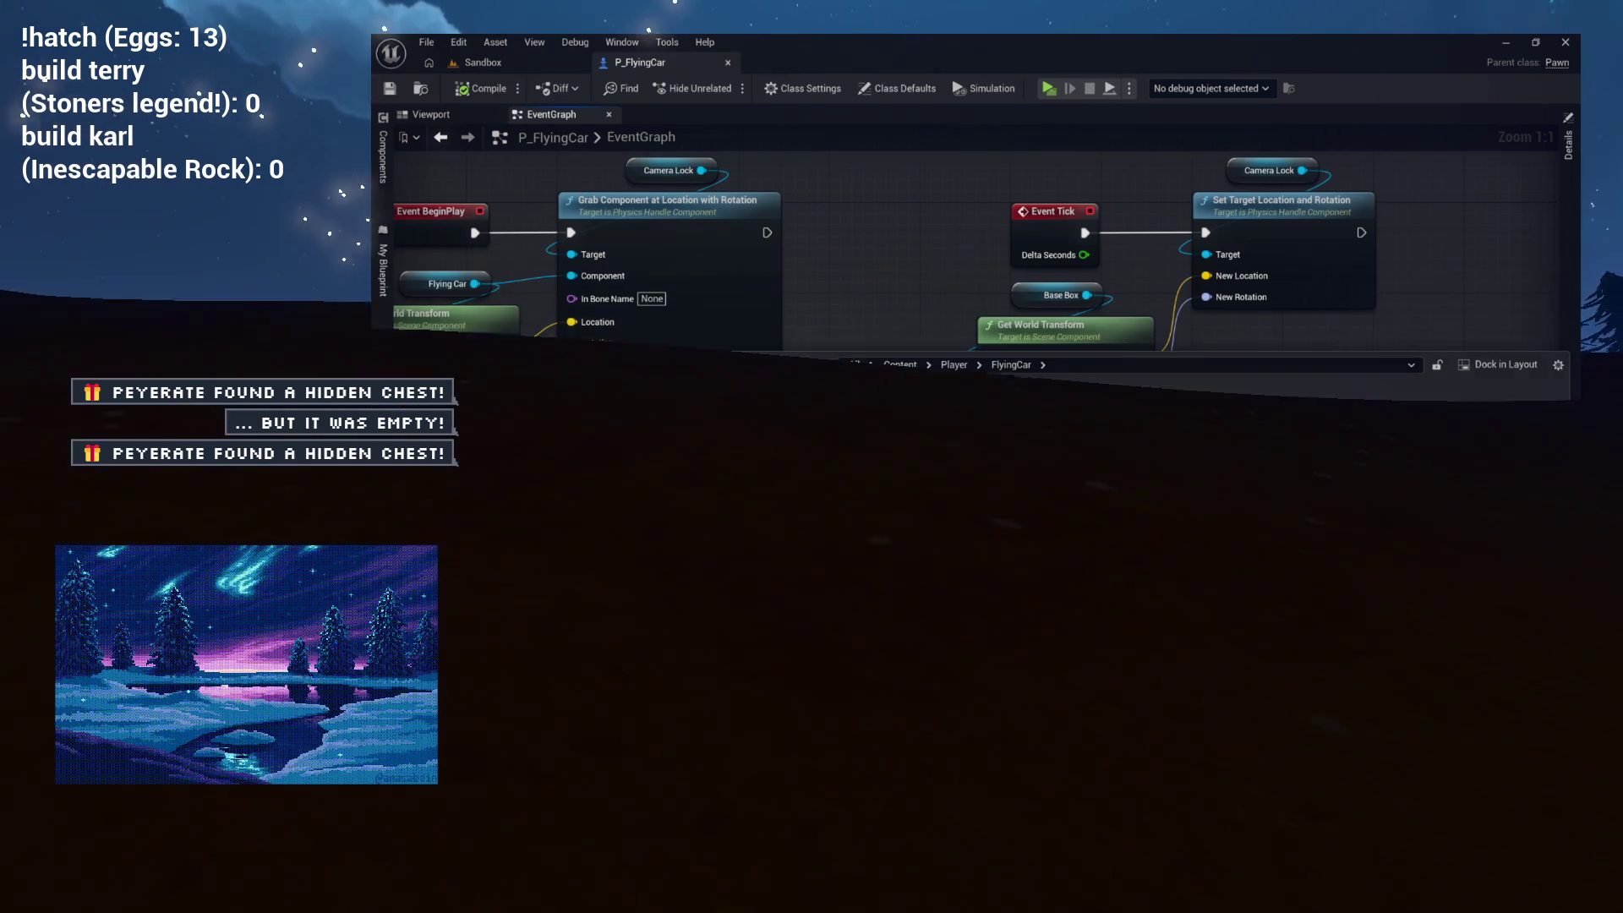
{"action": "left_click", "coordinate": [456, 444]}
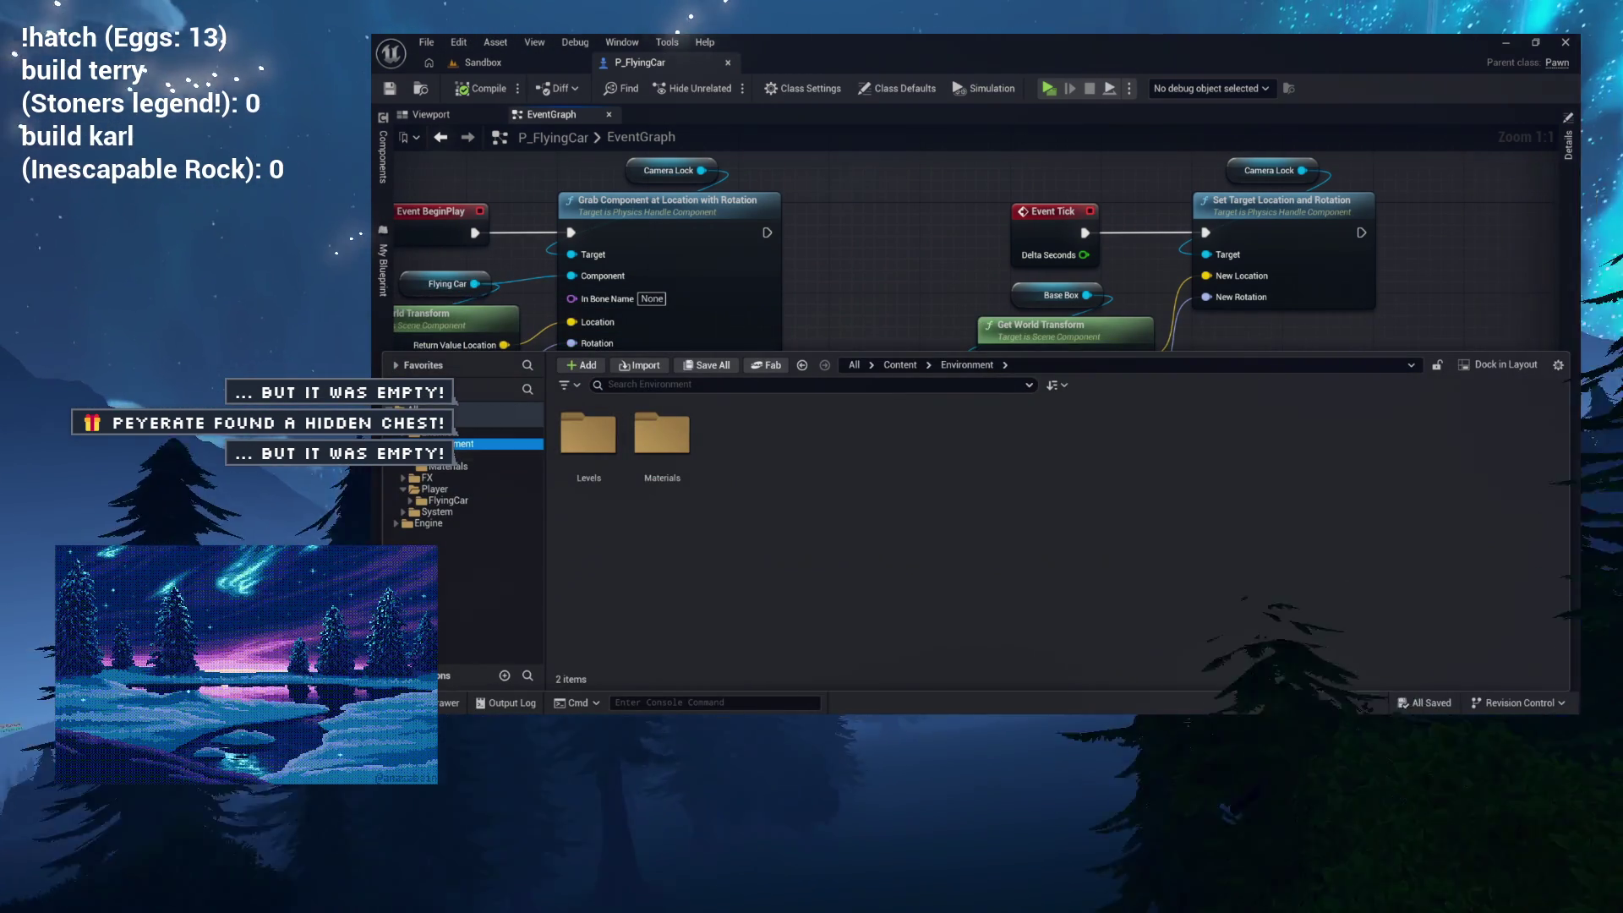
Step: Create a new folder named 'BaseActors' under Environment and bring up its content context menu
{"action": "right_click", "coordinate": [448, 444]}
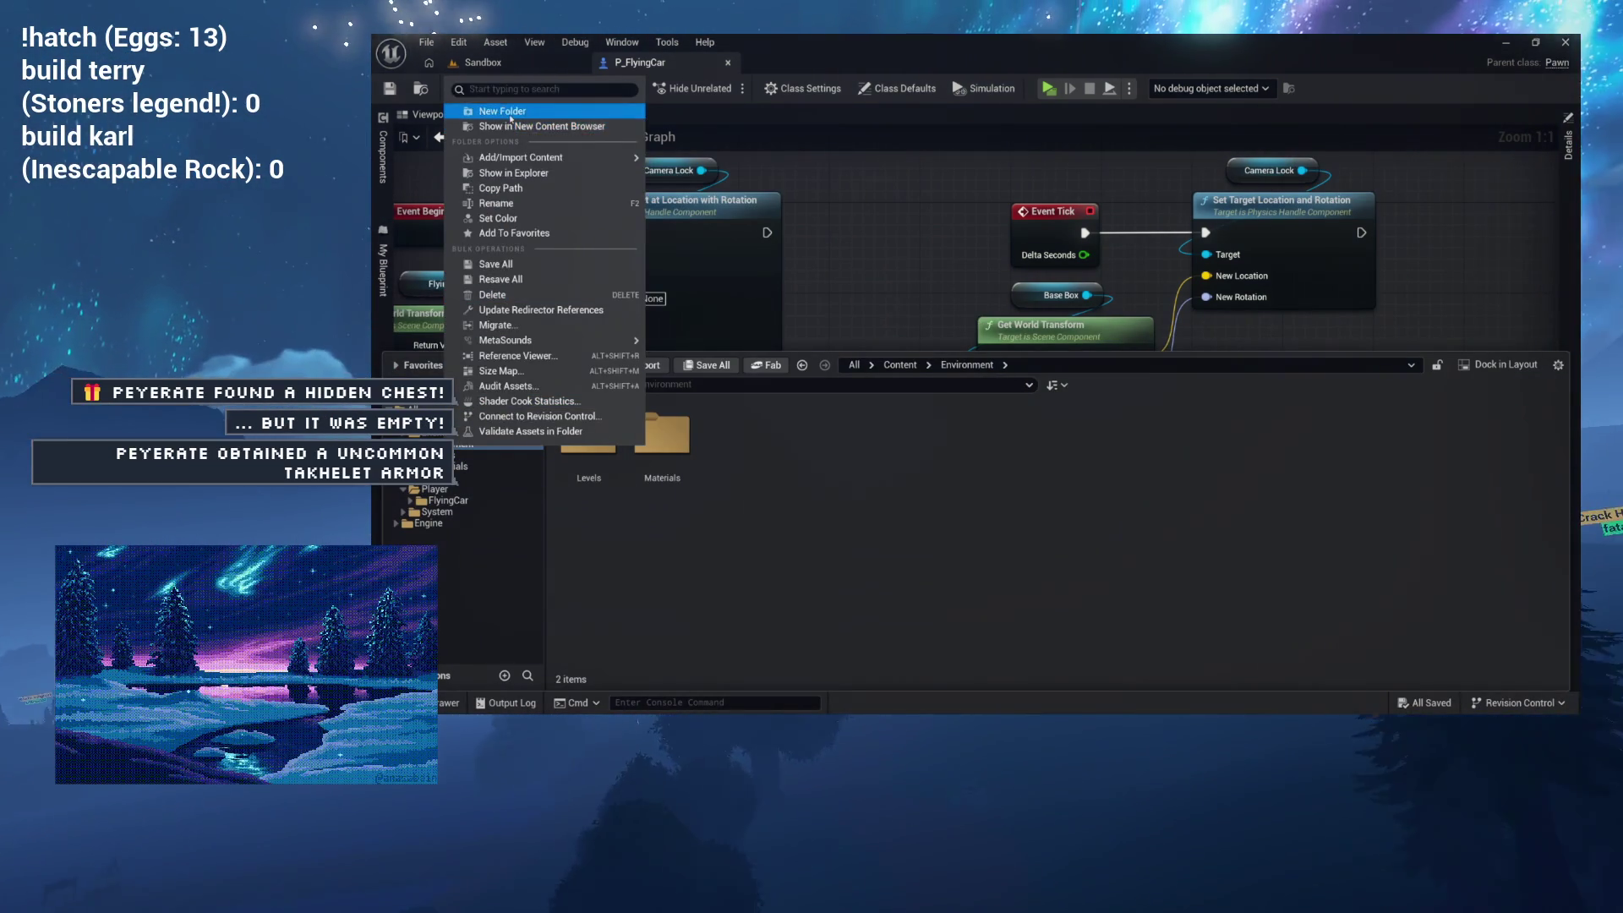
{"action": "left_click", "coordinate": [502, 111]}
{"action": "key", "text": "BackSpace"}
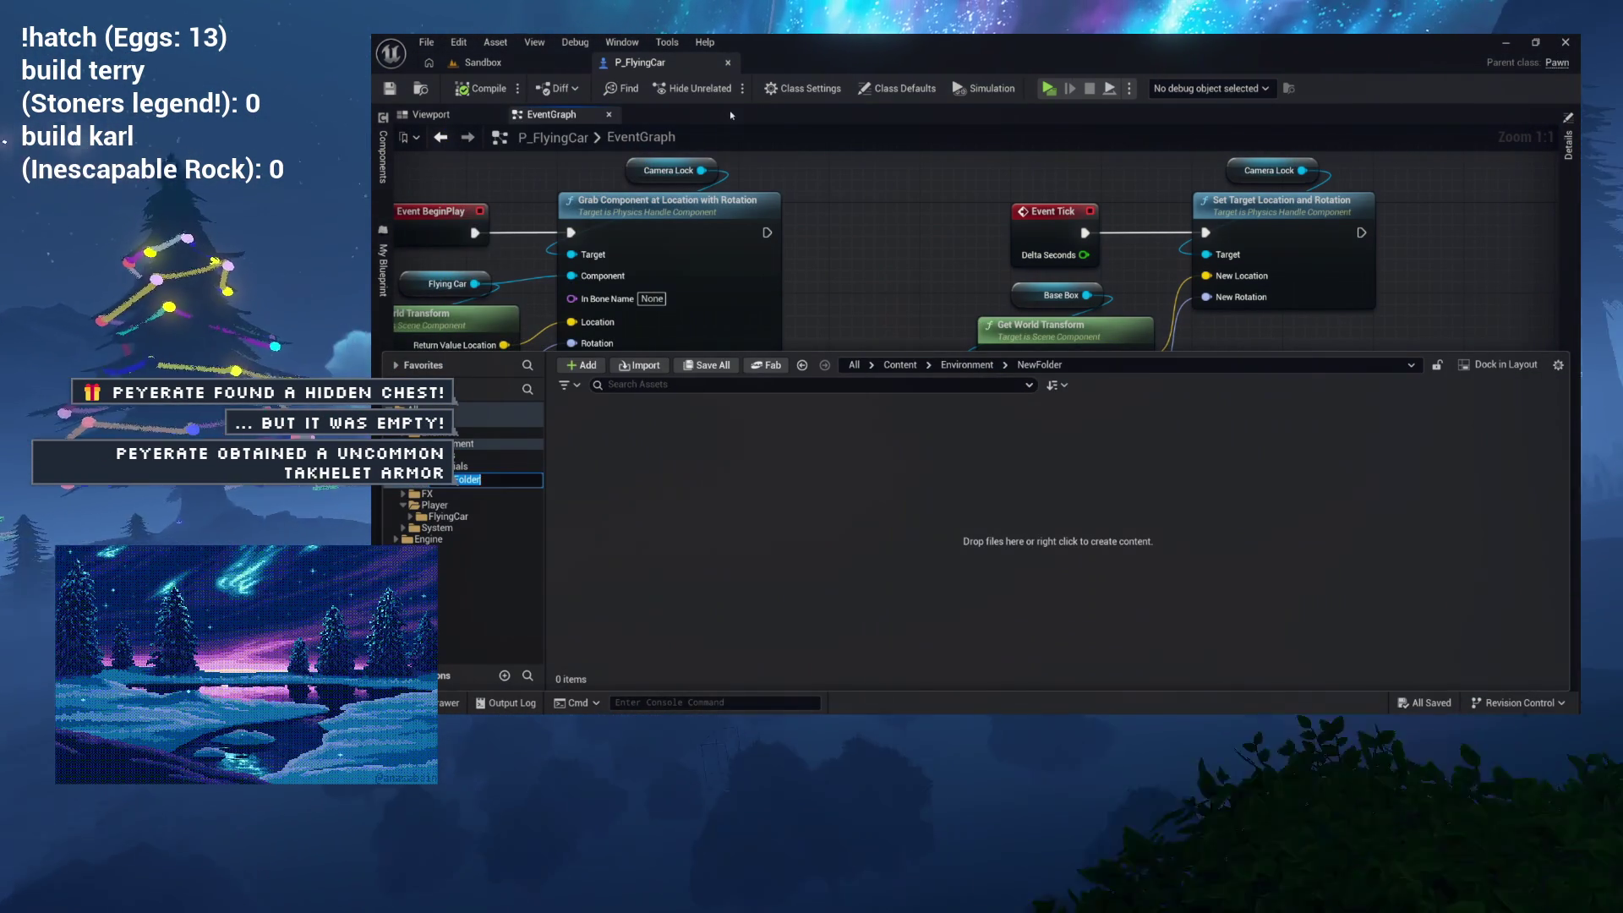
{"action": "type", "text": "BaseActors"}
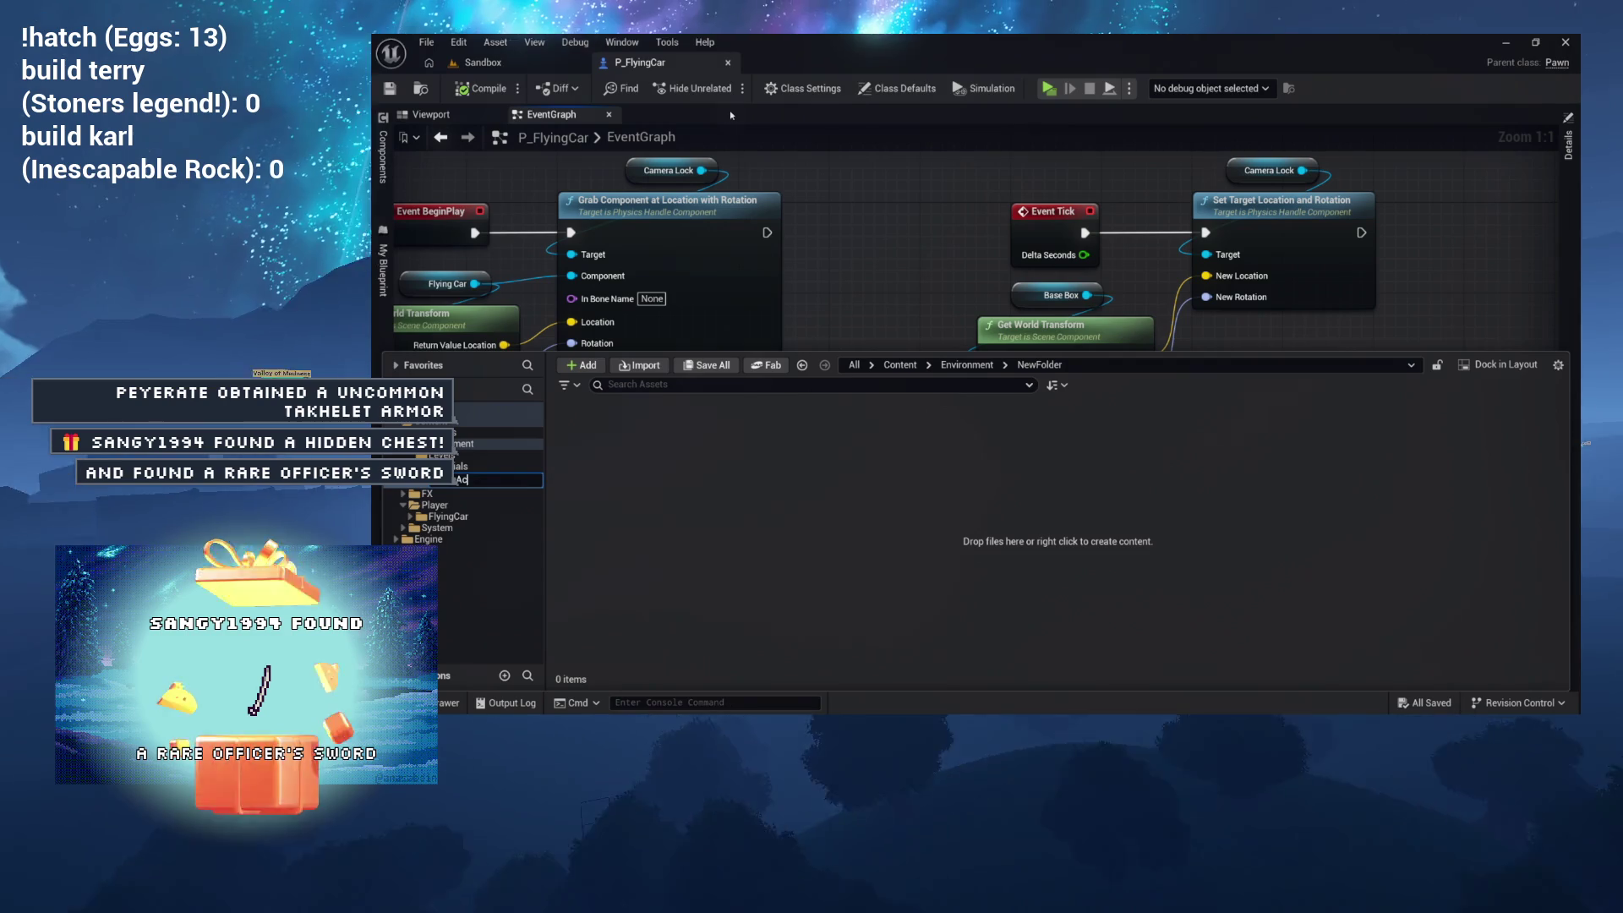
{"action": "key", "text": "Return"}
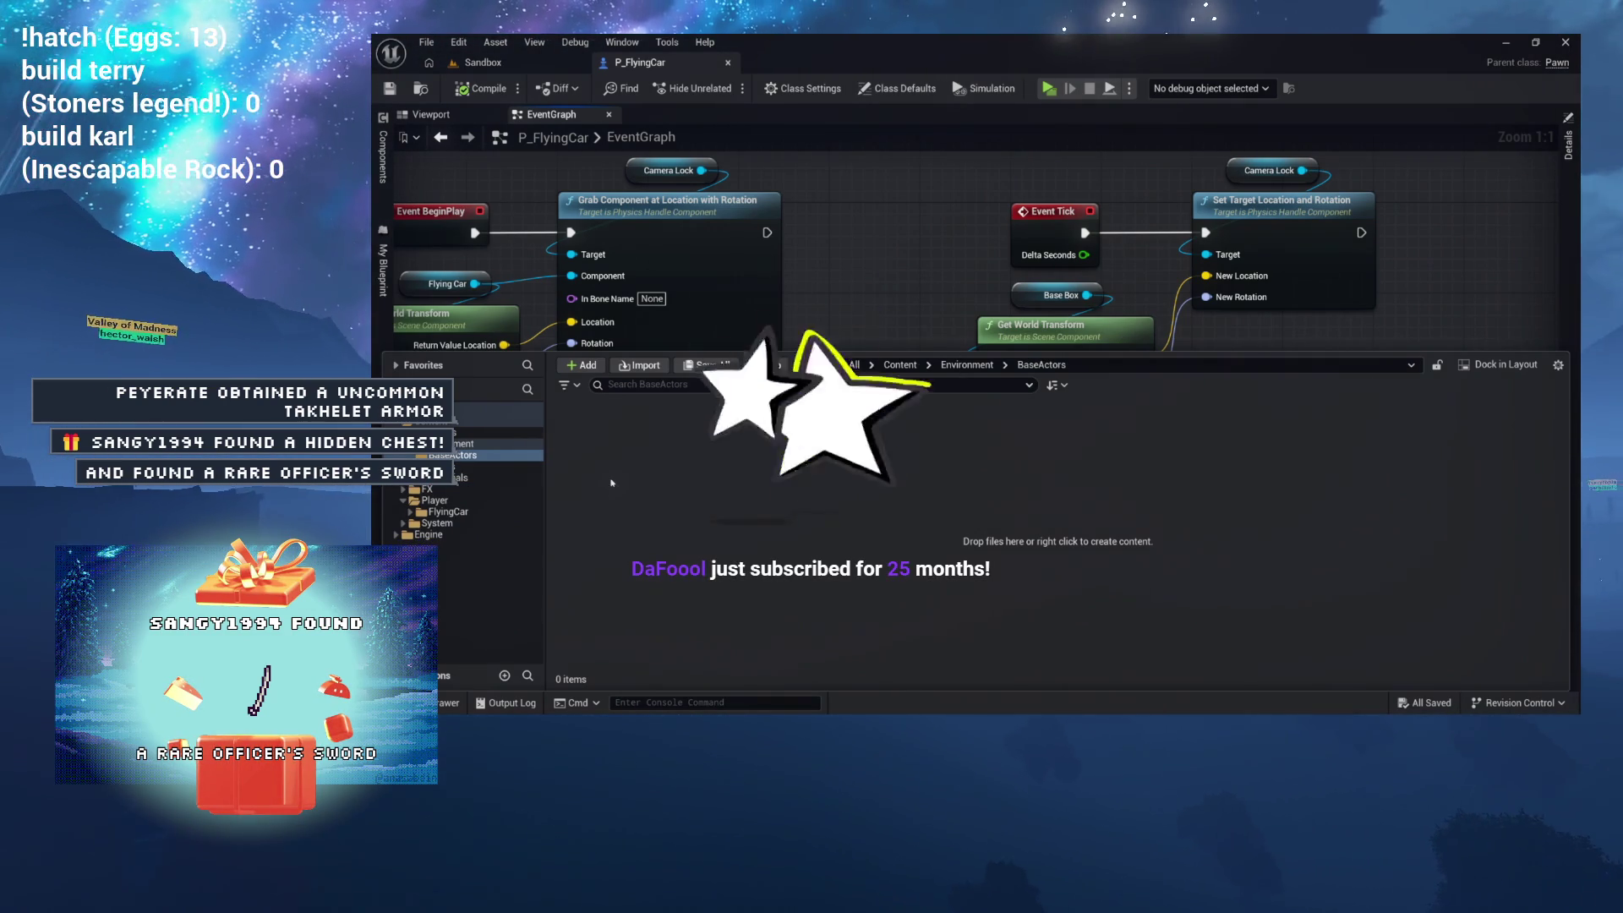
{"action": "right_click", "coordinate": [597, 440]}
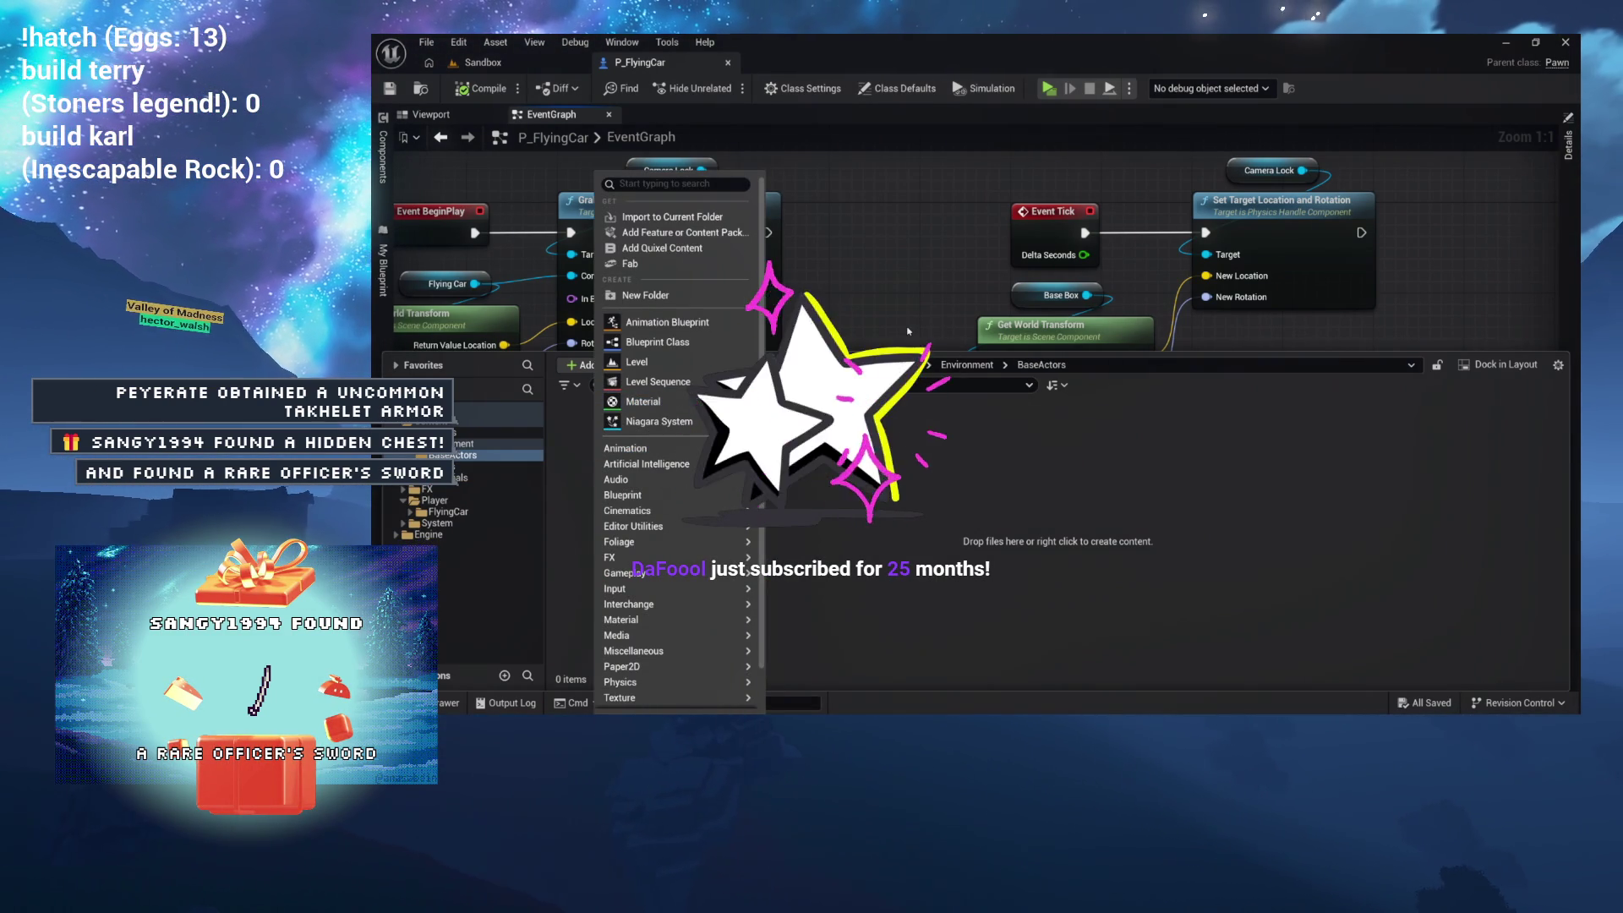